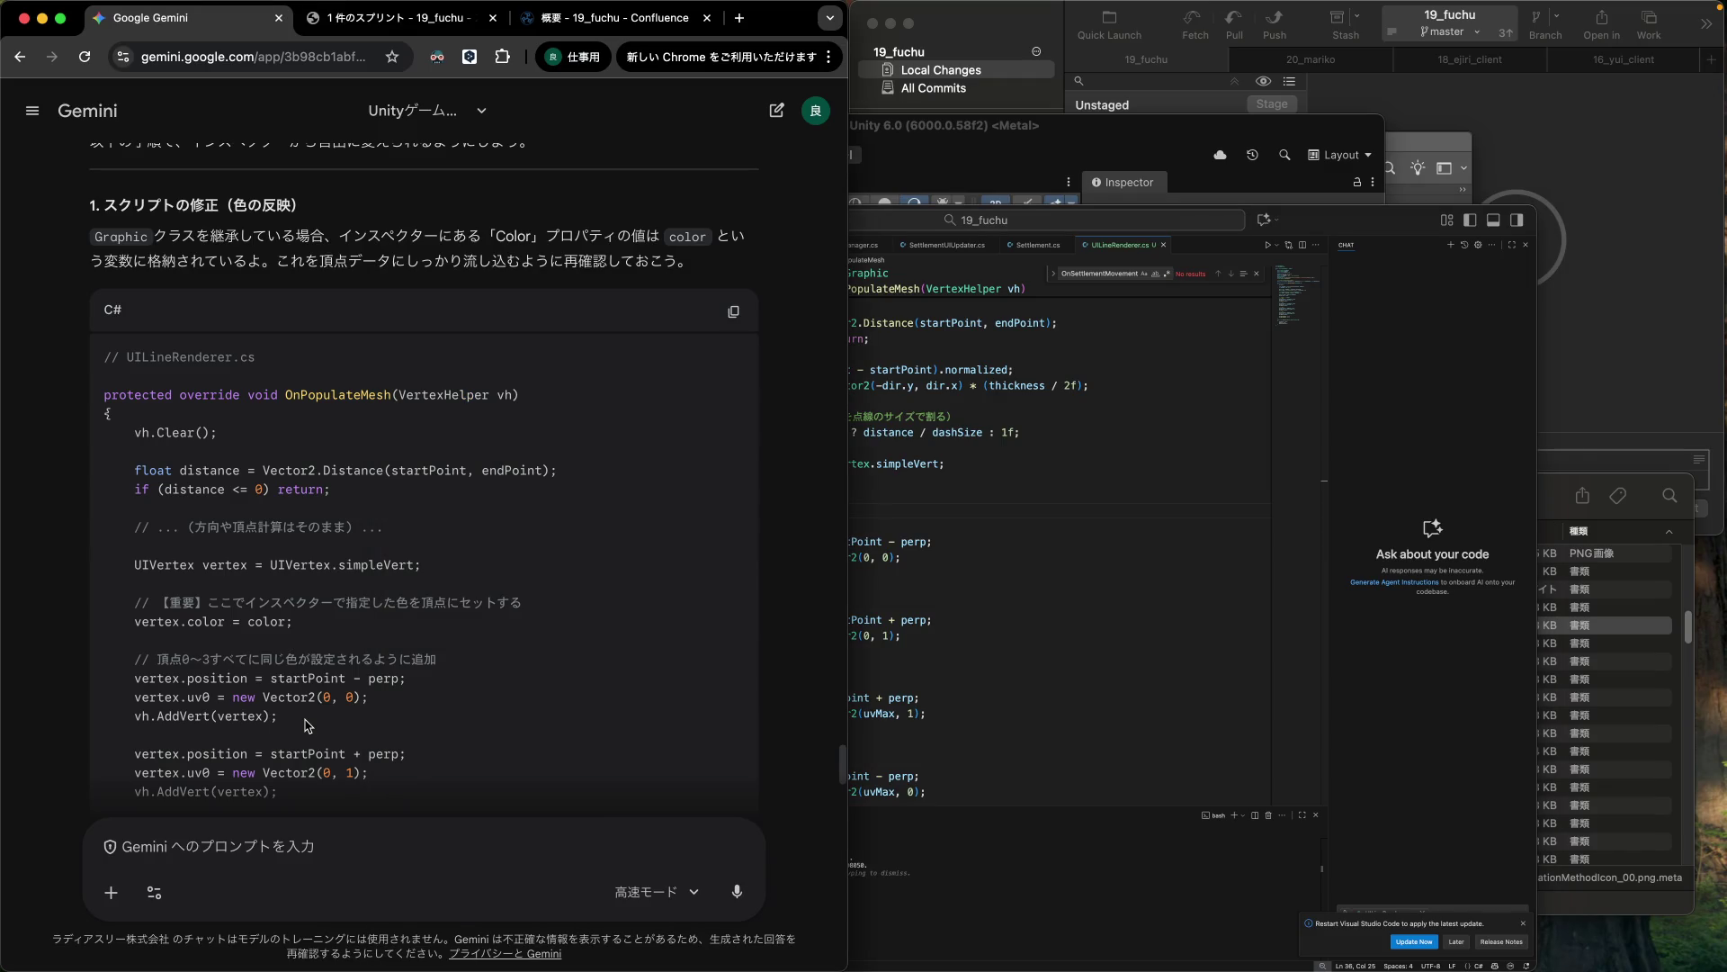
# Scroll through Gemini's corrected OnPopulateMesh code.
pyautogui.scroll(-2, 308, 723)
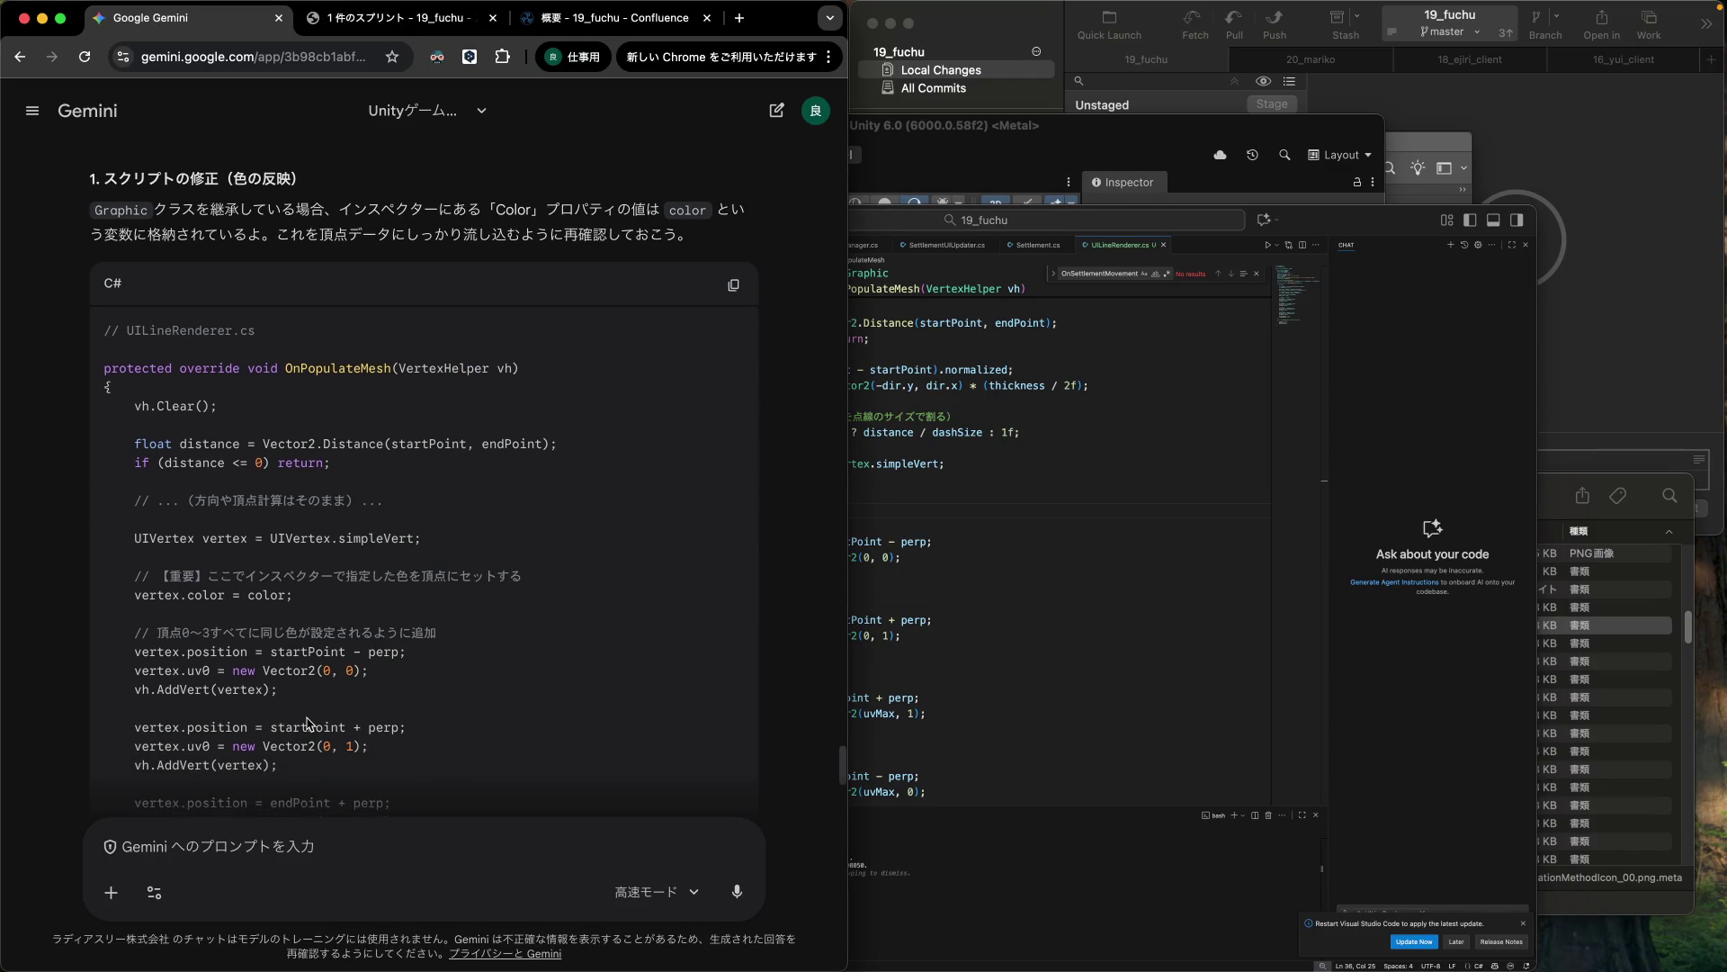
pyautogui.scroll(-4, 308, 717)
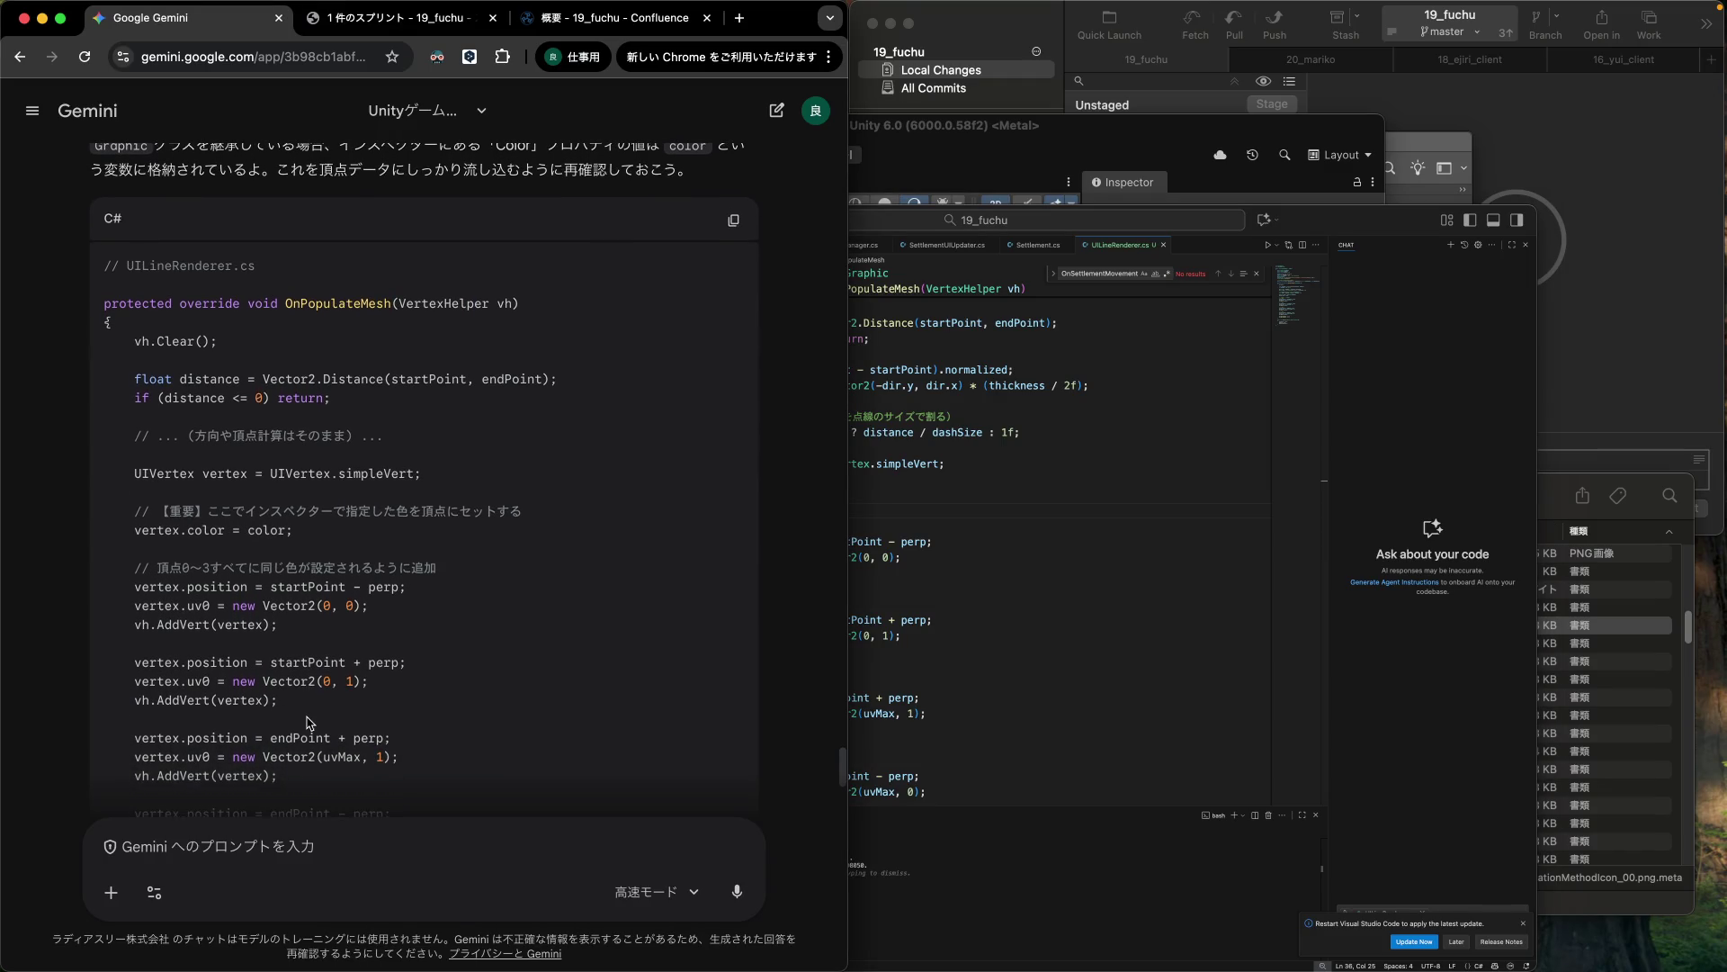
pyautogui.scroll(-1, 308, 717)
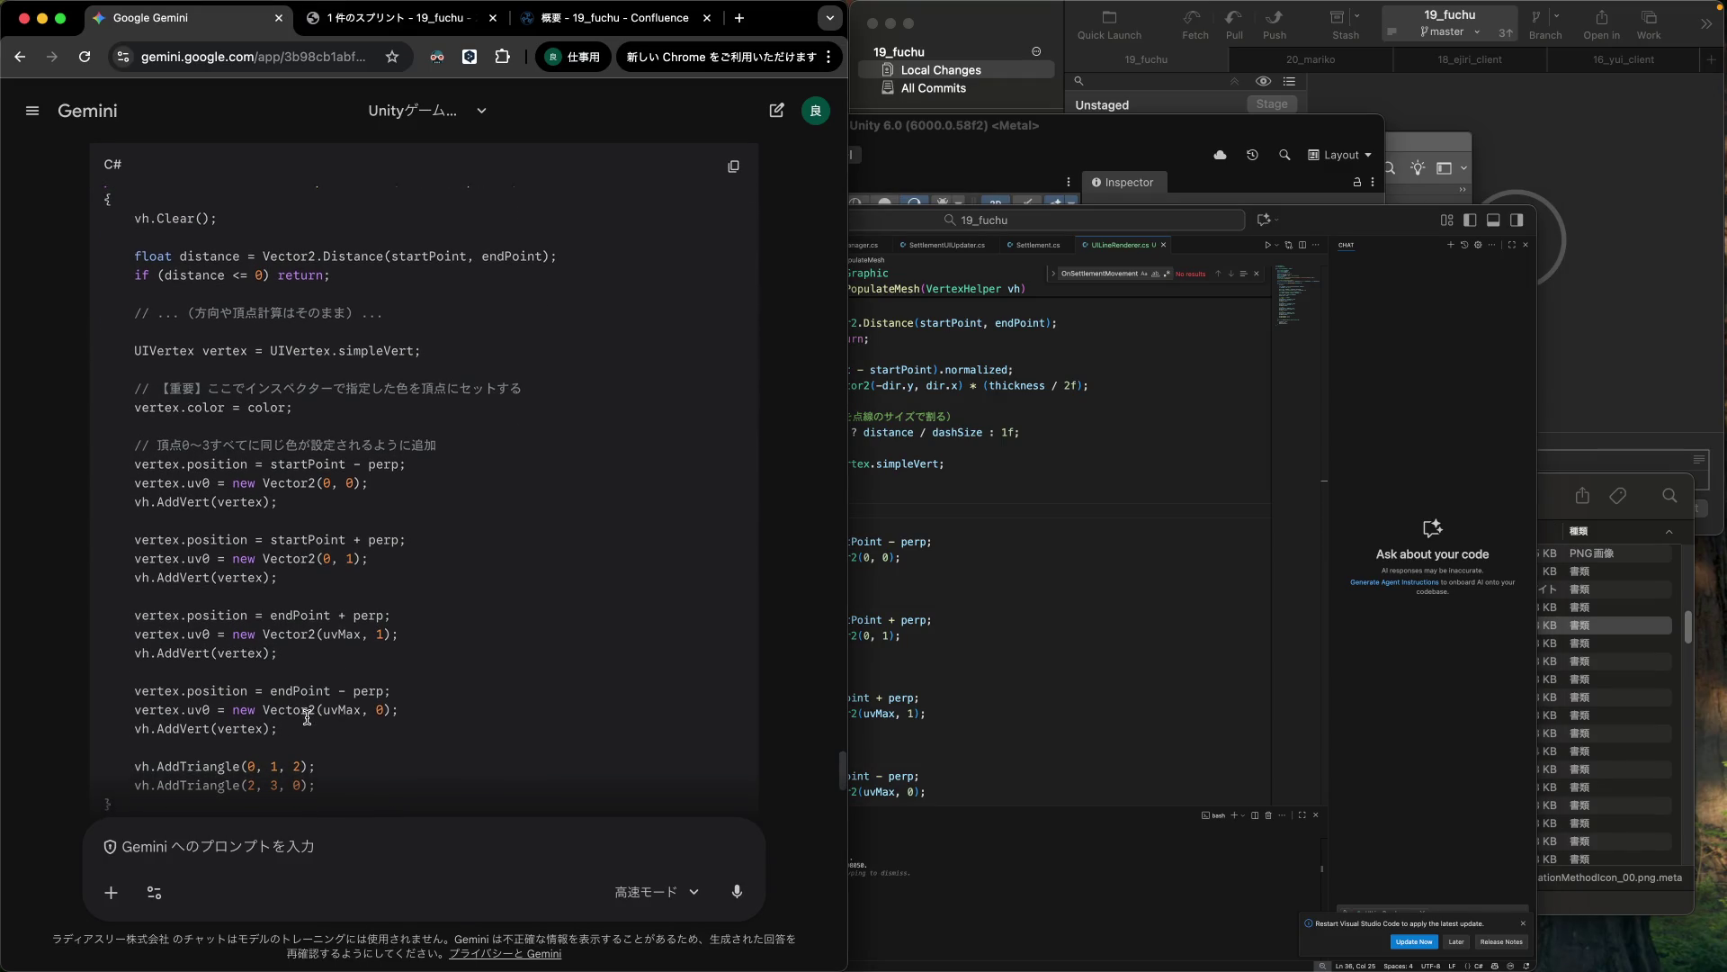
pyautogui.scroll(-2, 309, 723)
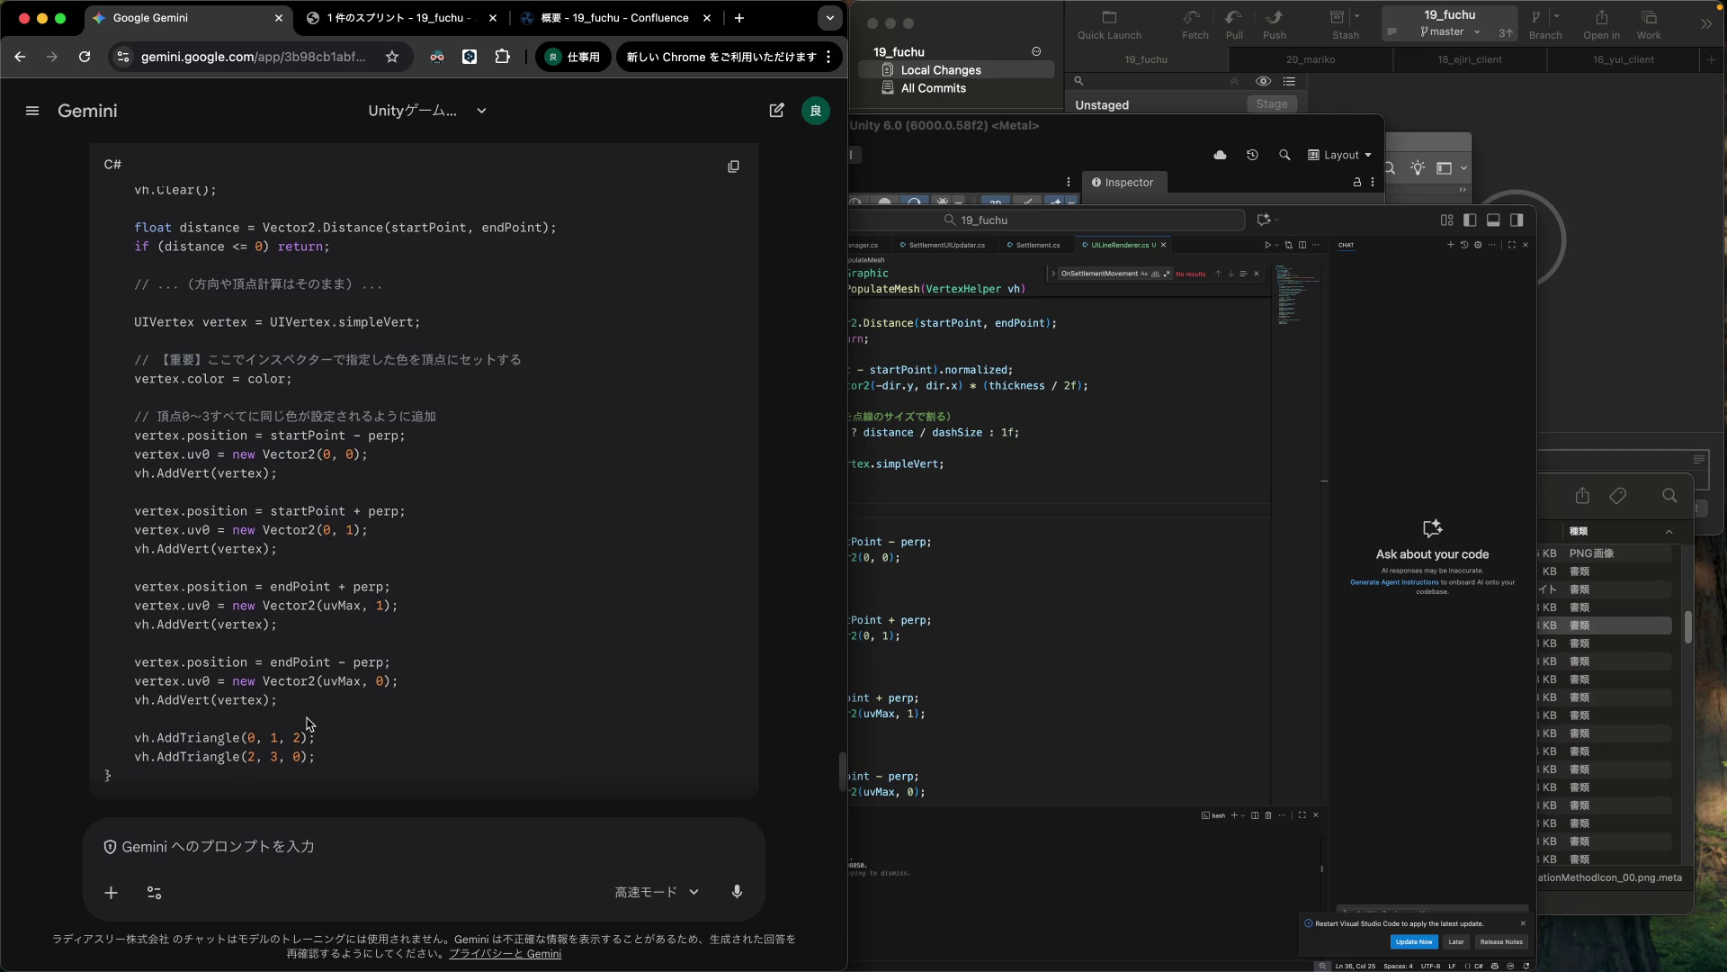
pyautogui.scroll(-1, 309, 723)
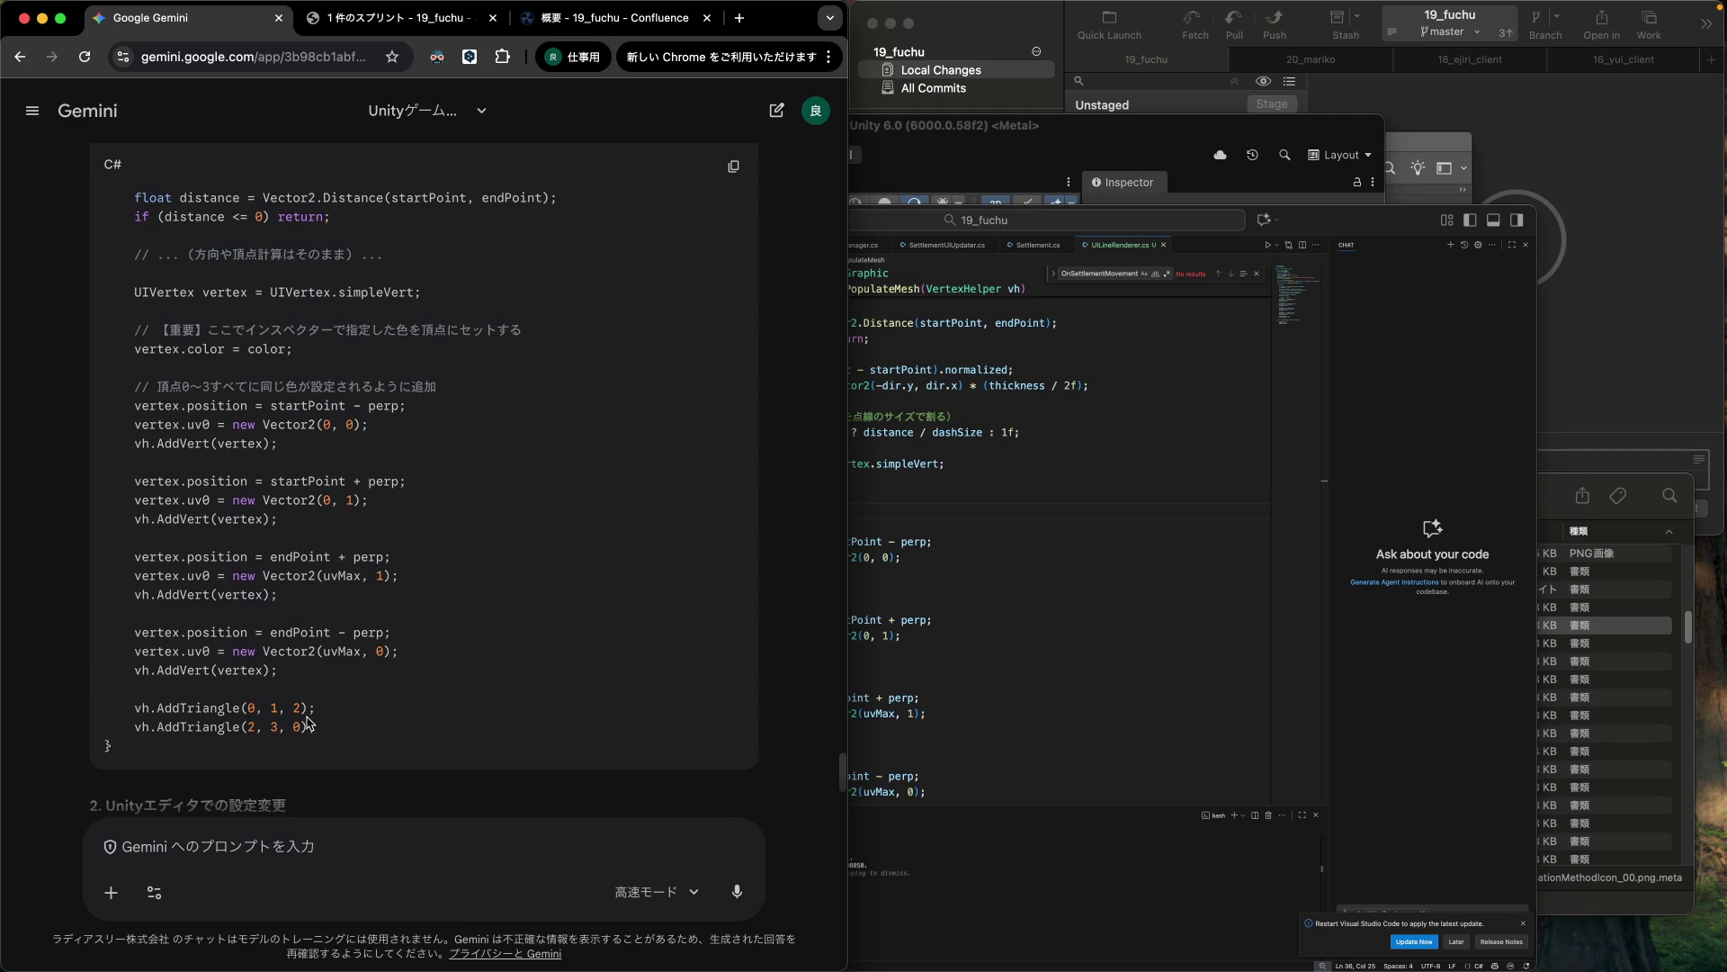
# Compare Gemini's code with UILineRenderer.cs around the vertex colour line.
pyautogui.click(1055, 598)
pyautogui.scroll(-3, 980, 605)
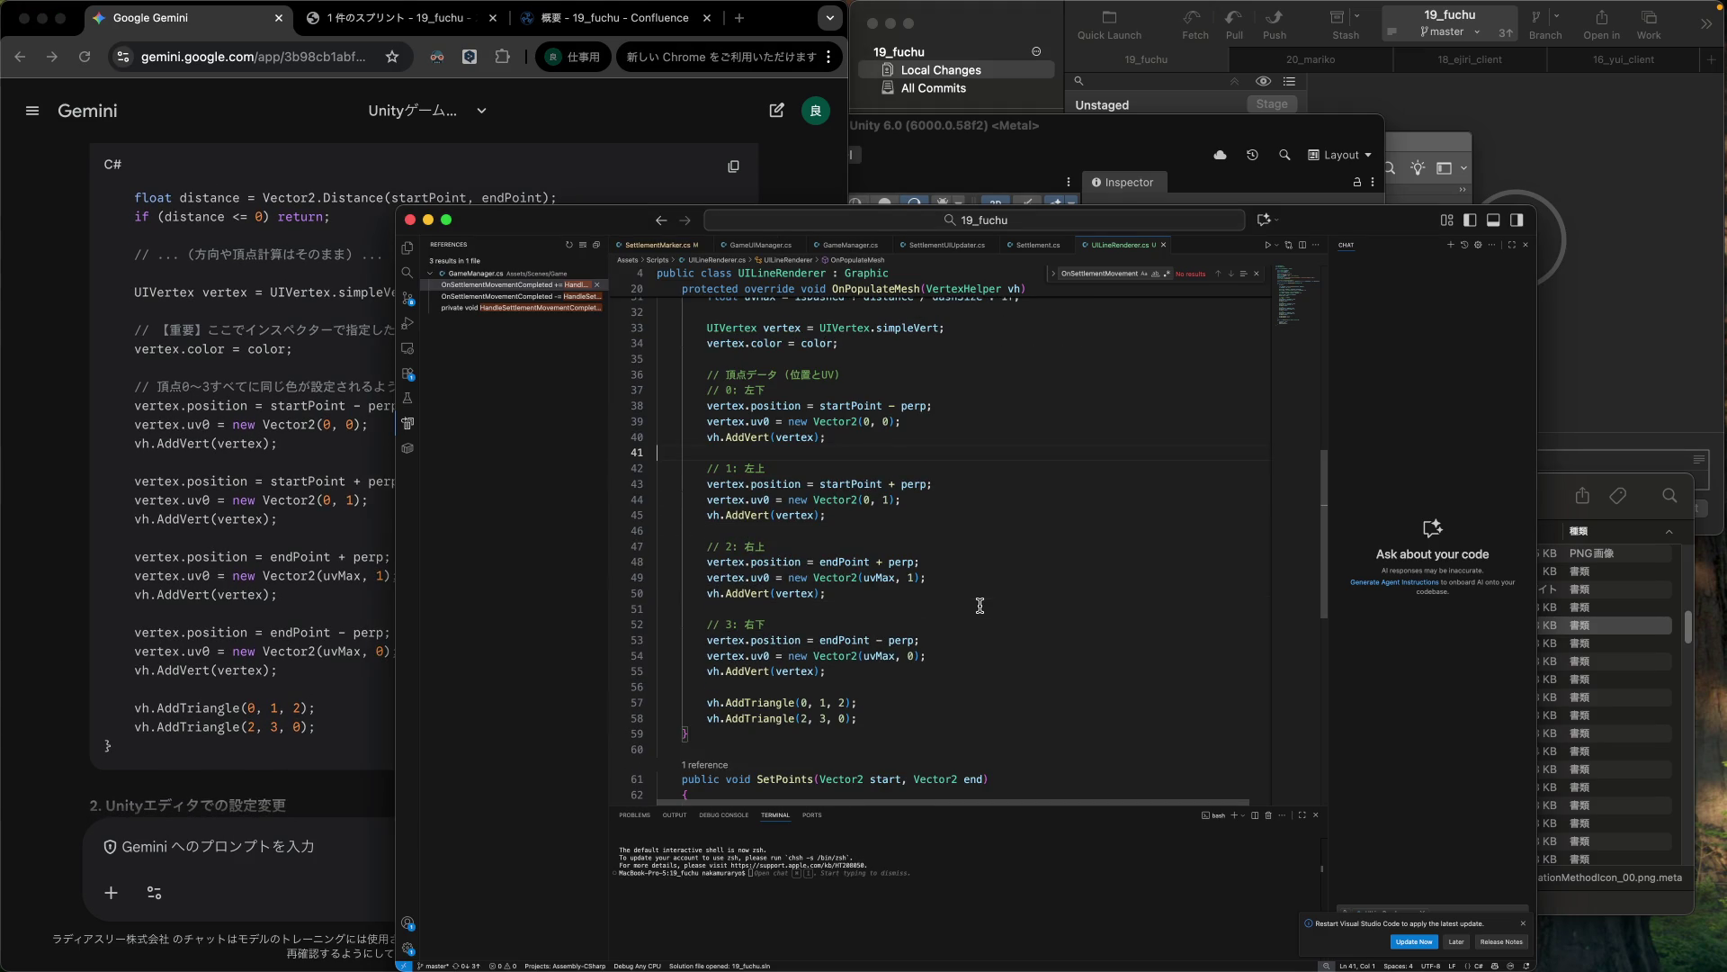
pyautogui.scroll(2, 979, 605)
pyautogui.scroll(1, 980, 605)
pyautogui.click(216, 463)
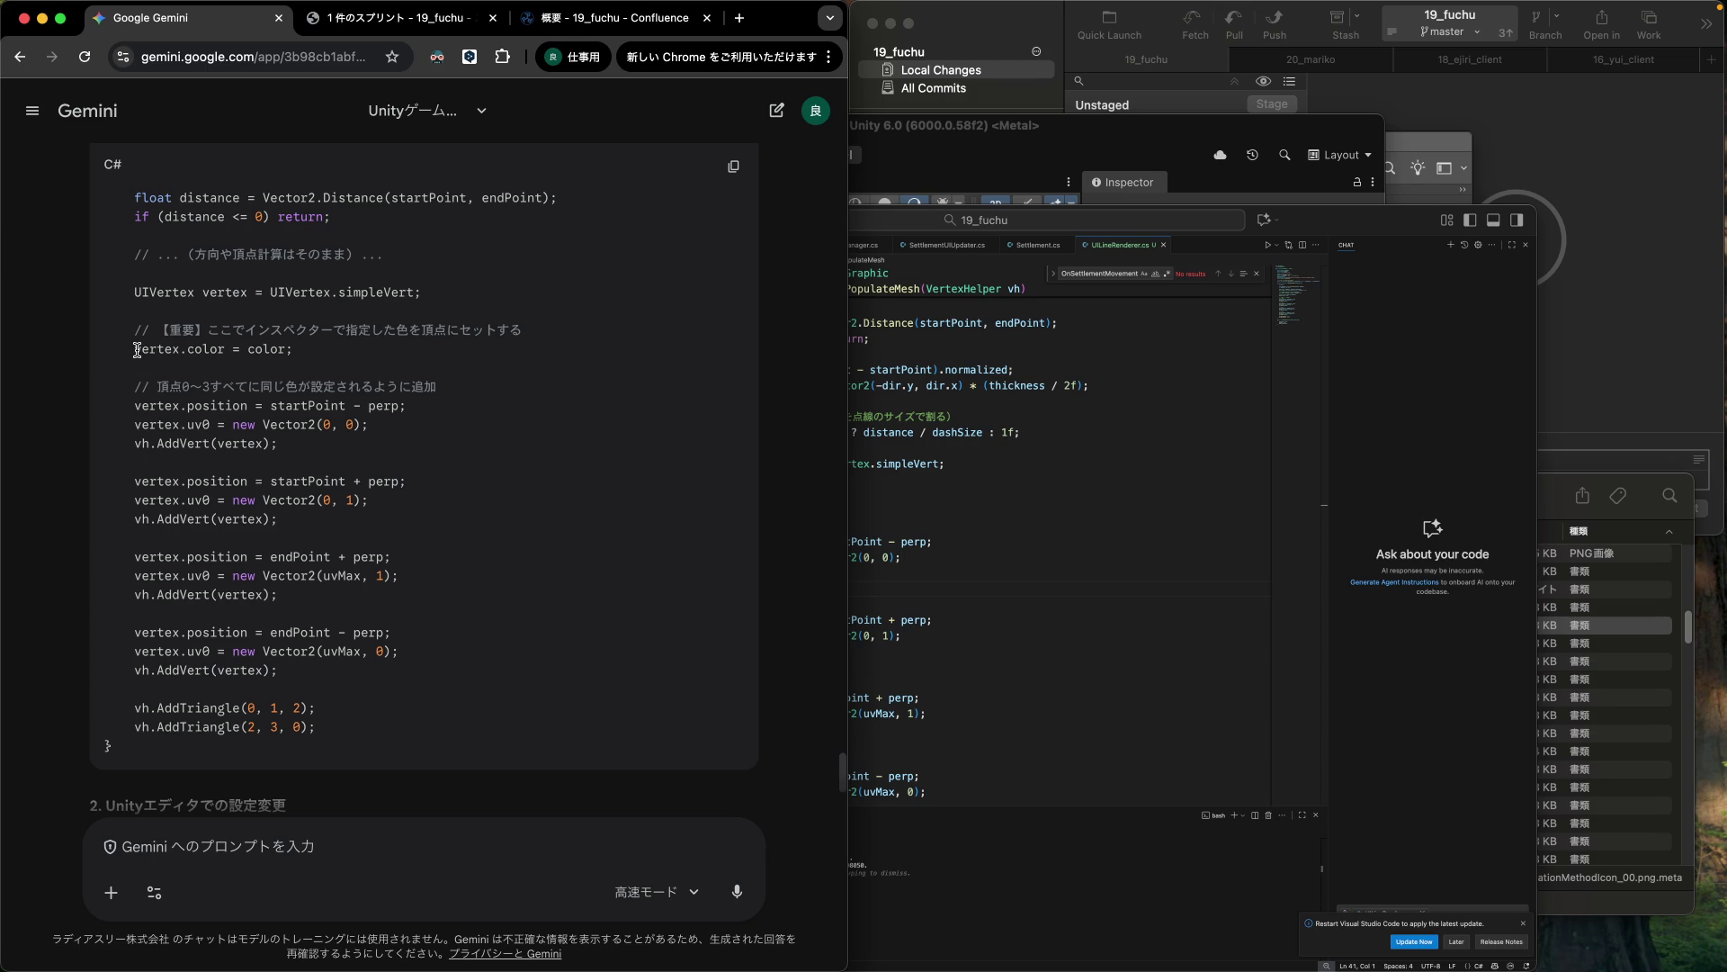
pyautogui.click(956, 529)
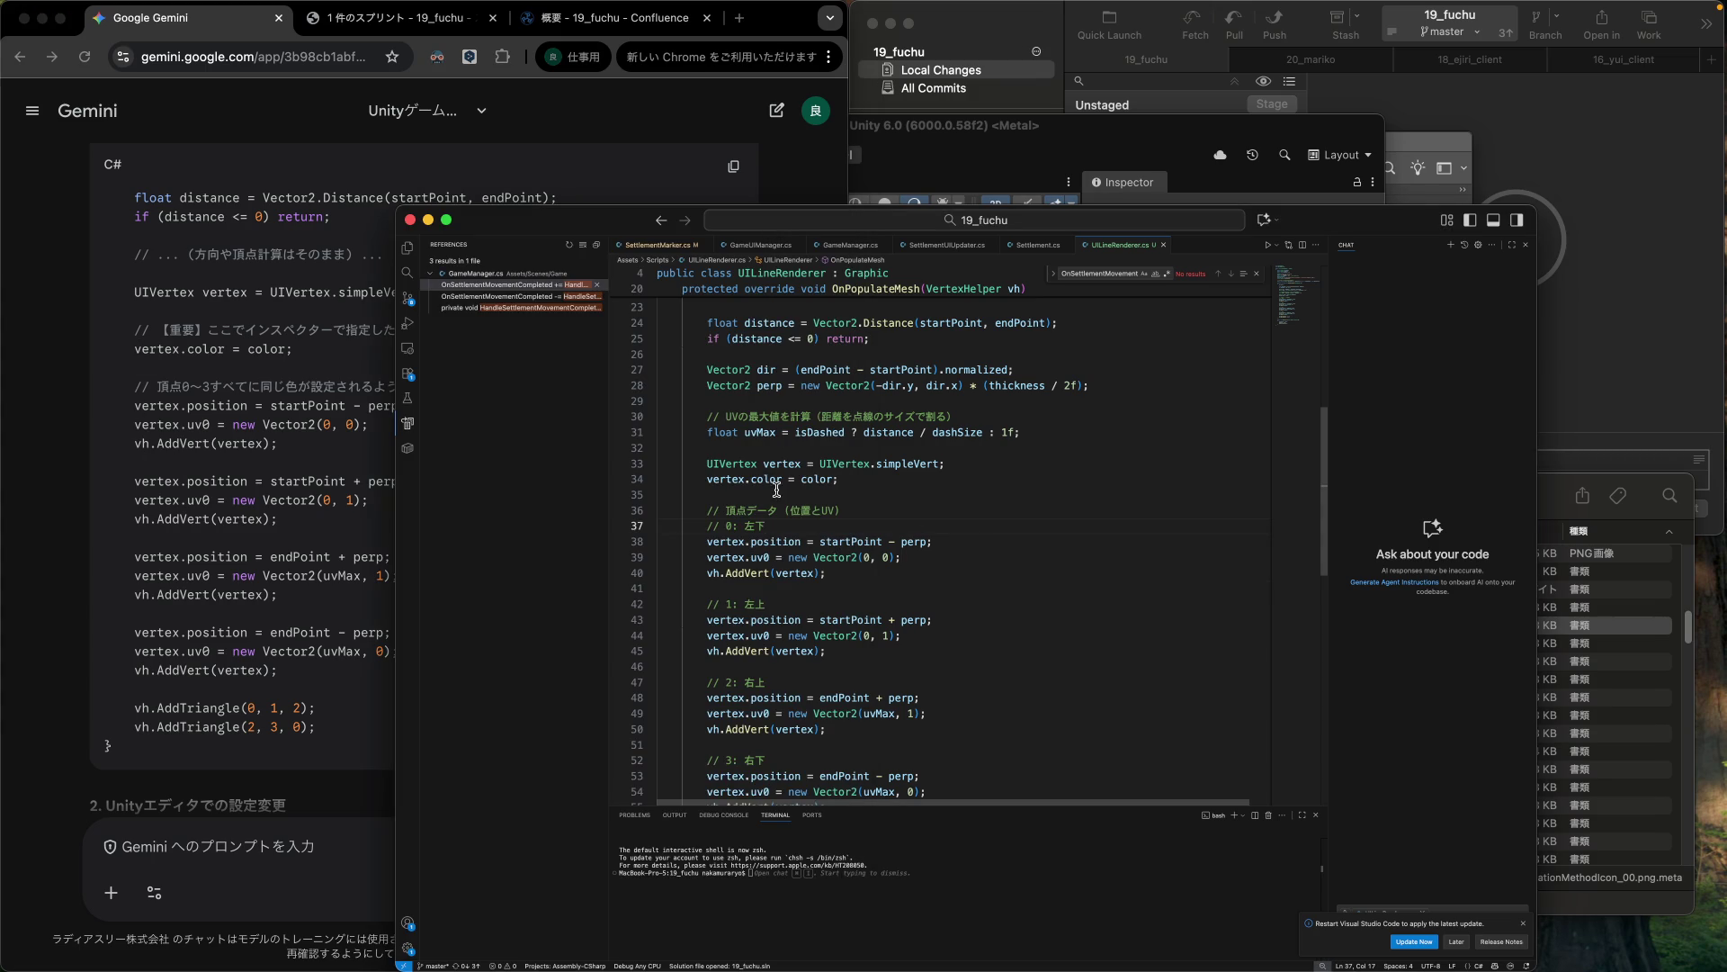
pyautogui.click(372, 459)
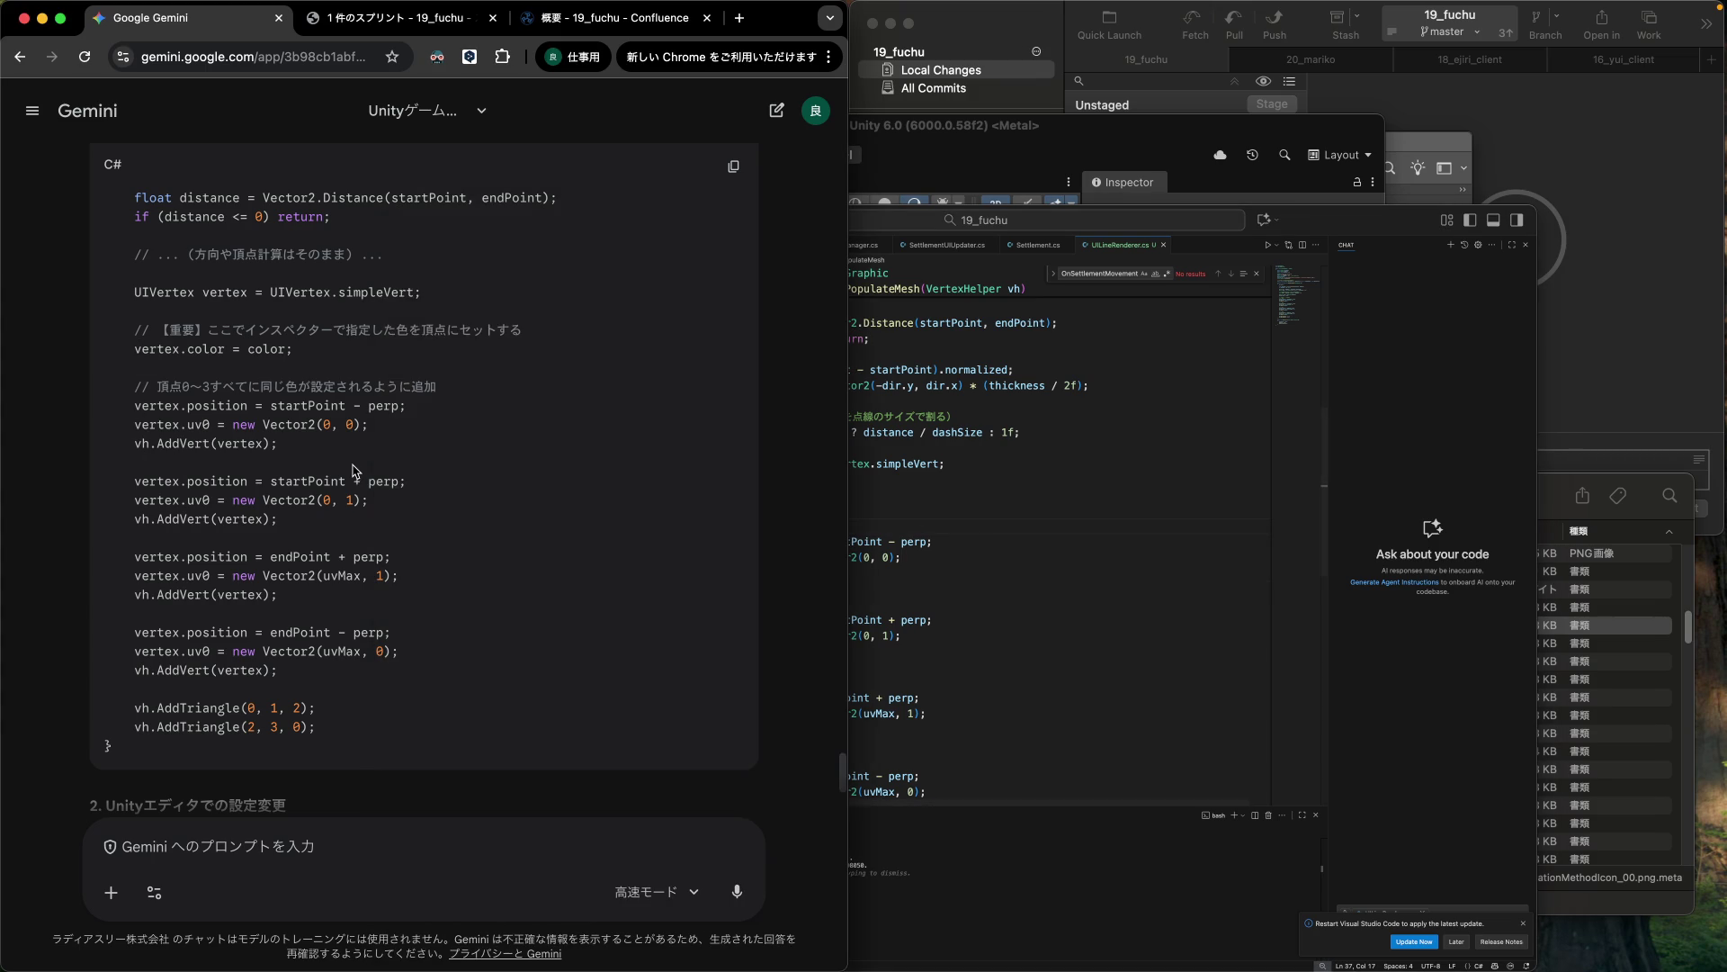
# Scroll Gemini's reply to section 2 on texture colour, then return to the script and Unity.
pyautogui.scroll(-1, 354, 469)
pyautogui.scroll(-5, 353, 470)
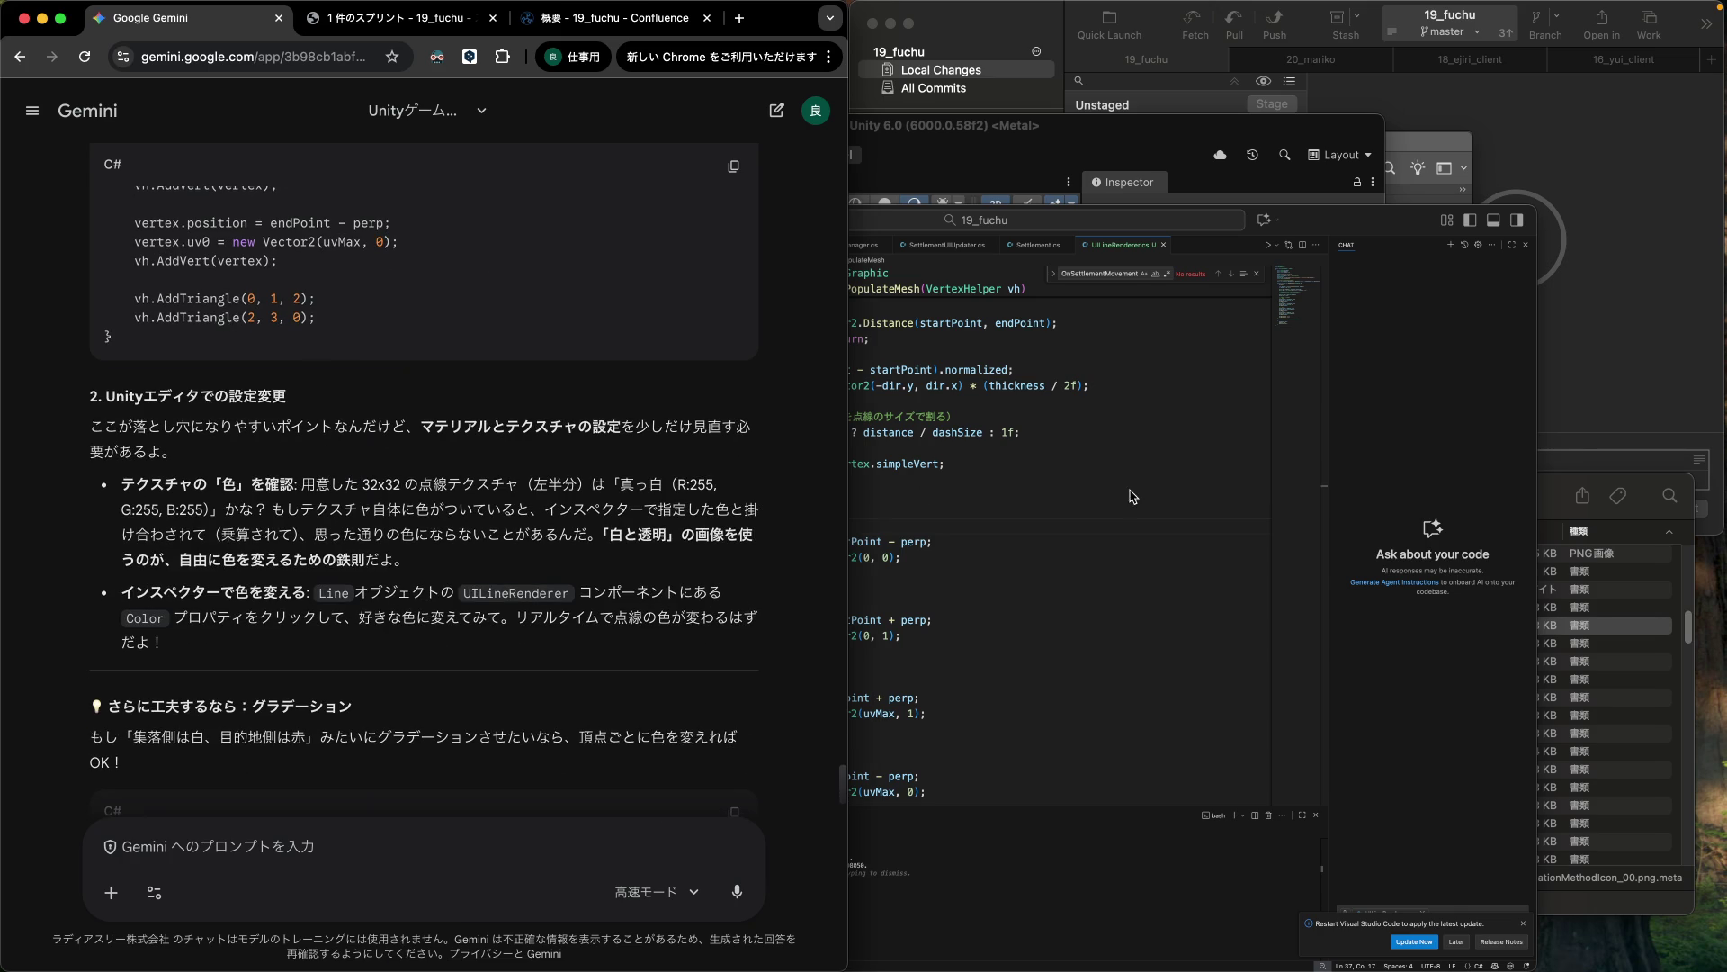
pyautogui.click(1132, 494)
pyautogui.click(1161, 147)
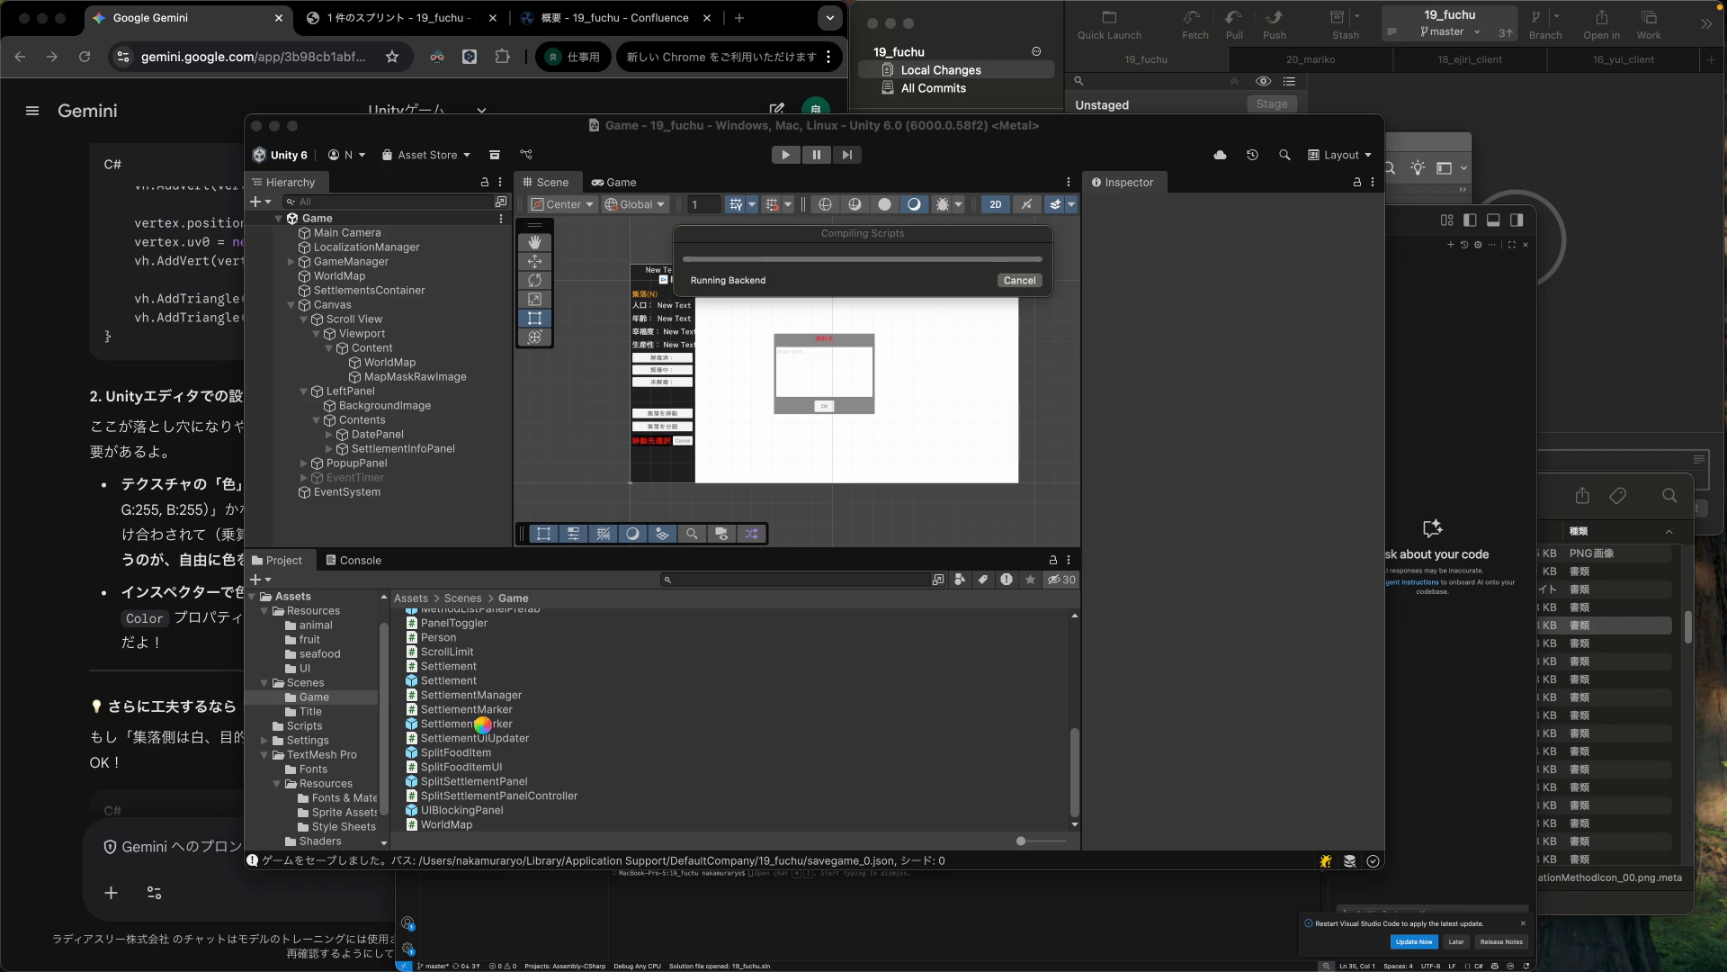
# Review UILineRenderer.cs in VS Code again while Unity recompiles the scripts.
pyautogui.click(1452, 625)
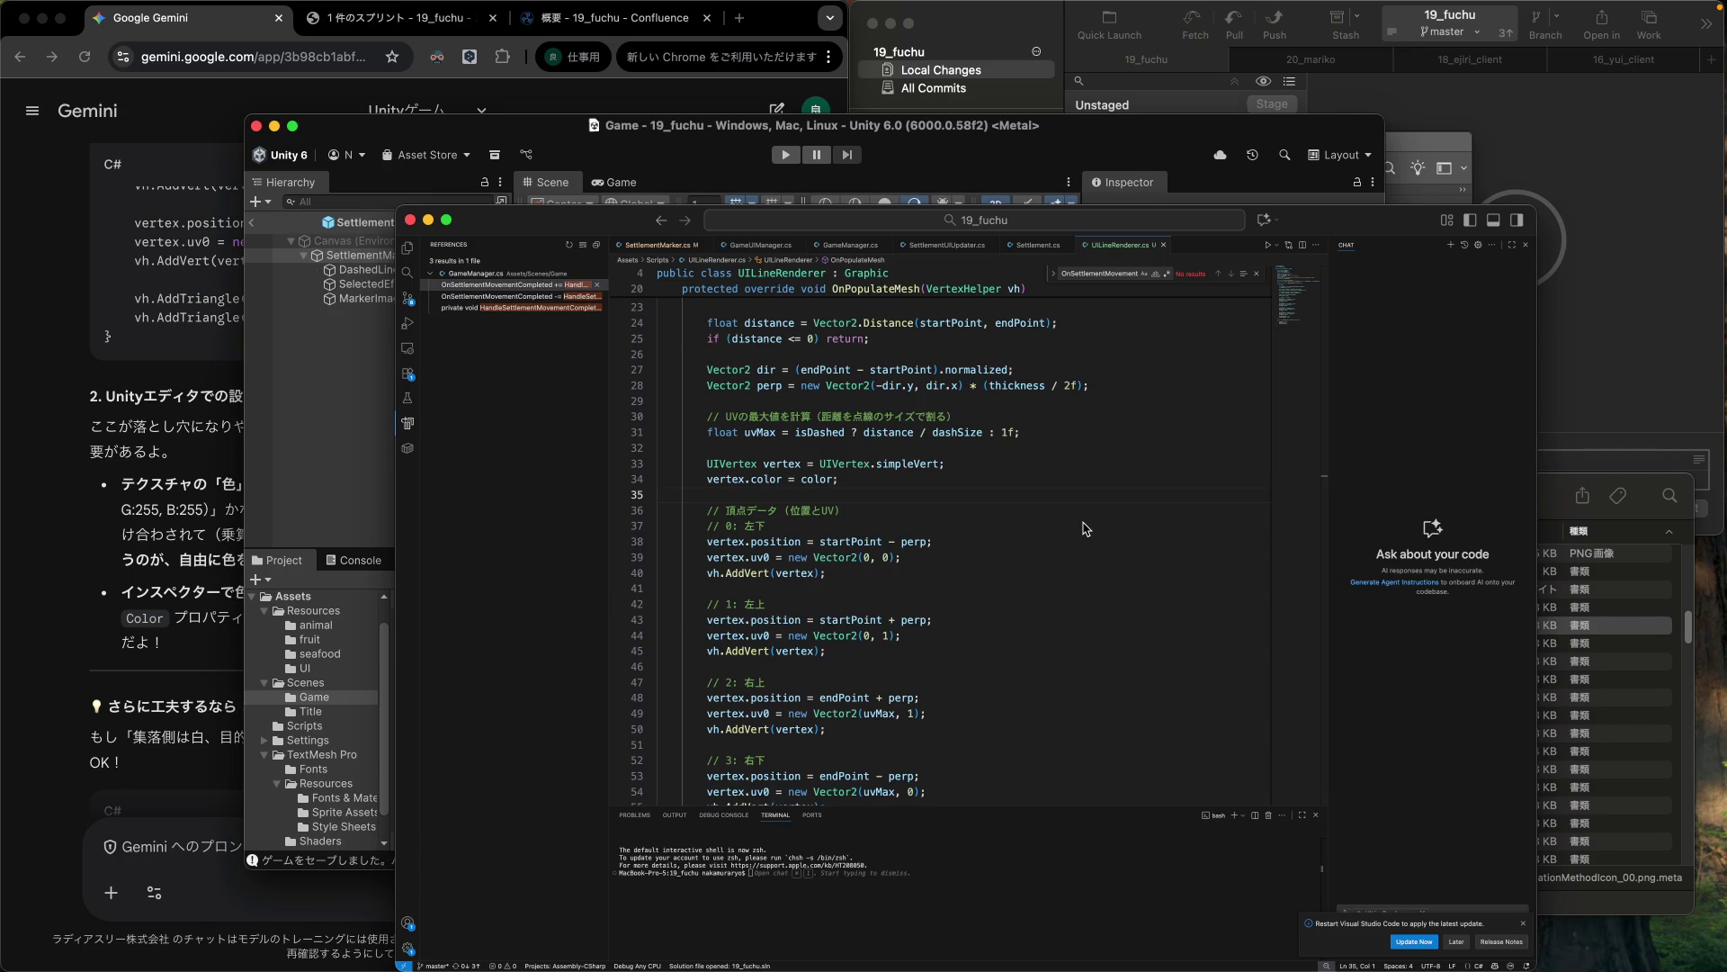
pyautogui.scroll(10, 879, 591)
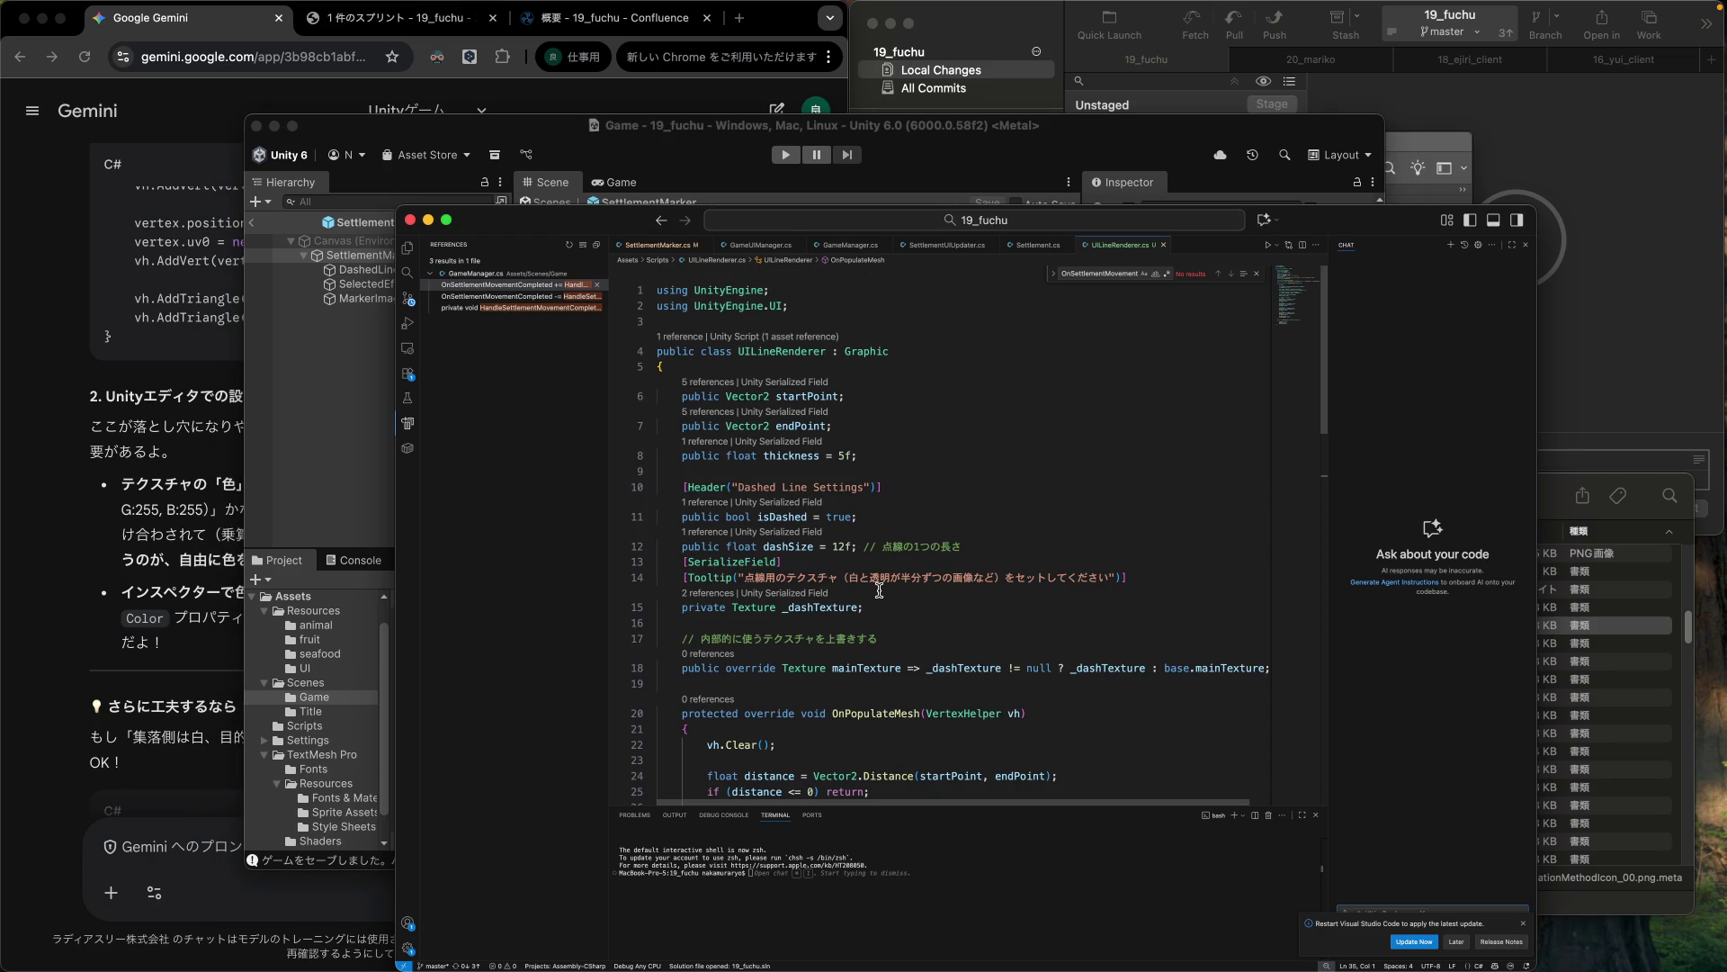
# Select the prefab's DashedLine object and set its Dash Size to 12.
pyautogui.press('super+Tab')
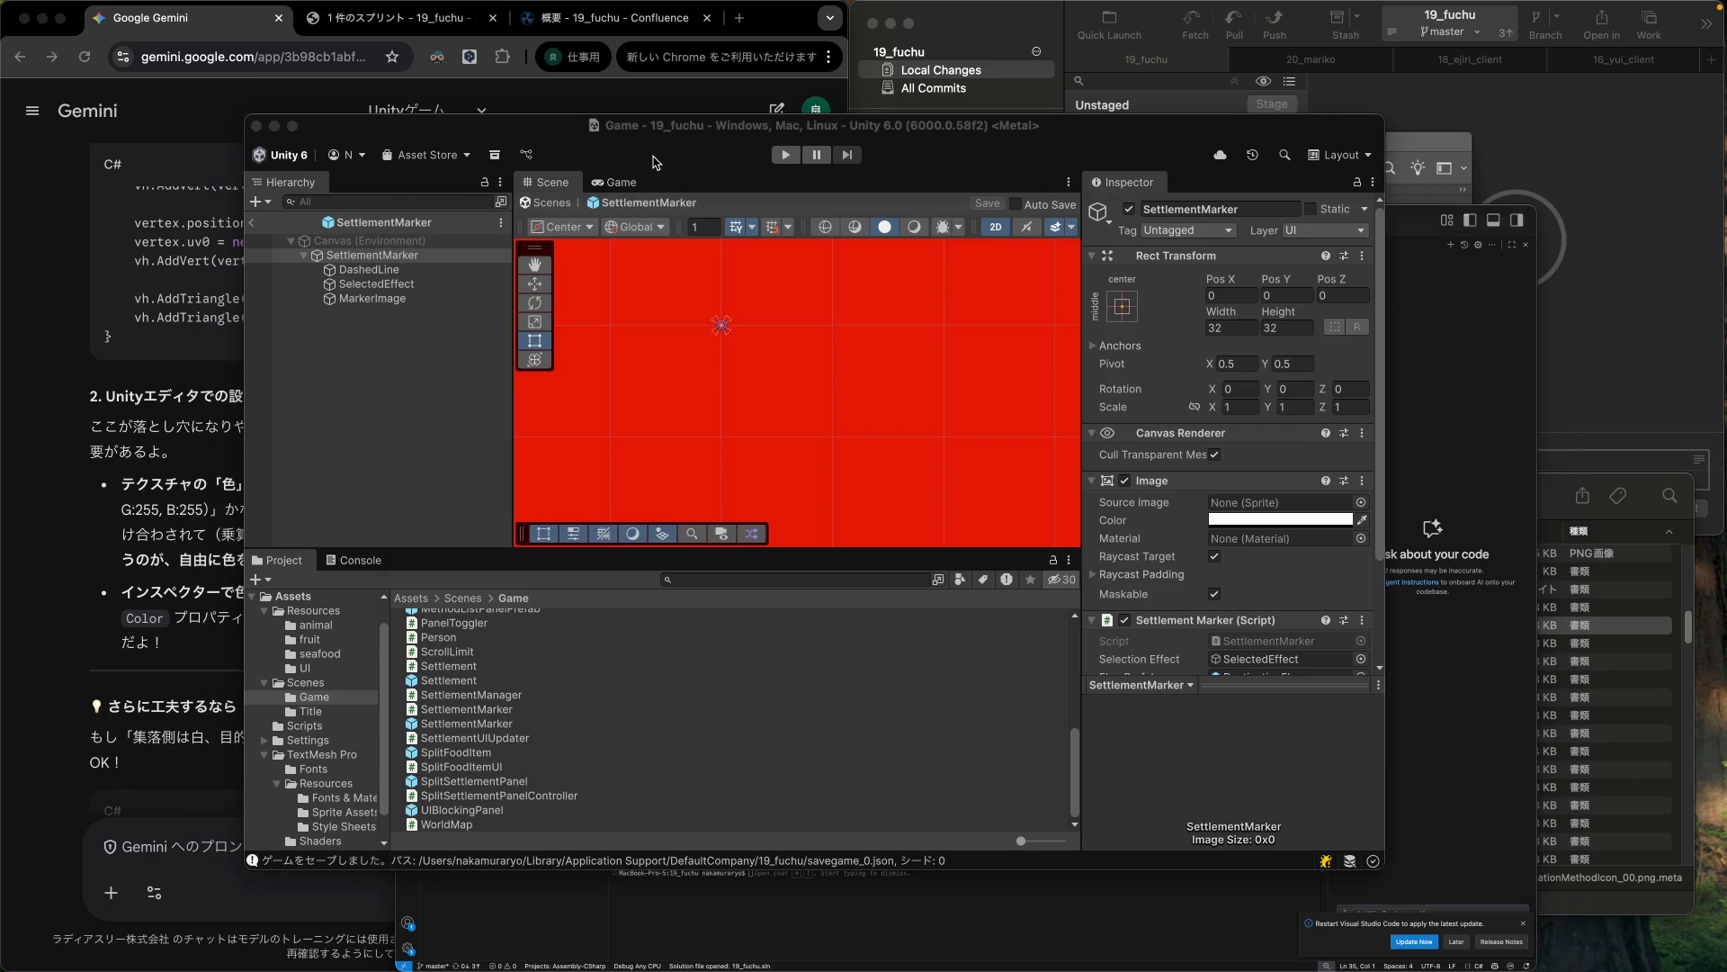
pyautogui.scroll(-5, 1127, 574)
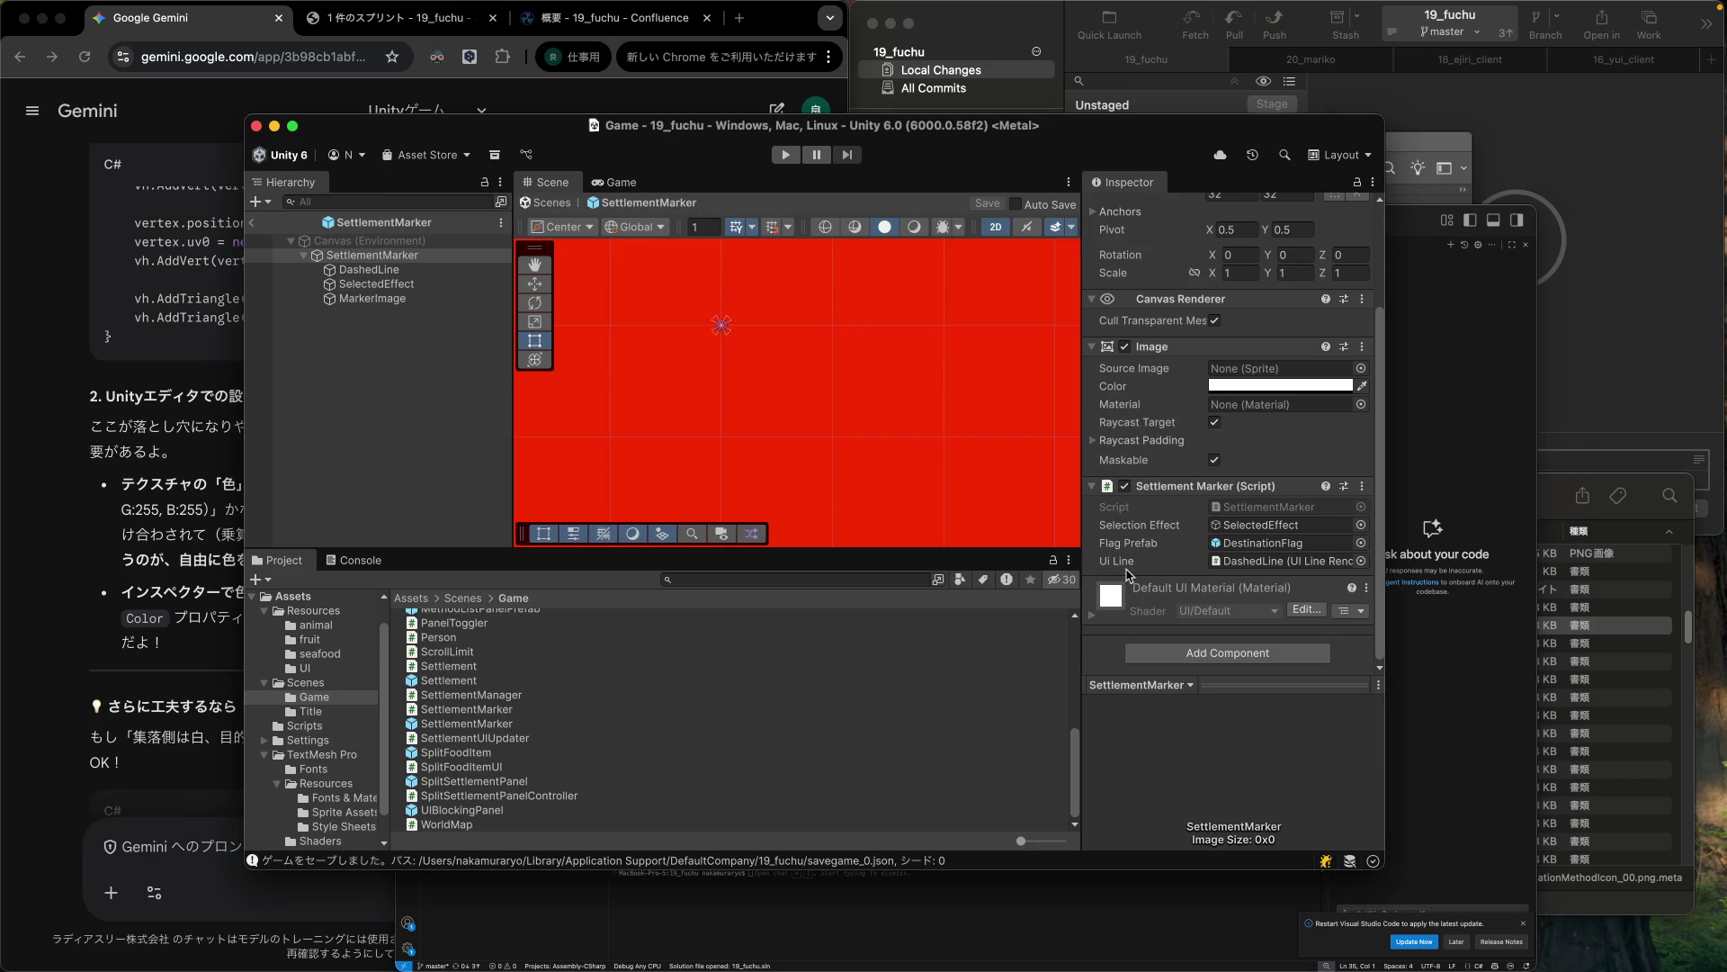
pyautogui.doubleClick(1268, 560)
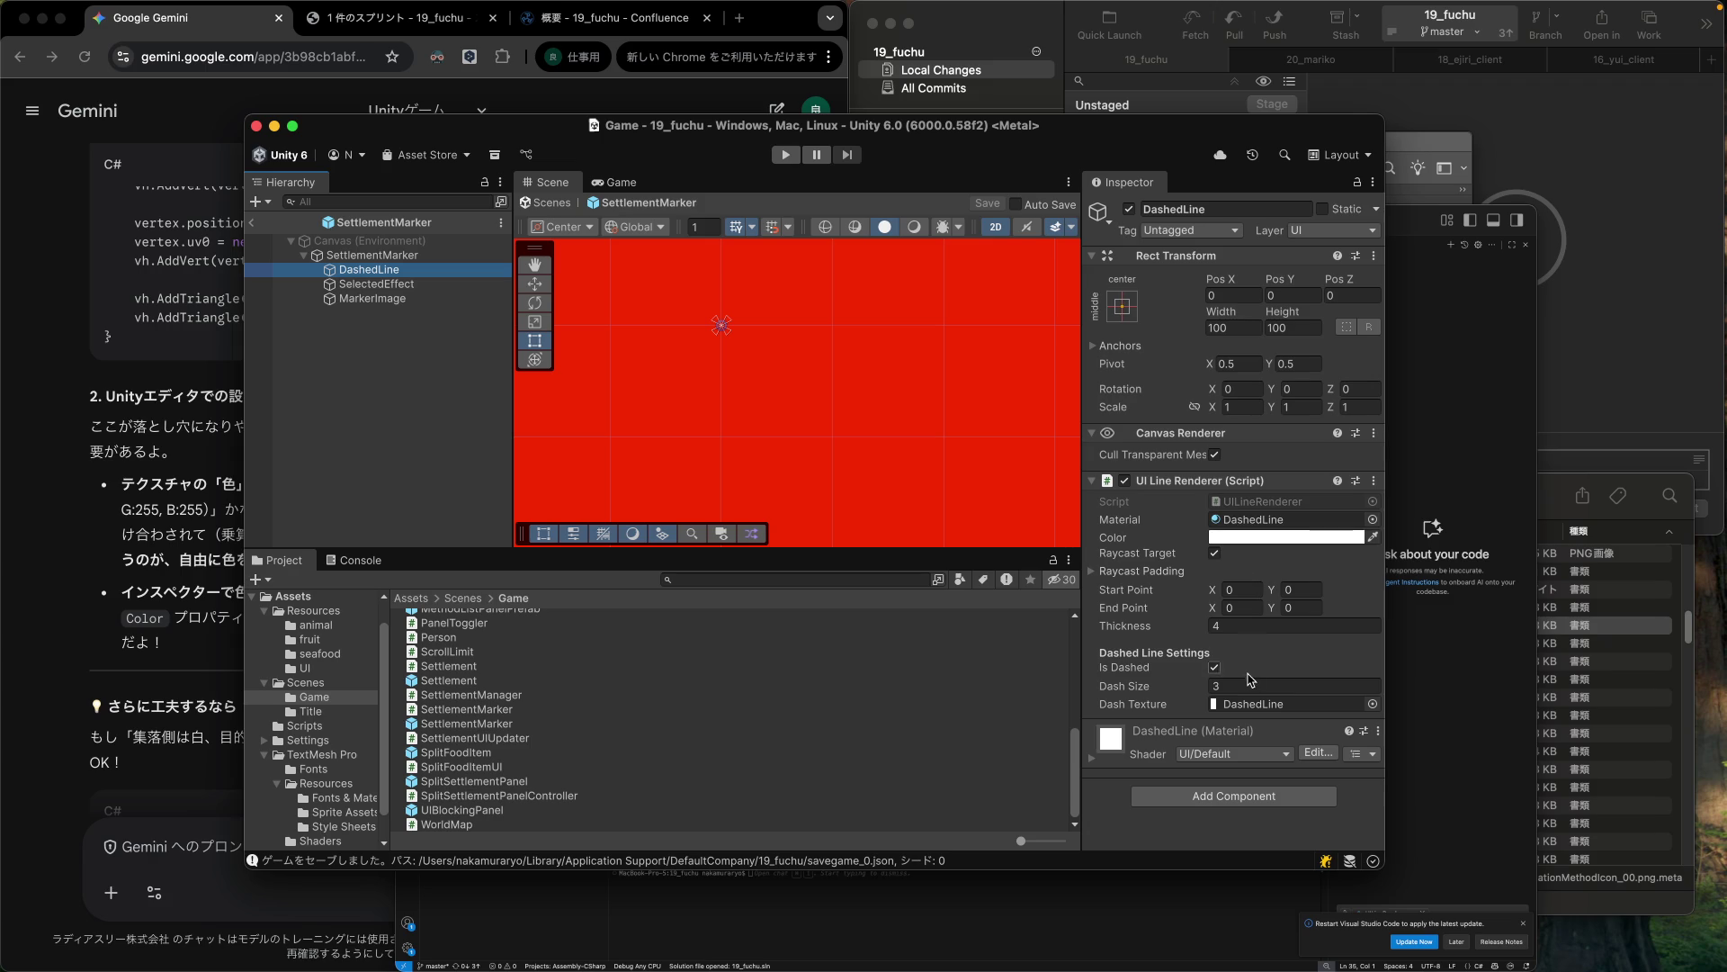
pyautogui.click(1244, 682)
pyautogui.write('12')
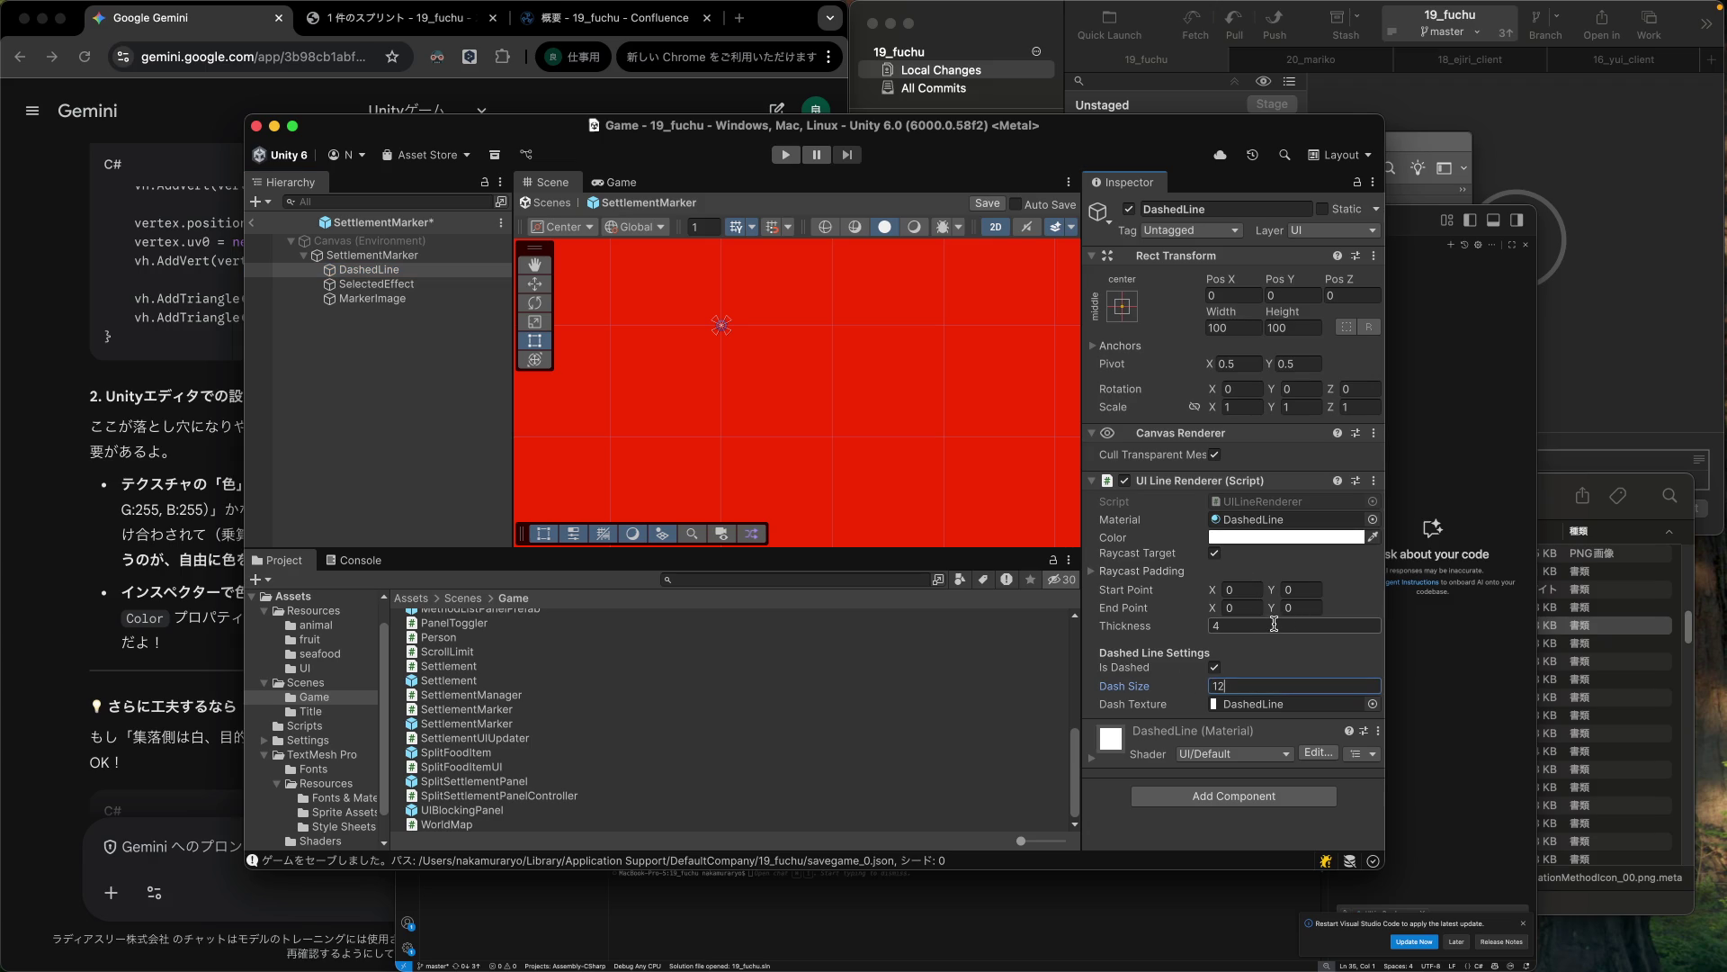
# Change the DashedLine colour to orange FF8700 and save the SettlementMarker prefab.
pyautogui.click(1262, 538)
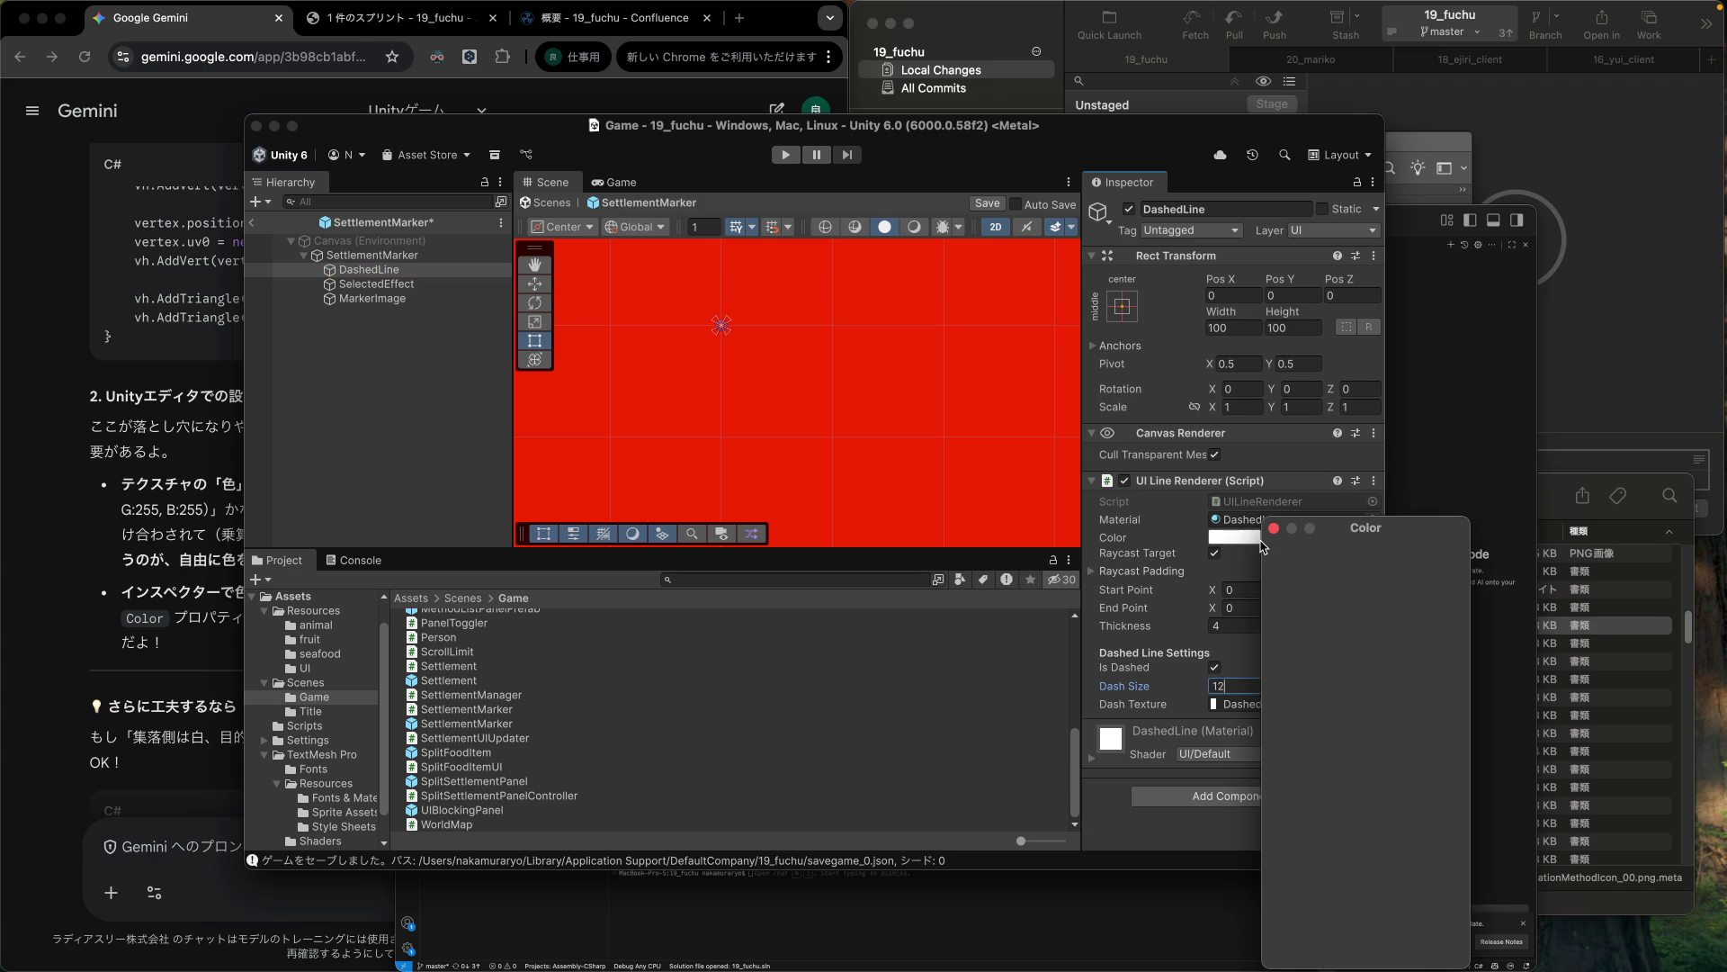
pyautogui.click(1427, 620)
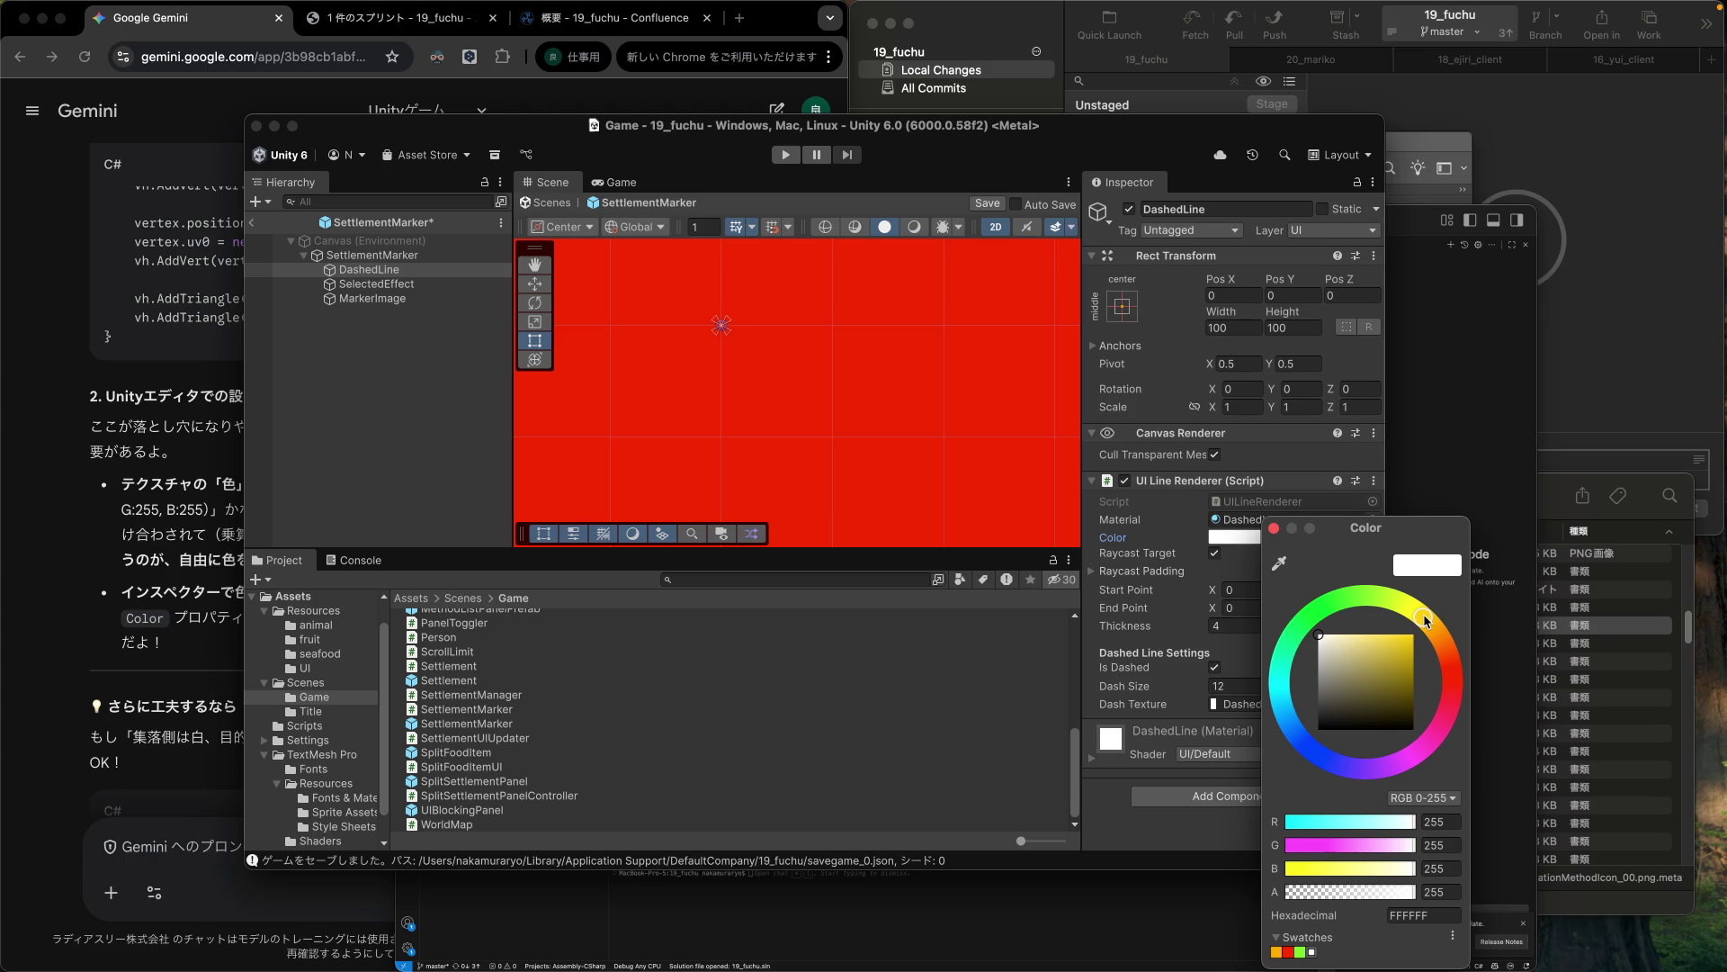
pyautogui.moveTo(1413, 640)
pyautogui.mouseDown()
pyautogui.moveTo(1401, 650)
pyautogui.moveTo(1425, 639)
pyautogui.mouseUp()
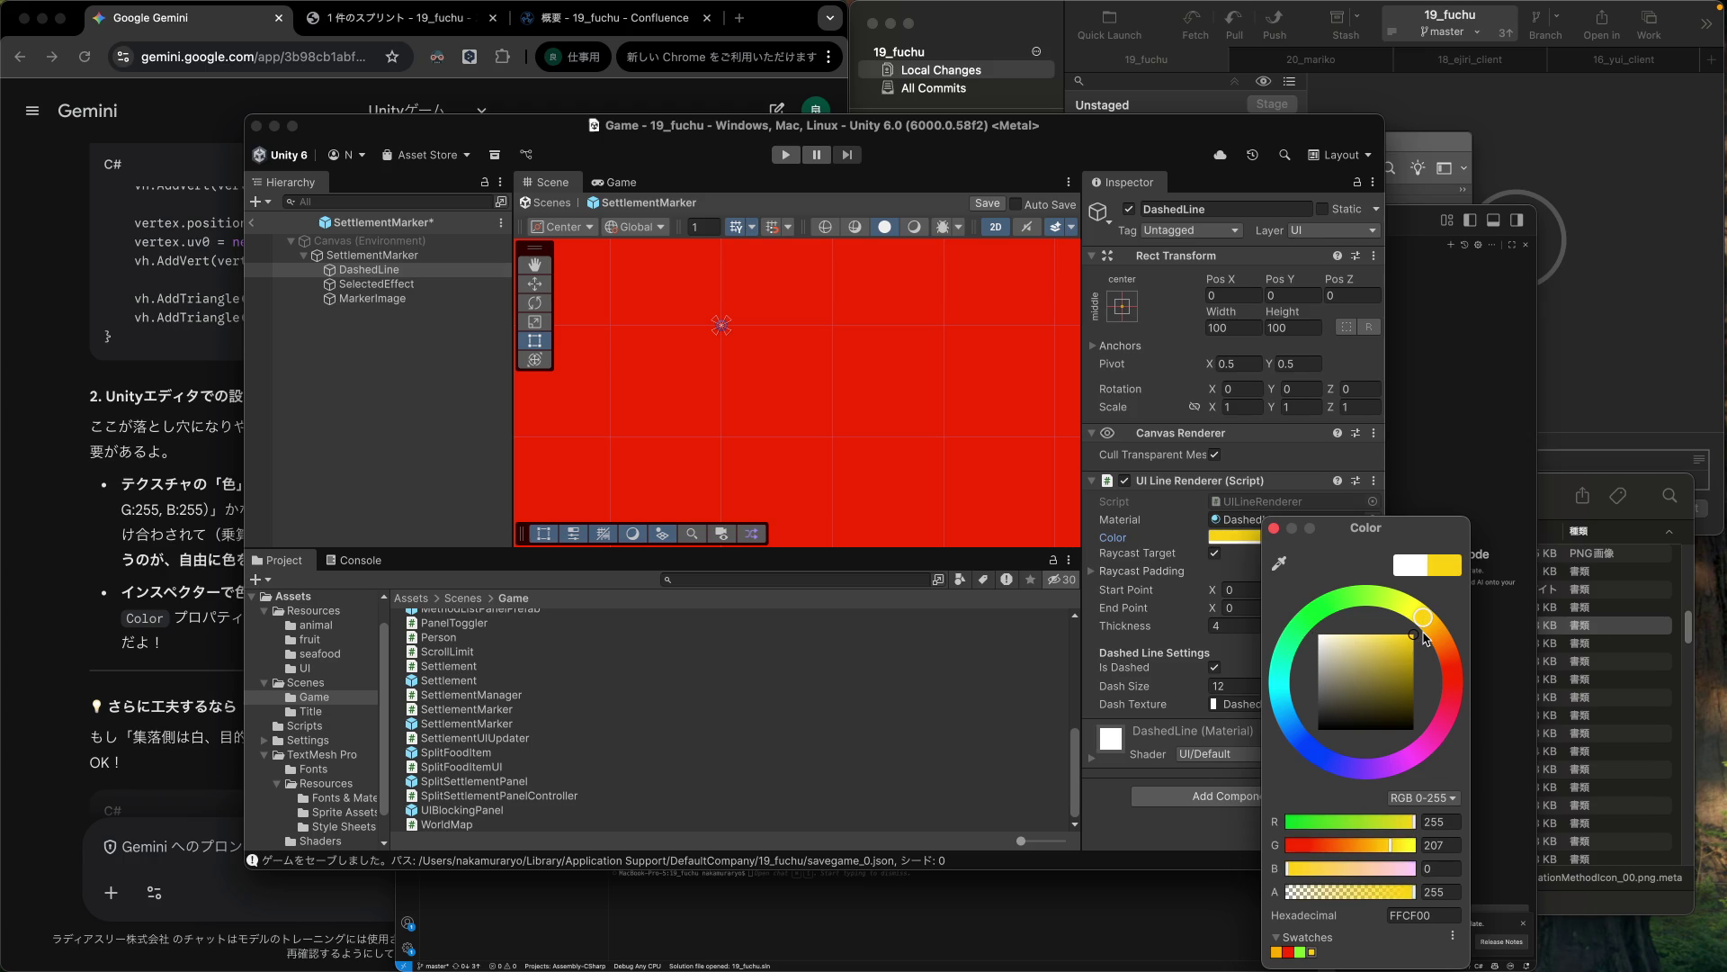
pyautogui.moveTo(1424, 621); pyautogui.dragTo(1443, 640)
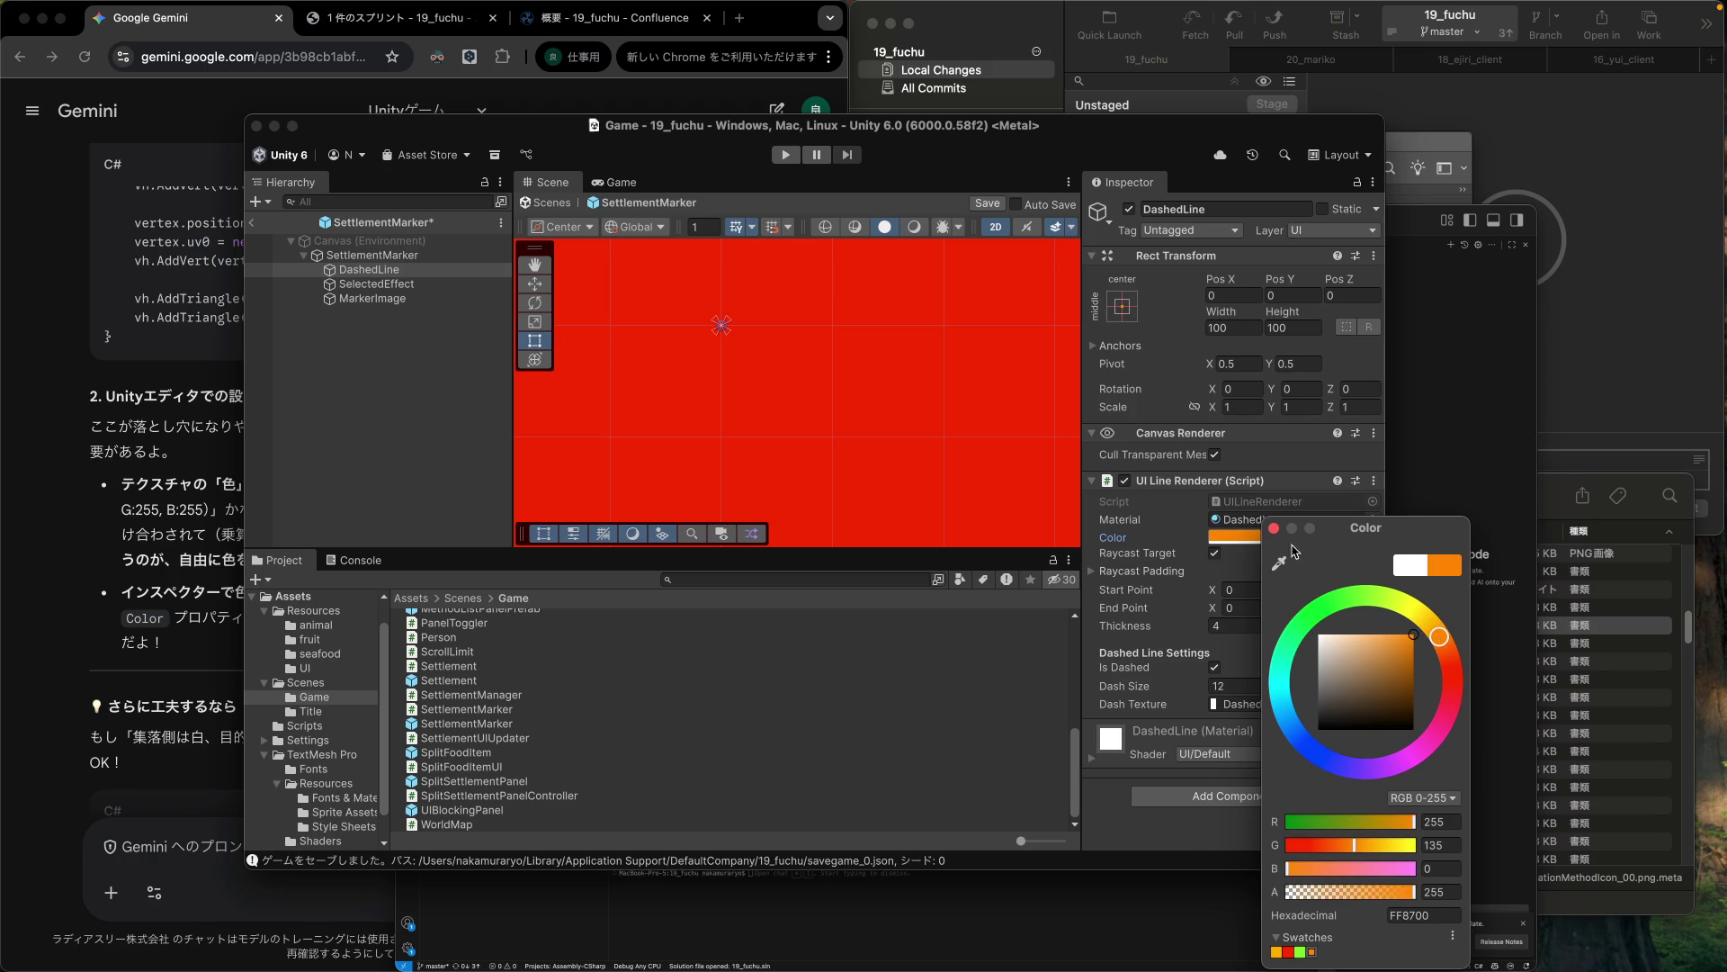
pyautogui.click(1178, 849)
pyautogui.press('super+s')
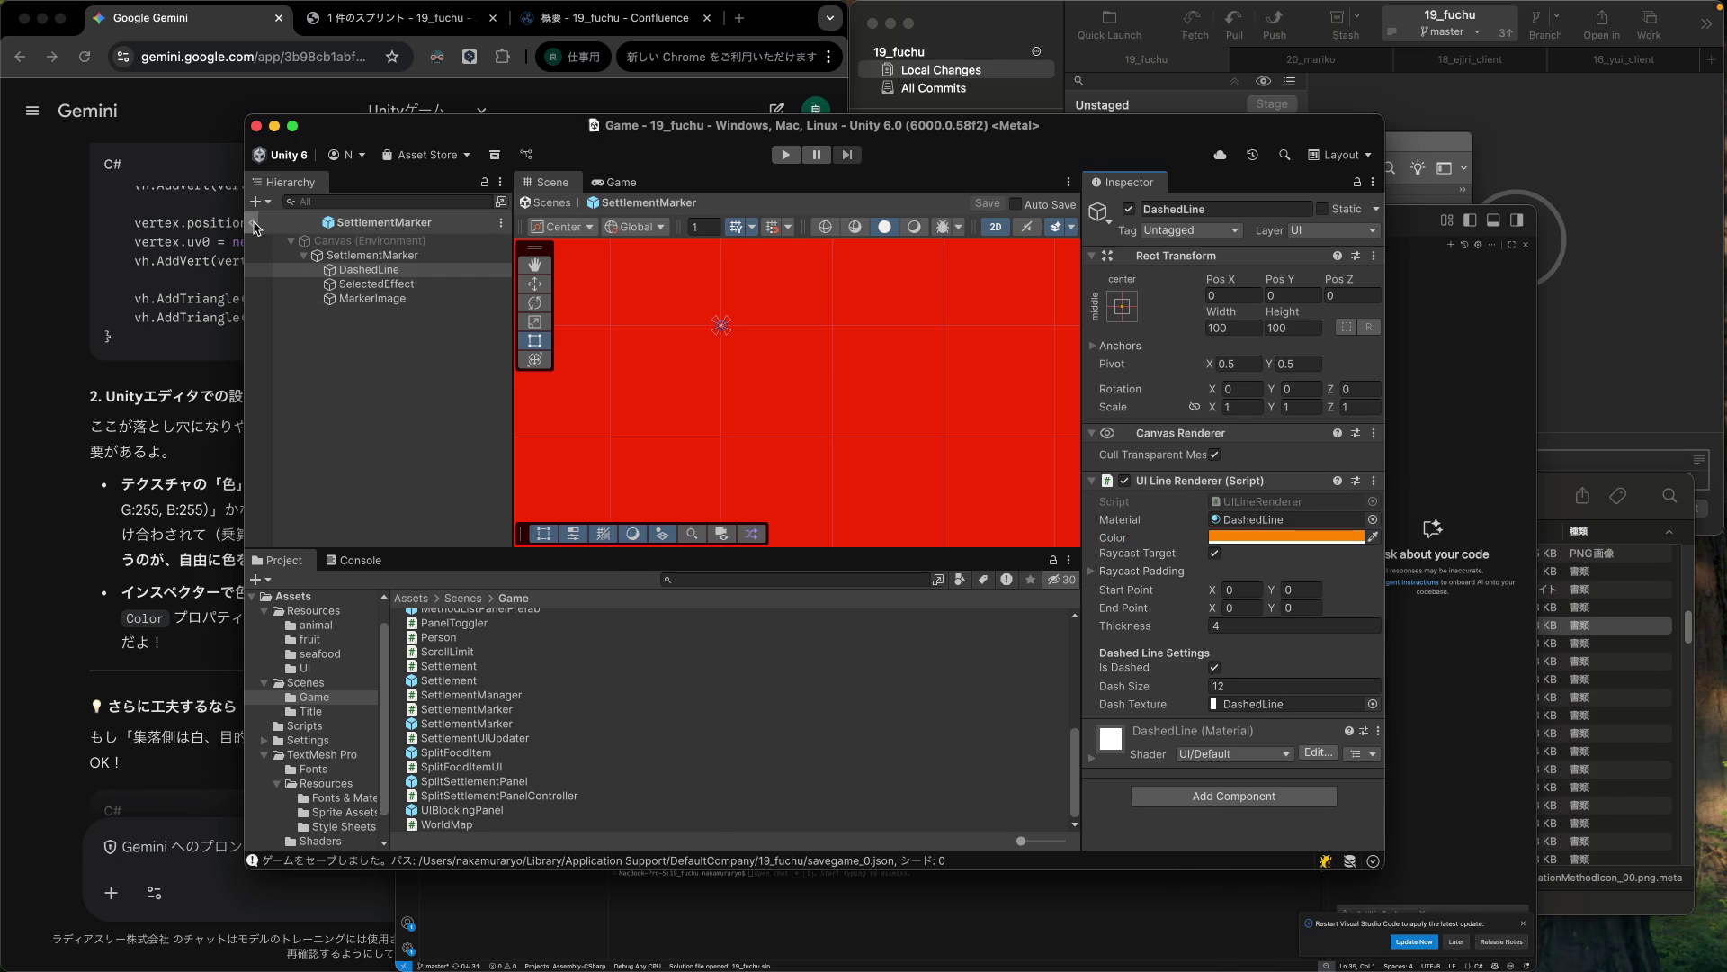
pyautogui.click(252, 222)
# Start the game in Play mode, then return to Gemini's answer.
pyautogui.click(790, 151)
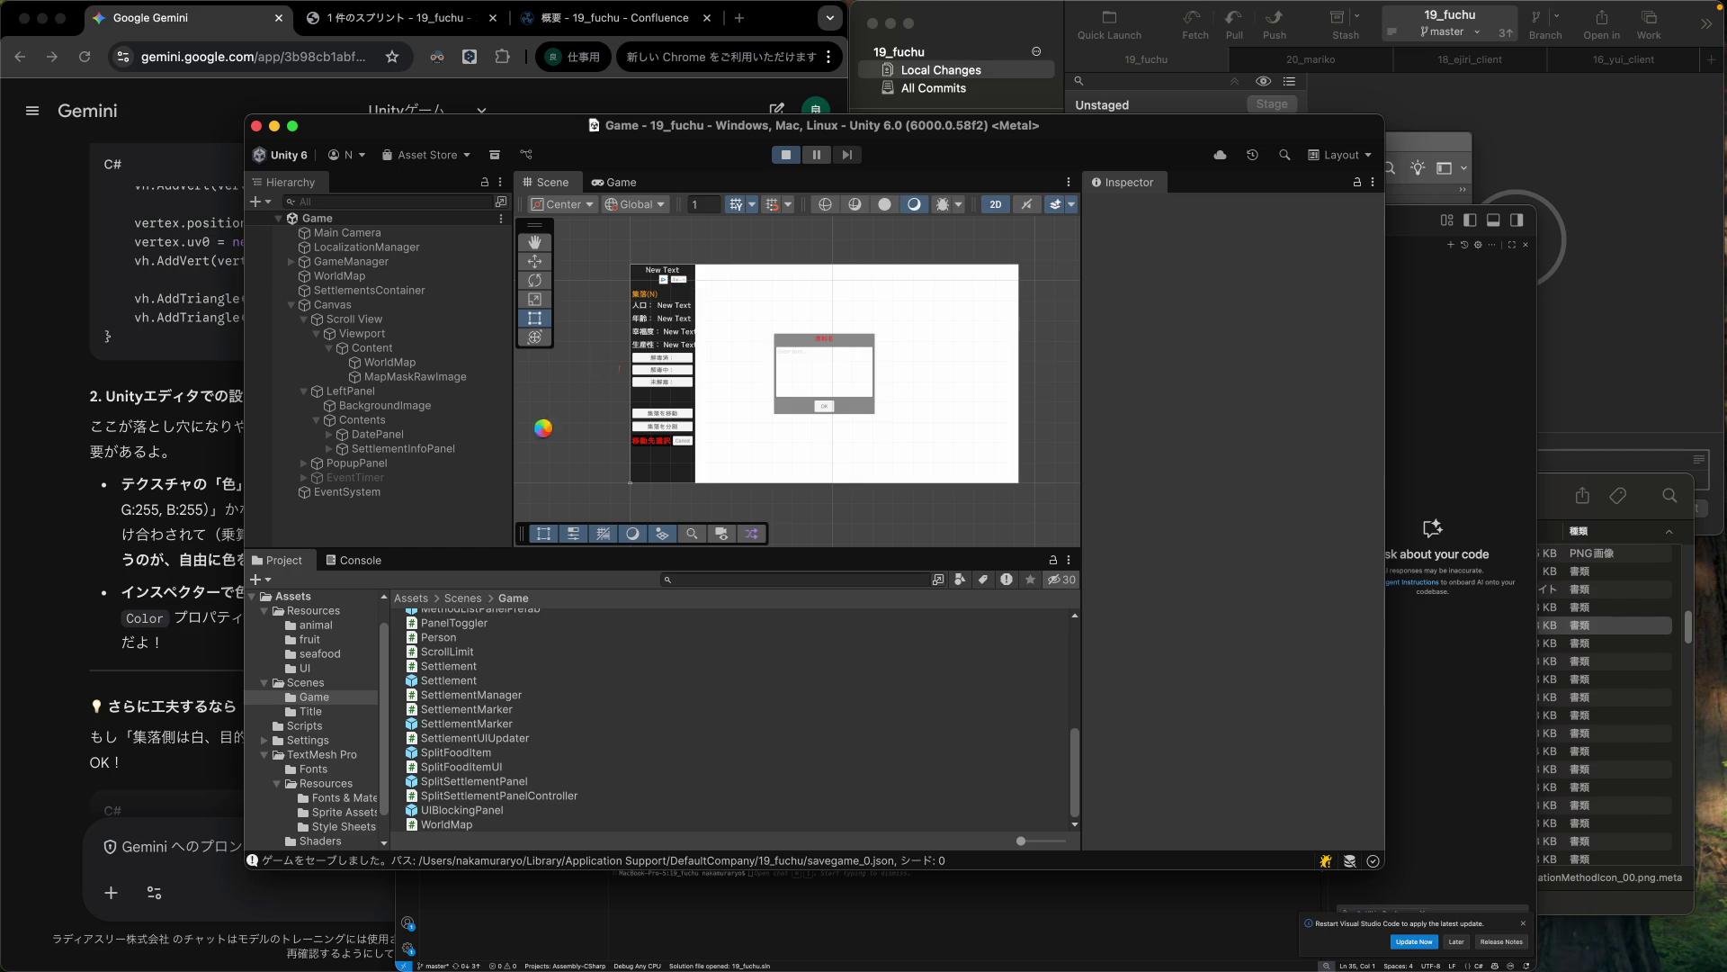
pyautogui.click(172, 686)
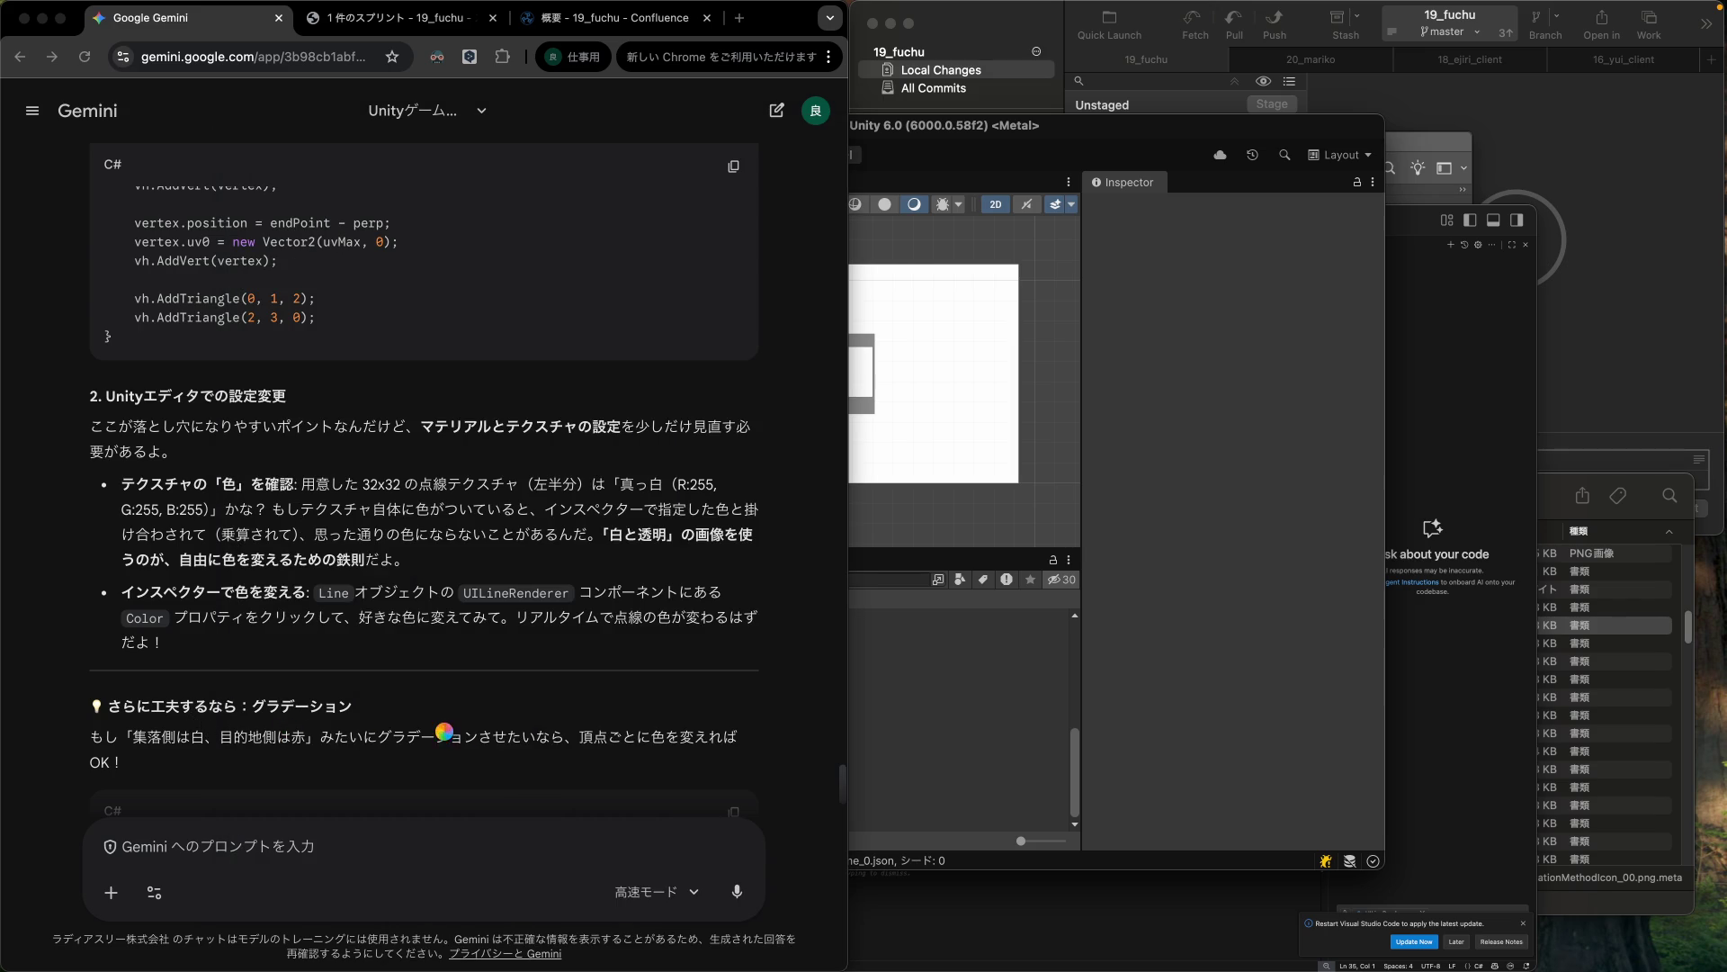
# Read down to Gemini's gradient code, with white start and red destination vertices.
pyautogui.scroll(-3, 448, 739)
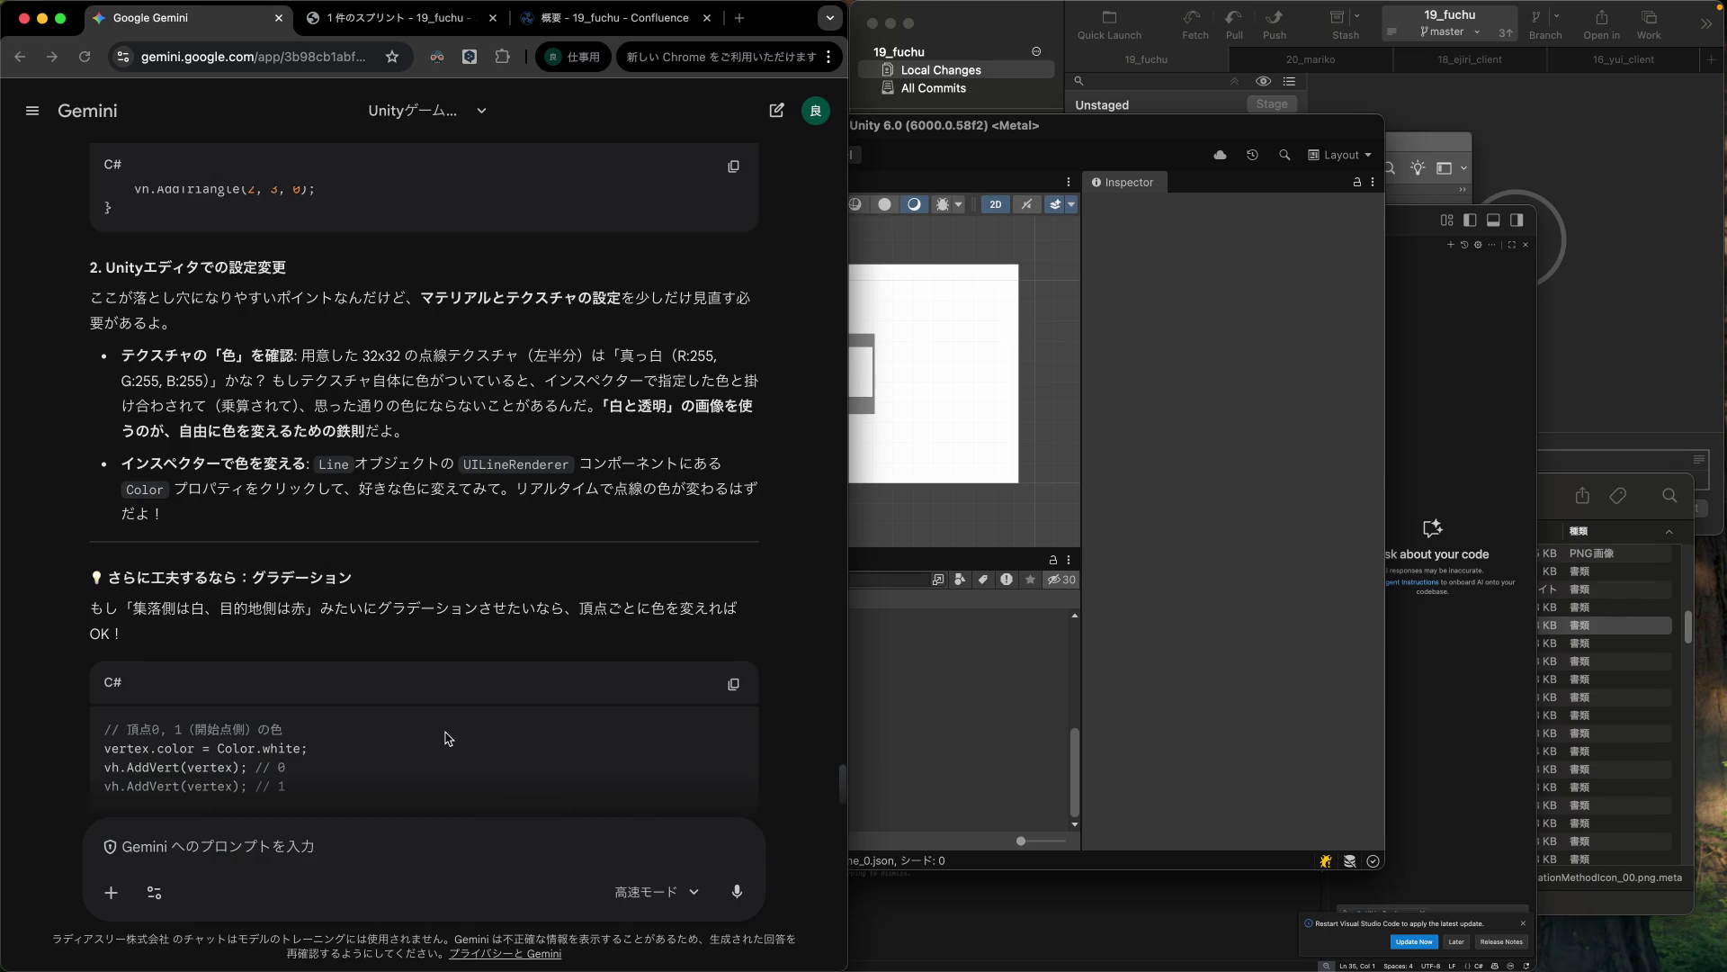
pyautogui.scroll(-1, 442, 693)
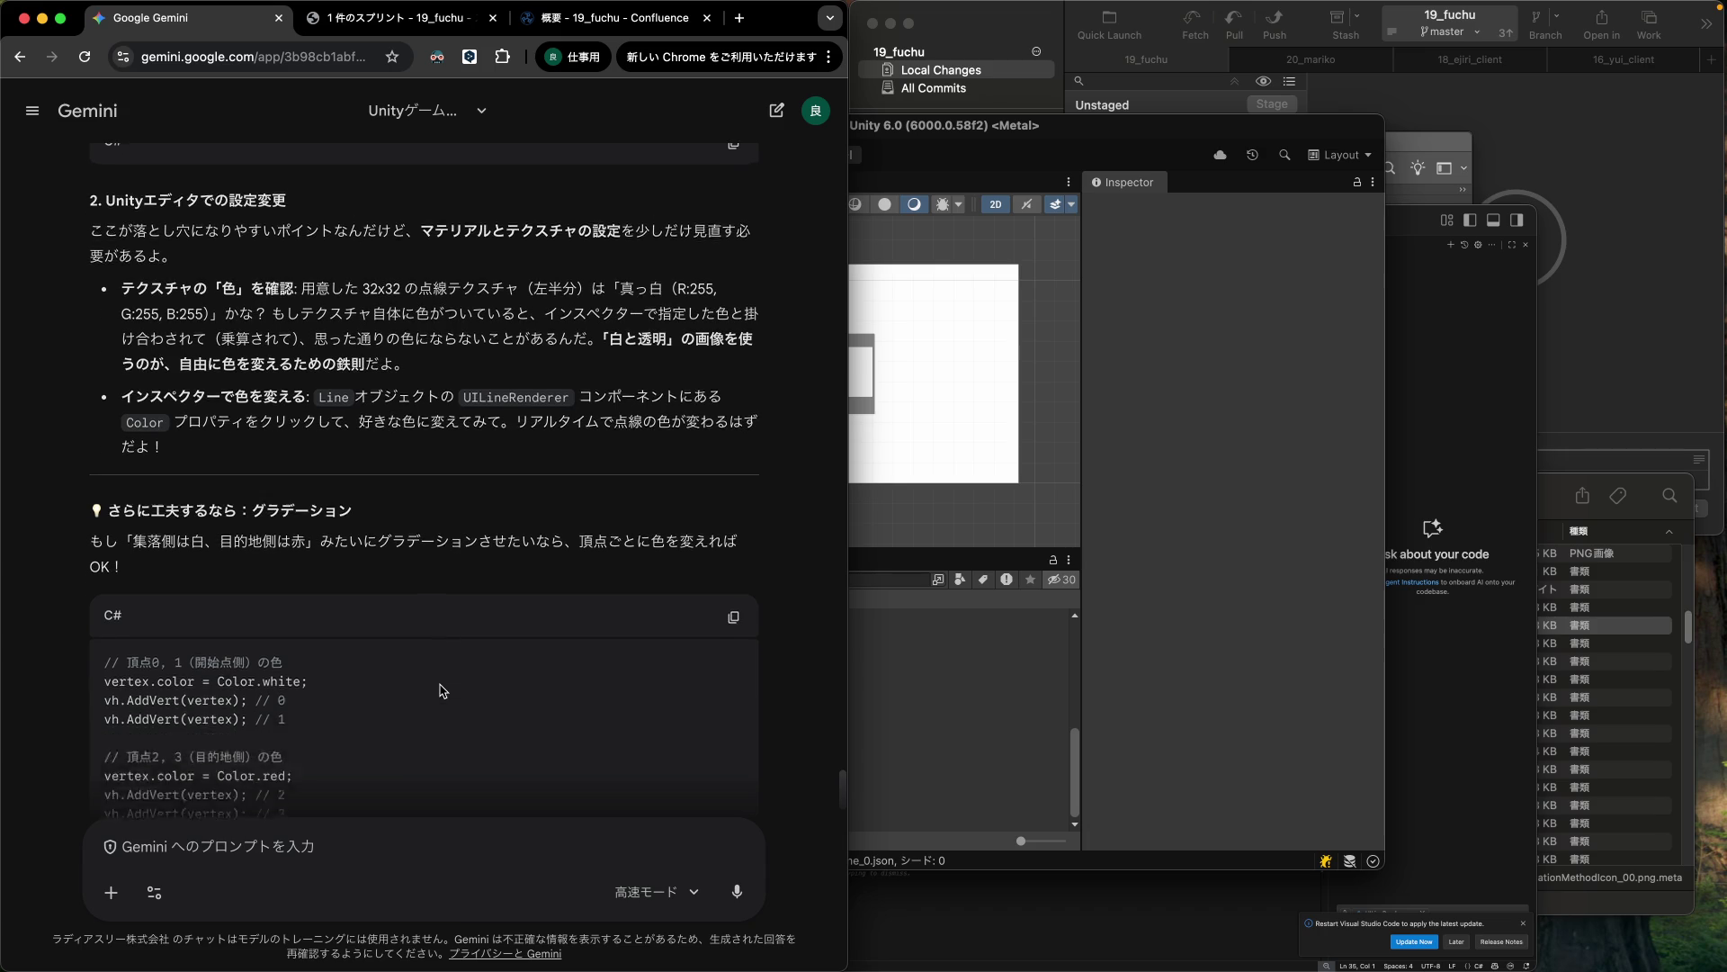
pyautogui.scroll(-1, 443, 690)
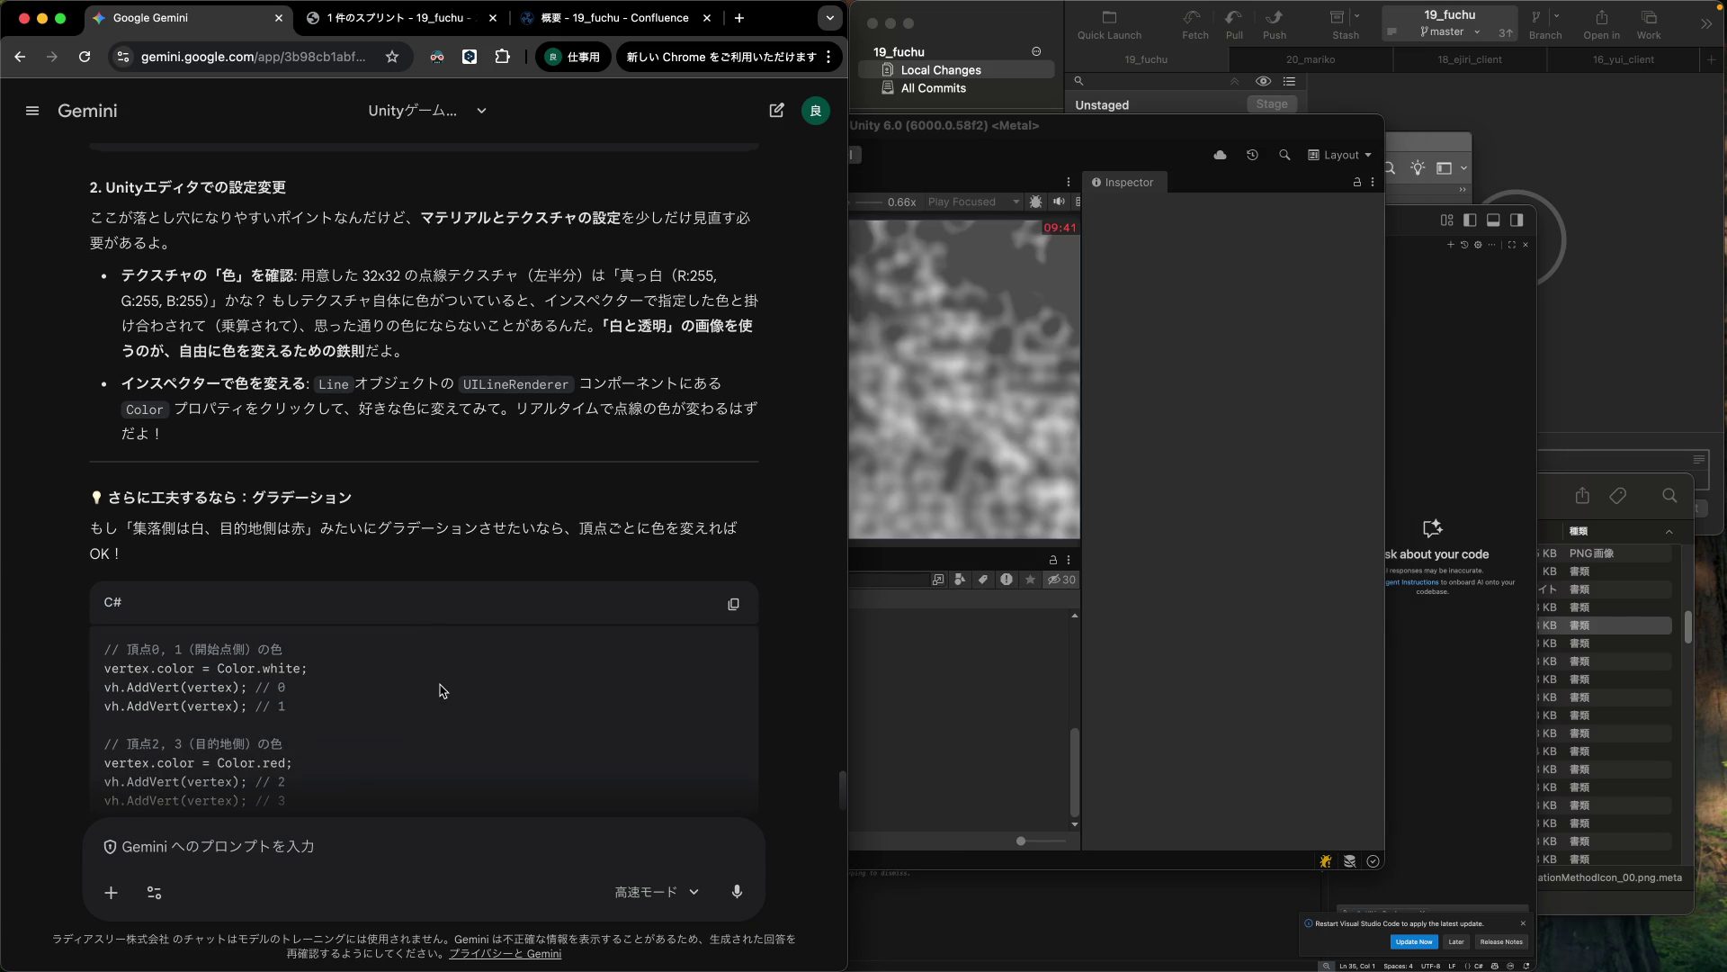
pyautogui.scroll(-3, 441, 690)
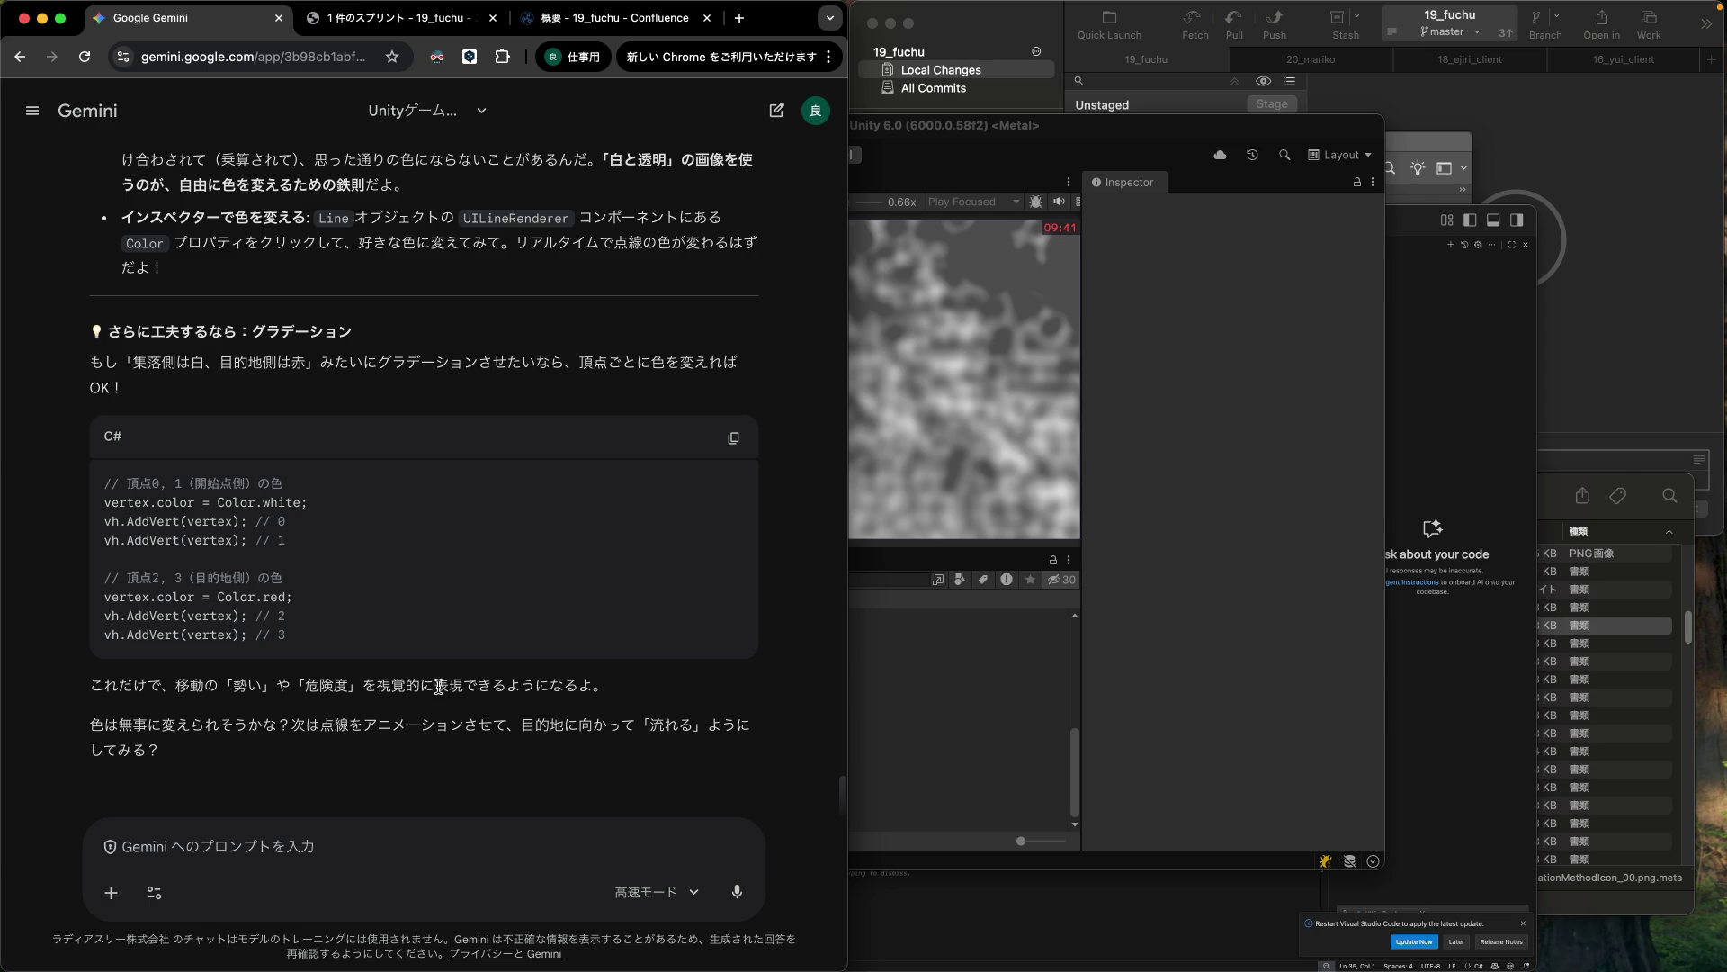
# Send the settlement to a map destination with 集落を移動 and watch the dotted path.
pyautogui.click(1189, 361)
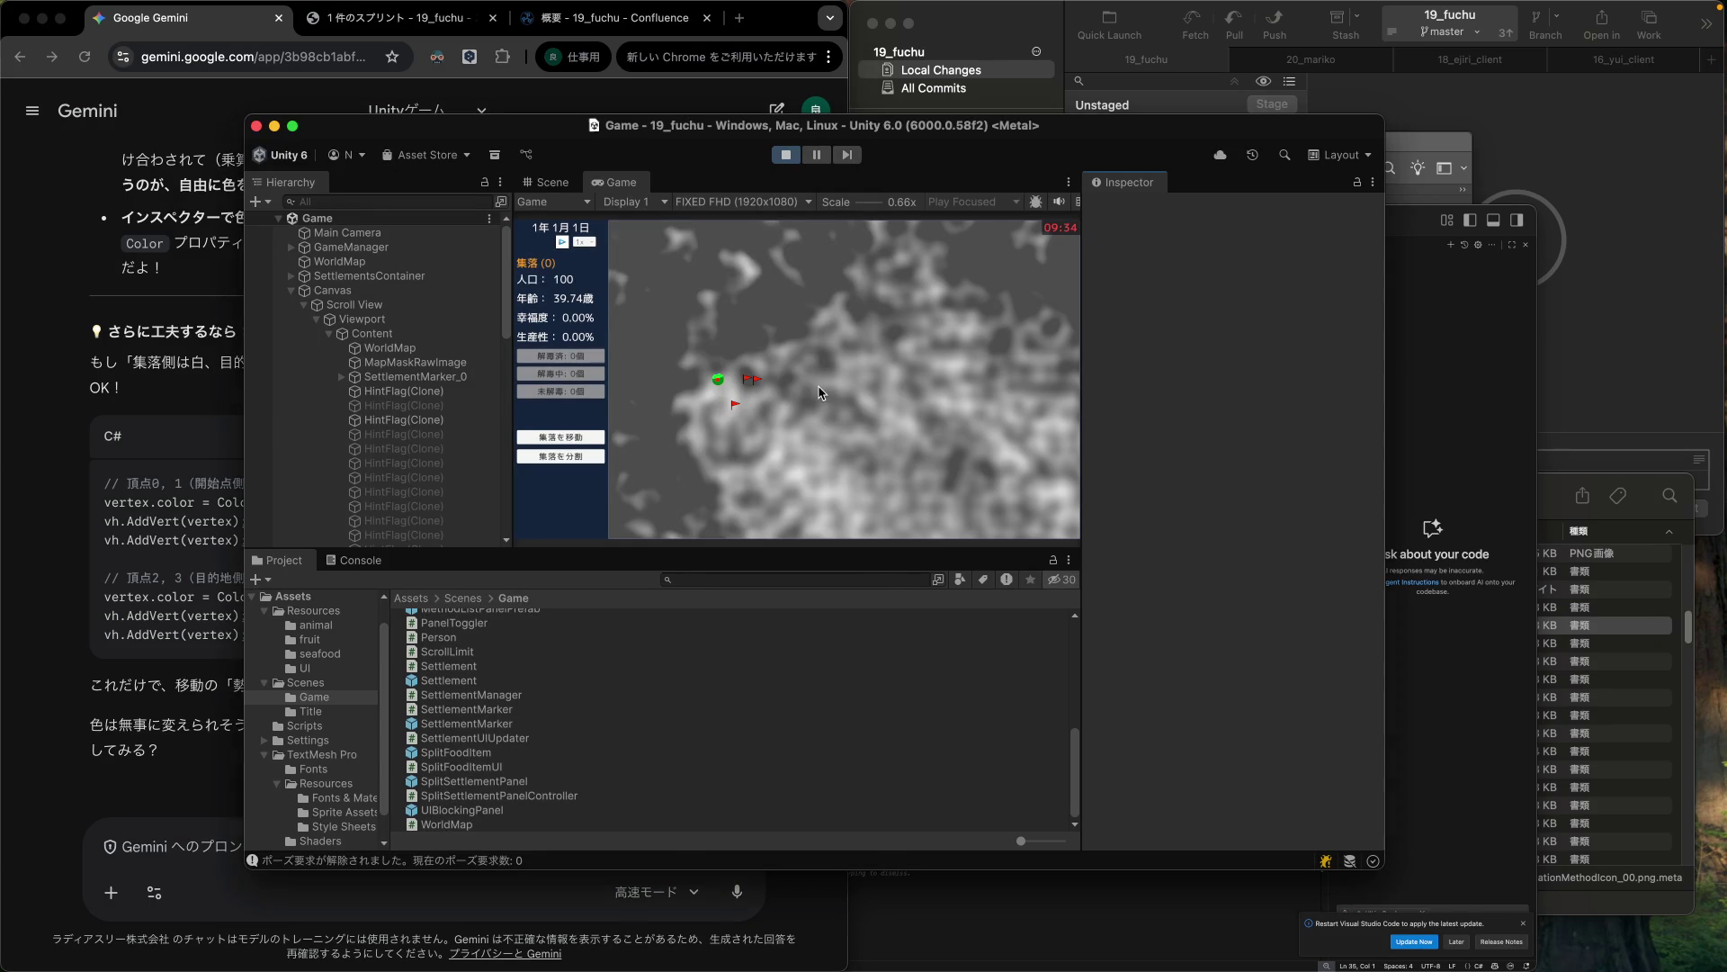
pyautogui.click(593, 440)
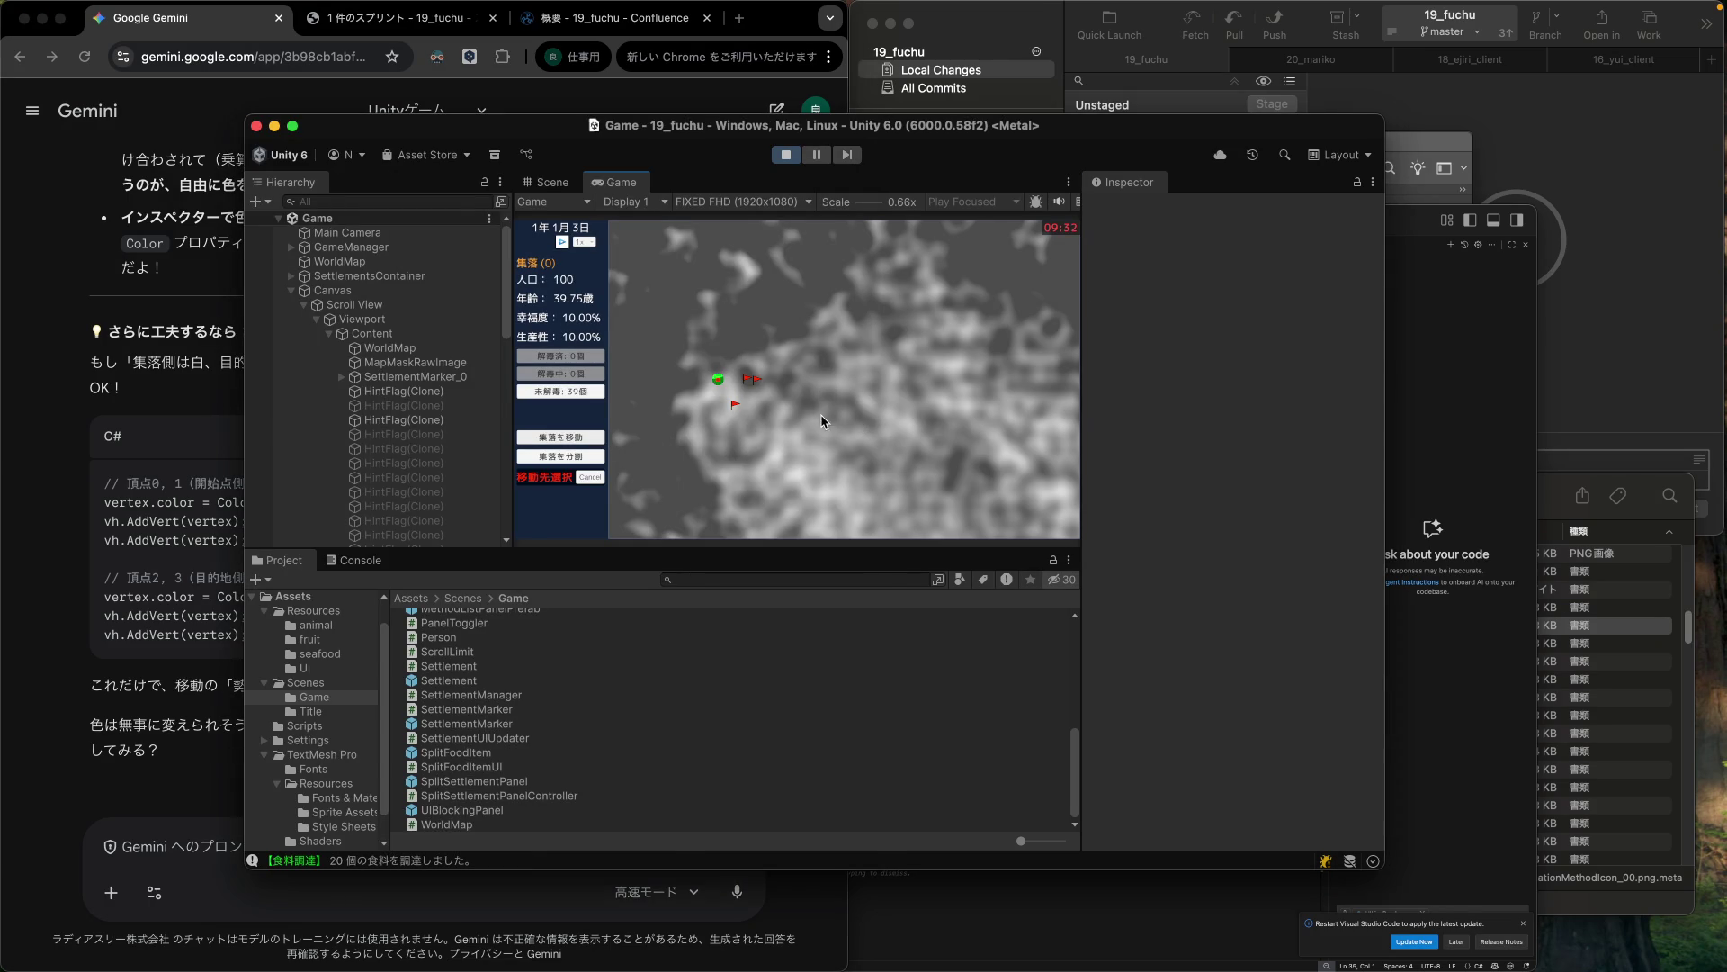
pyautogui.click(783, 418)
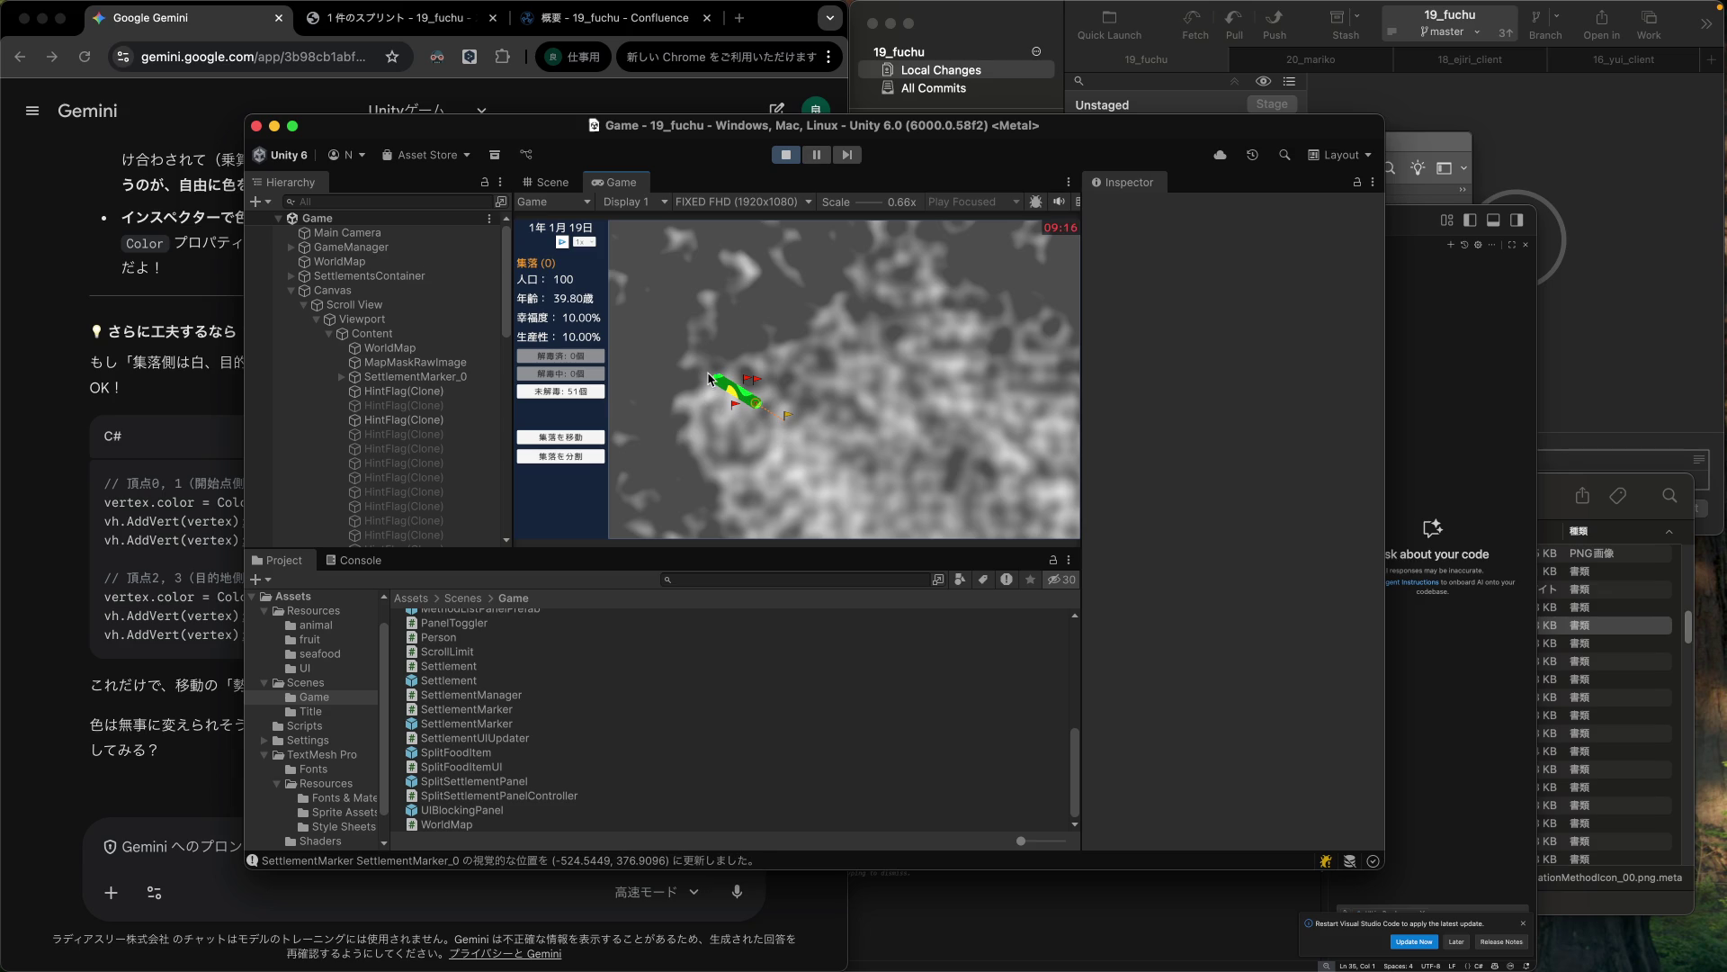
# Send the settlement to a second destination, then stop the play test.
pyautogui.click(556, 437)
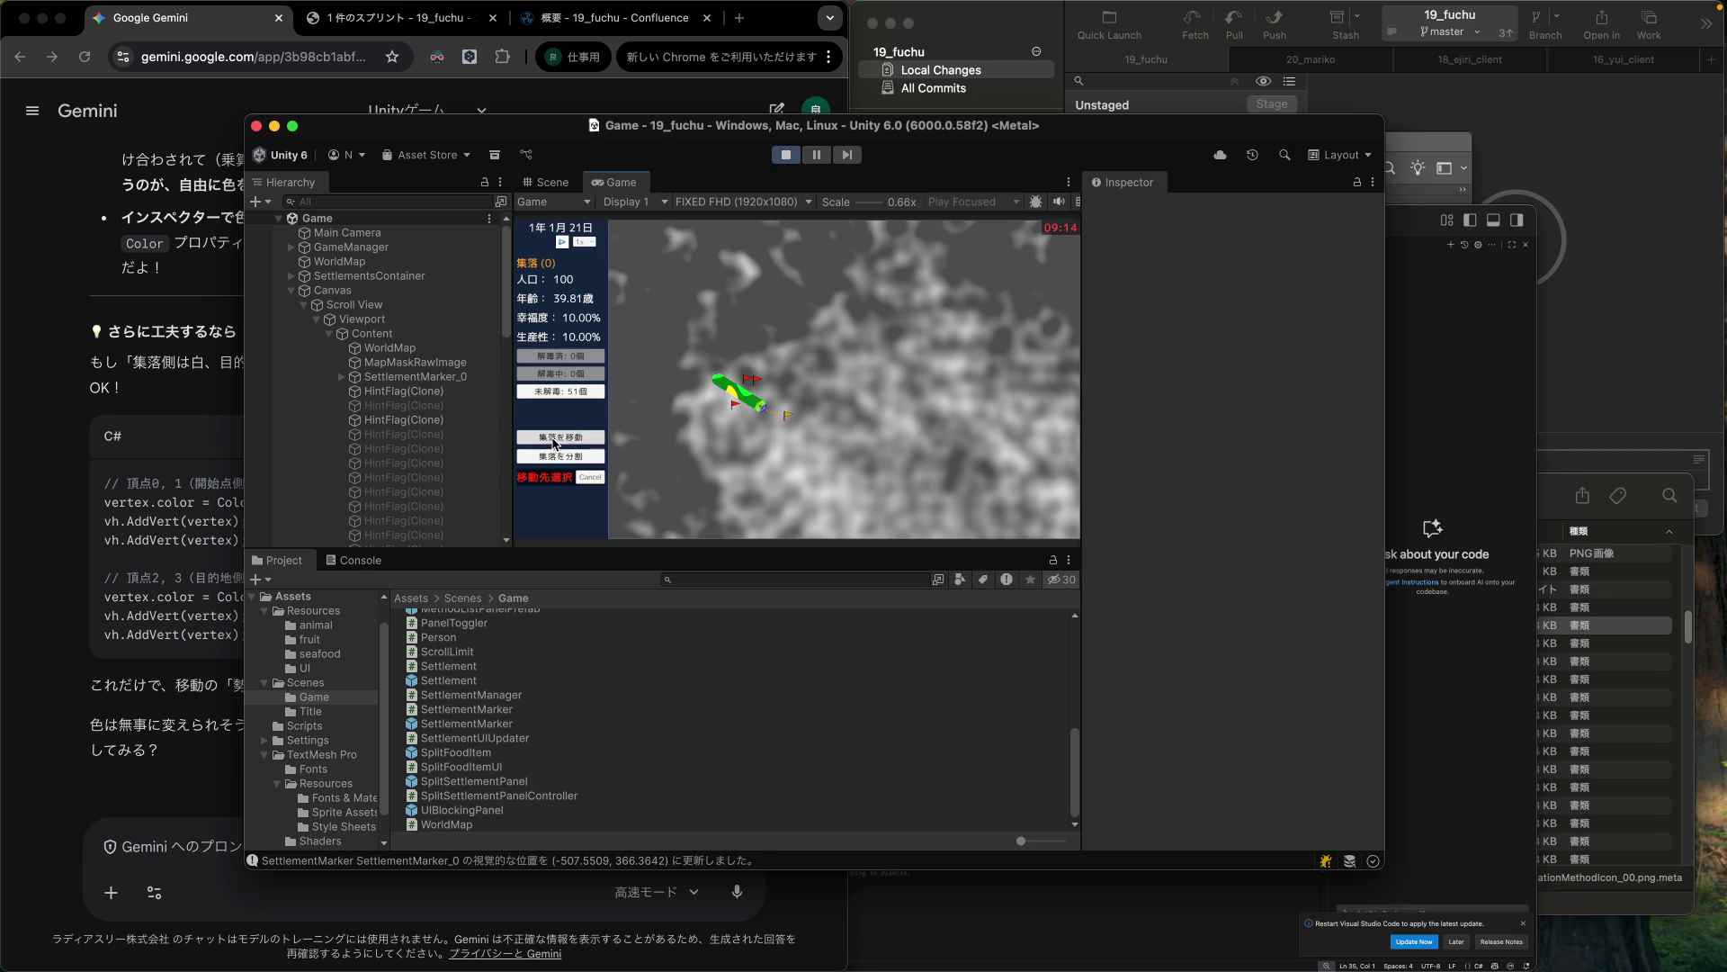
pyautogui.click(802, 385)
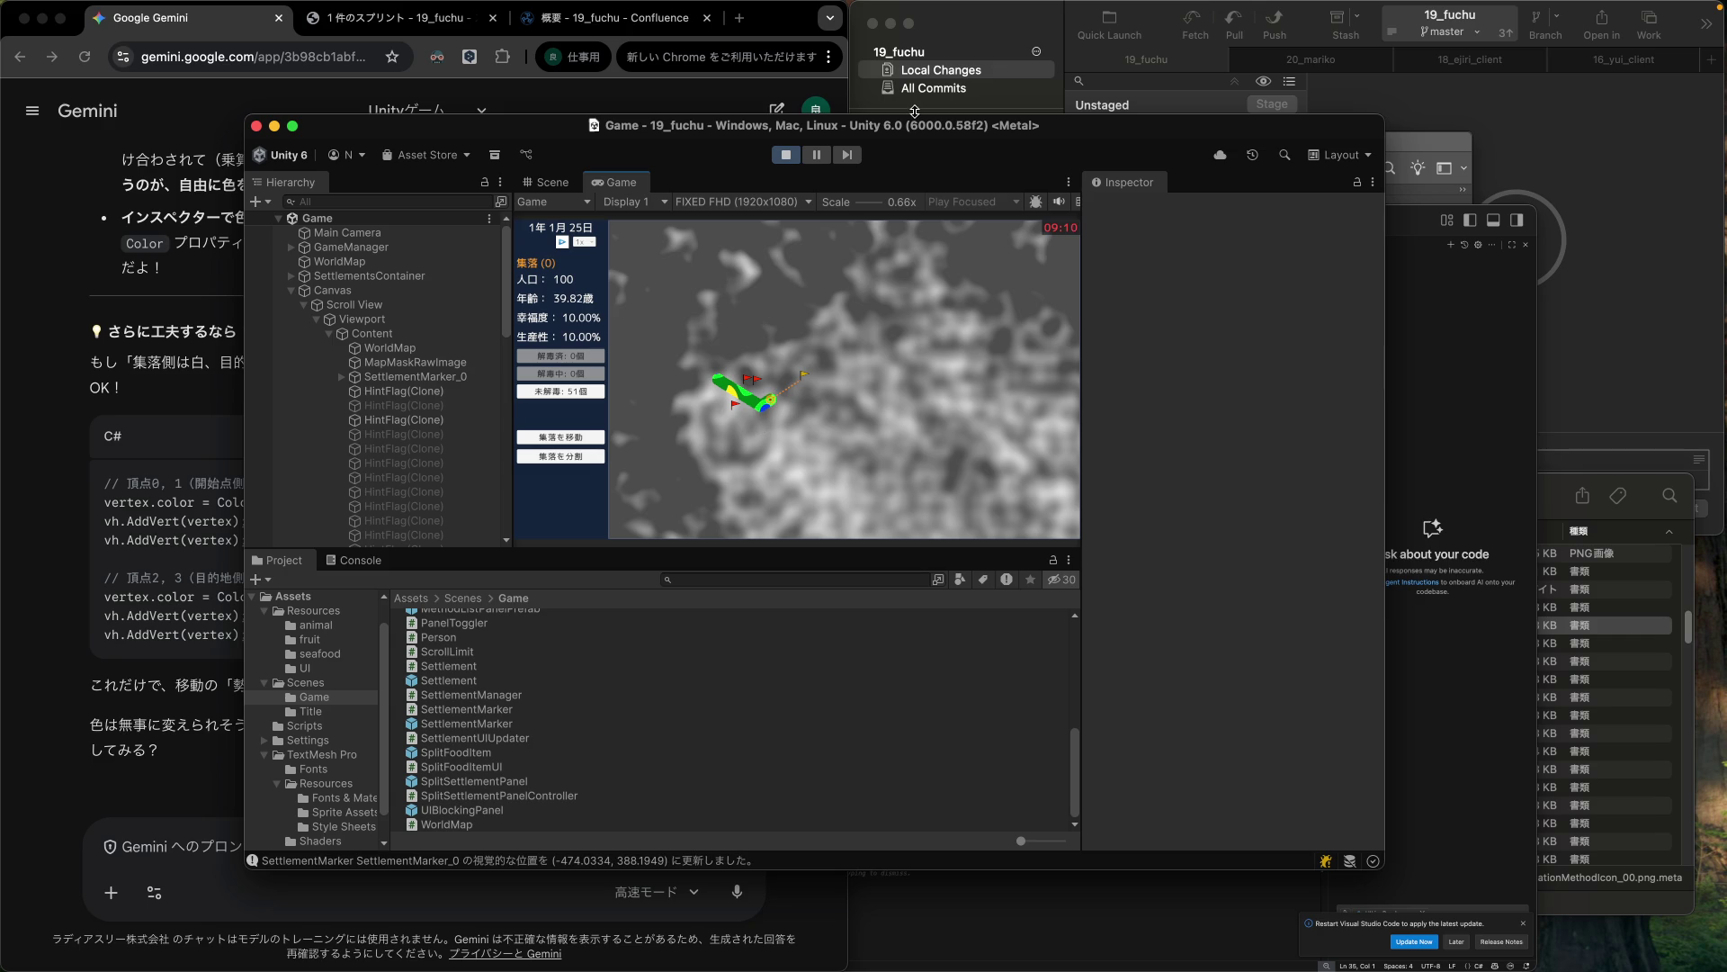
pyautogui.click(787, 155)
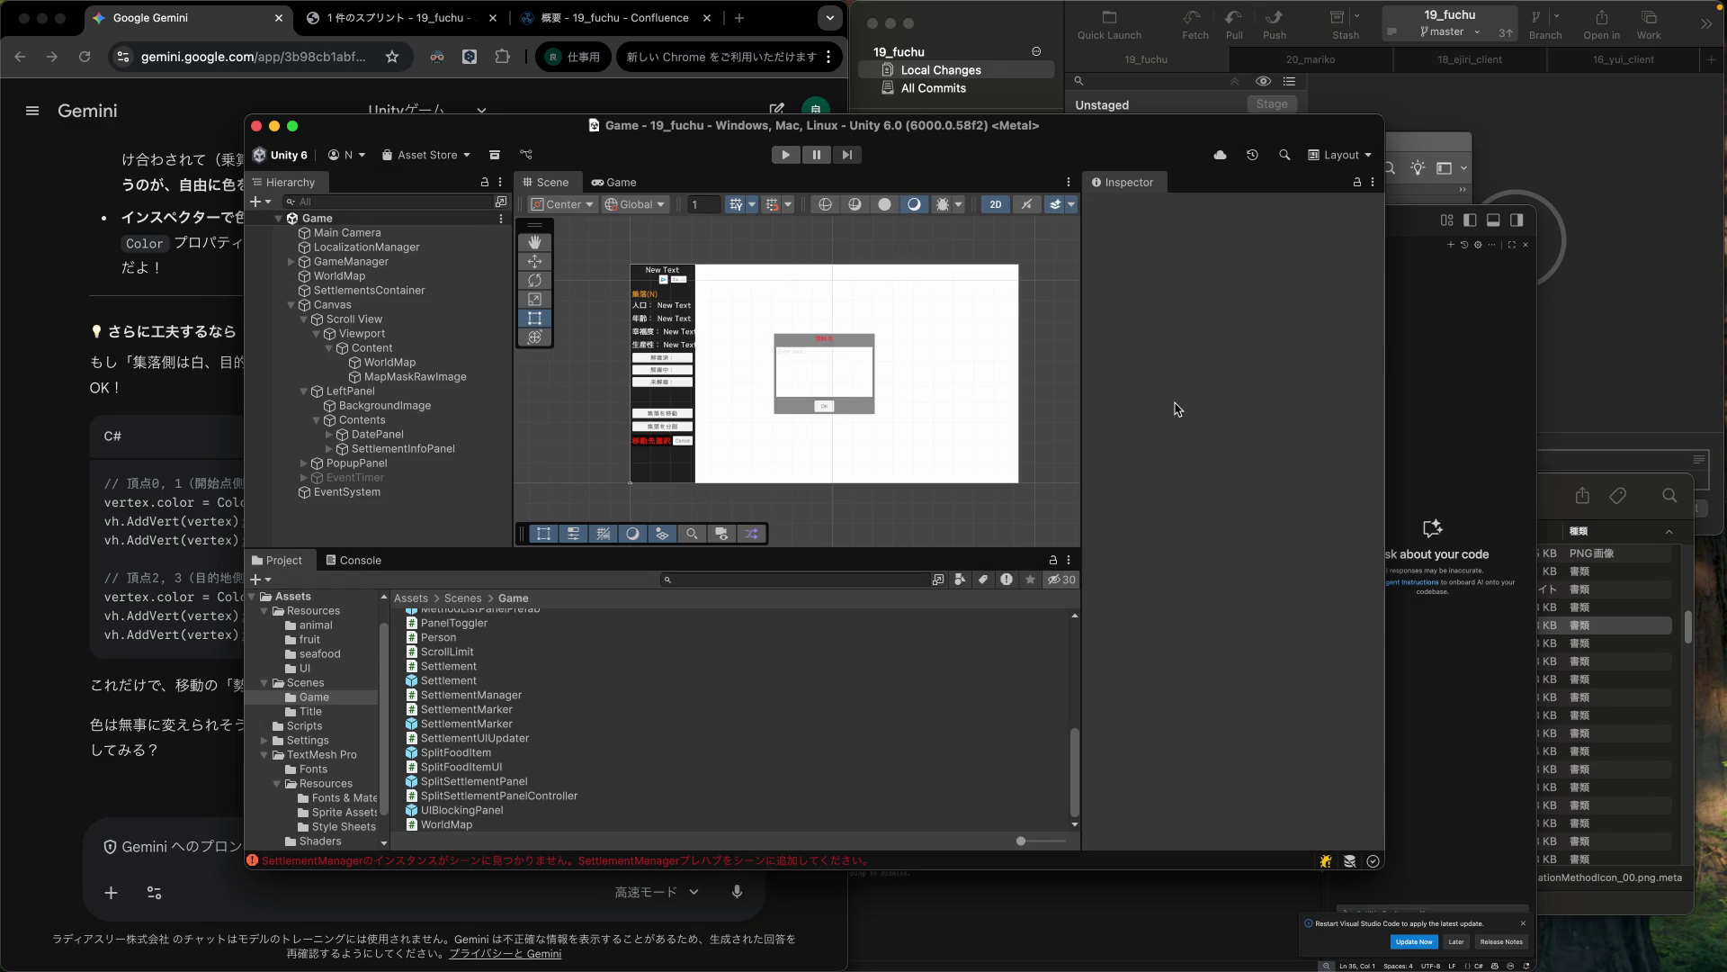
pyautogui.click(1432, 151)
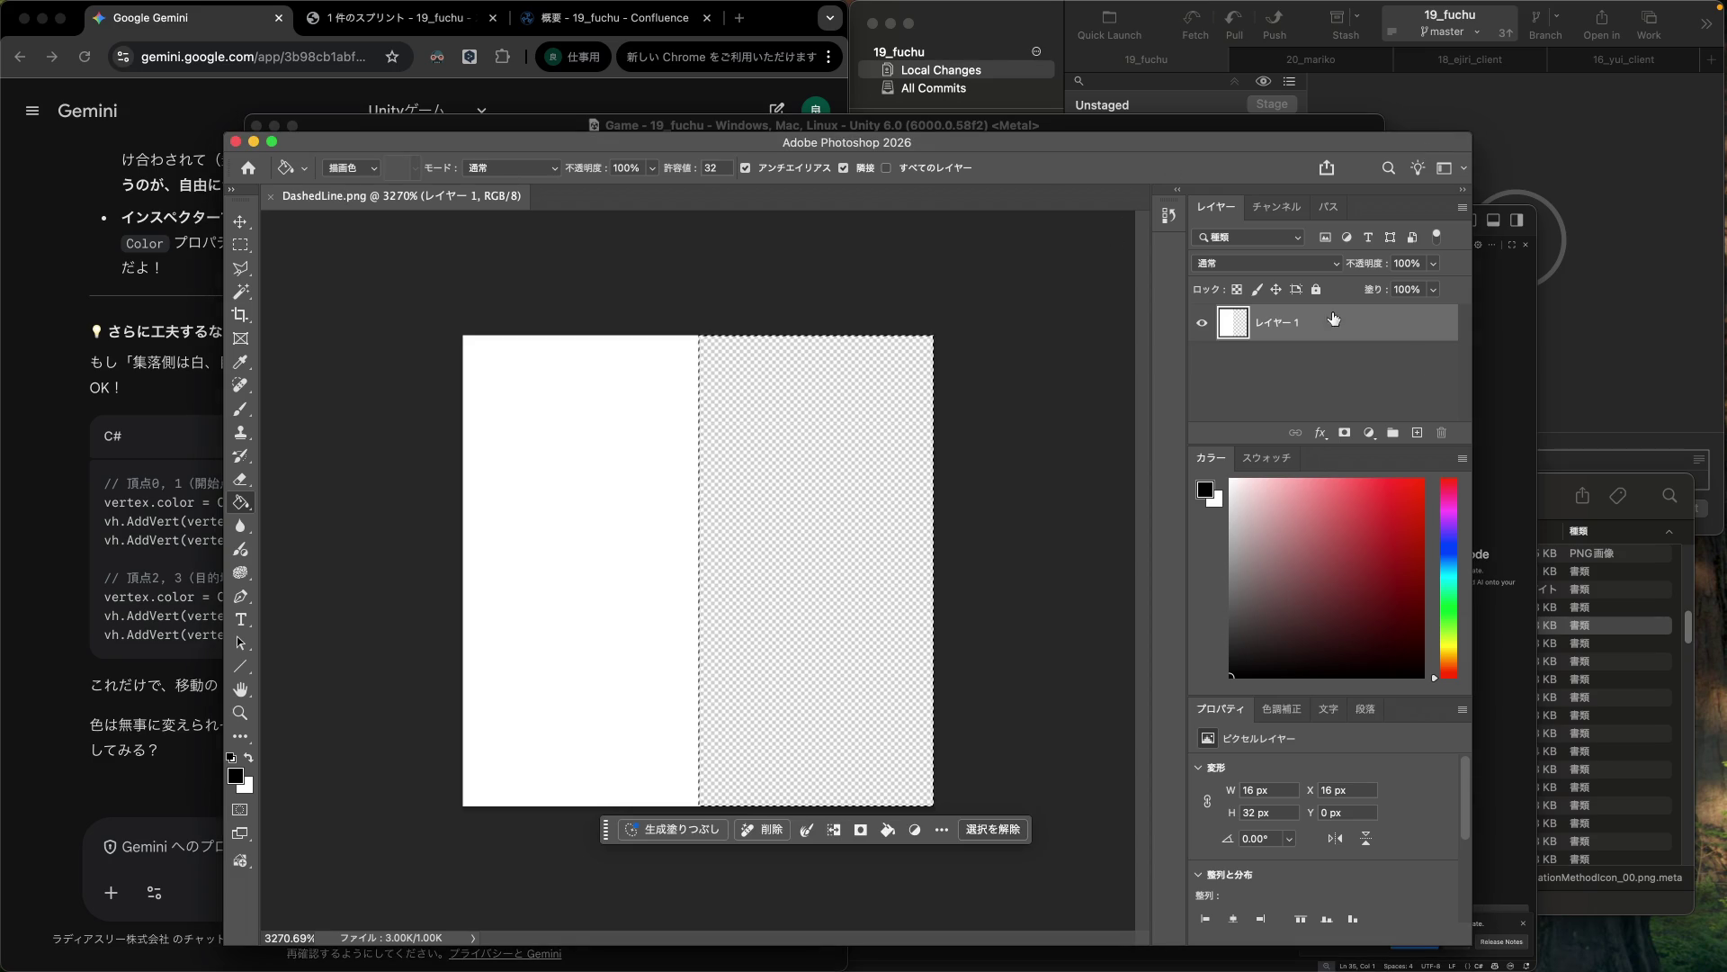
pyautogui.click(1521, 382)
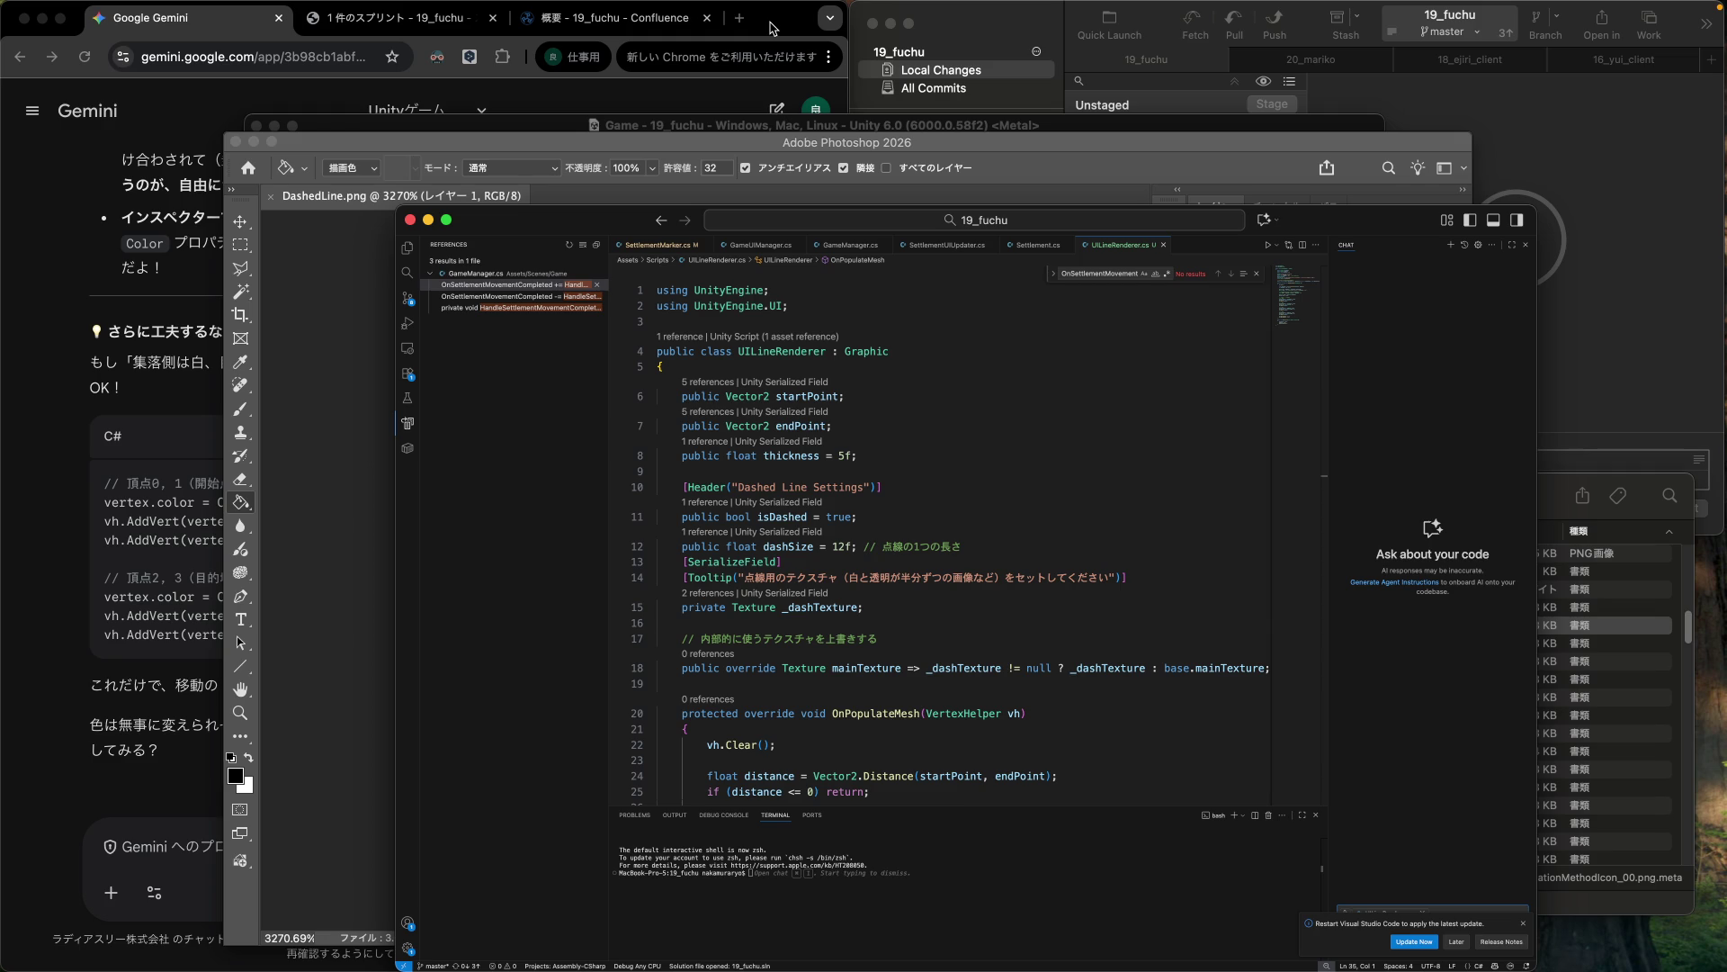
pyautogui.click(963, 128)
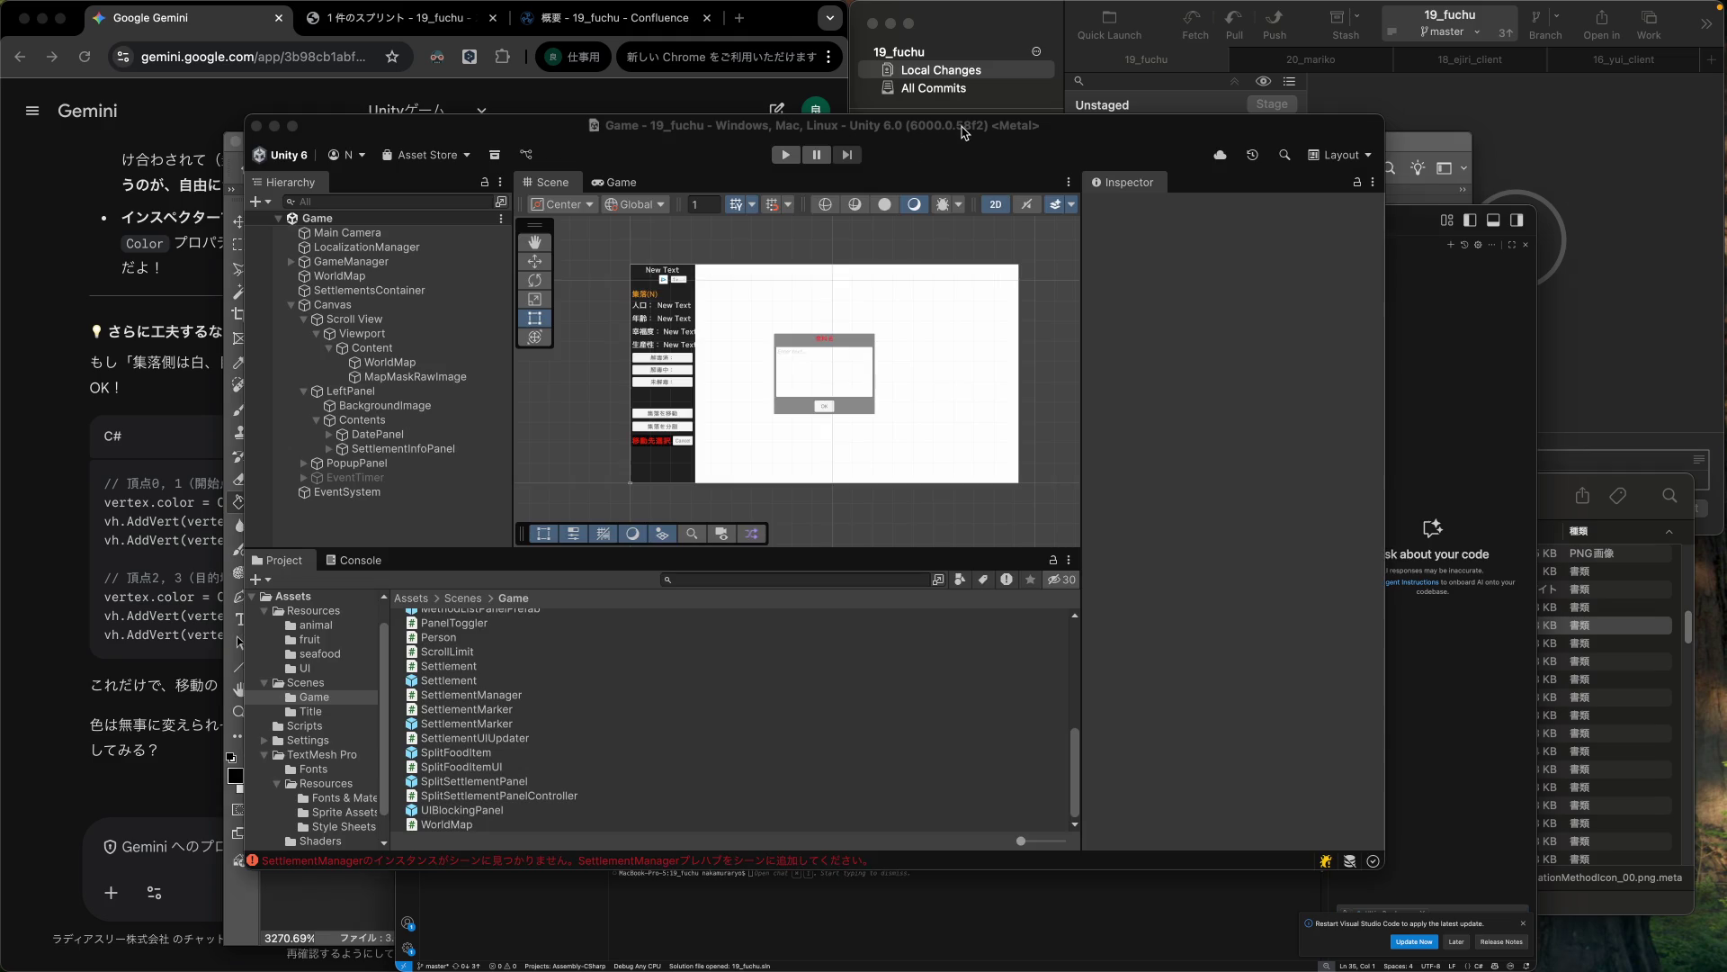
pyautogui.click(454, 29)
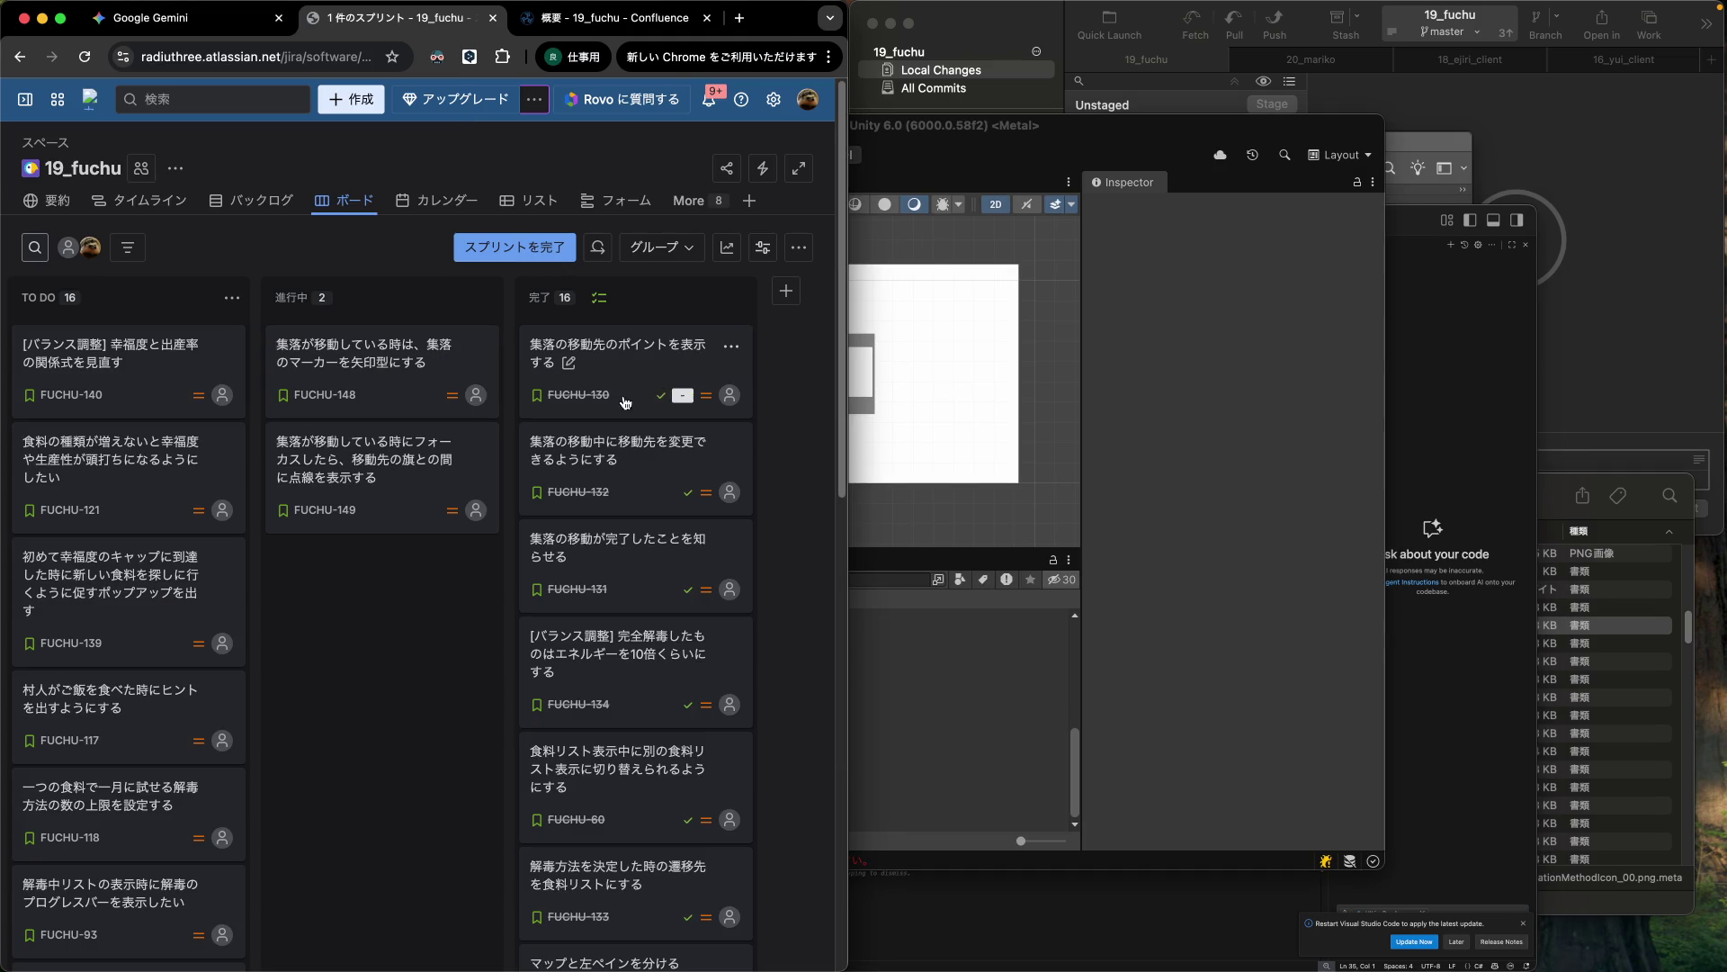
# Drag card FUCHU-149 toward the 完了 column, leaving it in 進行中.
pyautogui.moveTo(435, 483)
pyautogui.mouseDown()
pyautogui.moveTo(505, 372)
pyautogui.moveTo(585, 365)
pyautogui.moveTo(430, 511)
pyautogui.moveTo(383, 501)
pyautogui.mouseUp()
# Review UILineRenderer.cs, open SettlementMarker.cs in VS Code, then return to the Jira board.
pyautogui.click(1412, 483)
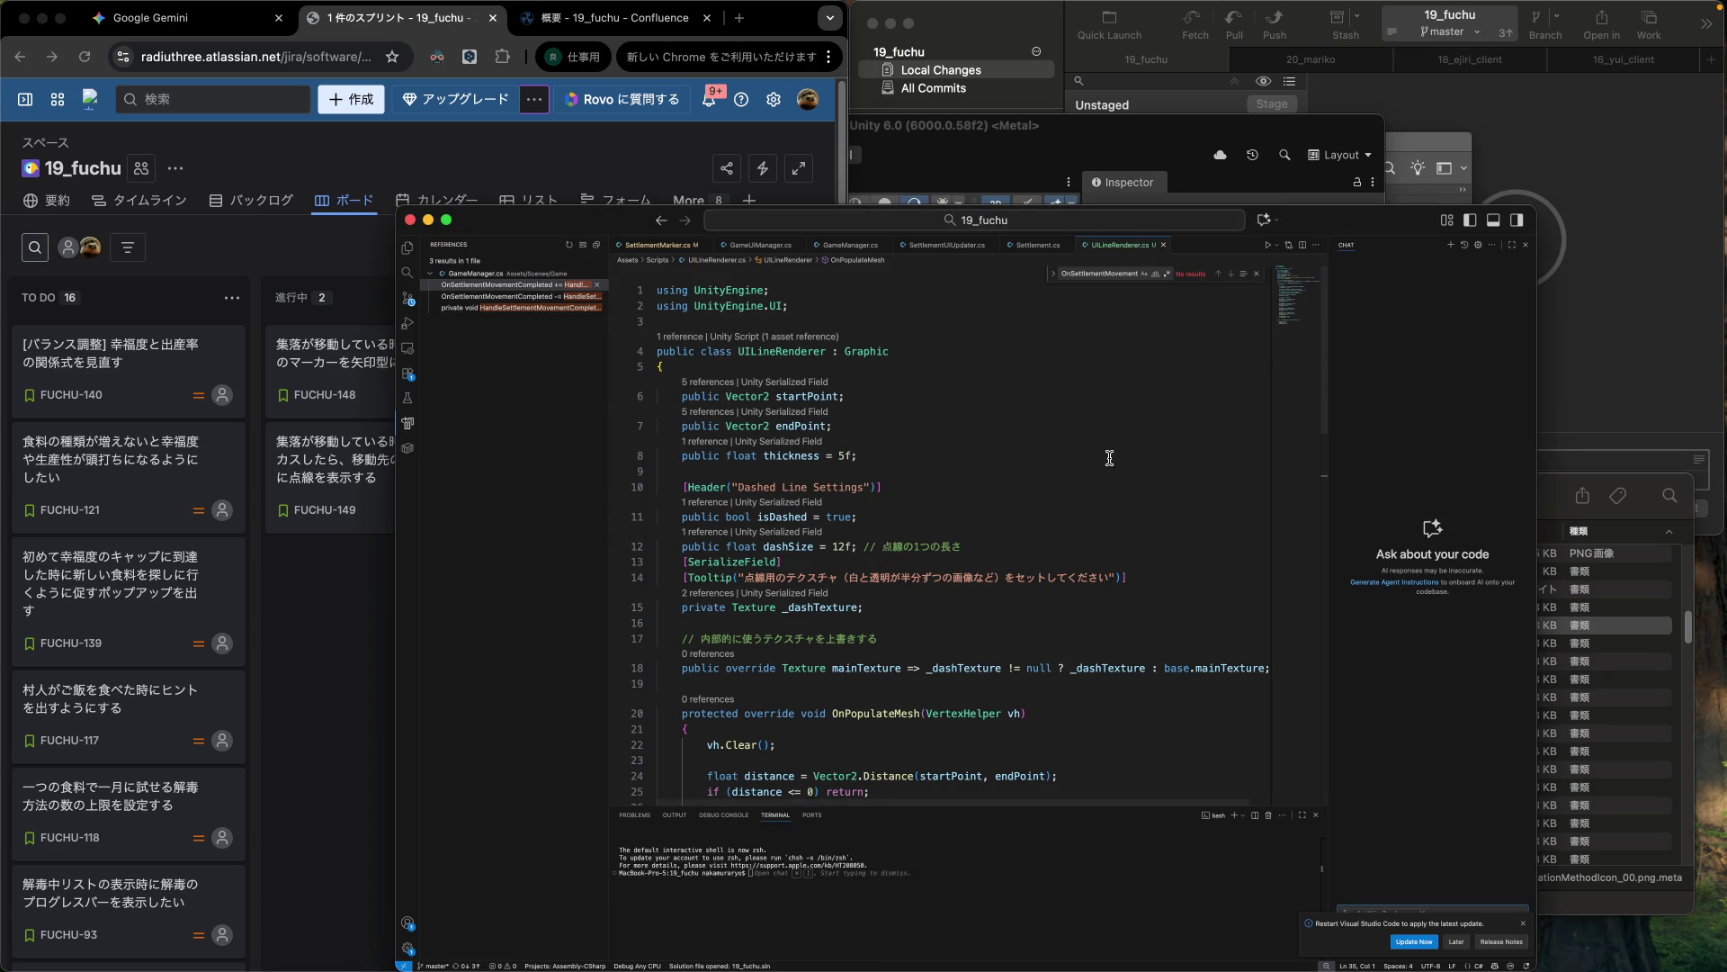
pyautogui.scroll(-10, 990, 473)
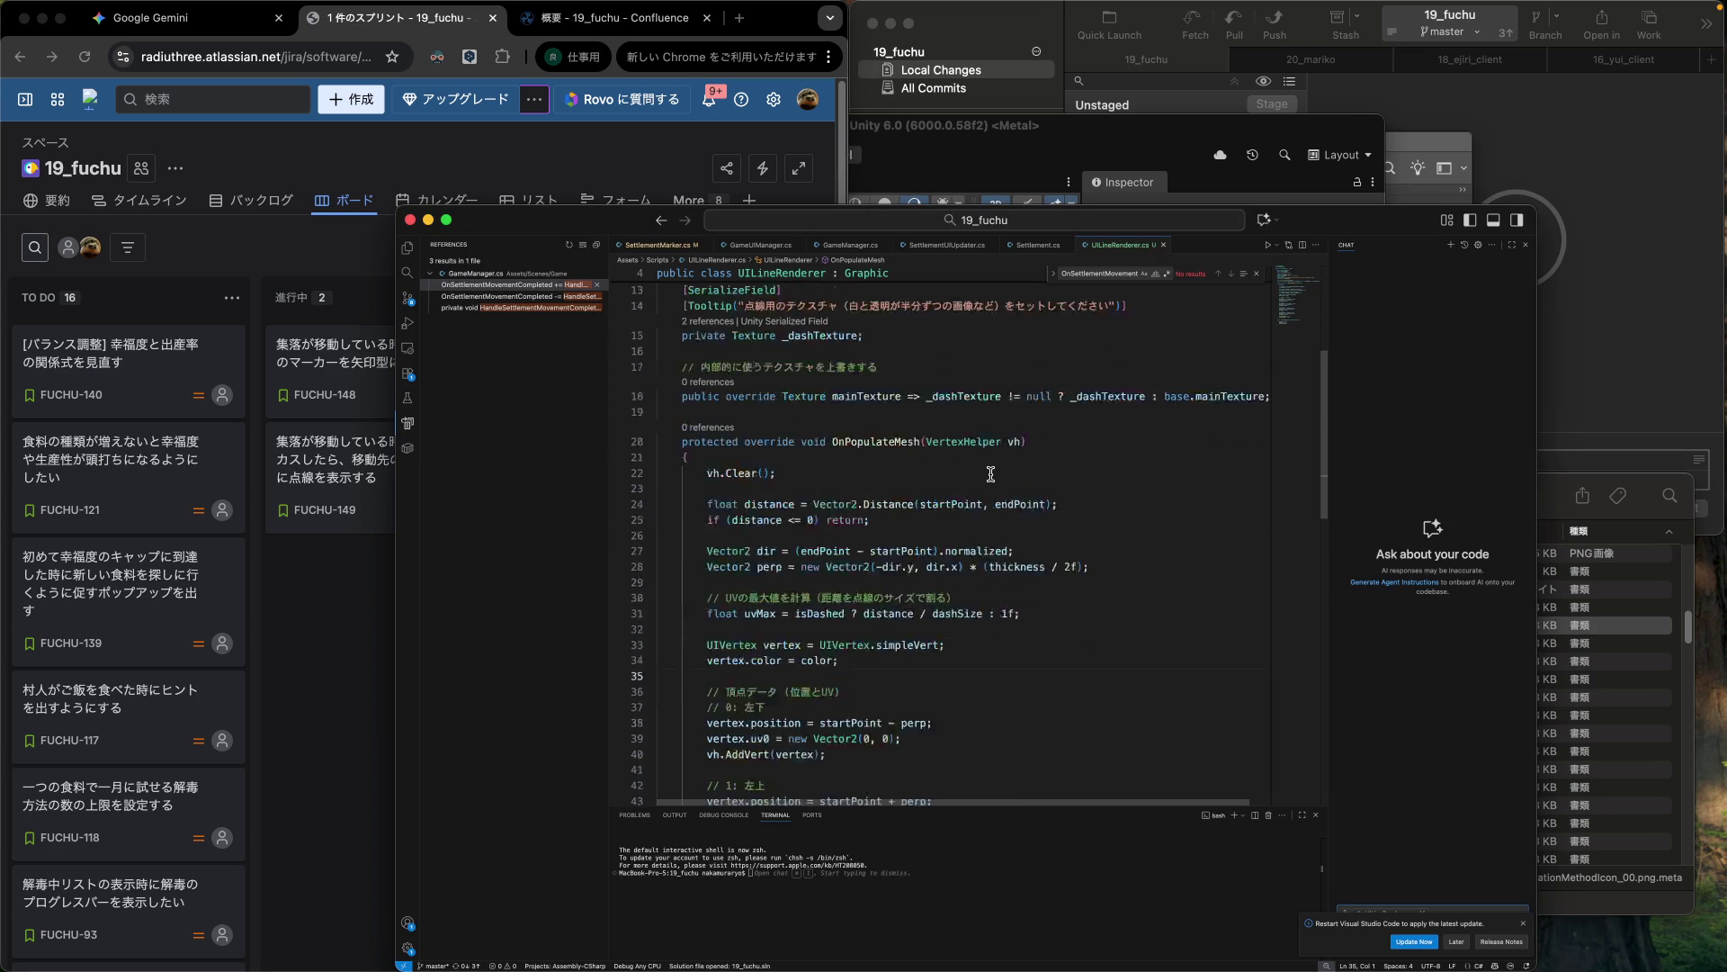
pyautogui.scroll(-5, 990, 473)
pyautogui.scroll(4, 990, 473)
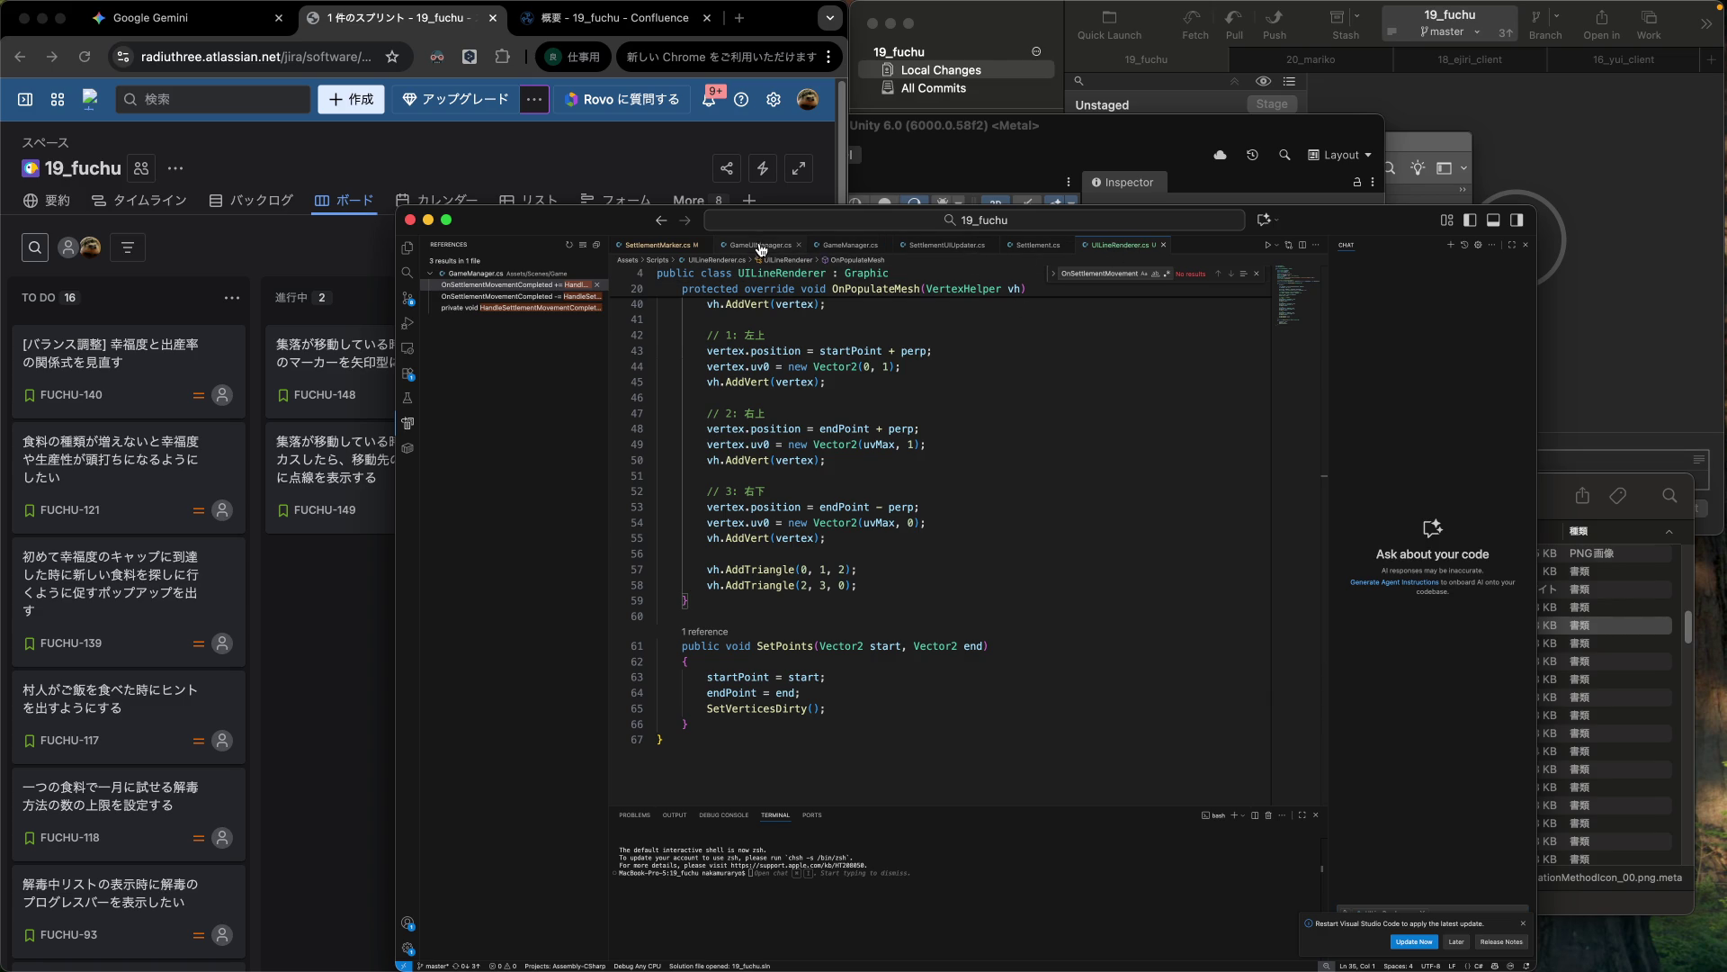
pyautogui.click(666, 246)
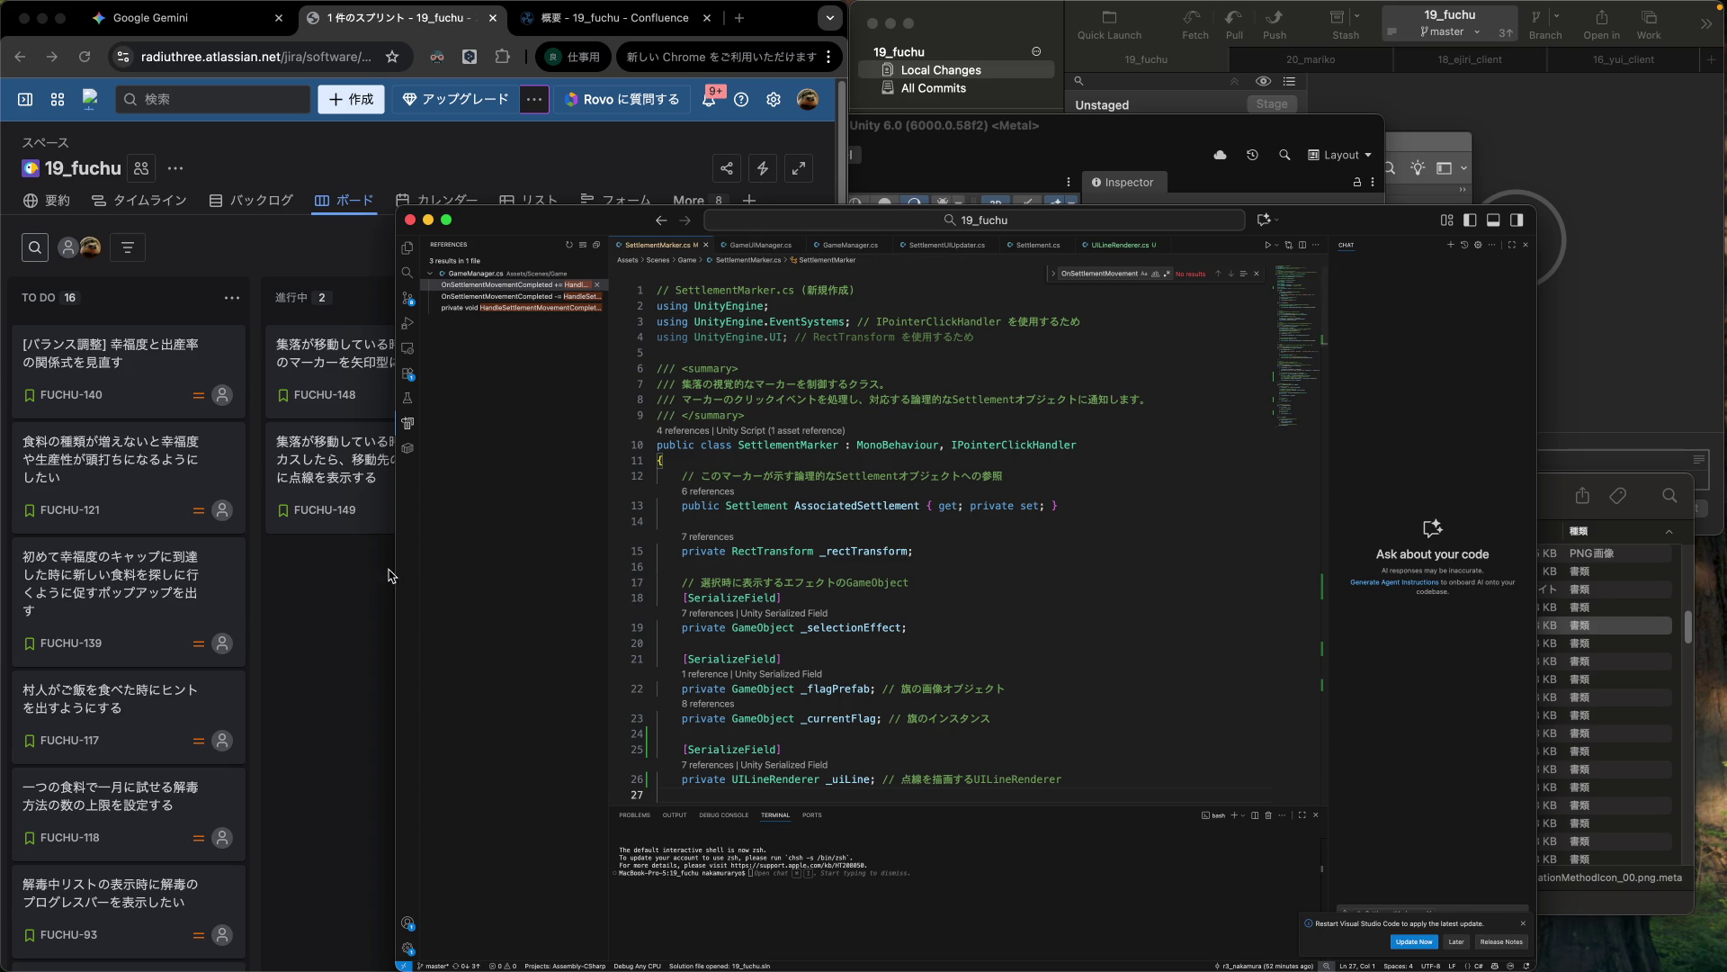
pyautogui.click(355, 579)
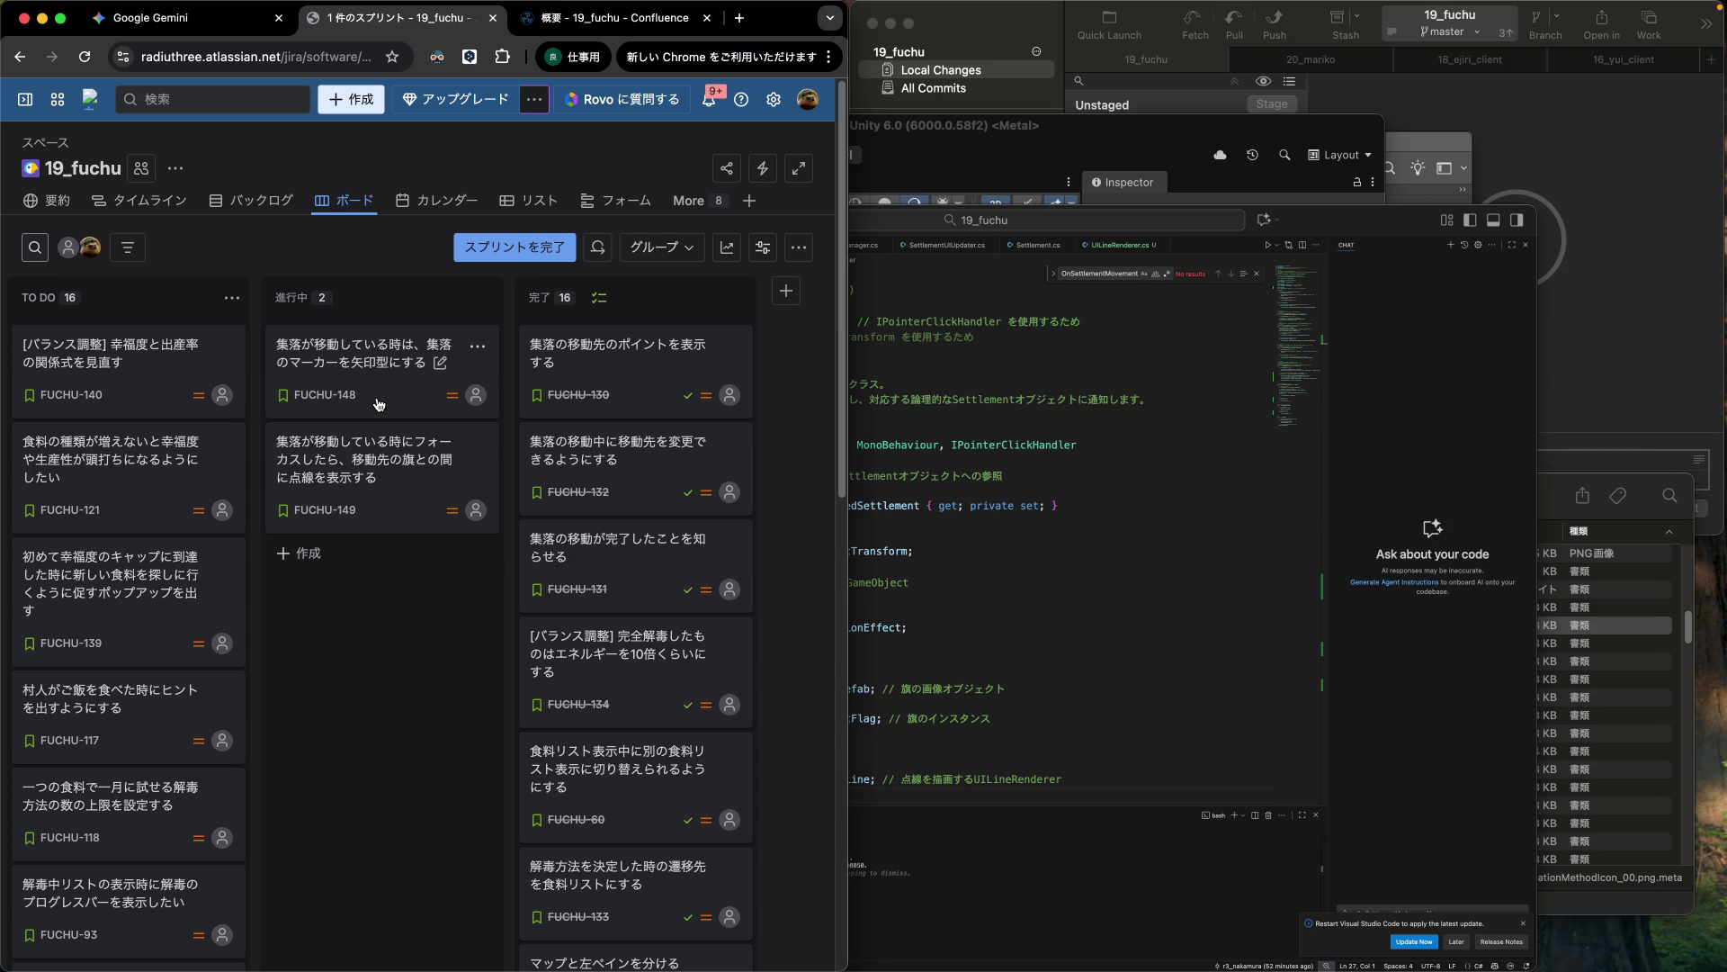
# Glance at FUCHU-148's details, then open issue FUCHU-149.
pyautogui.click(379, 402)
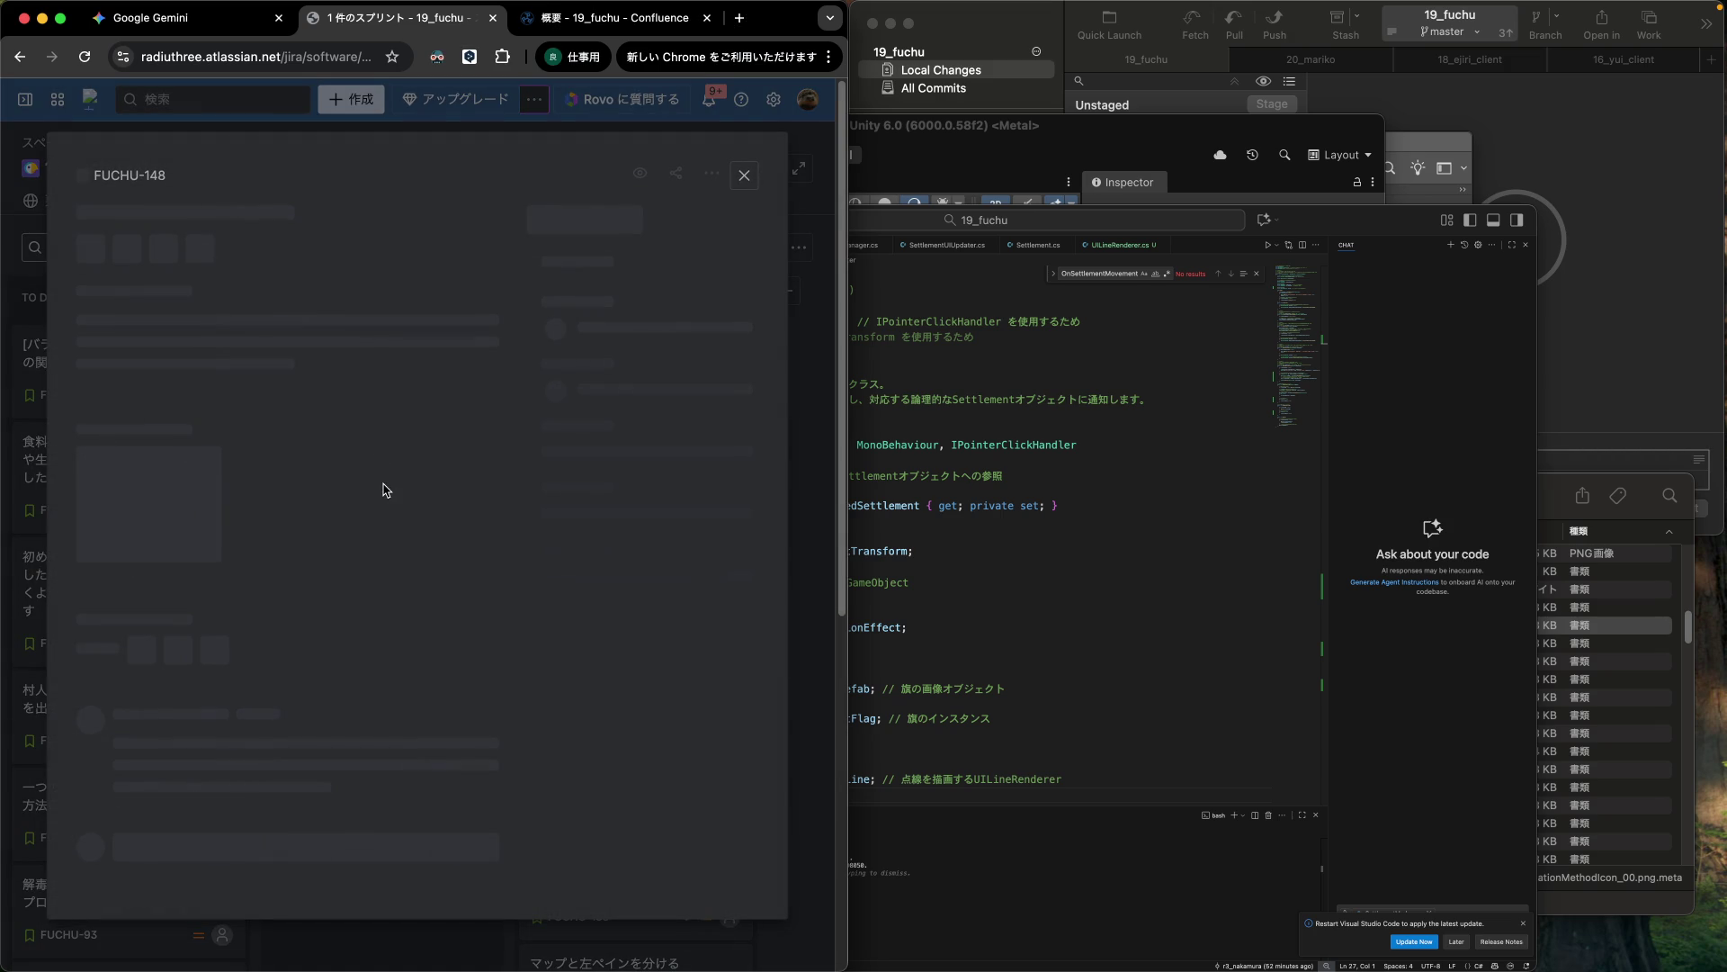
pyautogui.click(749, 170)
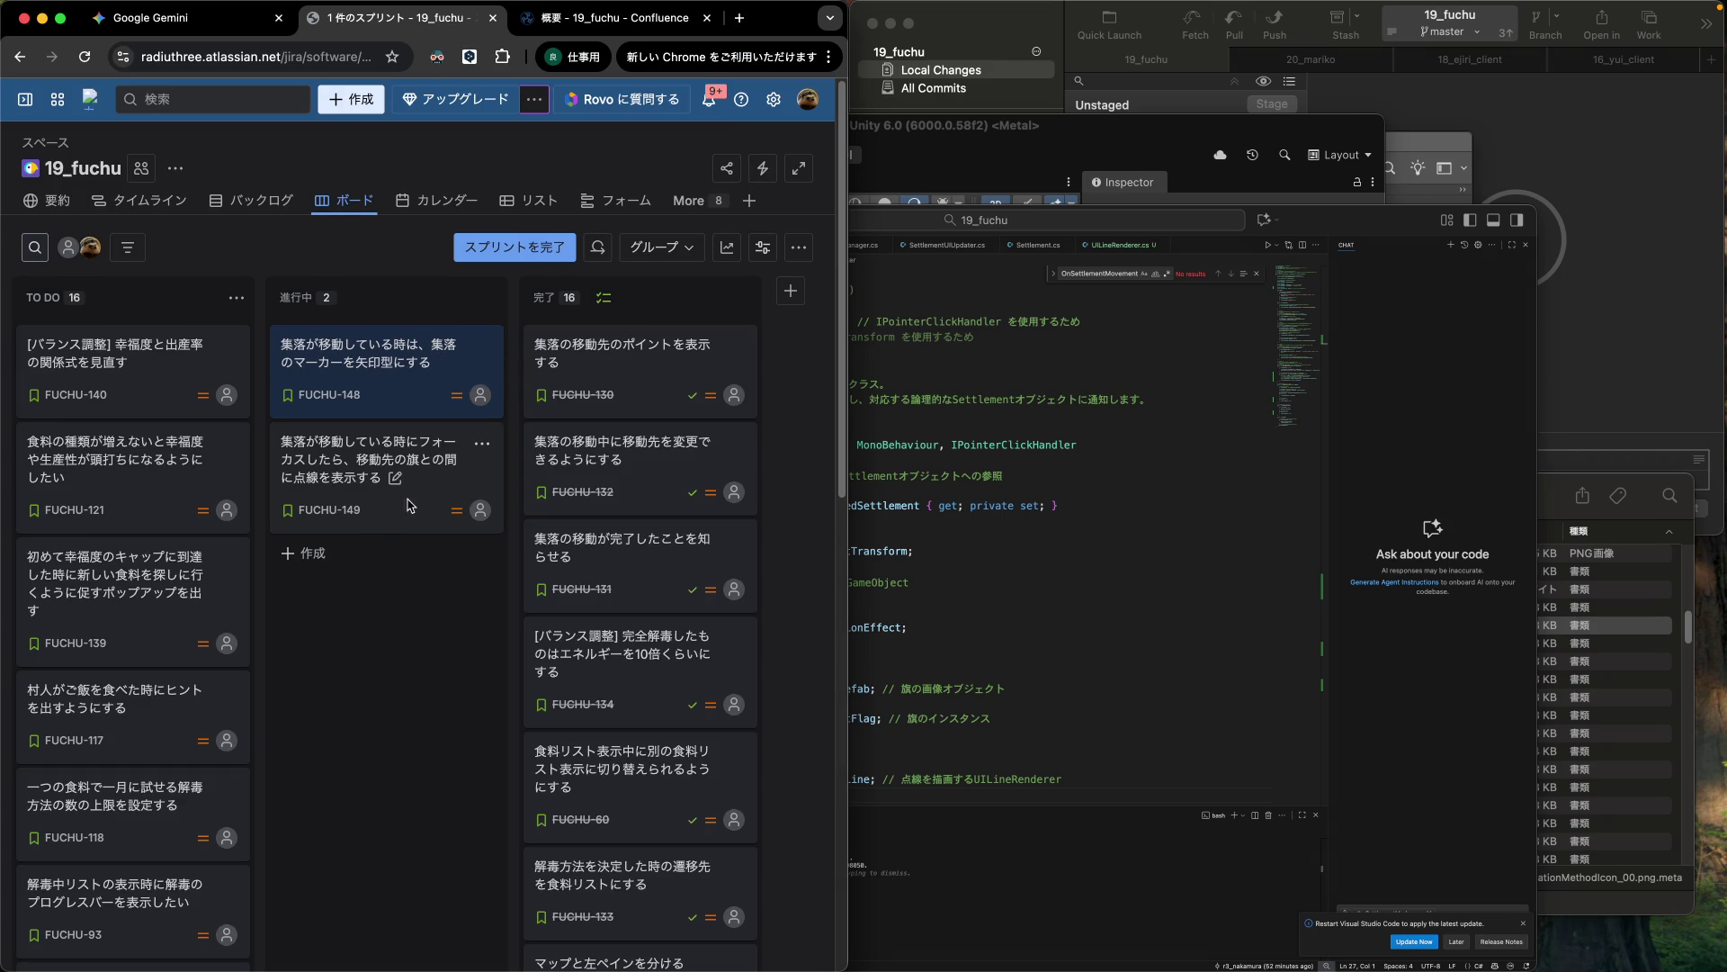
pyautogui.click(408, 509)
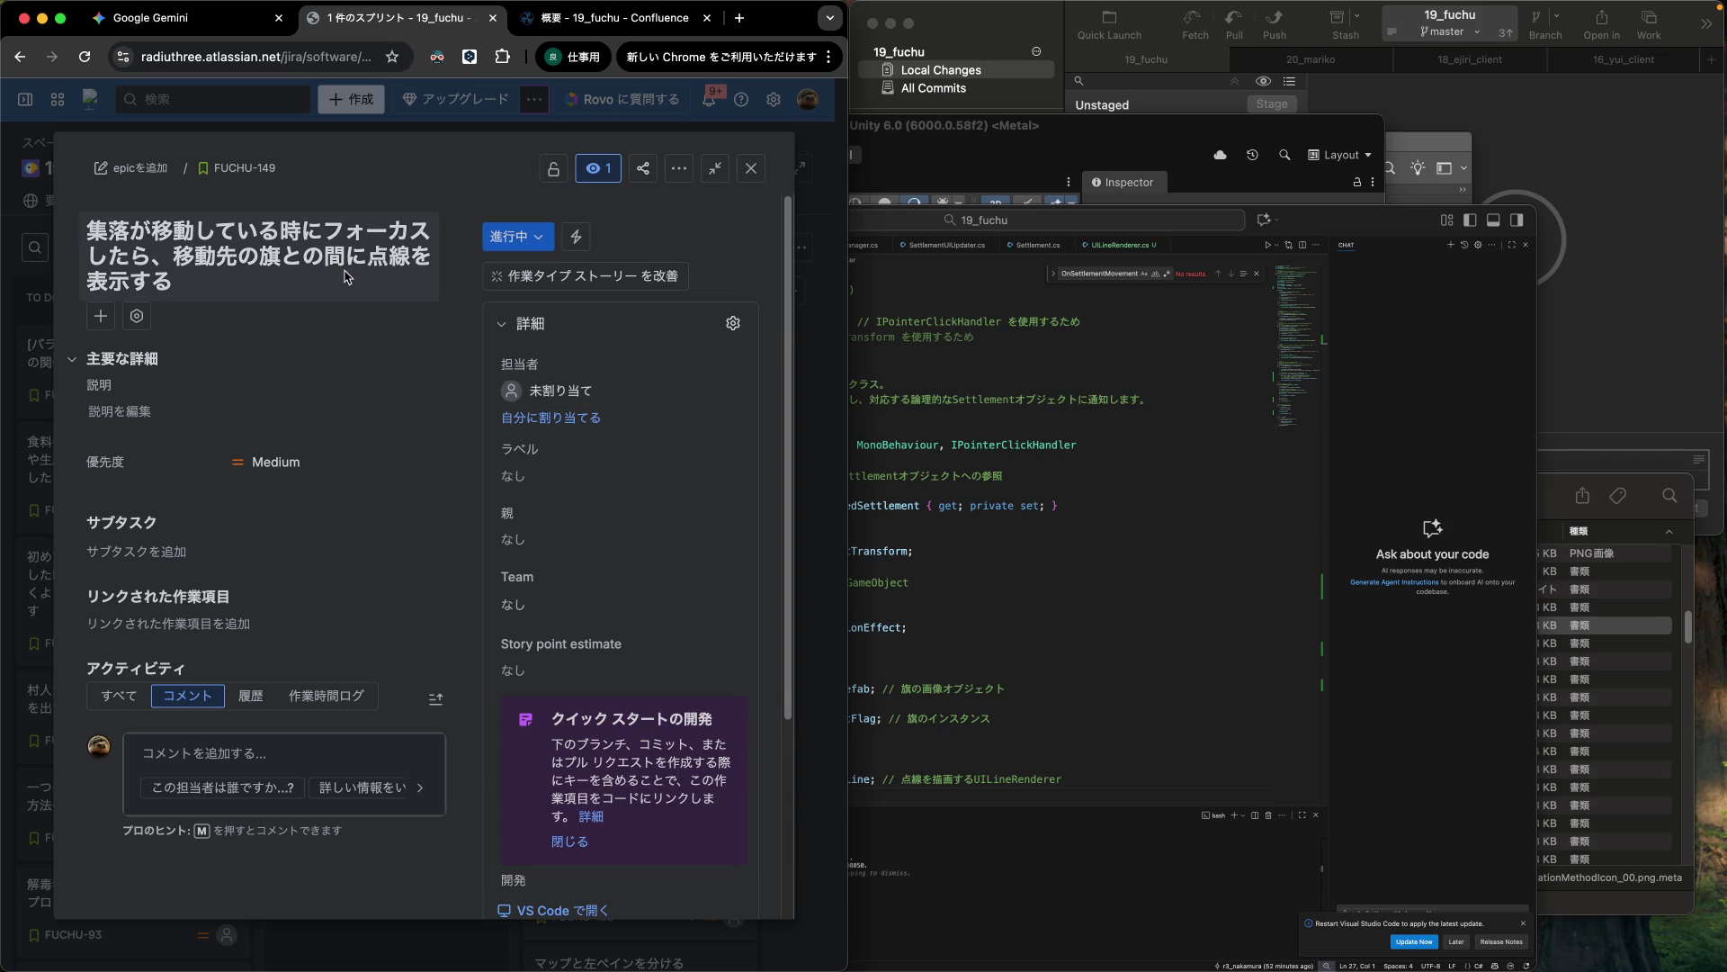
# Delete フォーカスしたら from FUCHU-149's title and save the change.
pyautogui.click(350, 261)
pyautogui.moveTo(330, 235)
pyautogui.mouseDown()
pyautogui.moveTo(131, 294)
pyautogui.moveTo(153, 268)
pyautogui.mouseUp()
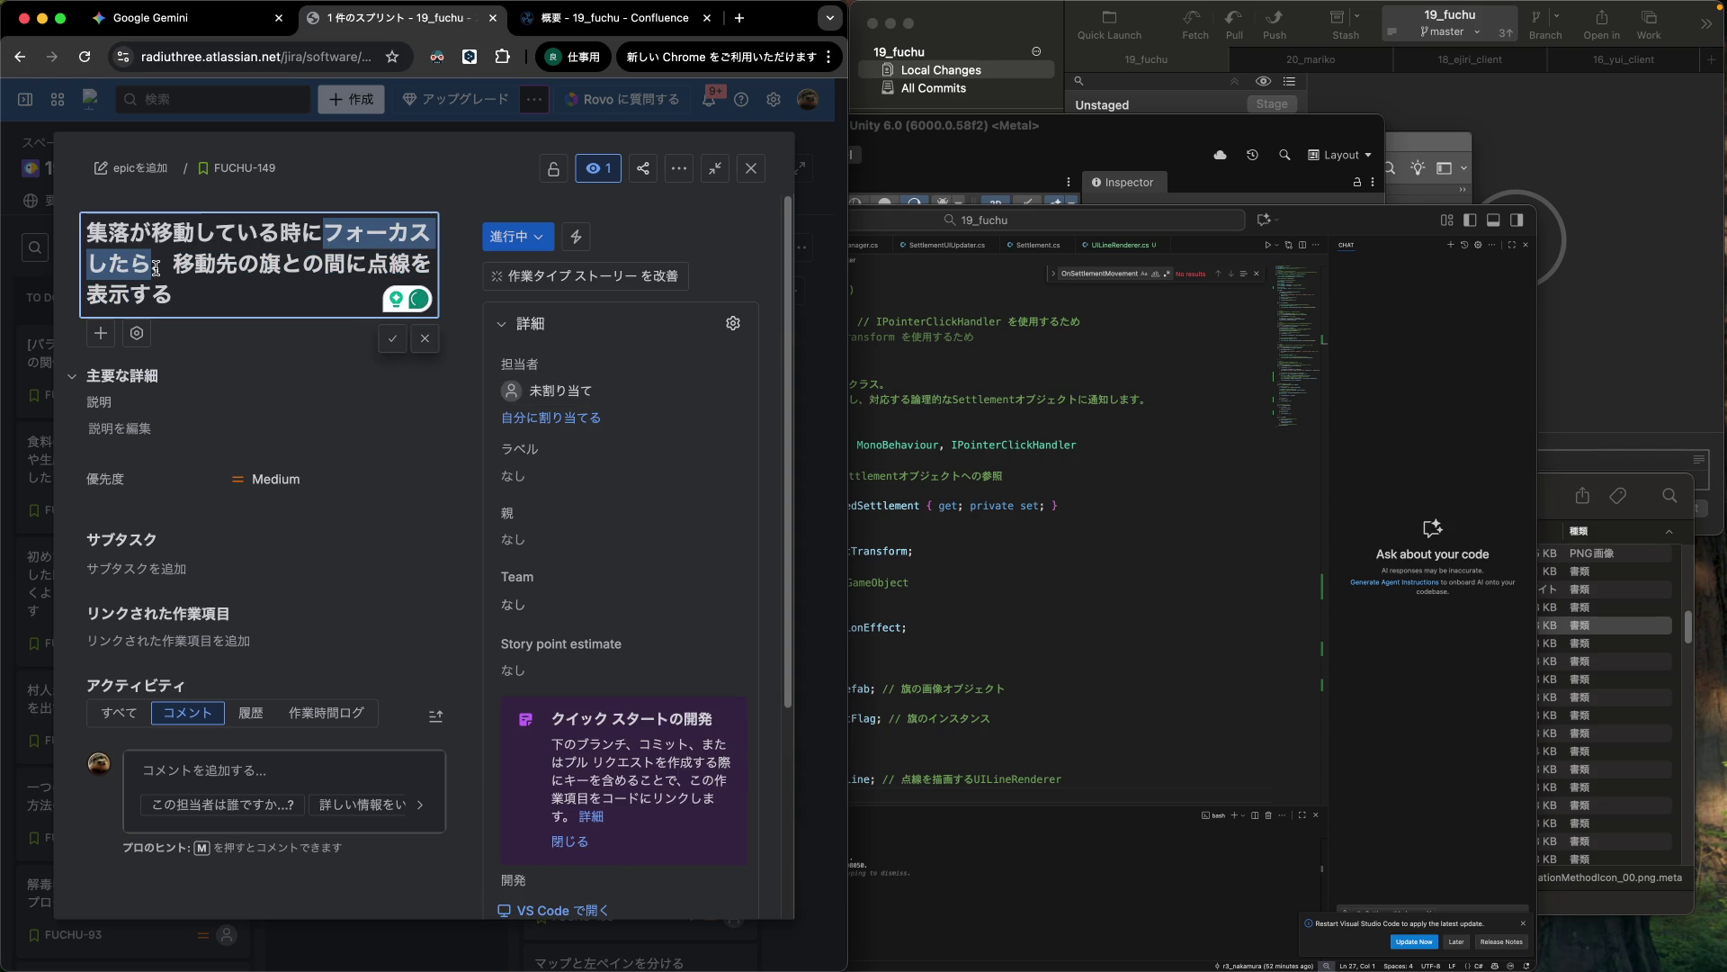
pyautogui.press('BackSpace')
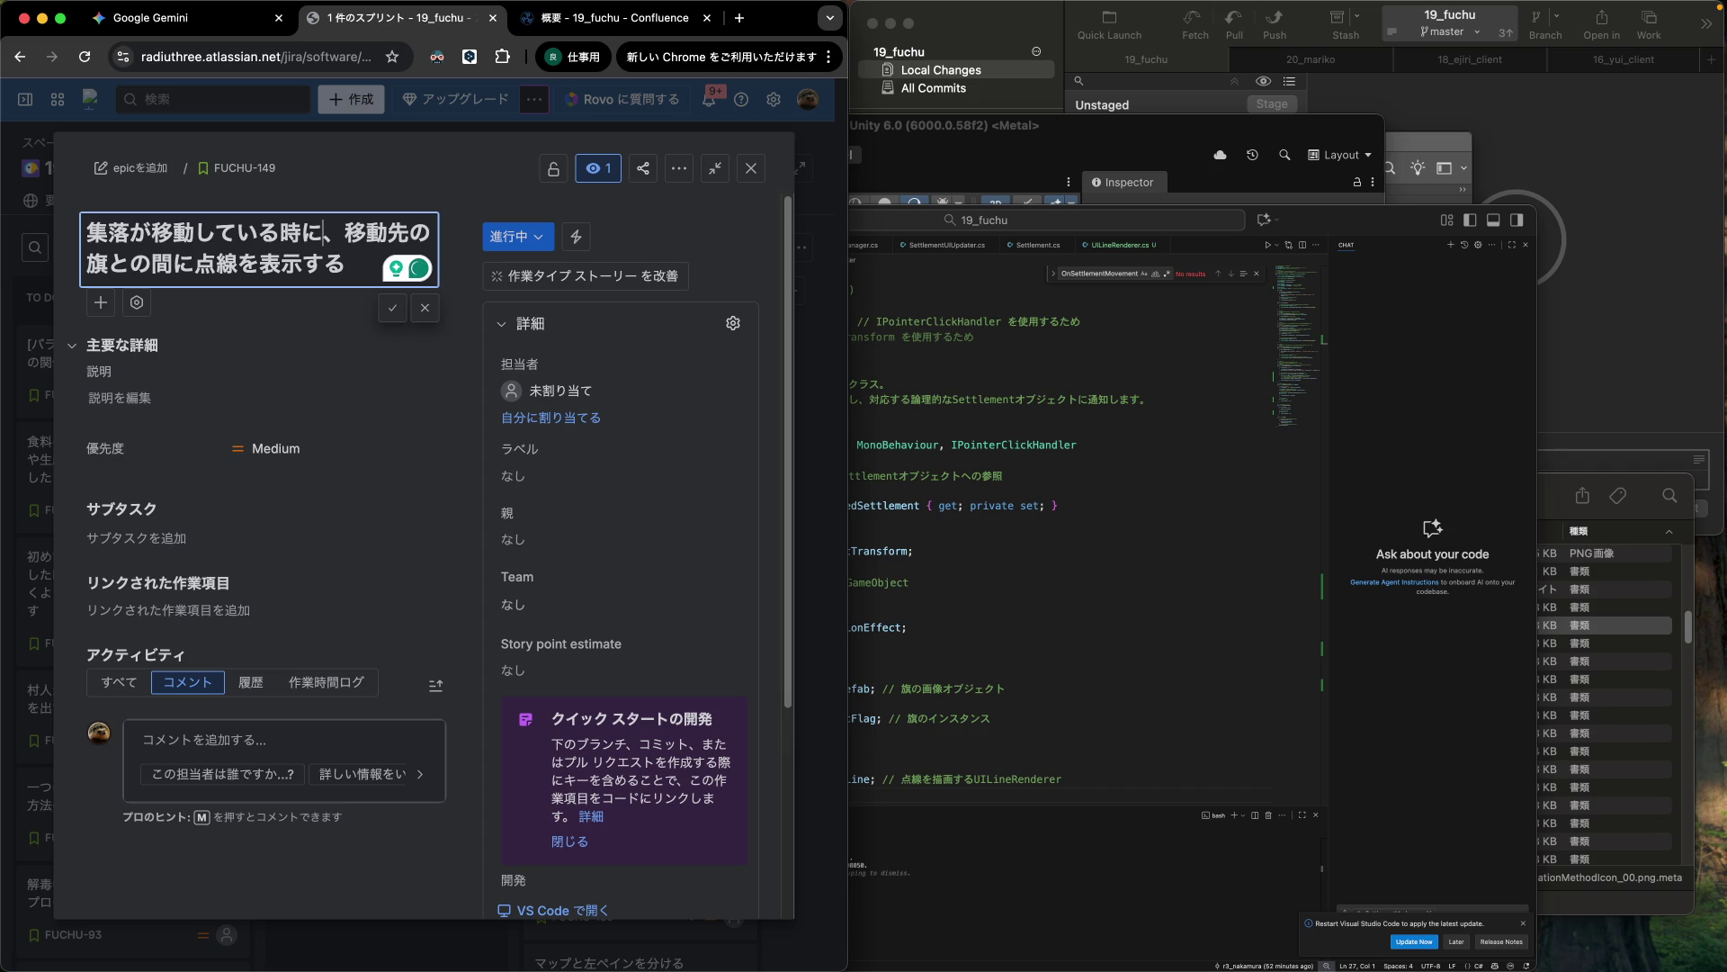
pyautogui.press('Return')
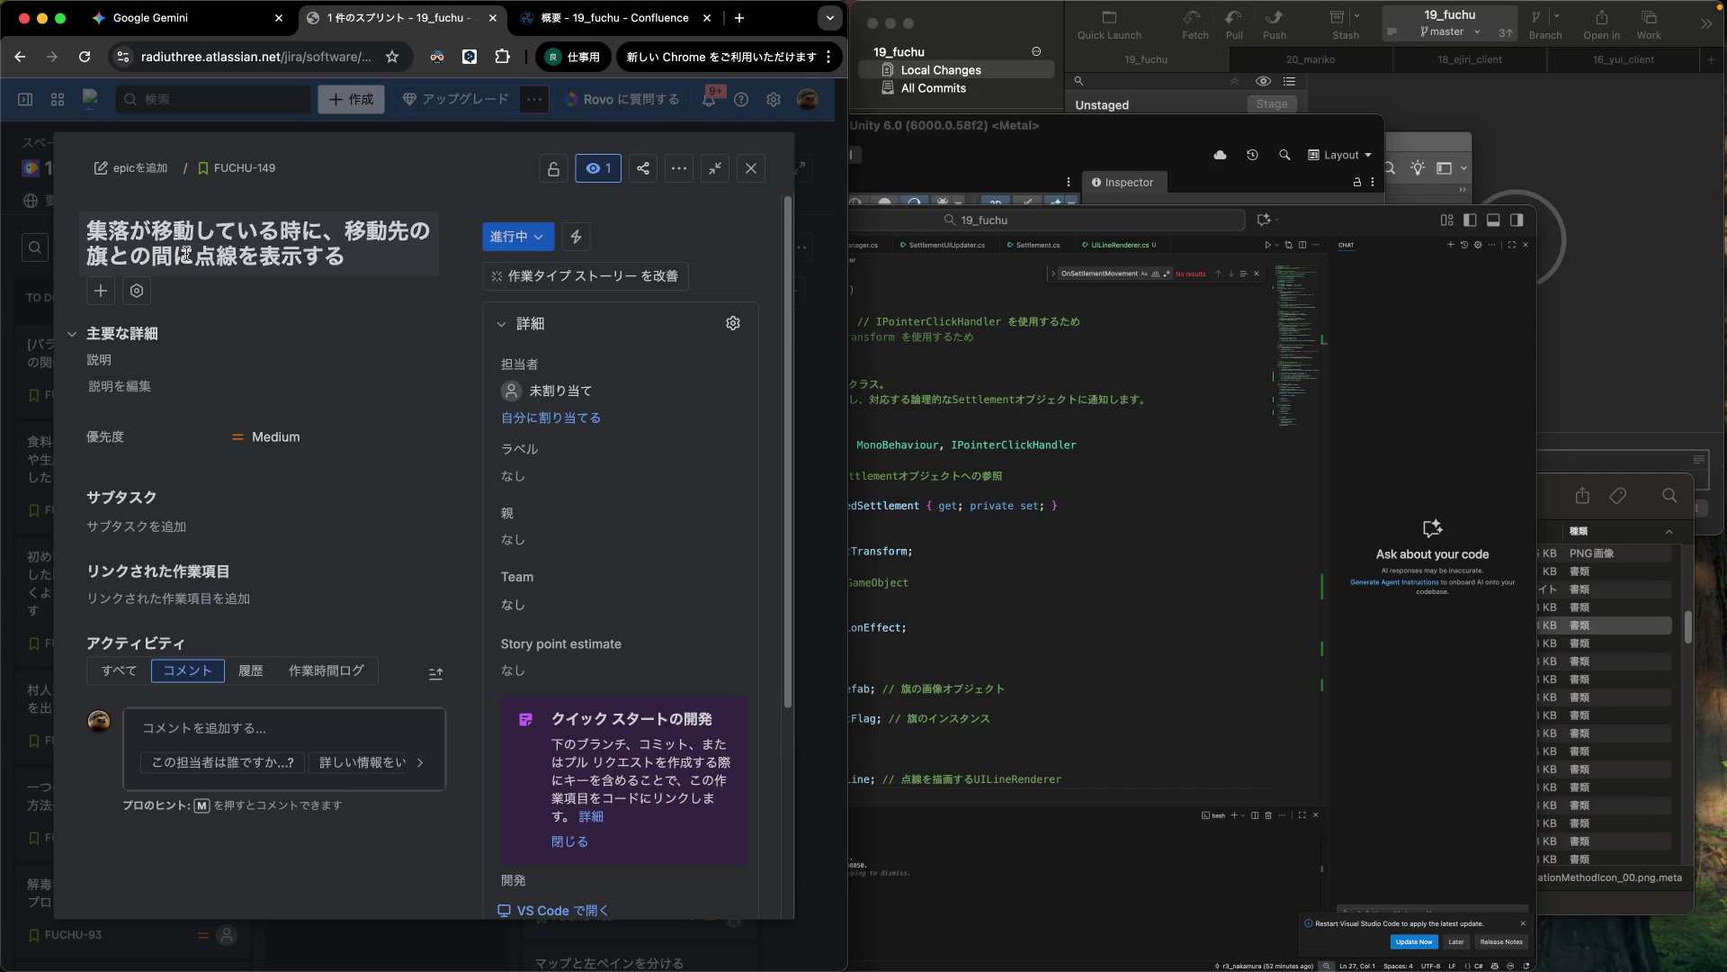
# Reopen FUCHU-149 and select its full title for copying.
pyautogui.click(753, 169)
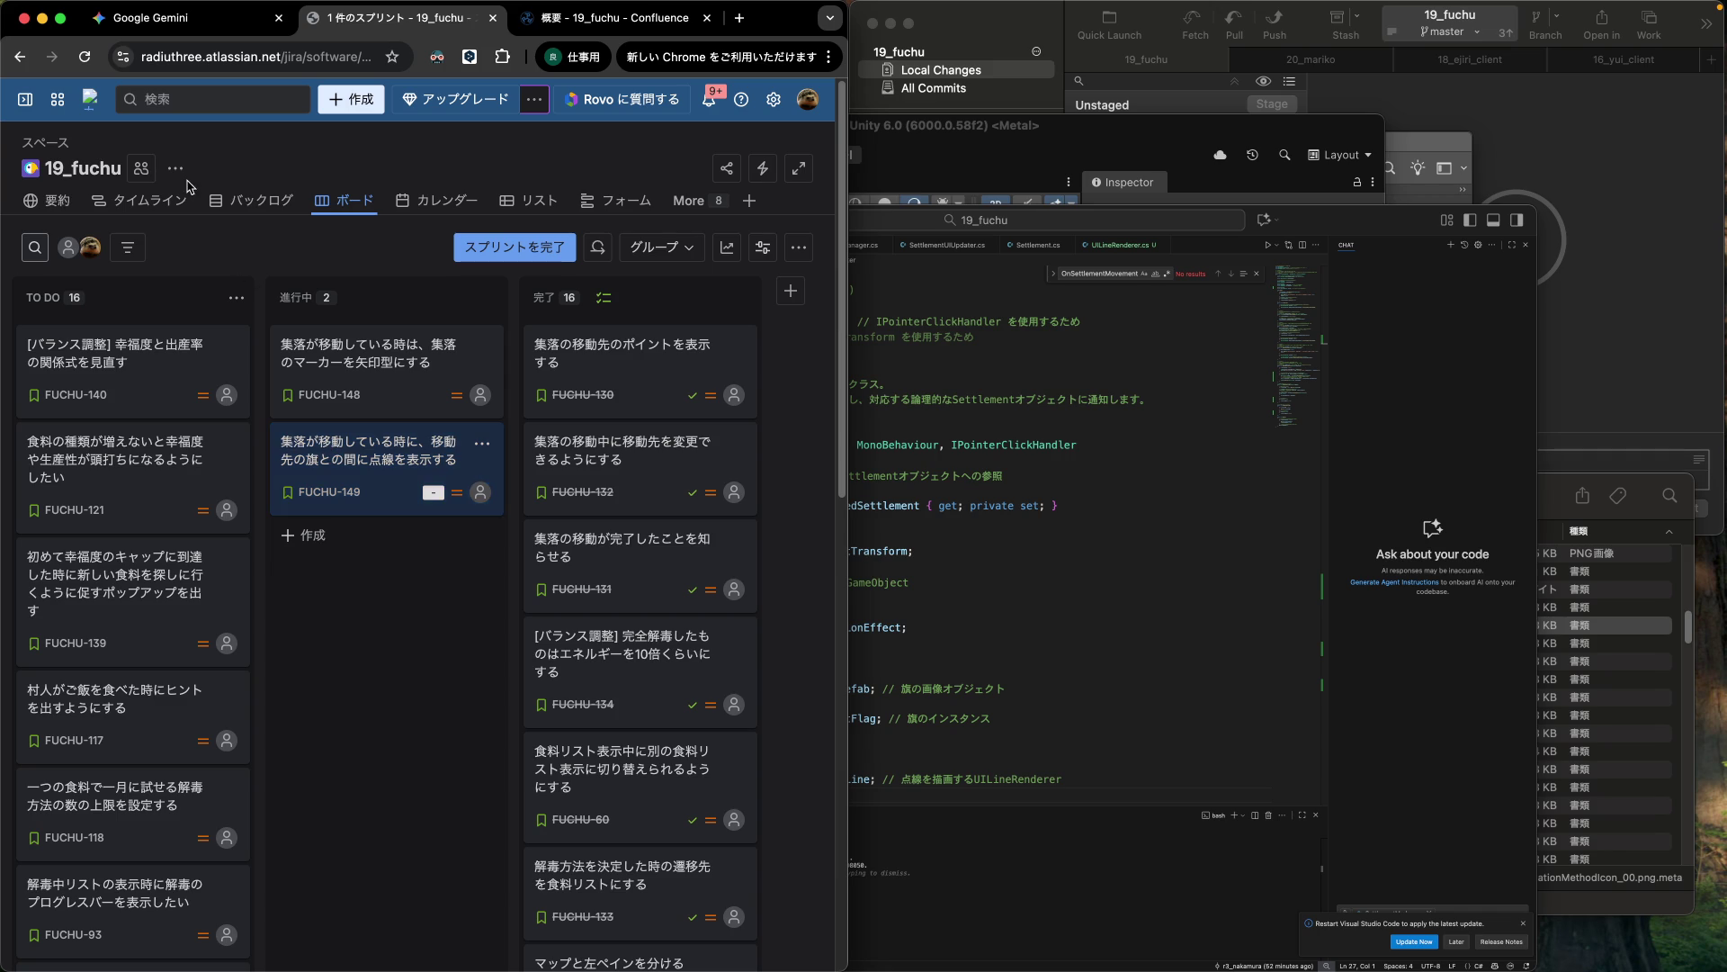
pyautogui.press('Return')
pyautogui.moveTo(93, 229); pyautogui.dragTo(415, 269)
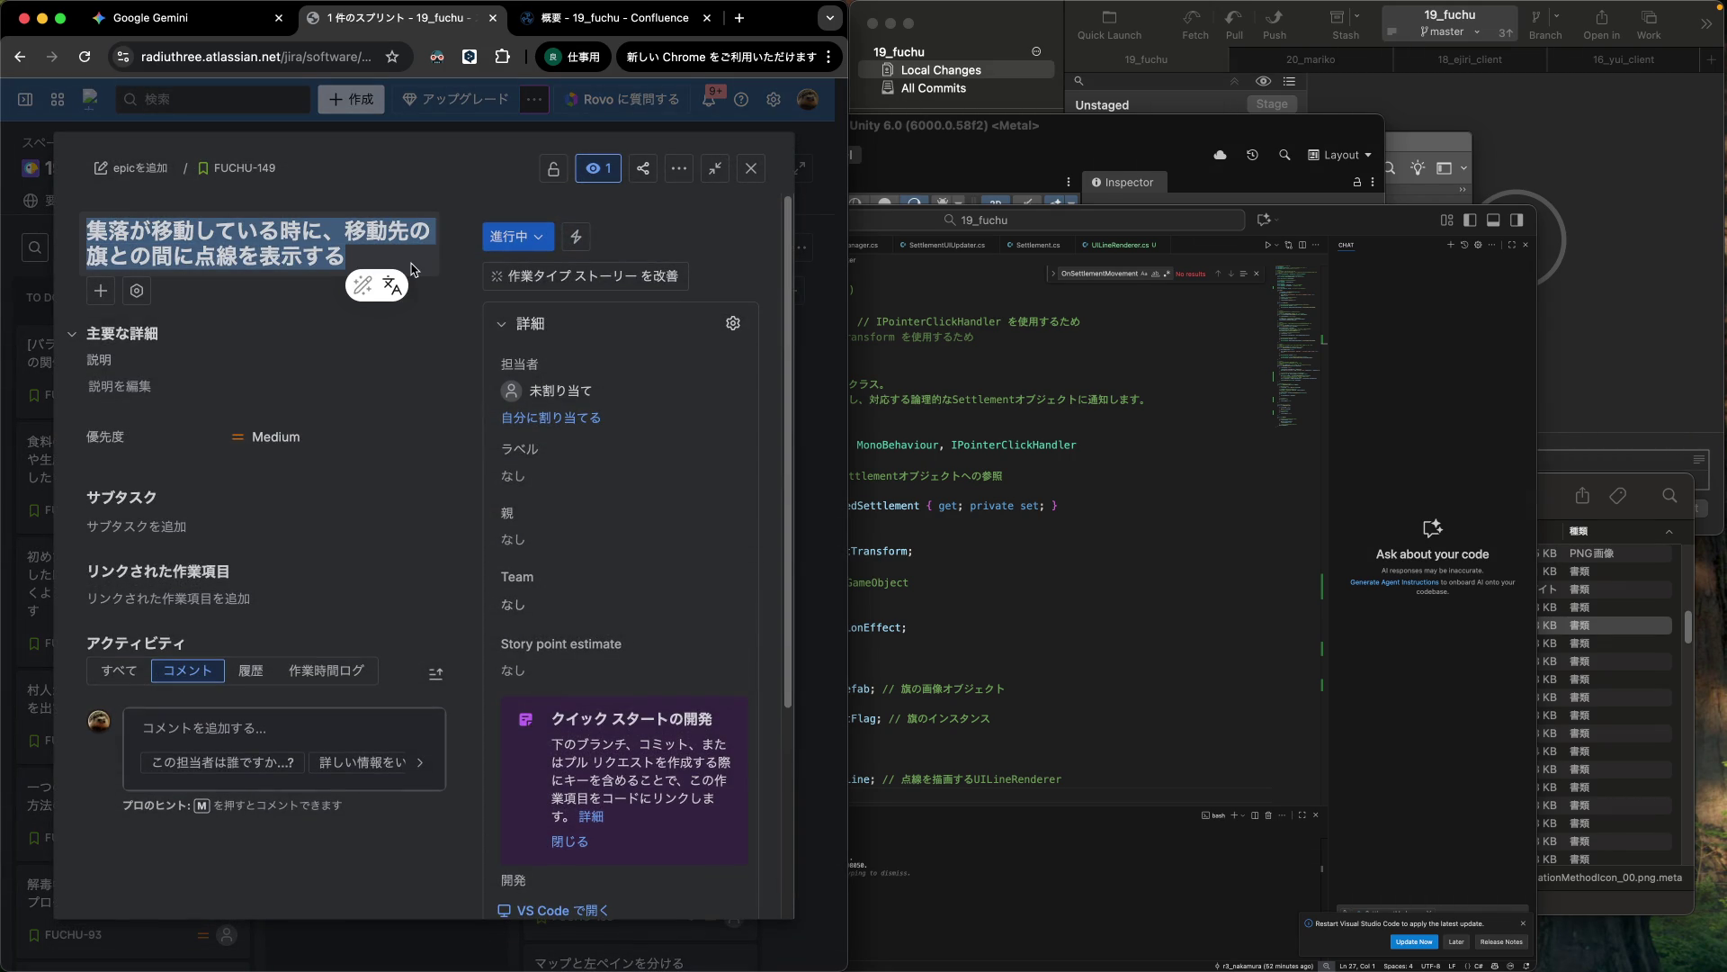
# In Fork, enter the commit subject 集落が移動している時に、移動先の旗との間に点線を表示する.
pyautogui.click(752, 169)
pyautogui.click(1610, 335)
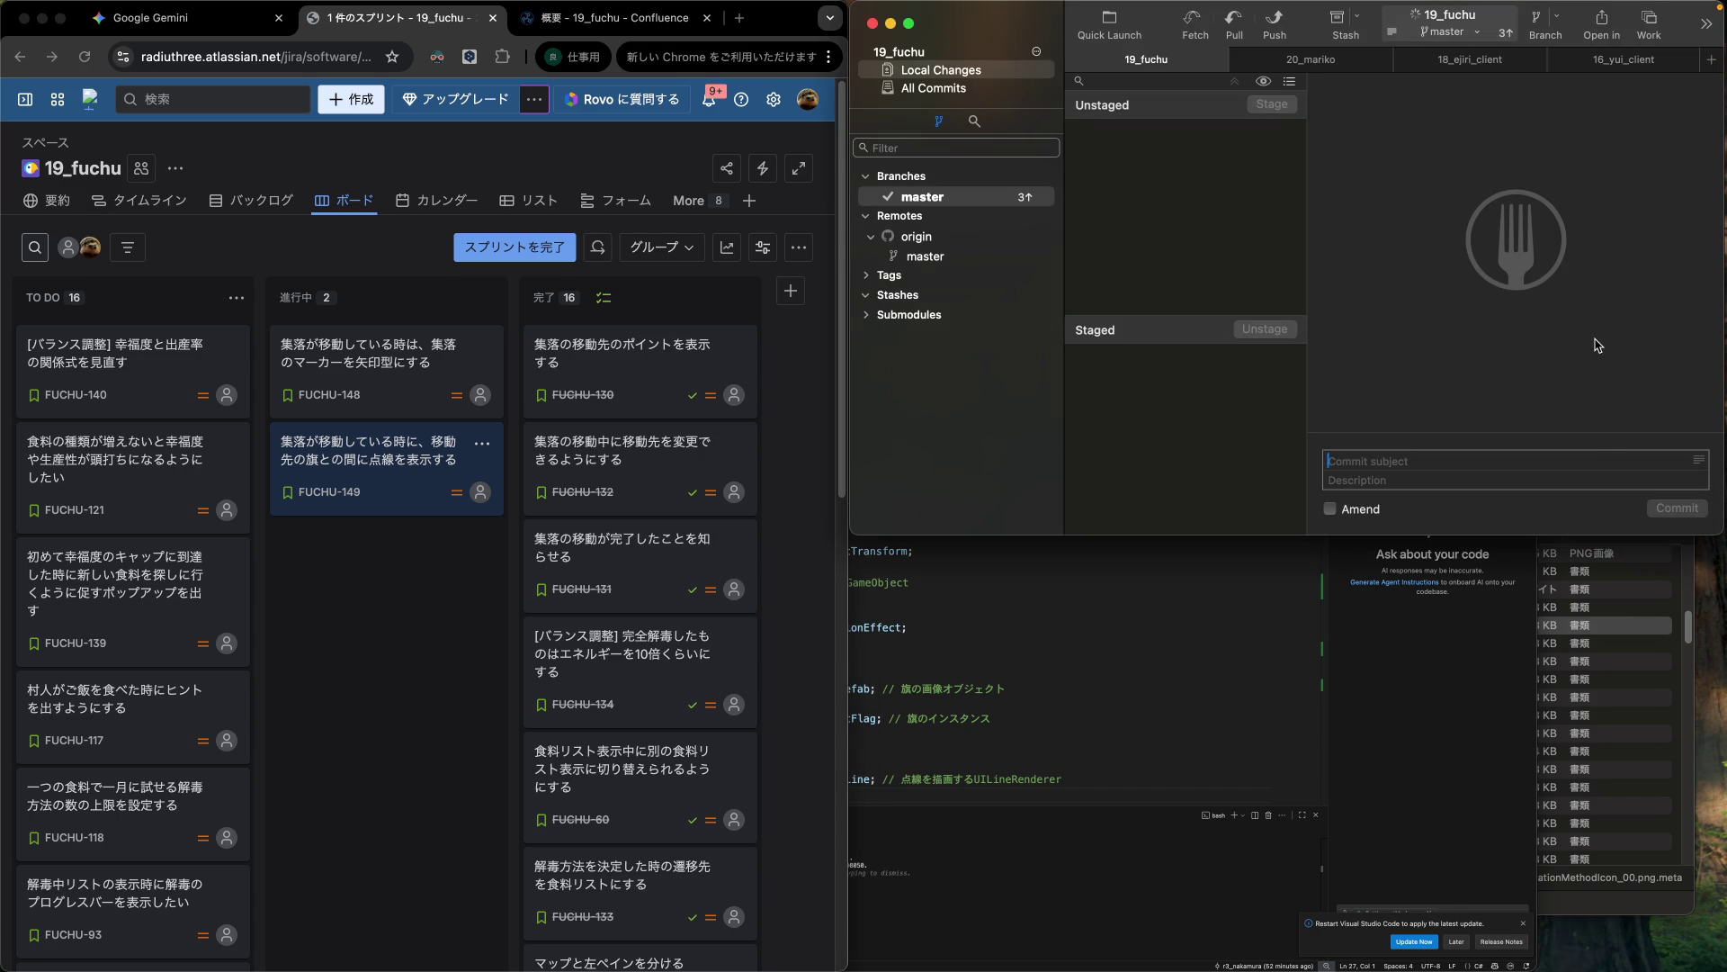
pyautogui.click(1368, 467)
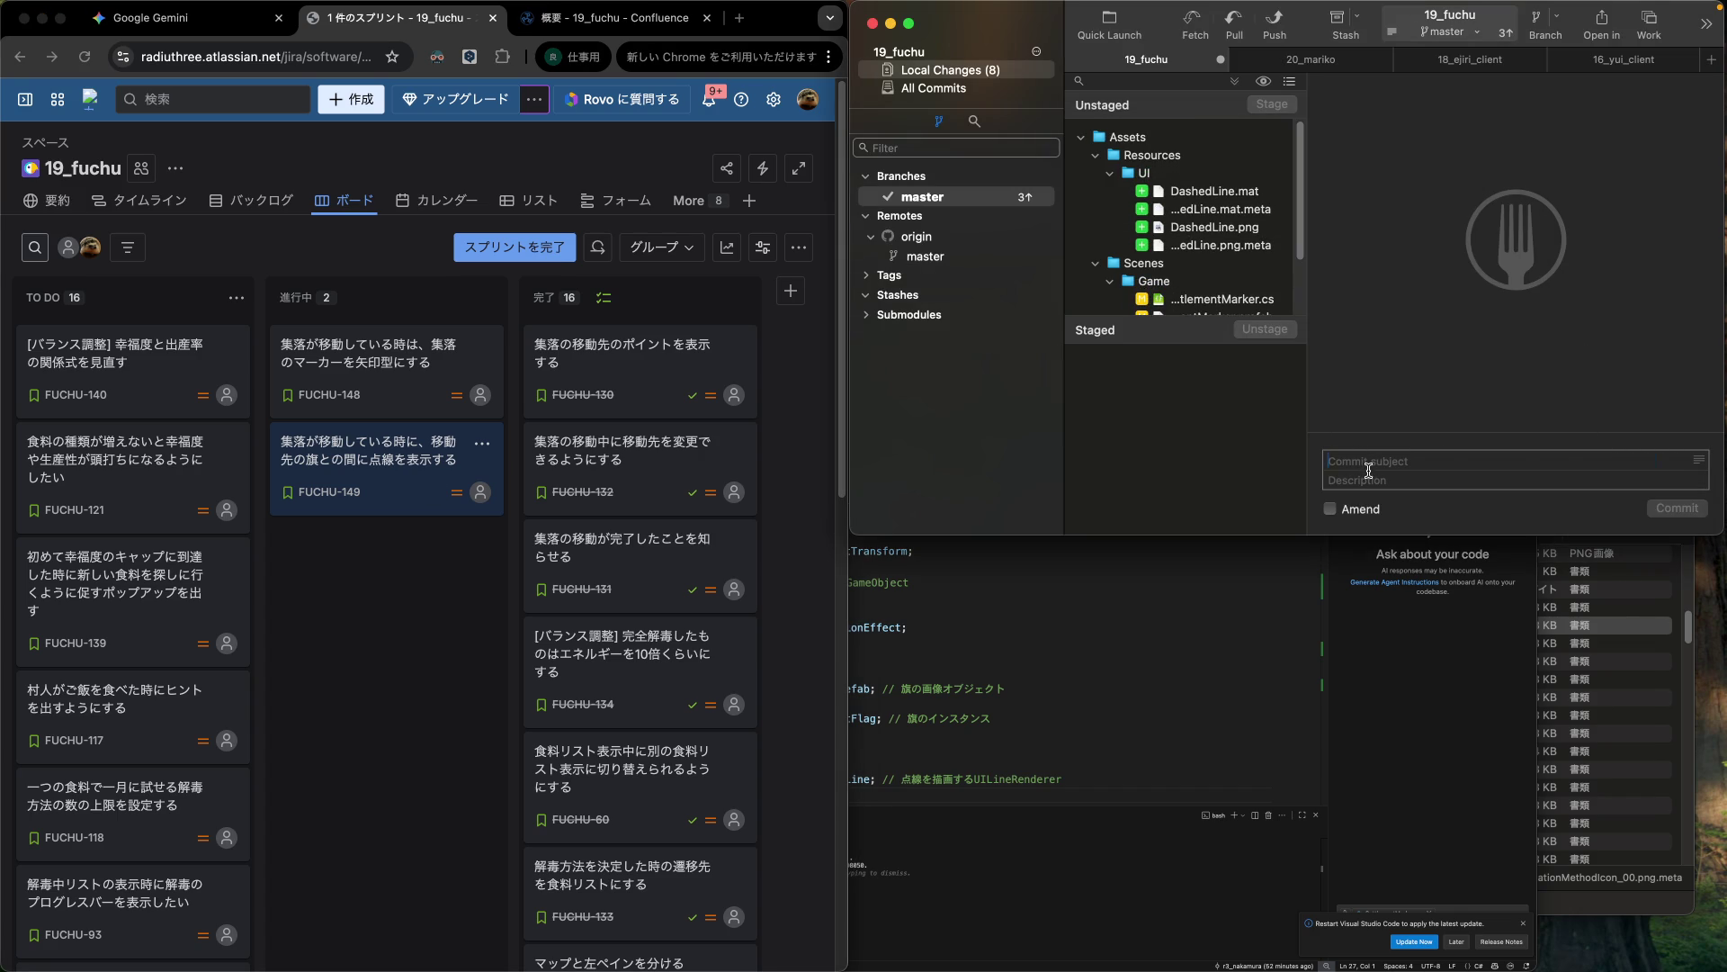
pyautogui.write('集落が移動している時に、移動先の旗との間に点線を表示する')
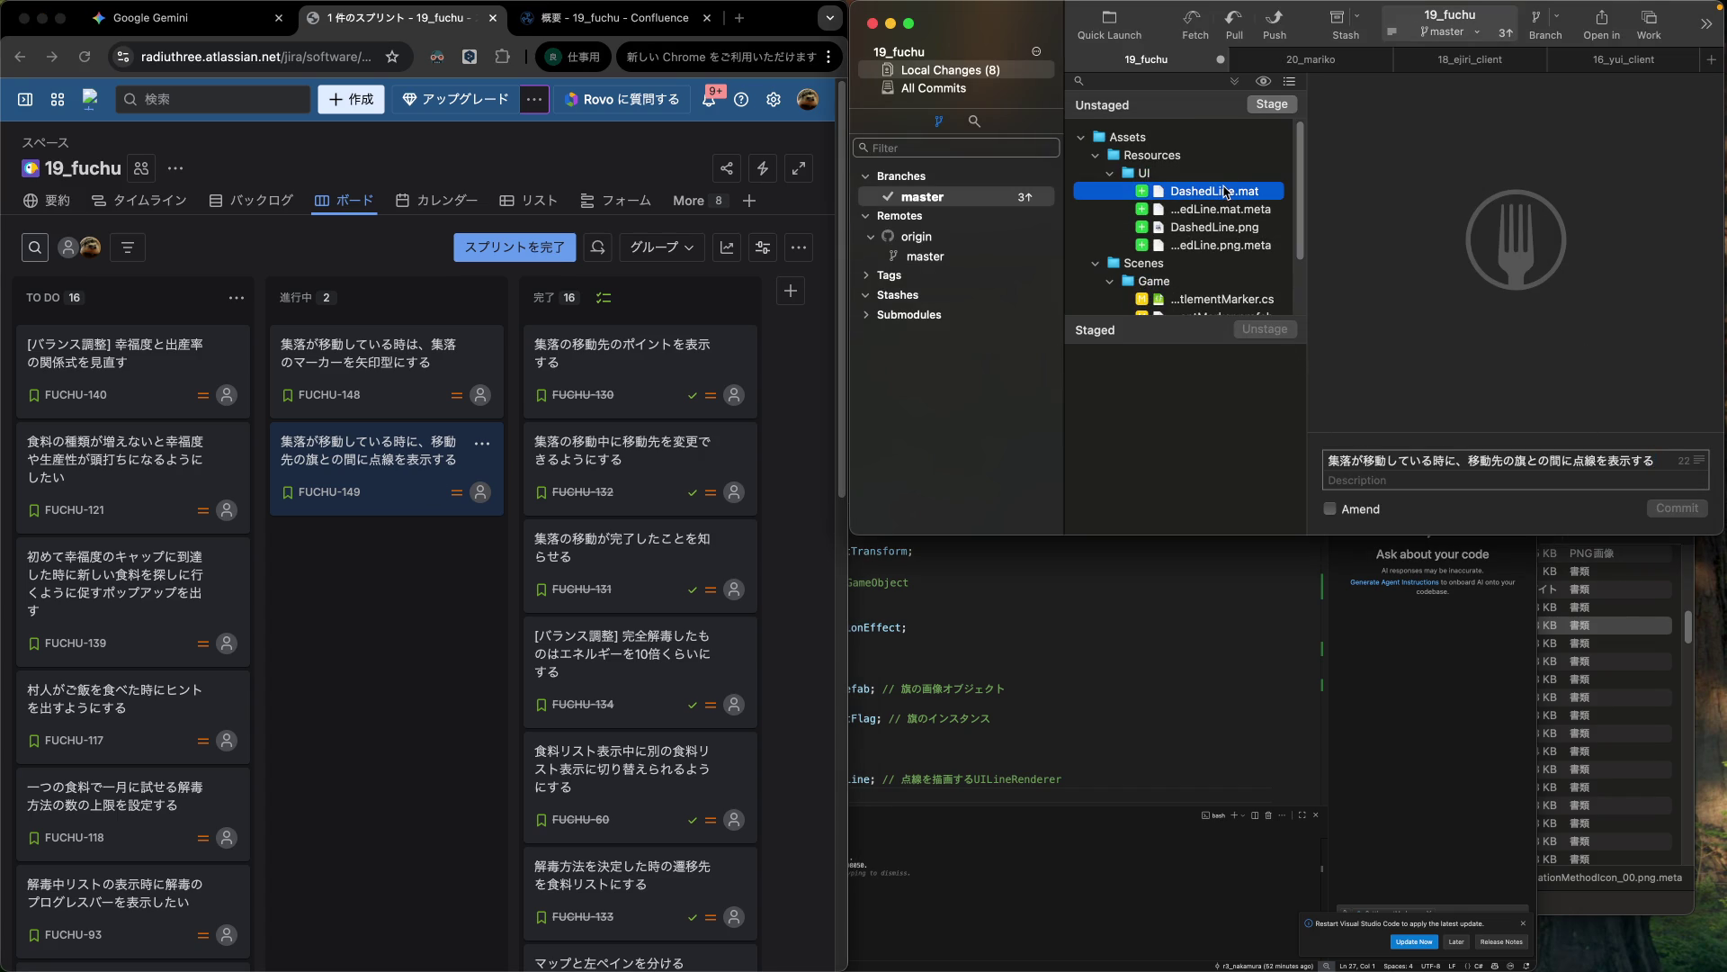
# Stage all 8 changed files and commit them to master.
pyautogui.click(1227, 192)
pyautogui.press('super+a')
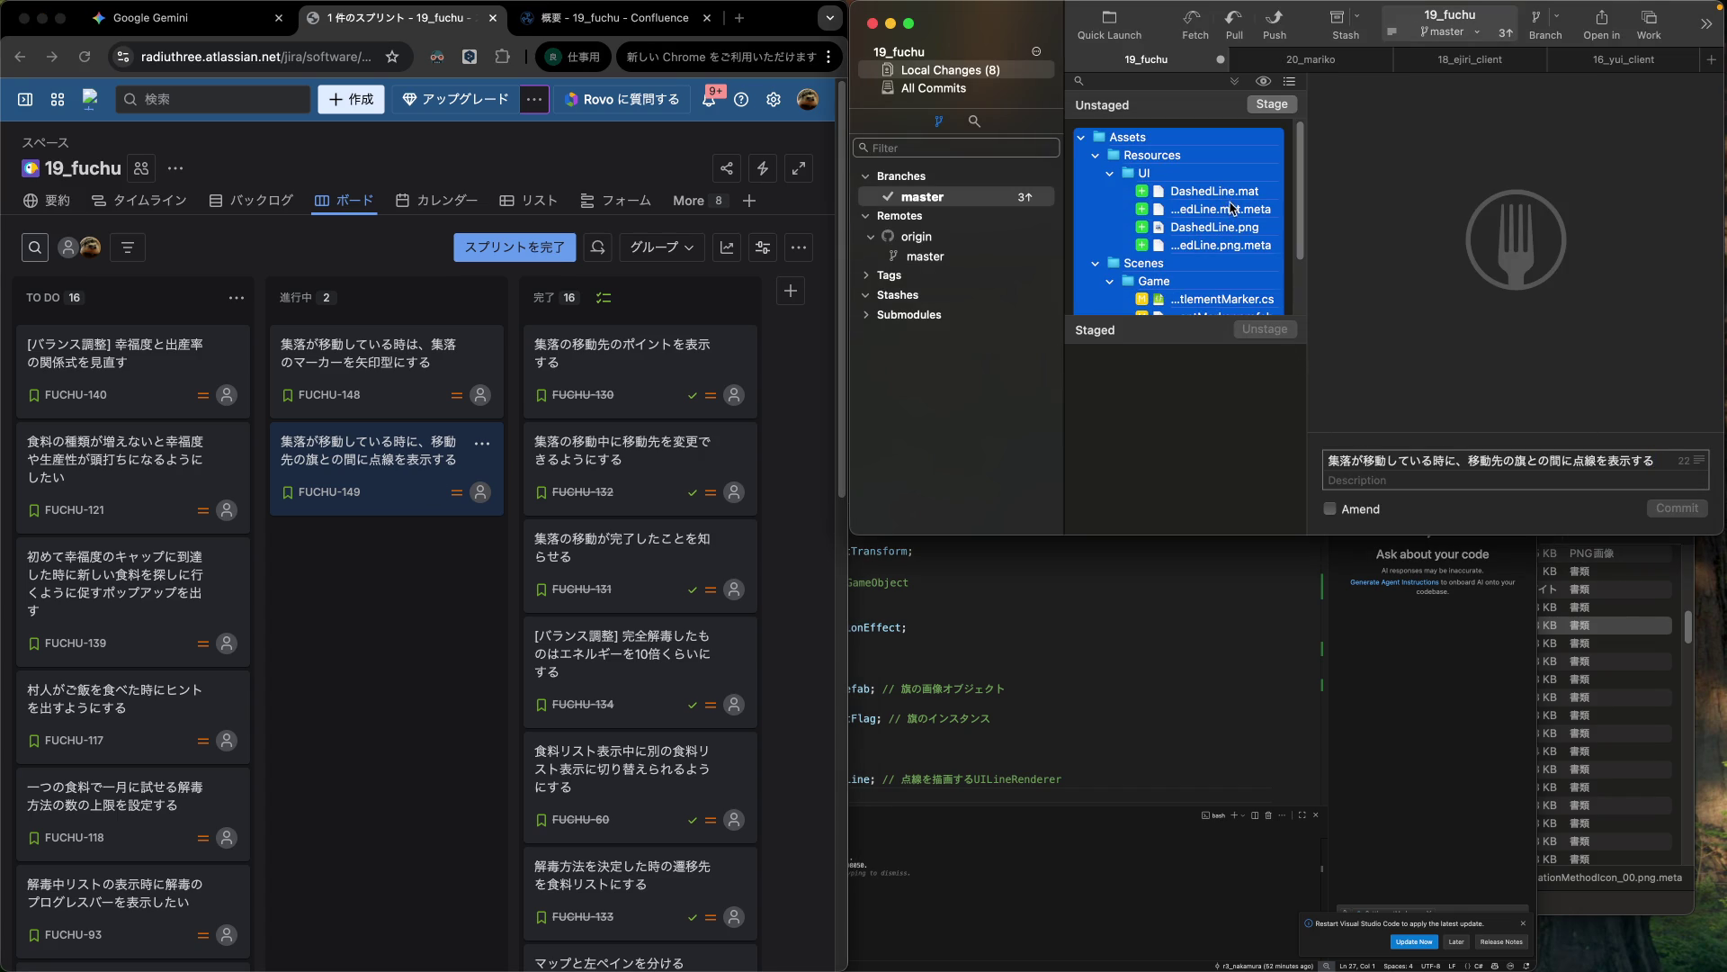
pyautogui.scroll(-4, 1230, 232)
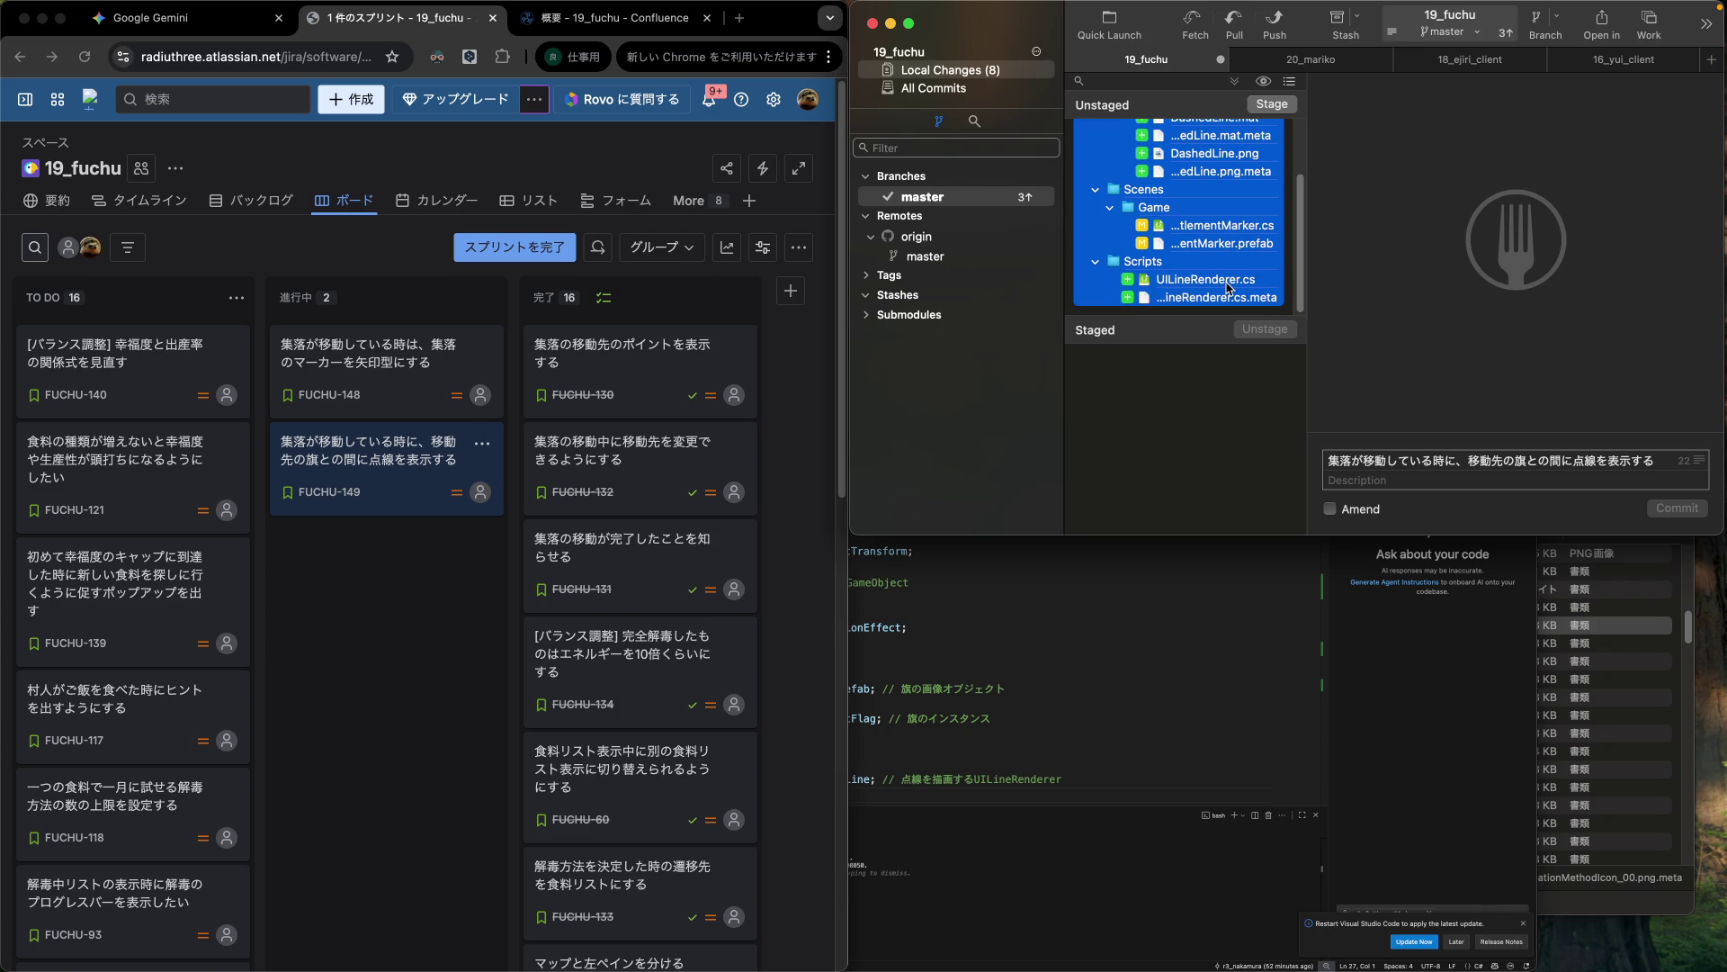
pyautogui.moveTo(1231, 332); pyautogui.dragTo(1227, 443)
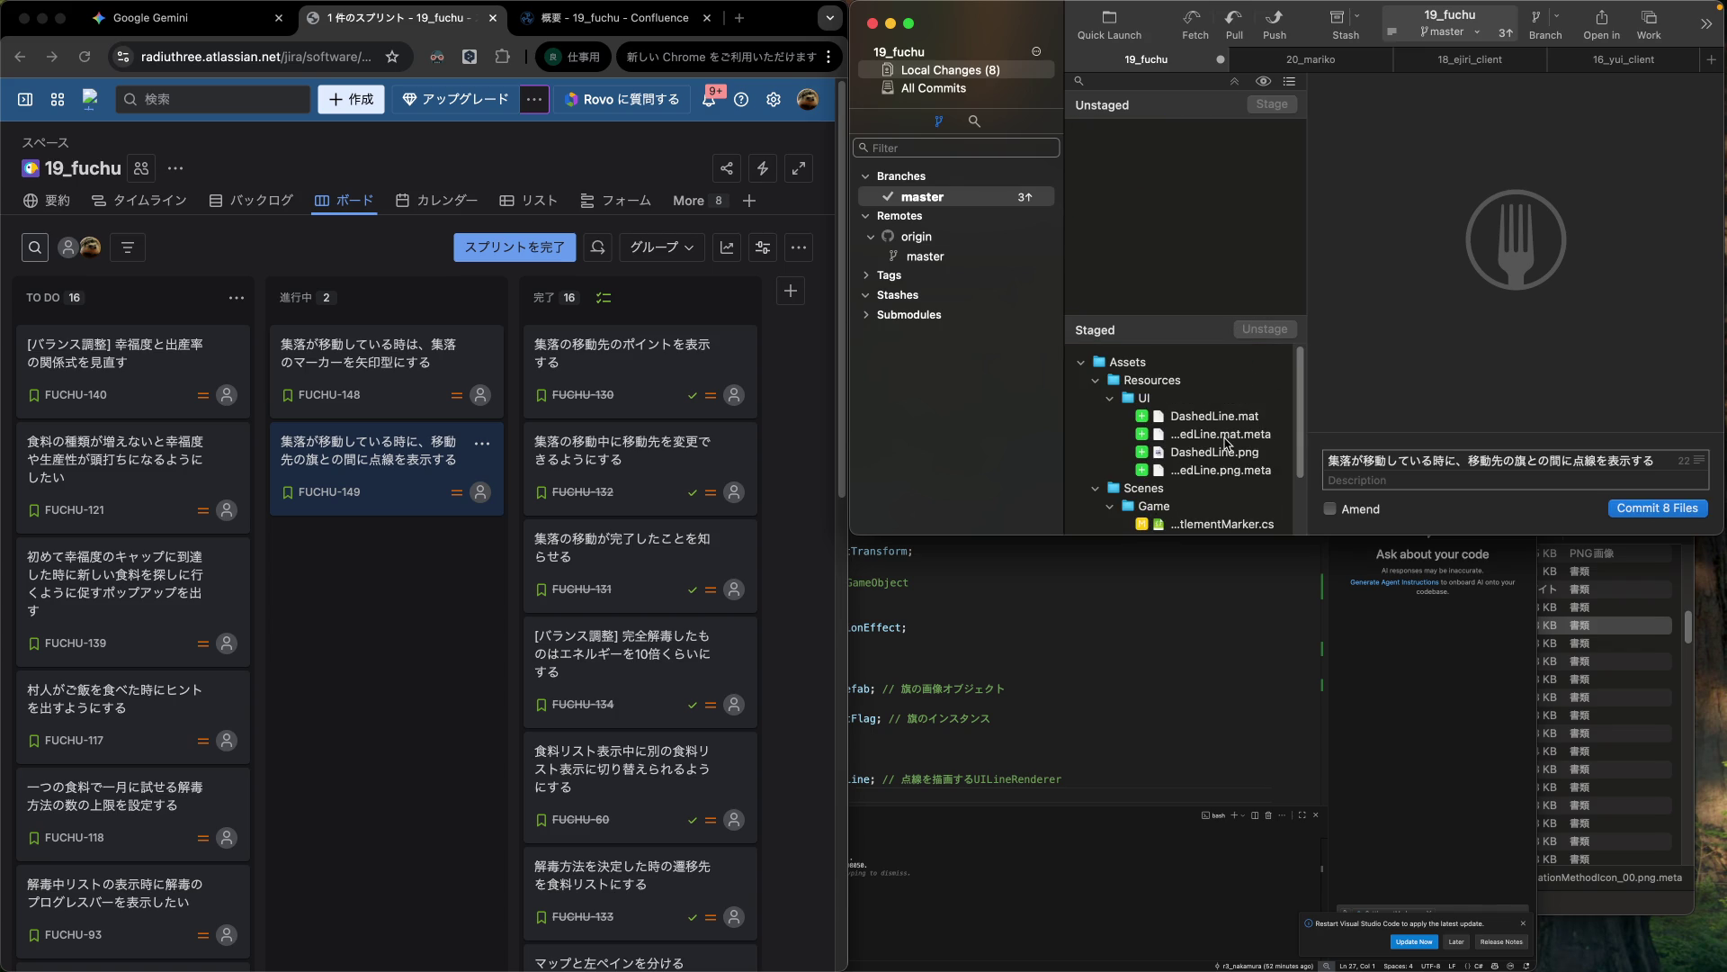
pyautogui.click(1648, 513)
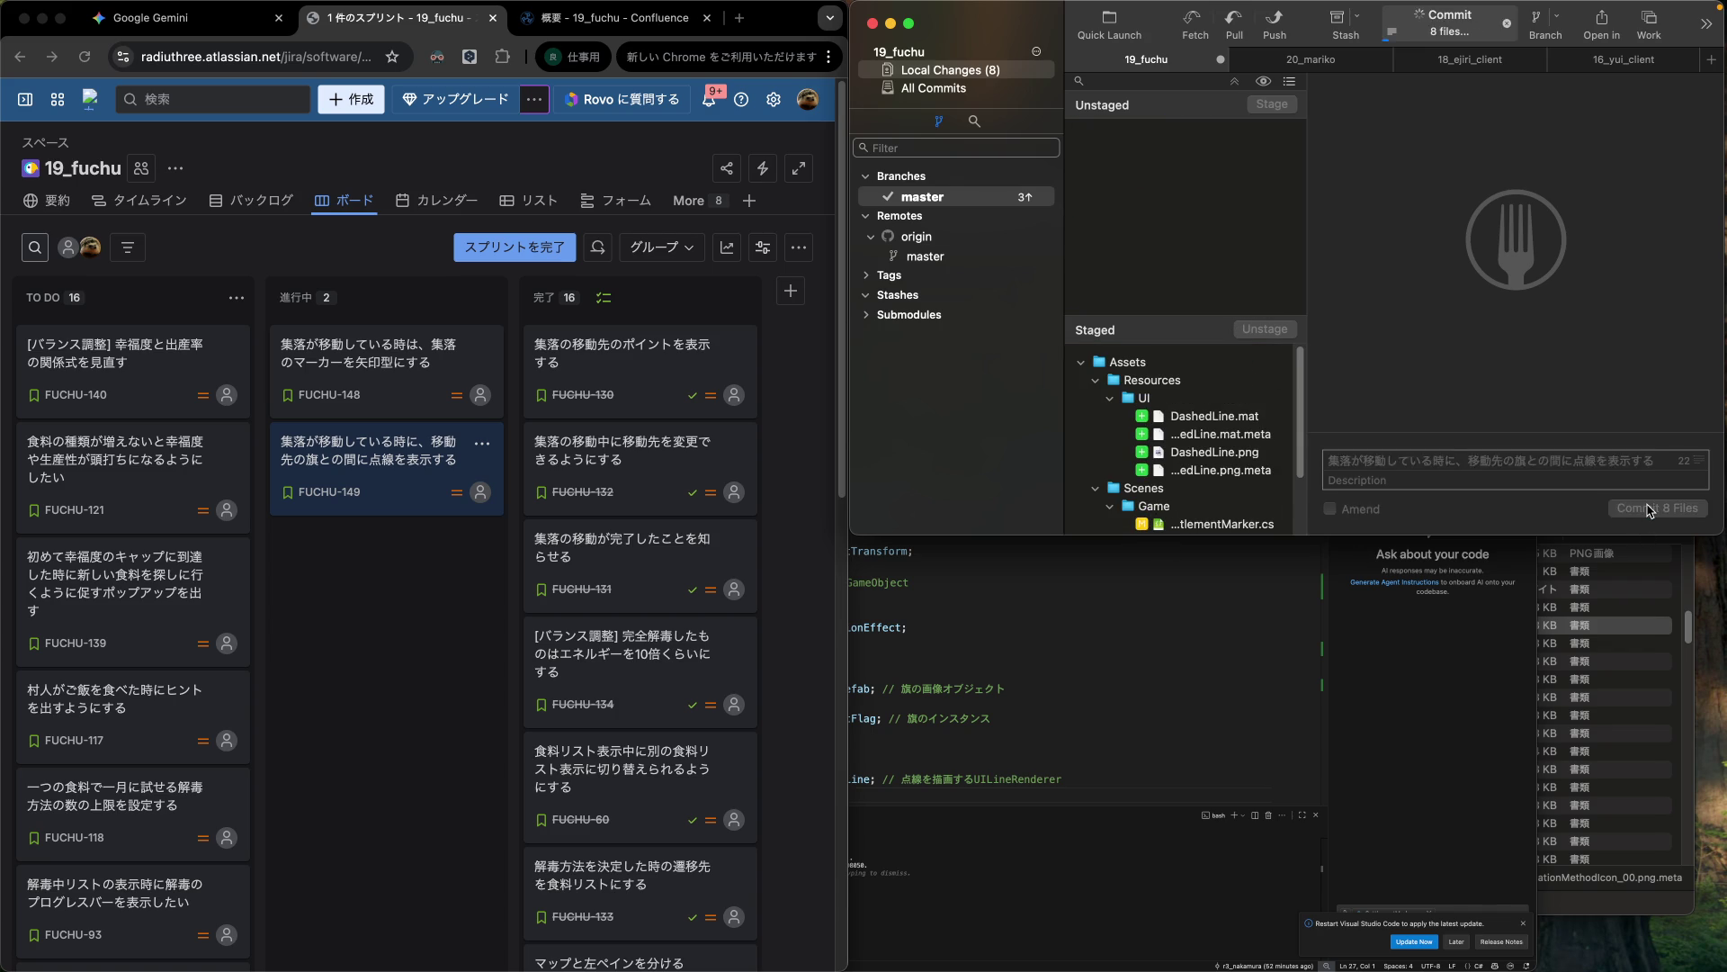
pyautogui.click(396, 518)
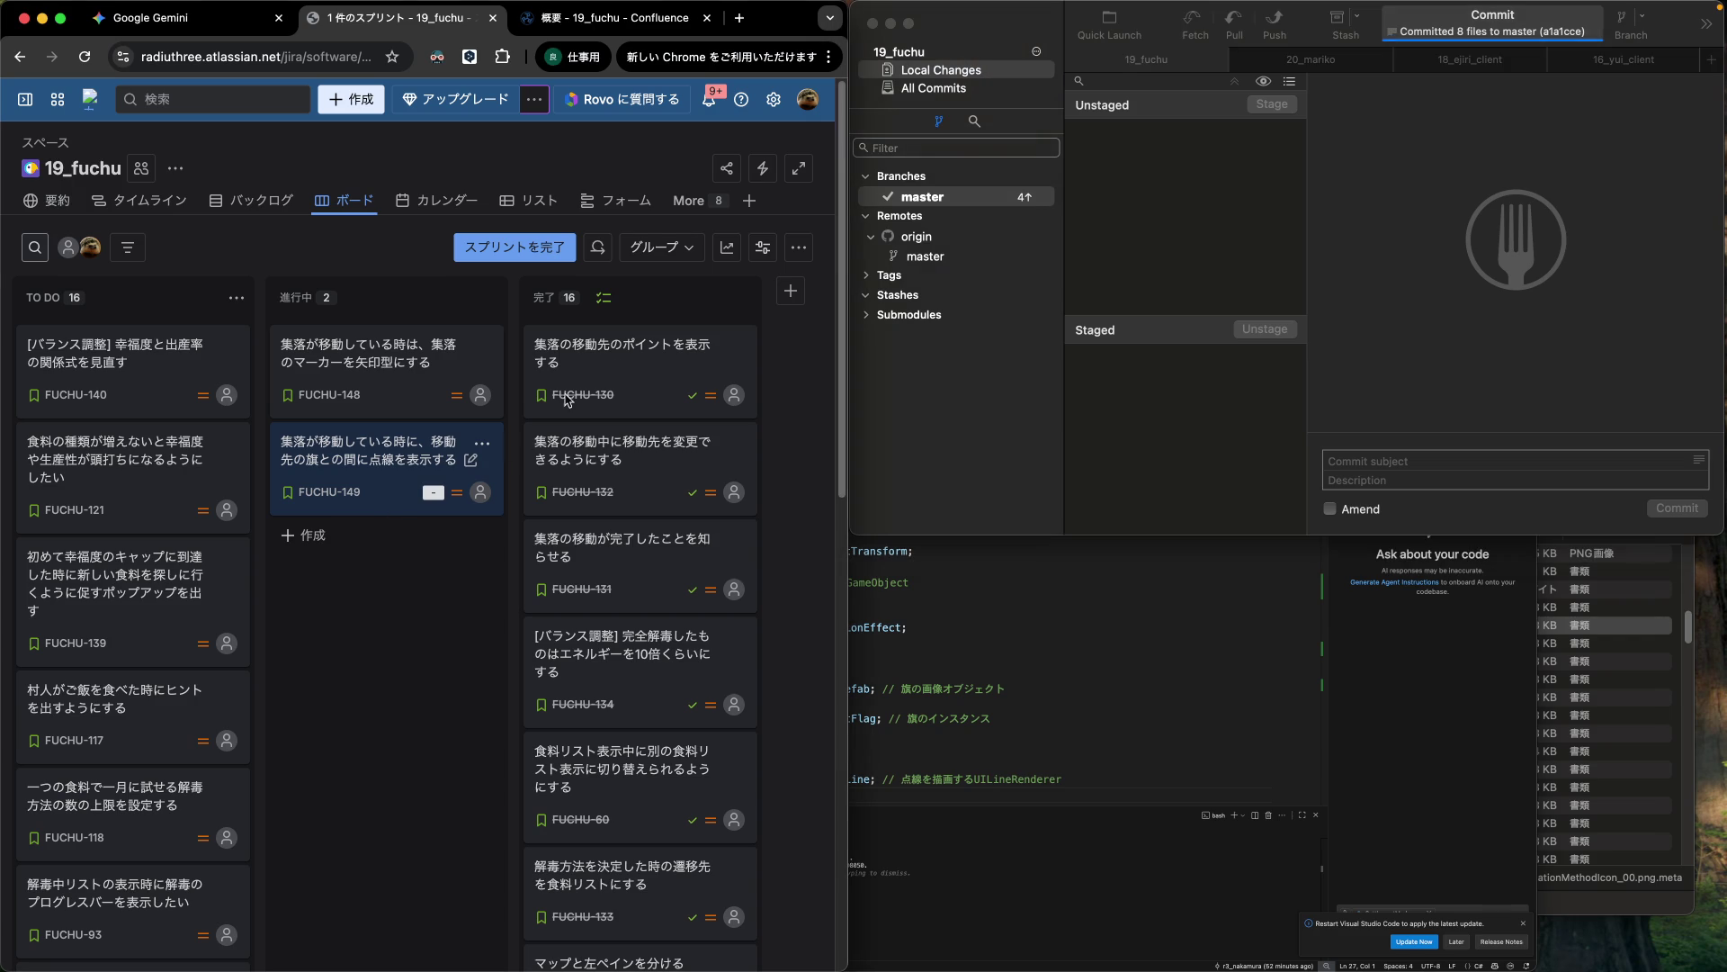
# Move Jira card FUCHU-149 into the 完了 column, then bring Photoshop's DashedLine.png to the front.
pyautogui.moveTo(382, 478); pyautogui.dragTo(570, 360)
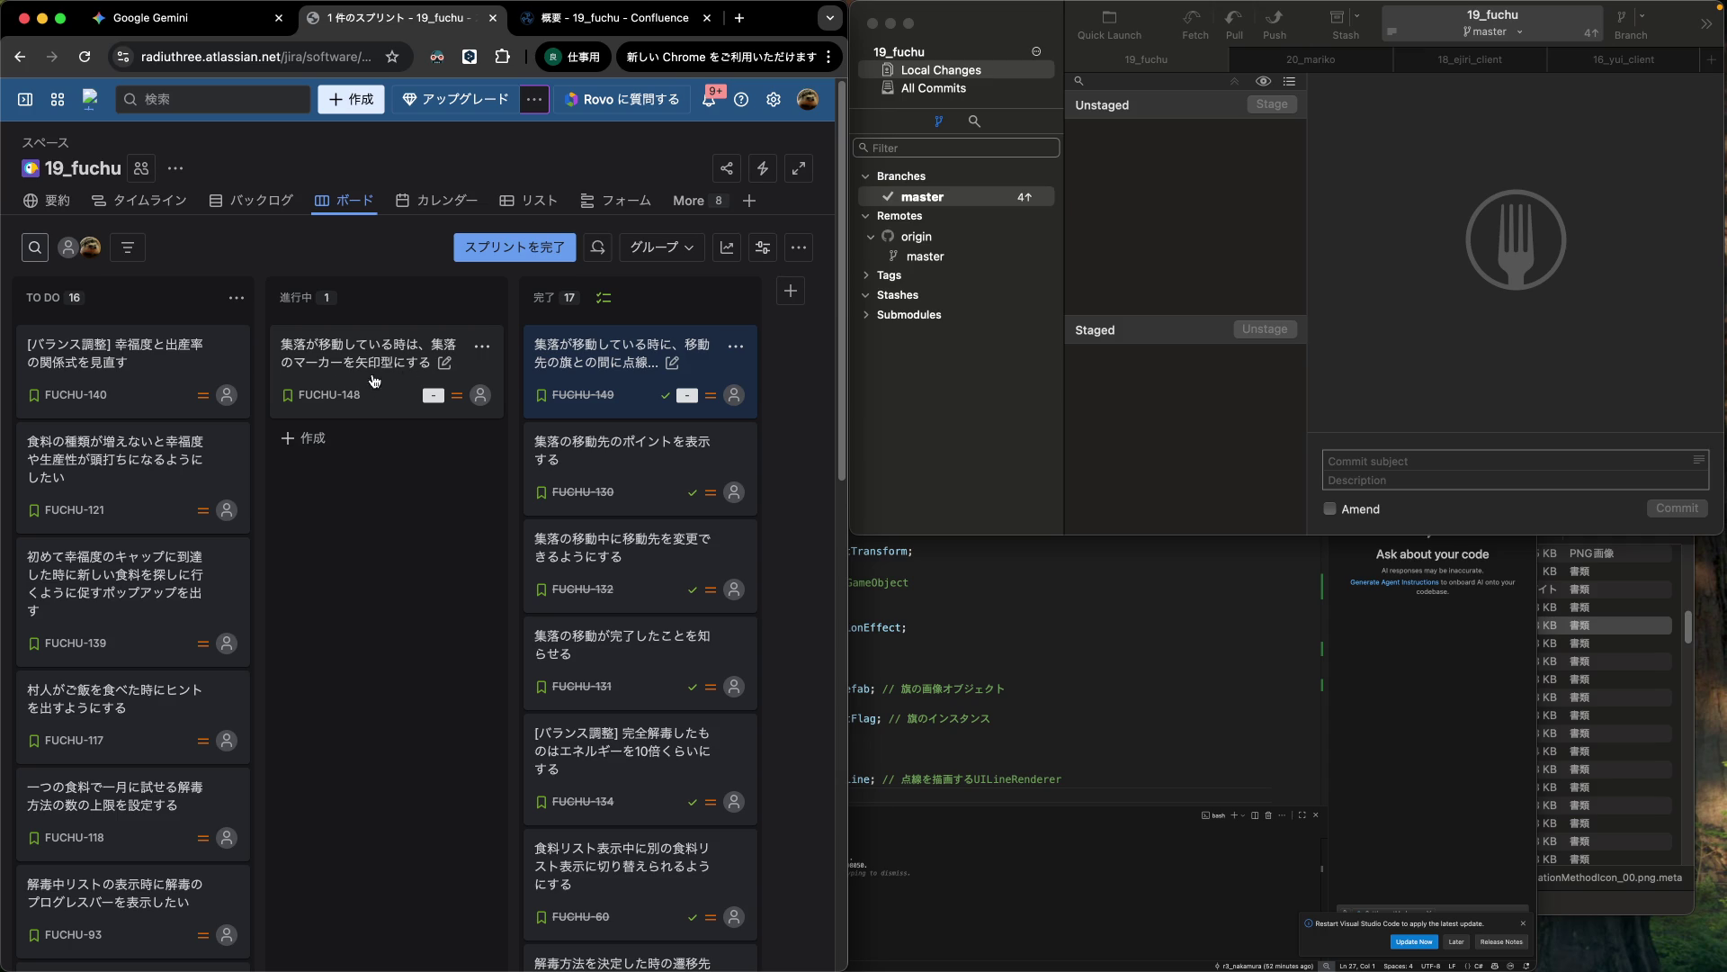
pyautogui.click(1183, 859)
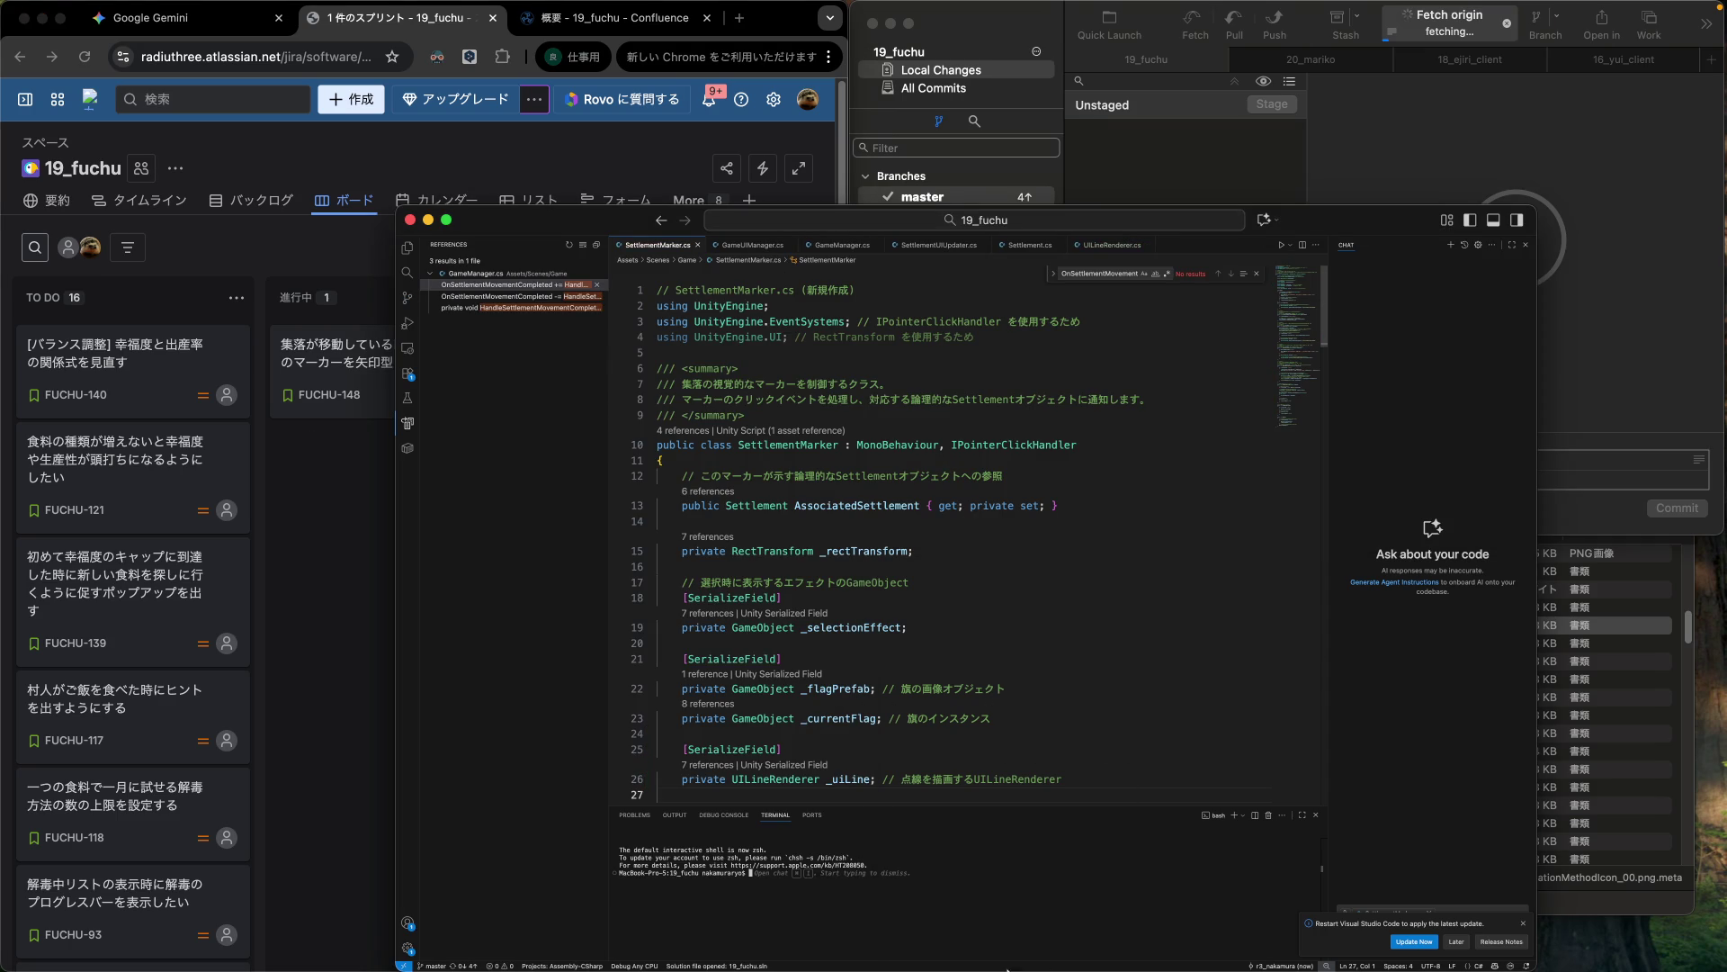
pyautogui.moveTo(1022, 970)
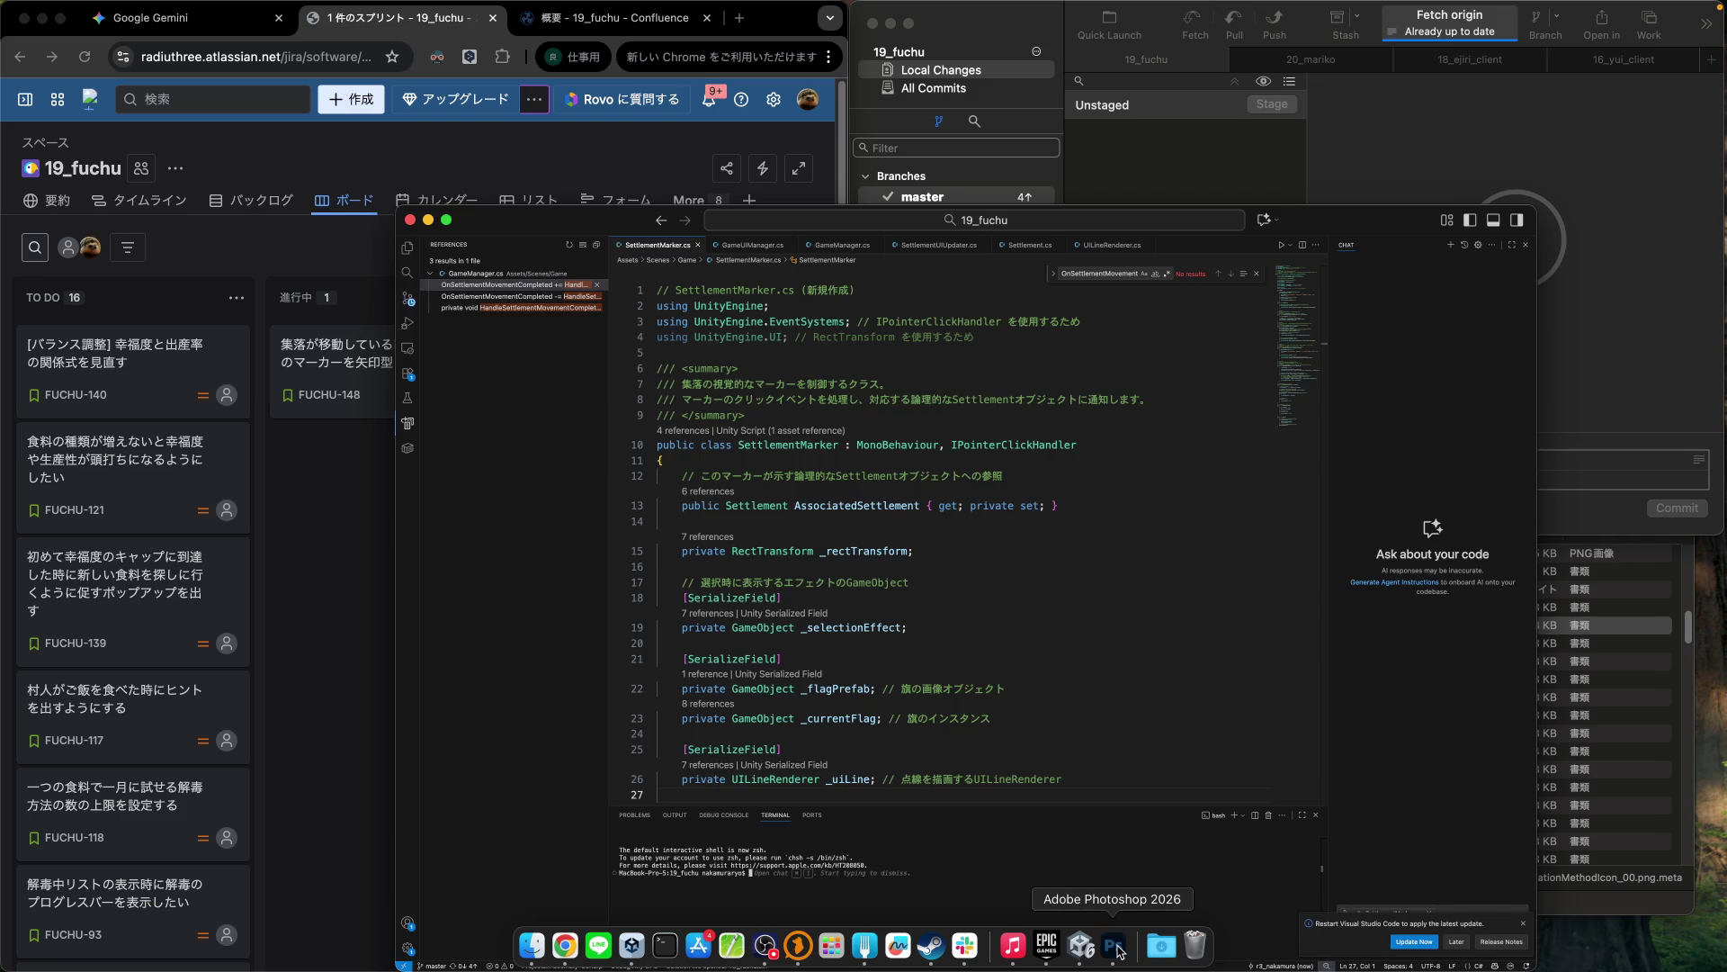
pyautogui.click(1117, 947)
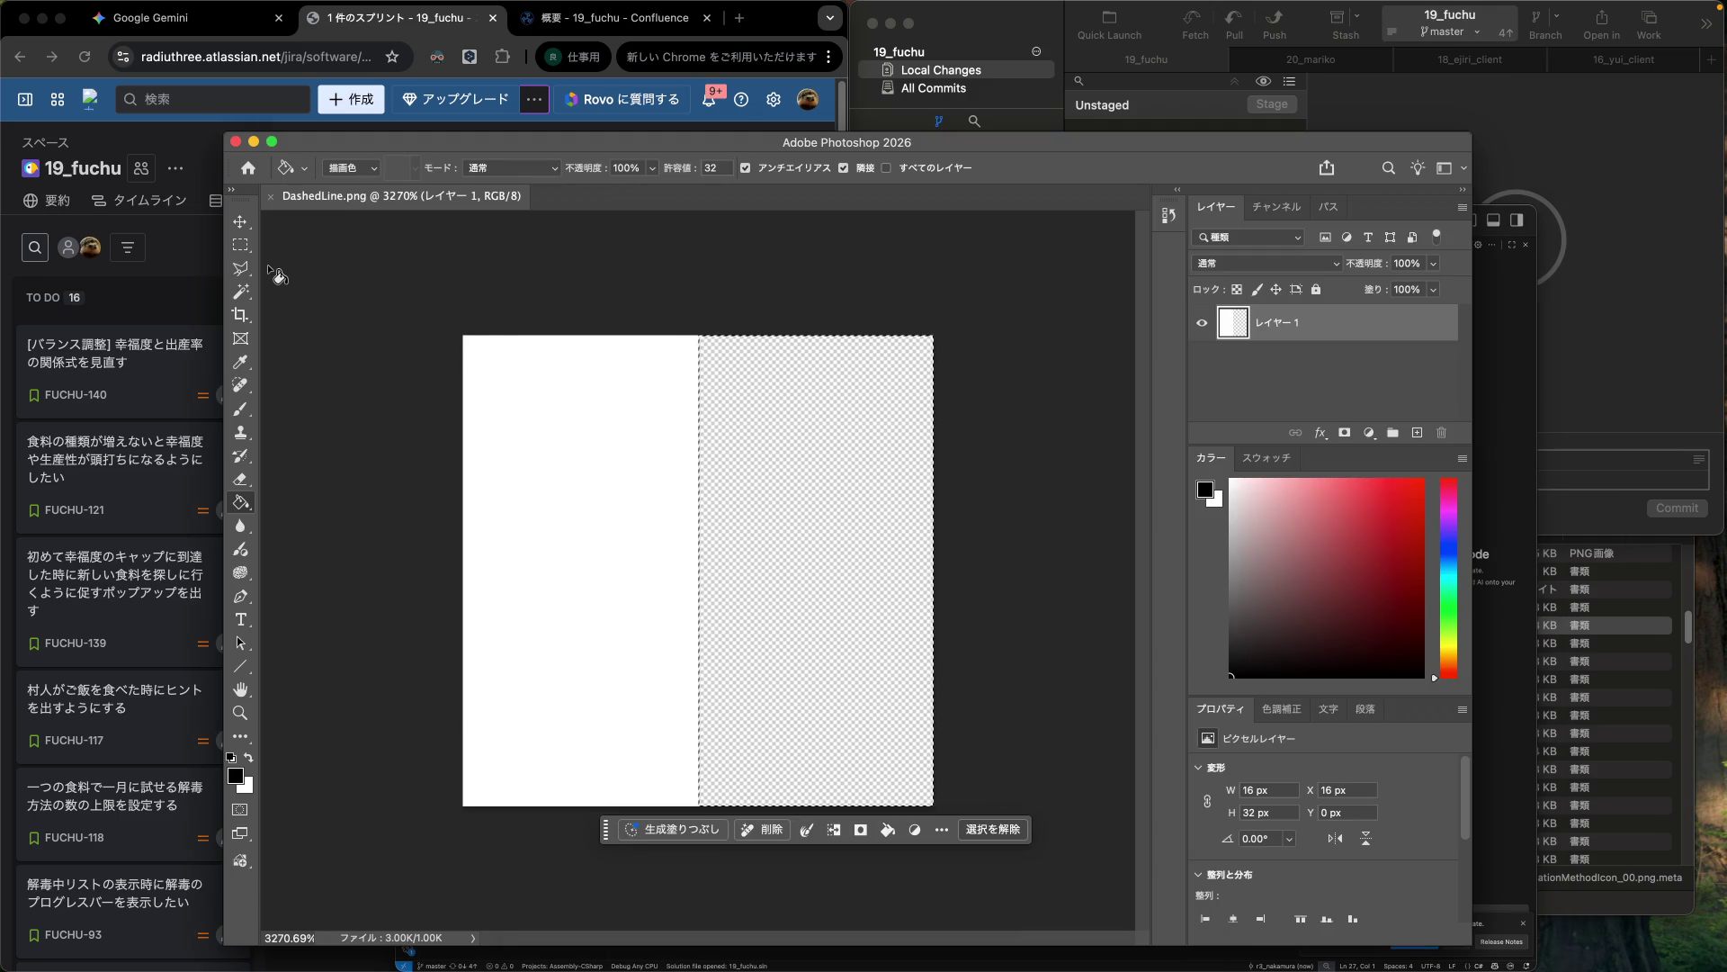
# Create a new 32×32 px transparent Photoshop document and zoom in on it.
pyautogui.moveTo(191, 5)
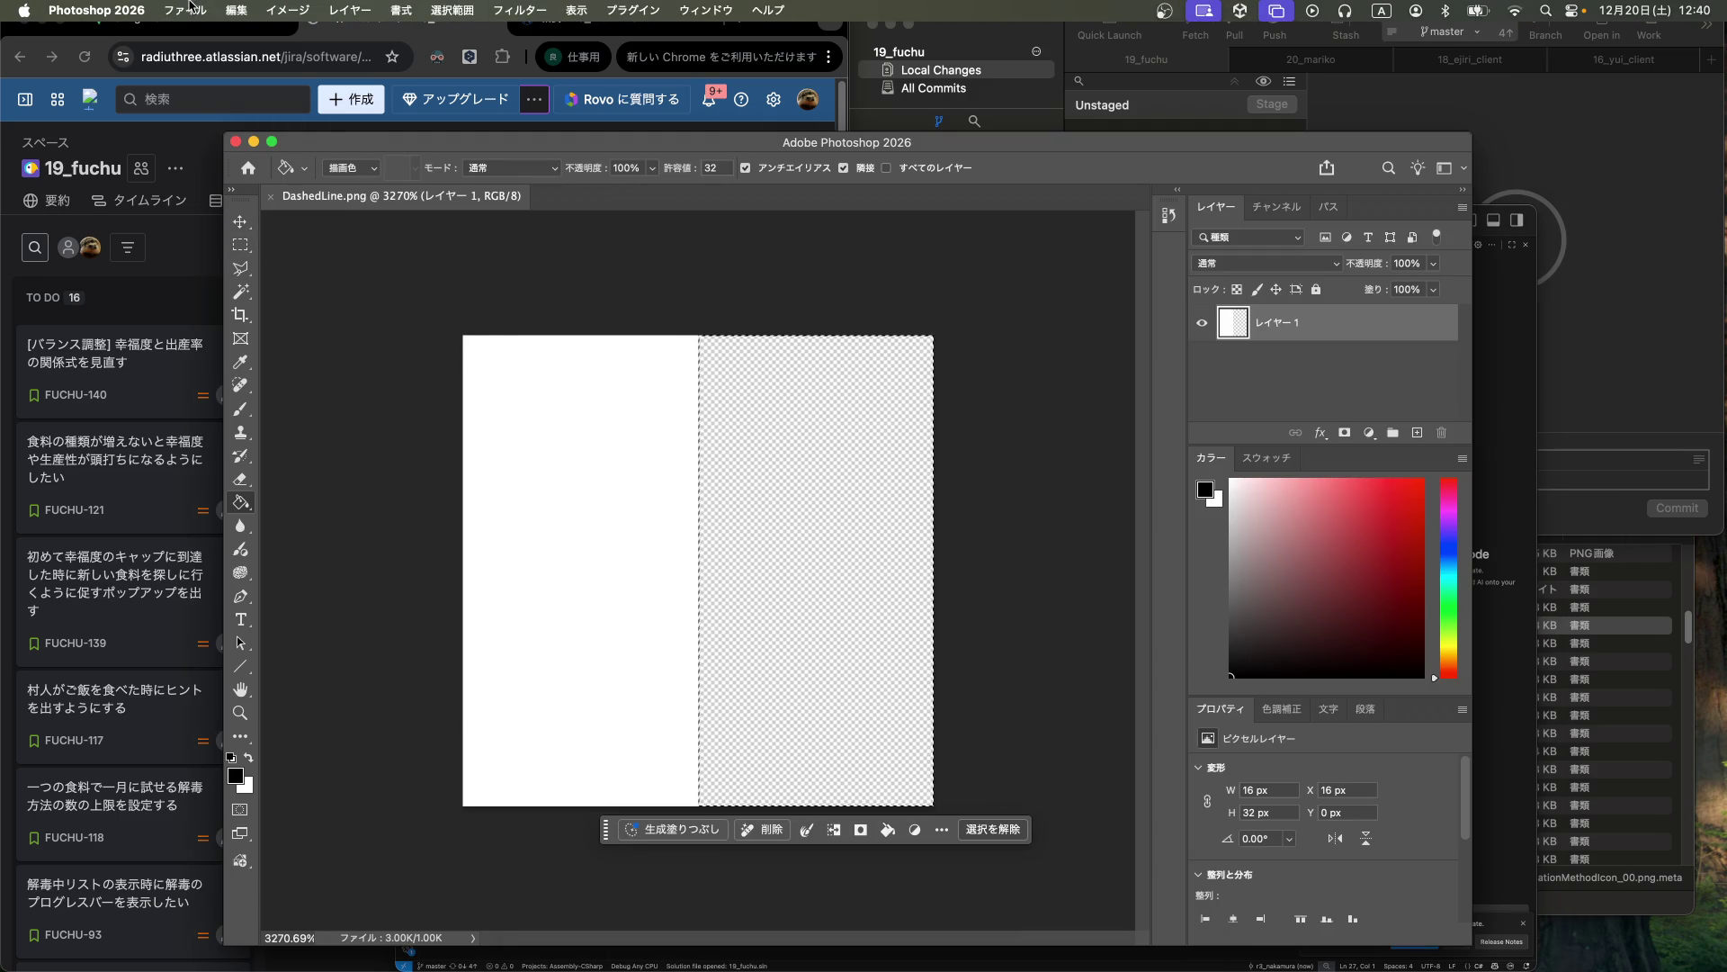
pyautogui.click(170, 12)
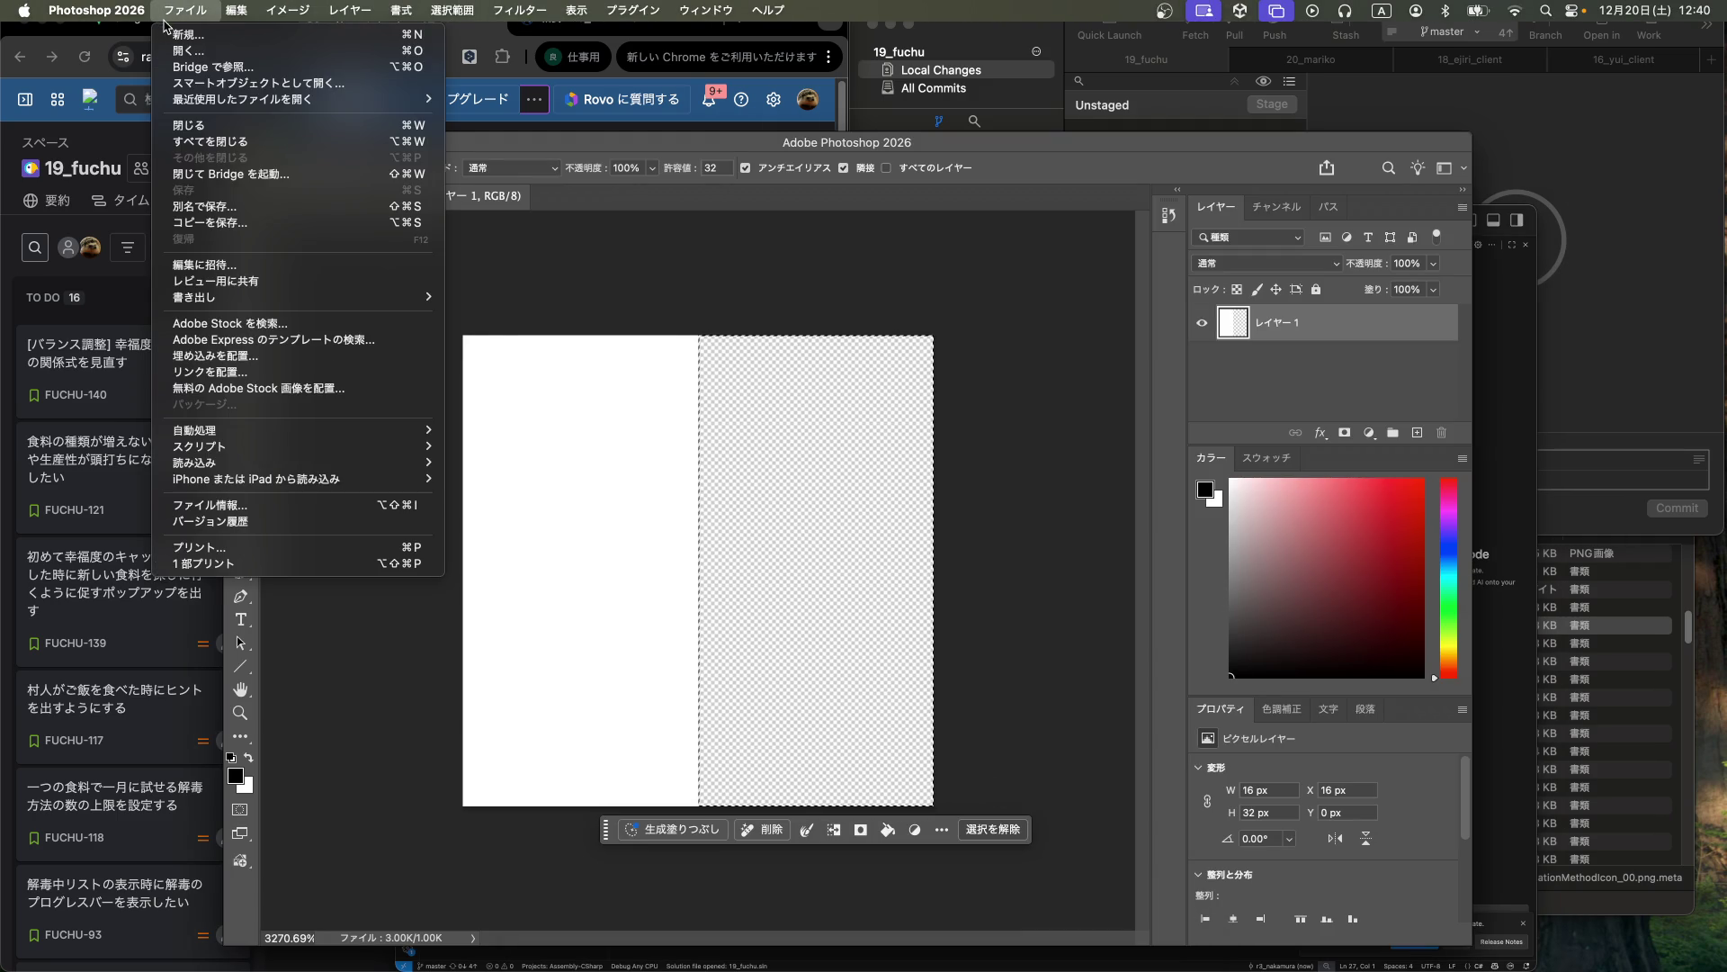
pyautogui.click(180, 36)
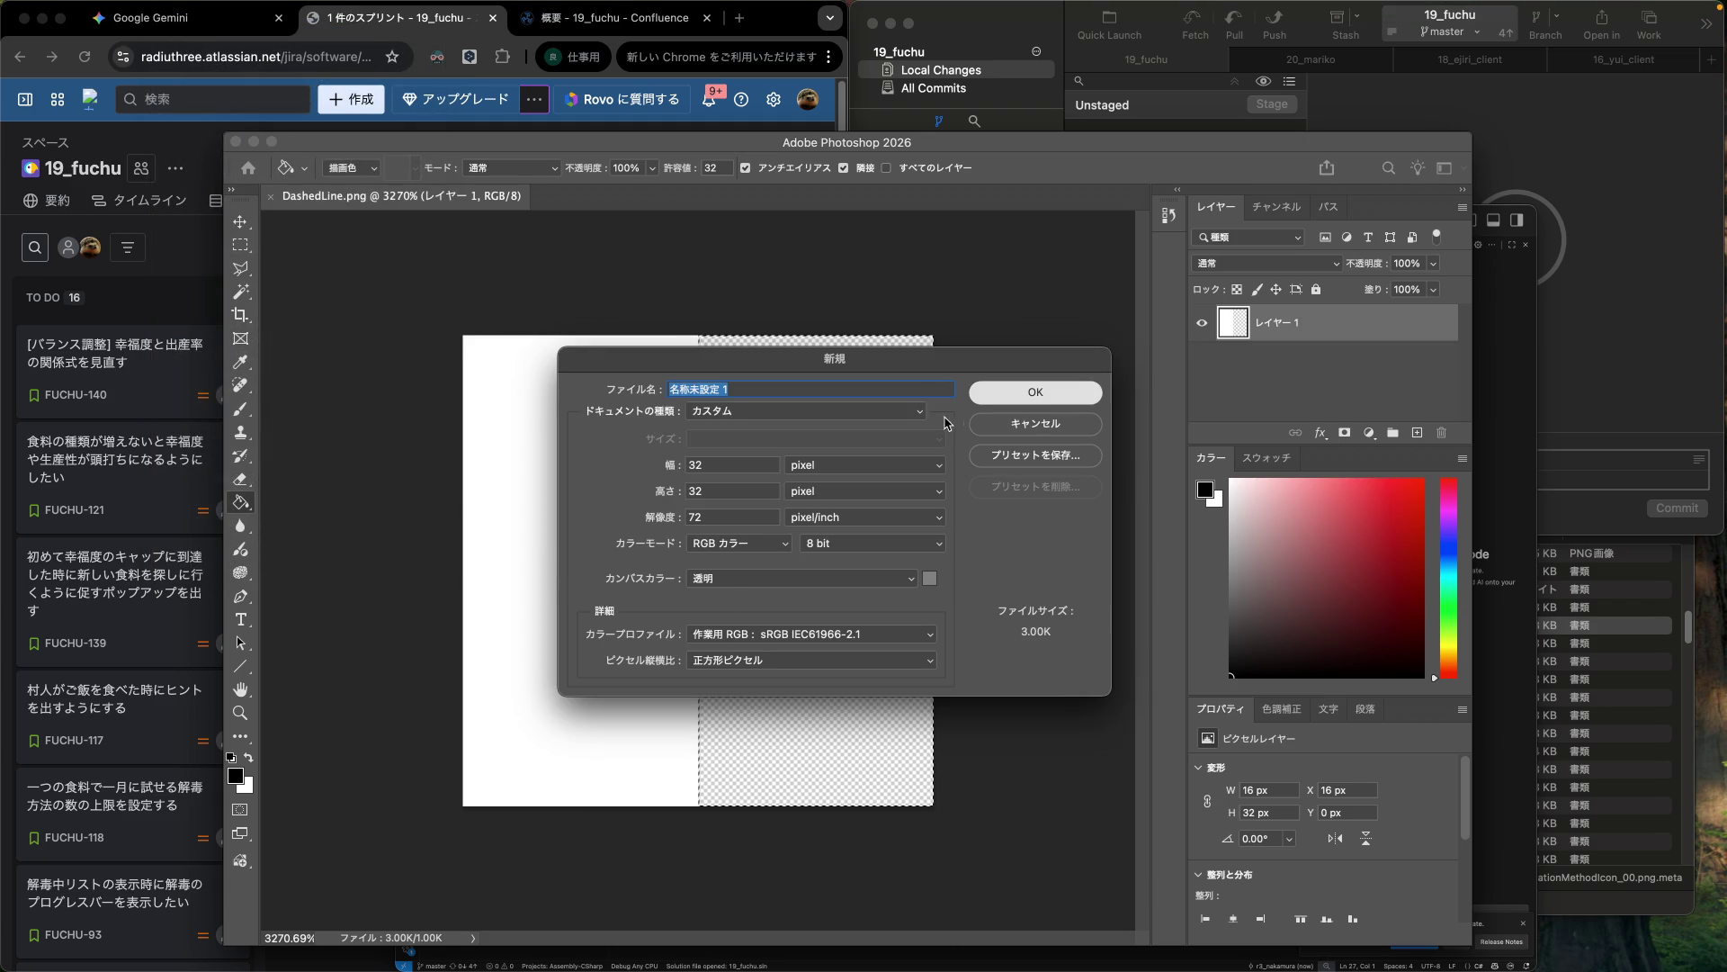
pyautogui.press('Return')
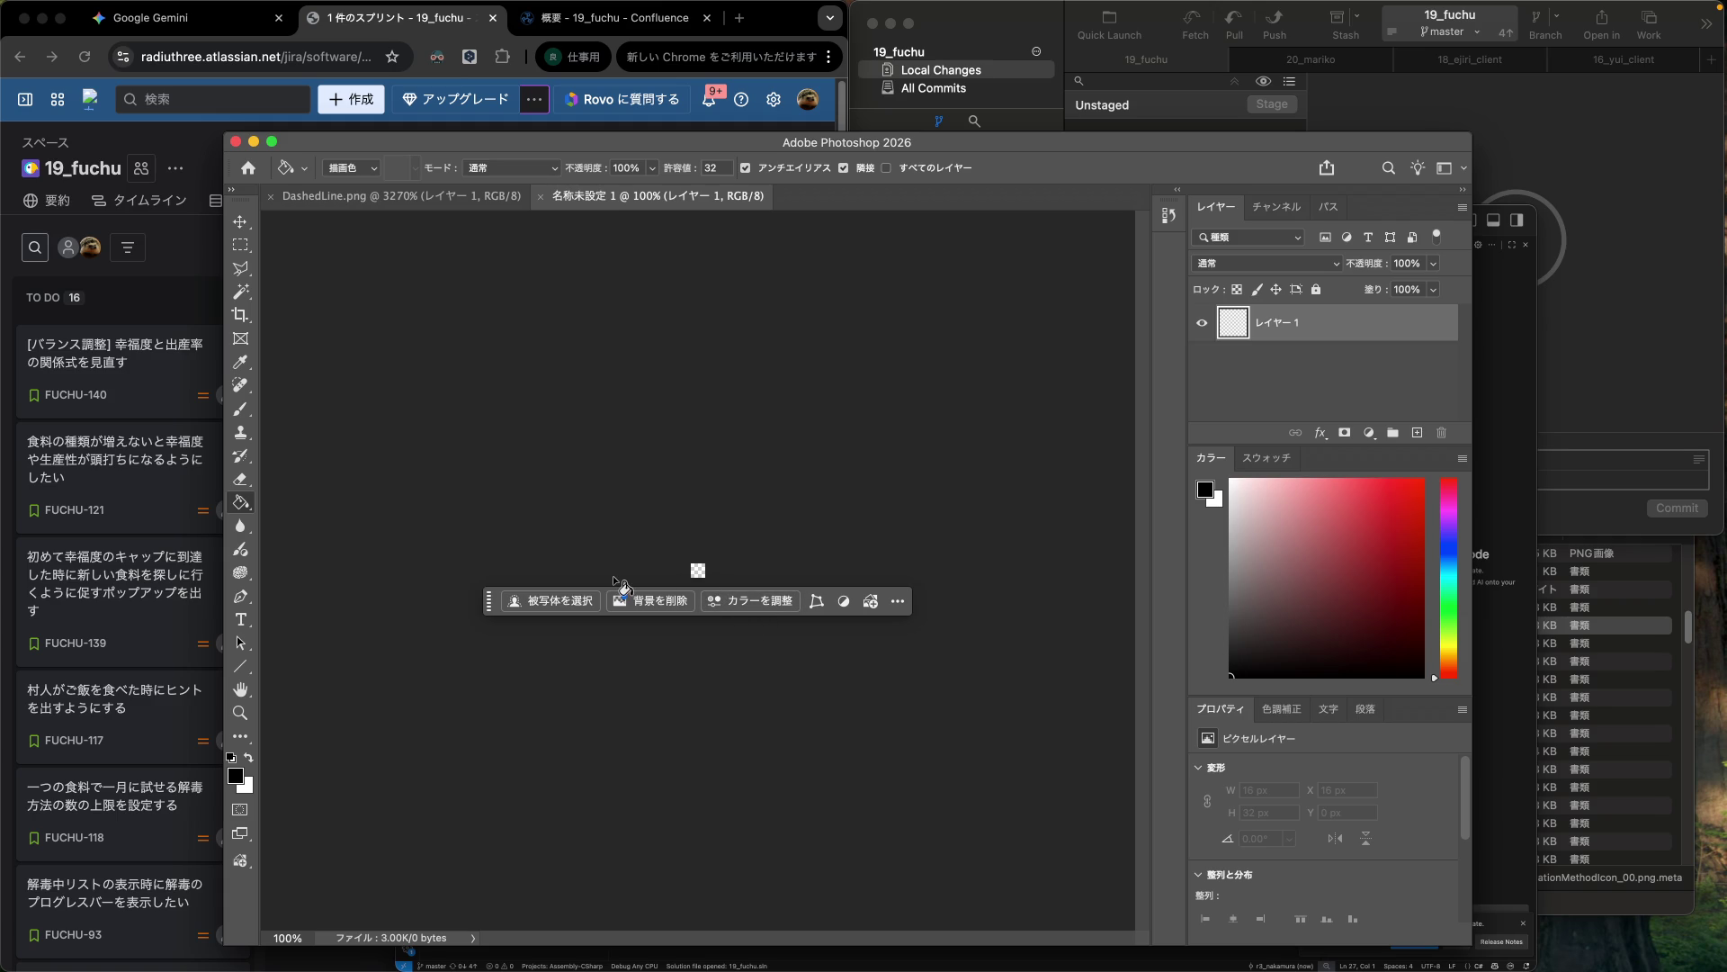
pyautogui.scroll(5, 630, 570)
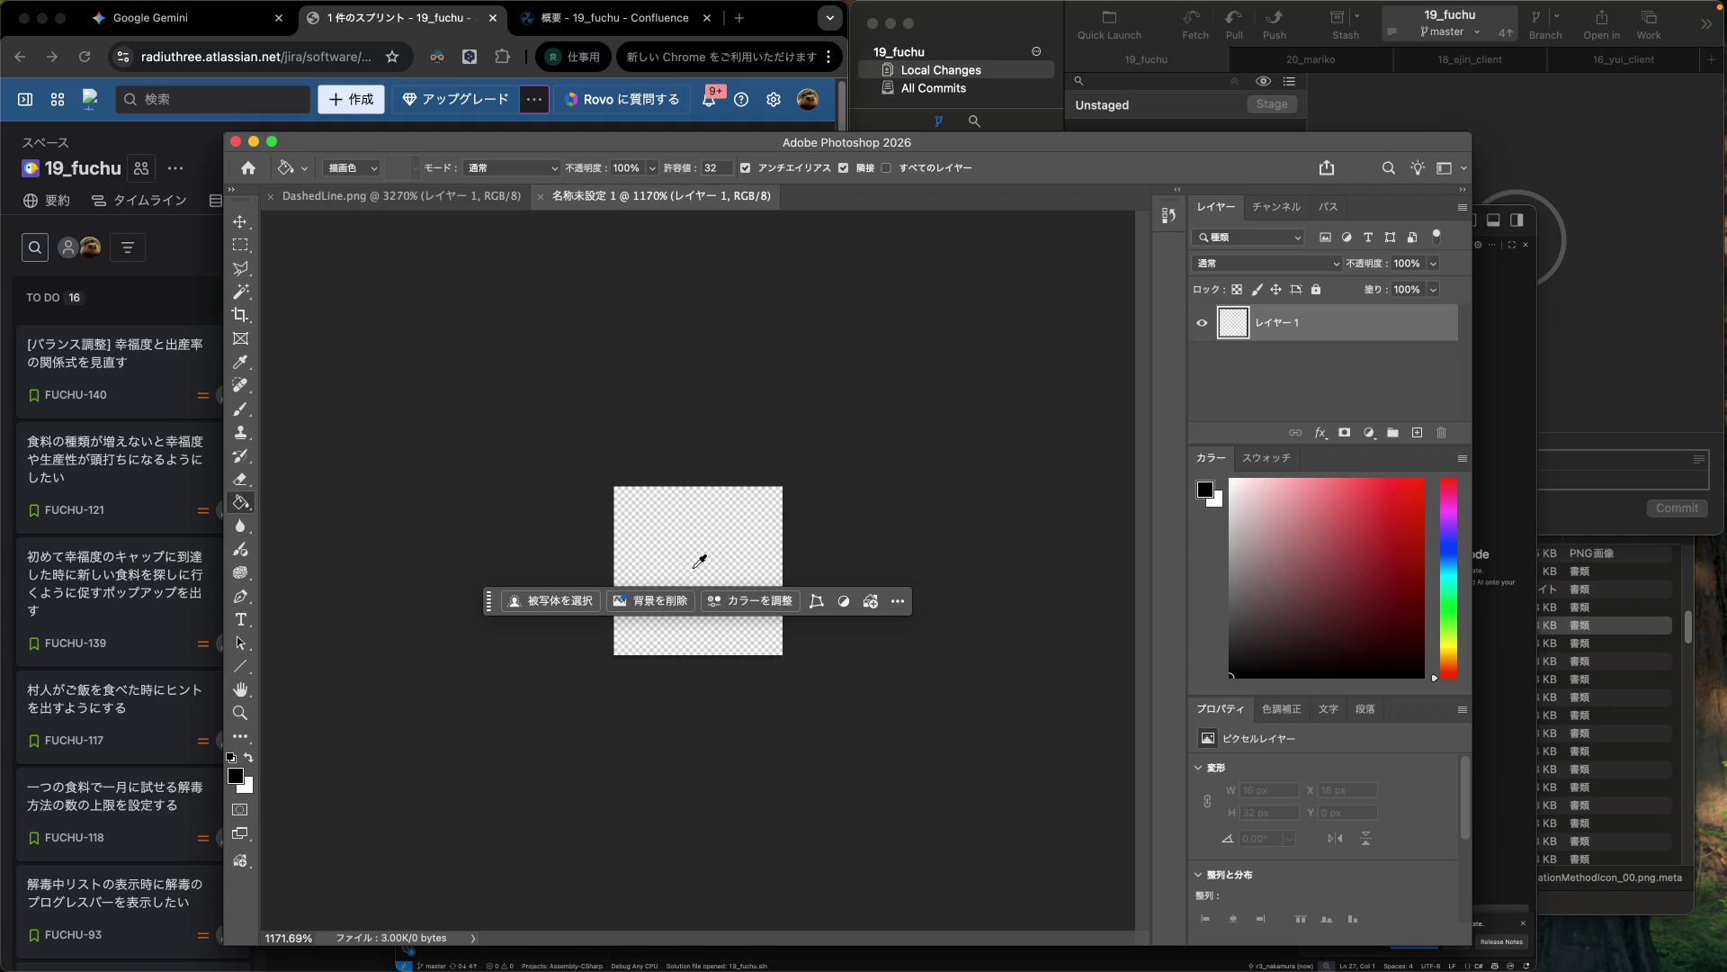
pyautogui.scroll(5, 700, 559)
pyautogui.scroll(-3, 700, 560)
pyautogui.scroll(1, 700, 560)
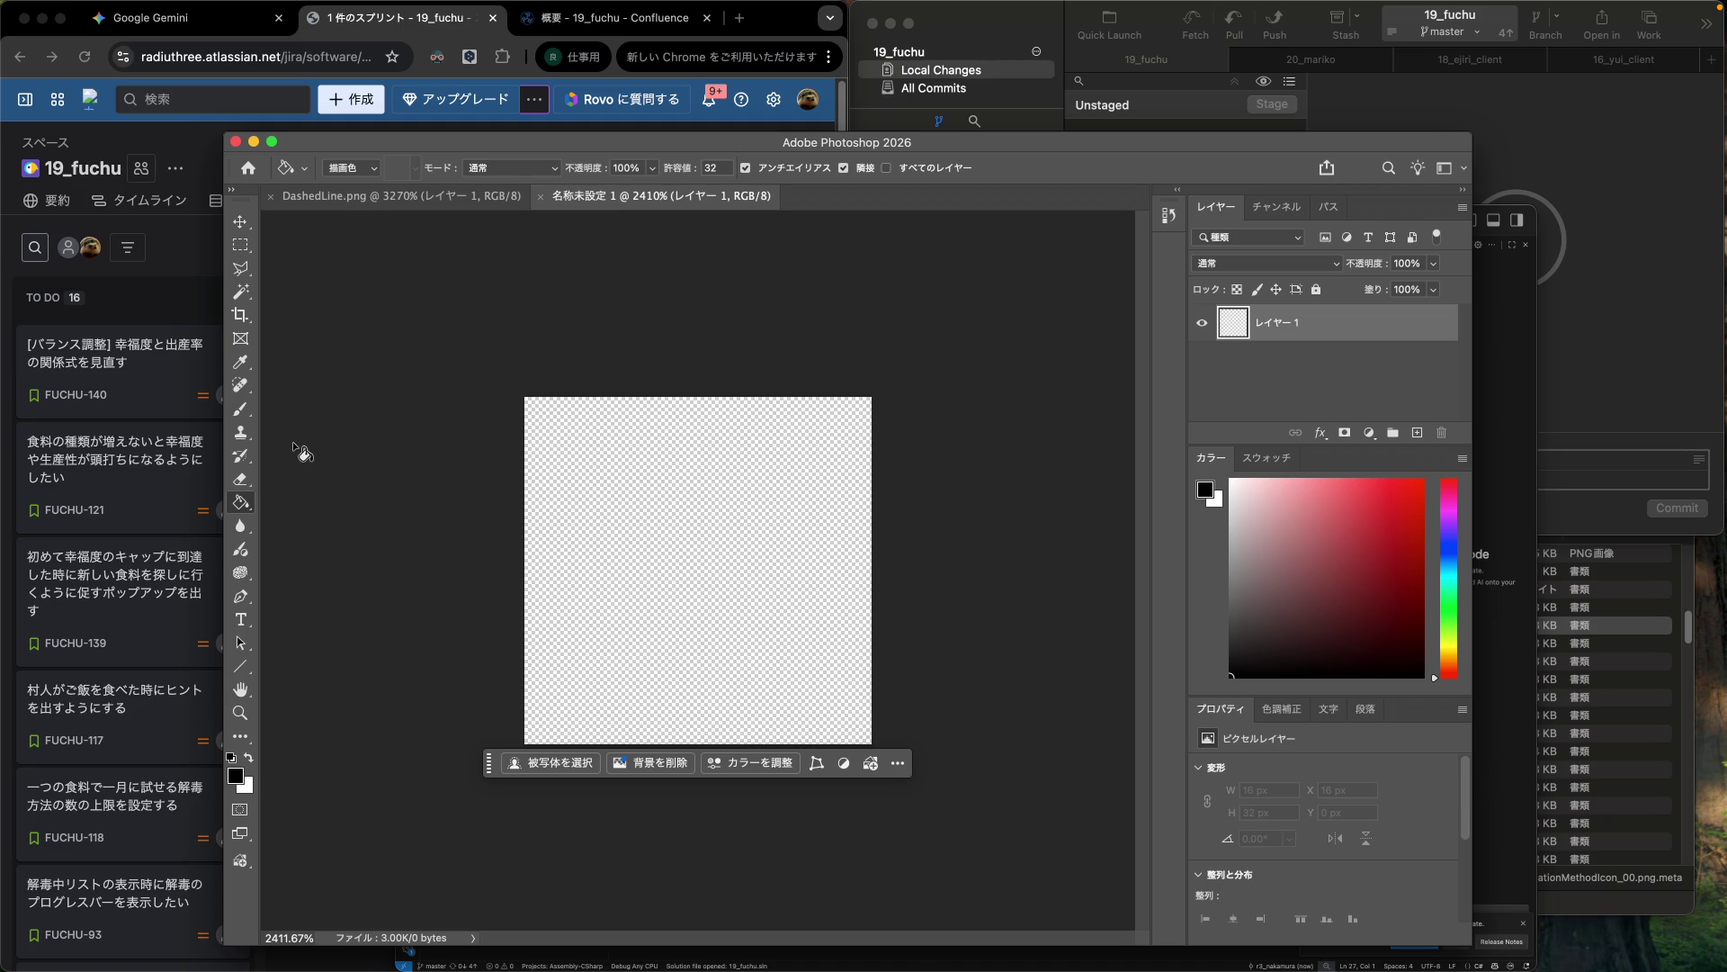
# Switch to the Unity editor using Mission Control.
pyautogui.click(1521, 640)
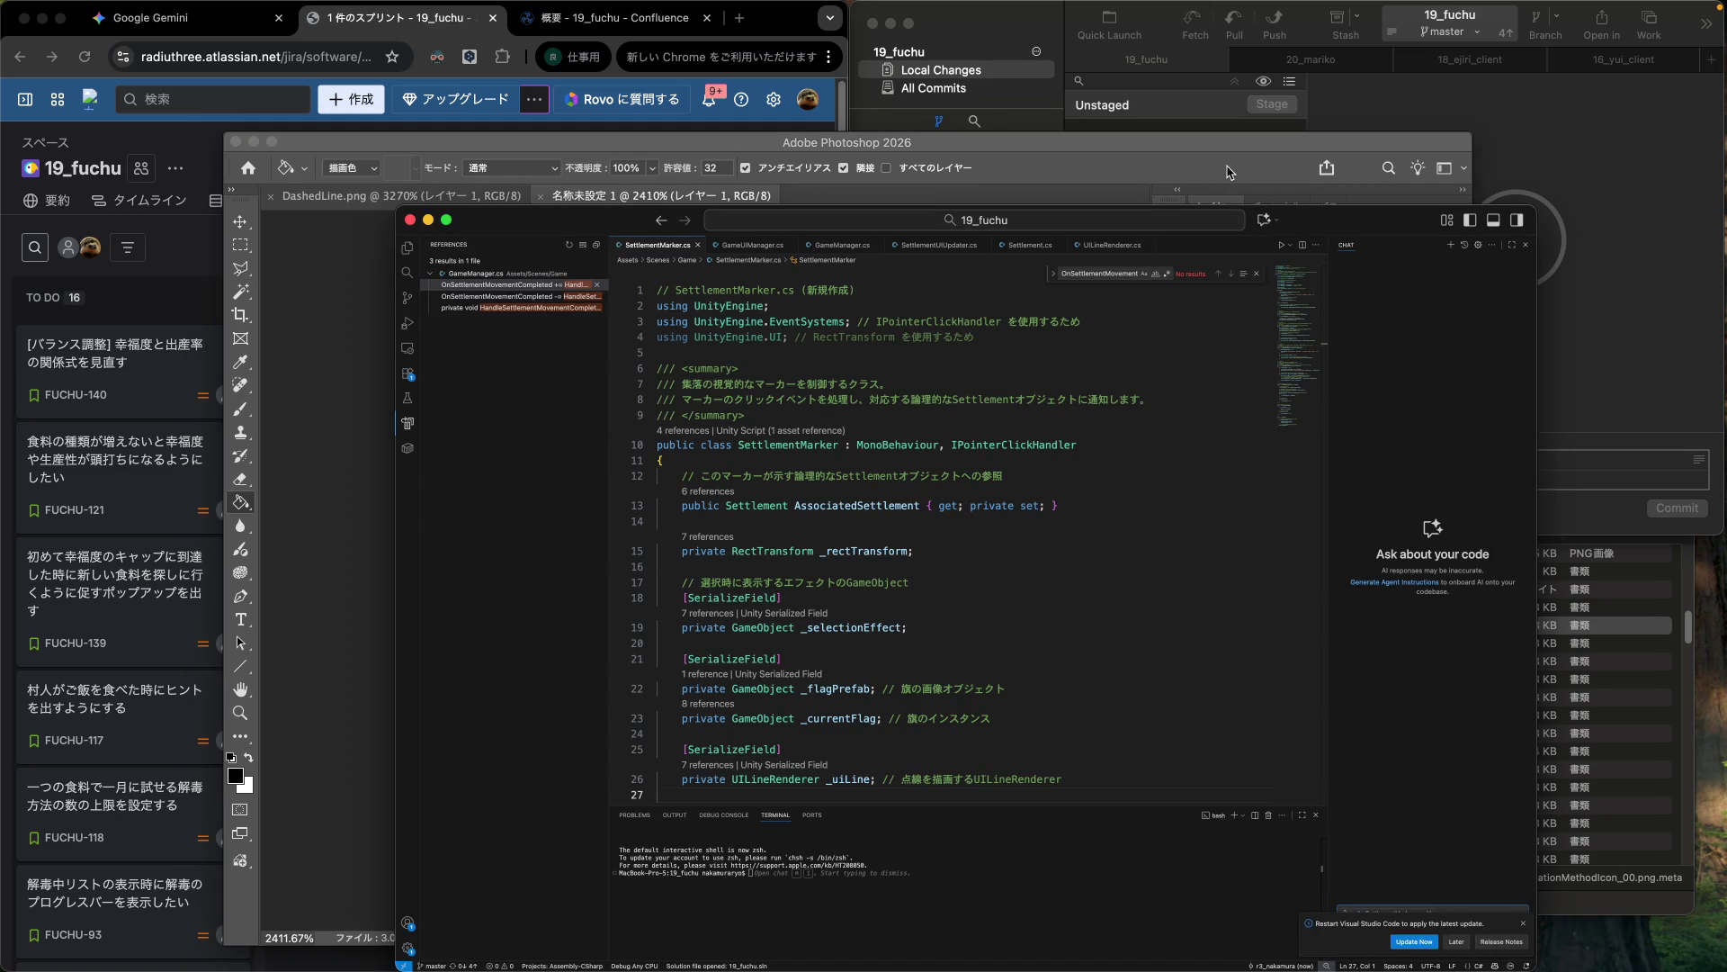
pyautogui.hotkey('ctrl', 'Up')
pyautogui.click(963, 643)
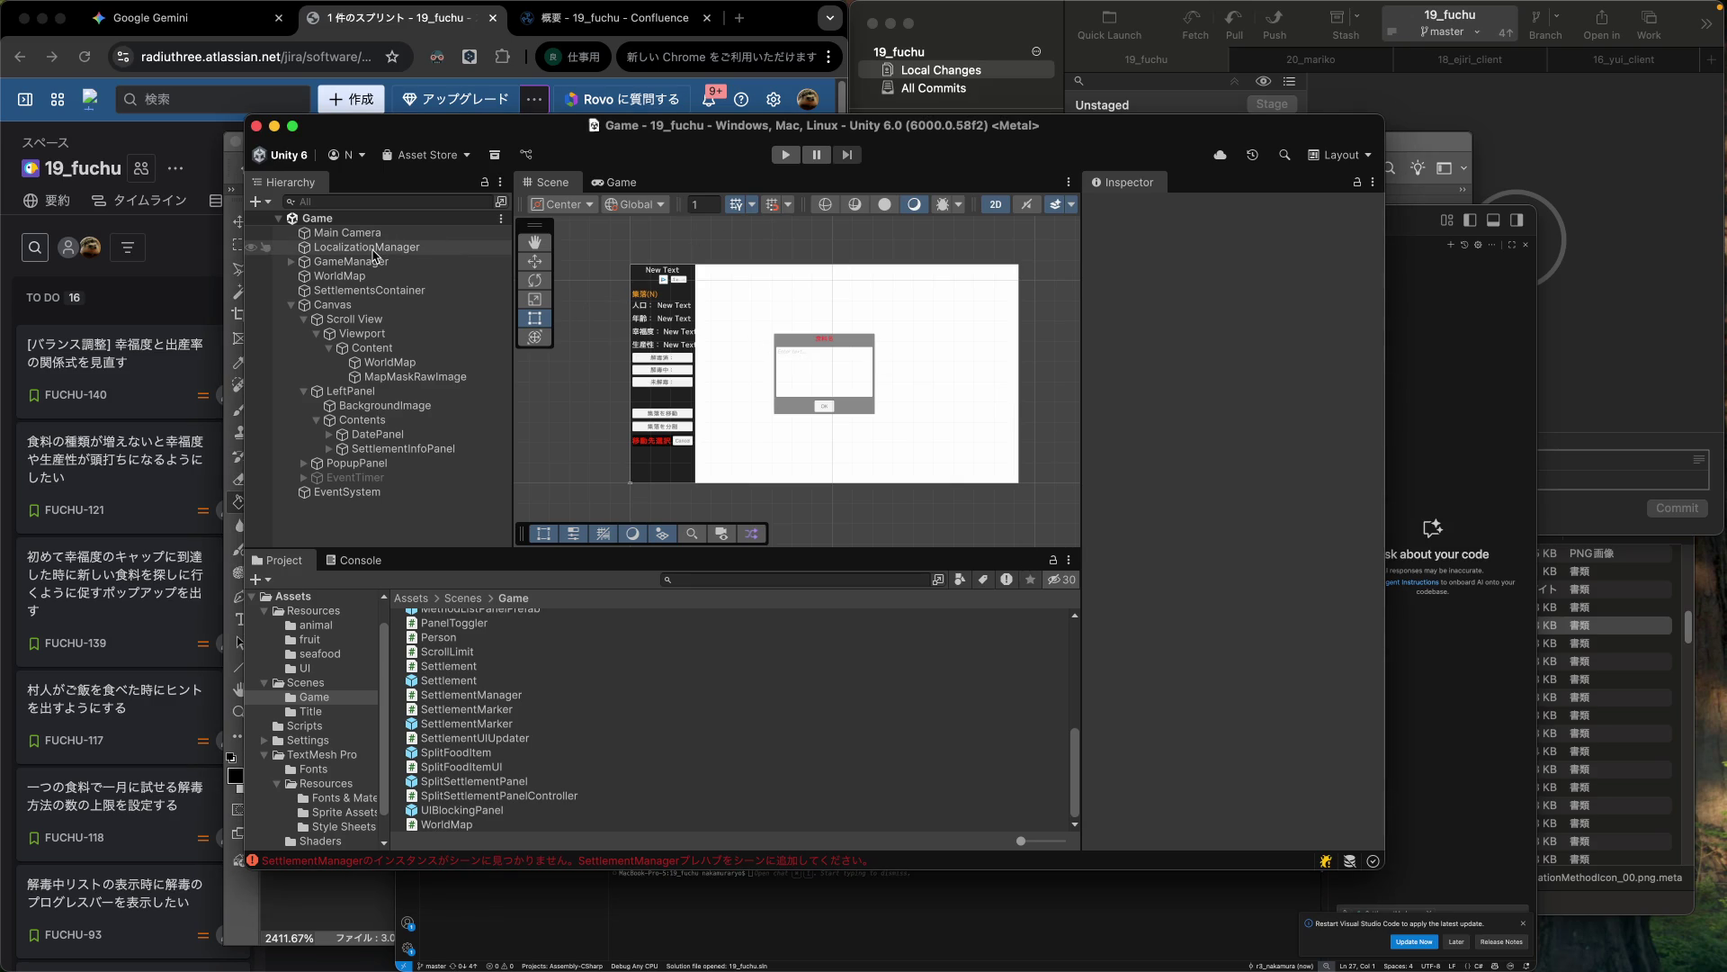
# Browse Resources/UI, then Scenes/Game in the Project panel, and open the SettlementMarker prefab.
pyautogui.click(303, 668)
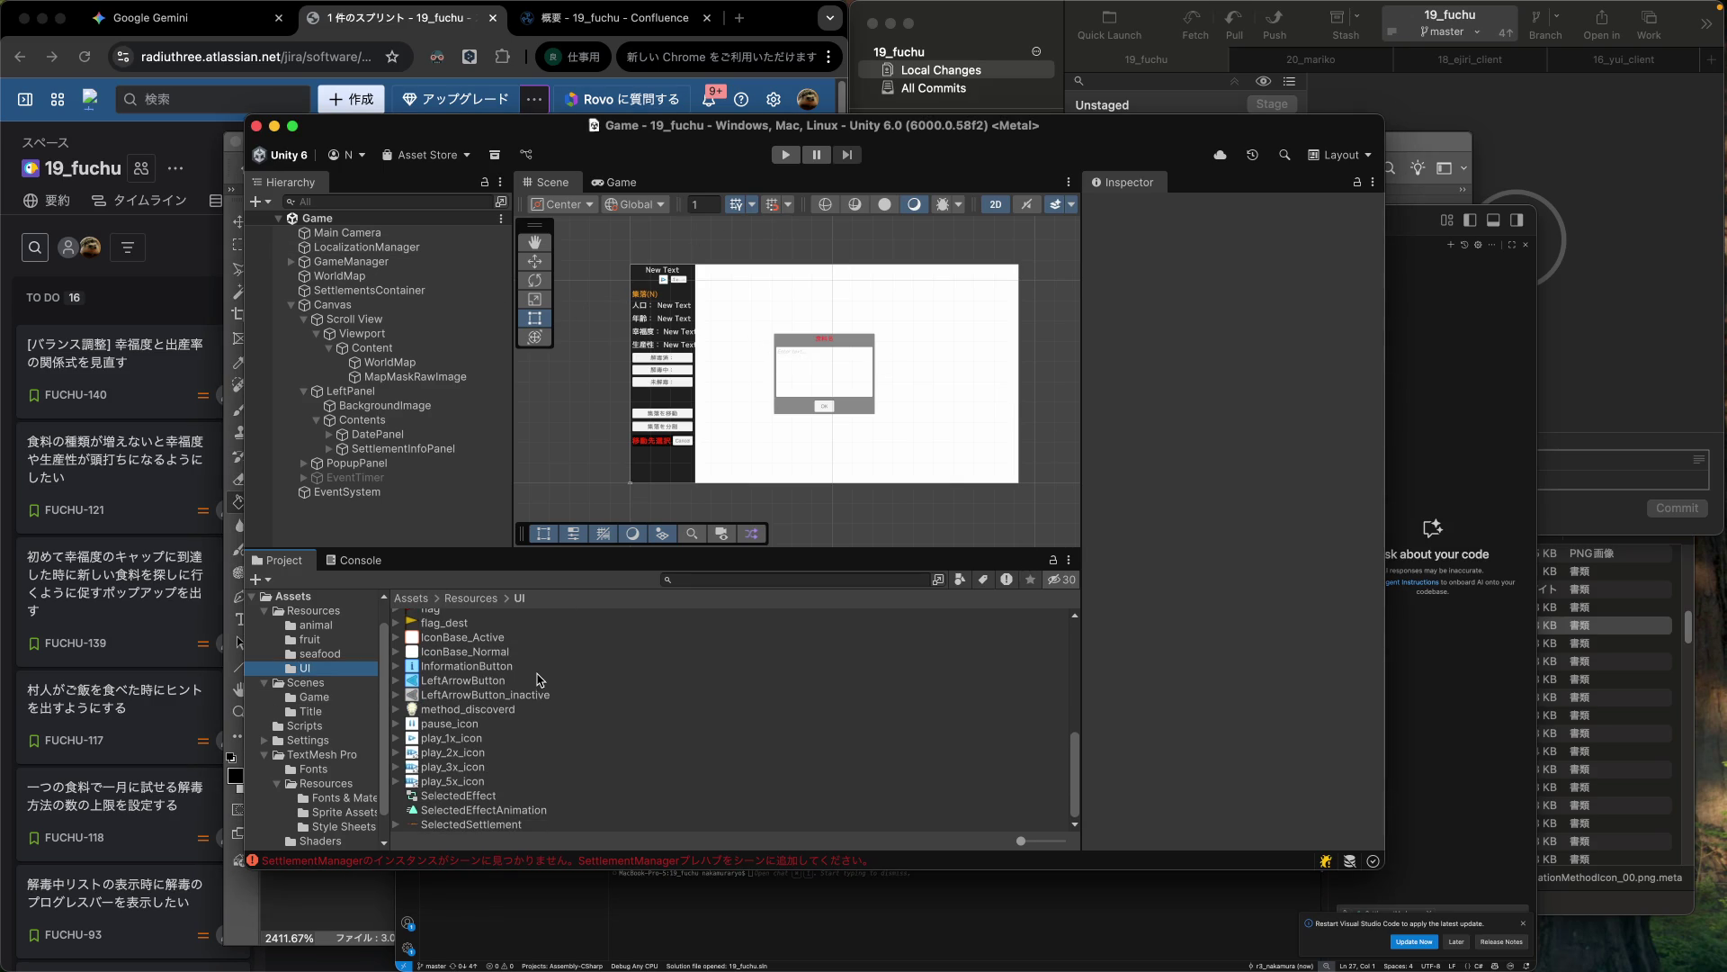
pyautogui.scroll(10, 527, 692)
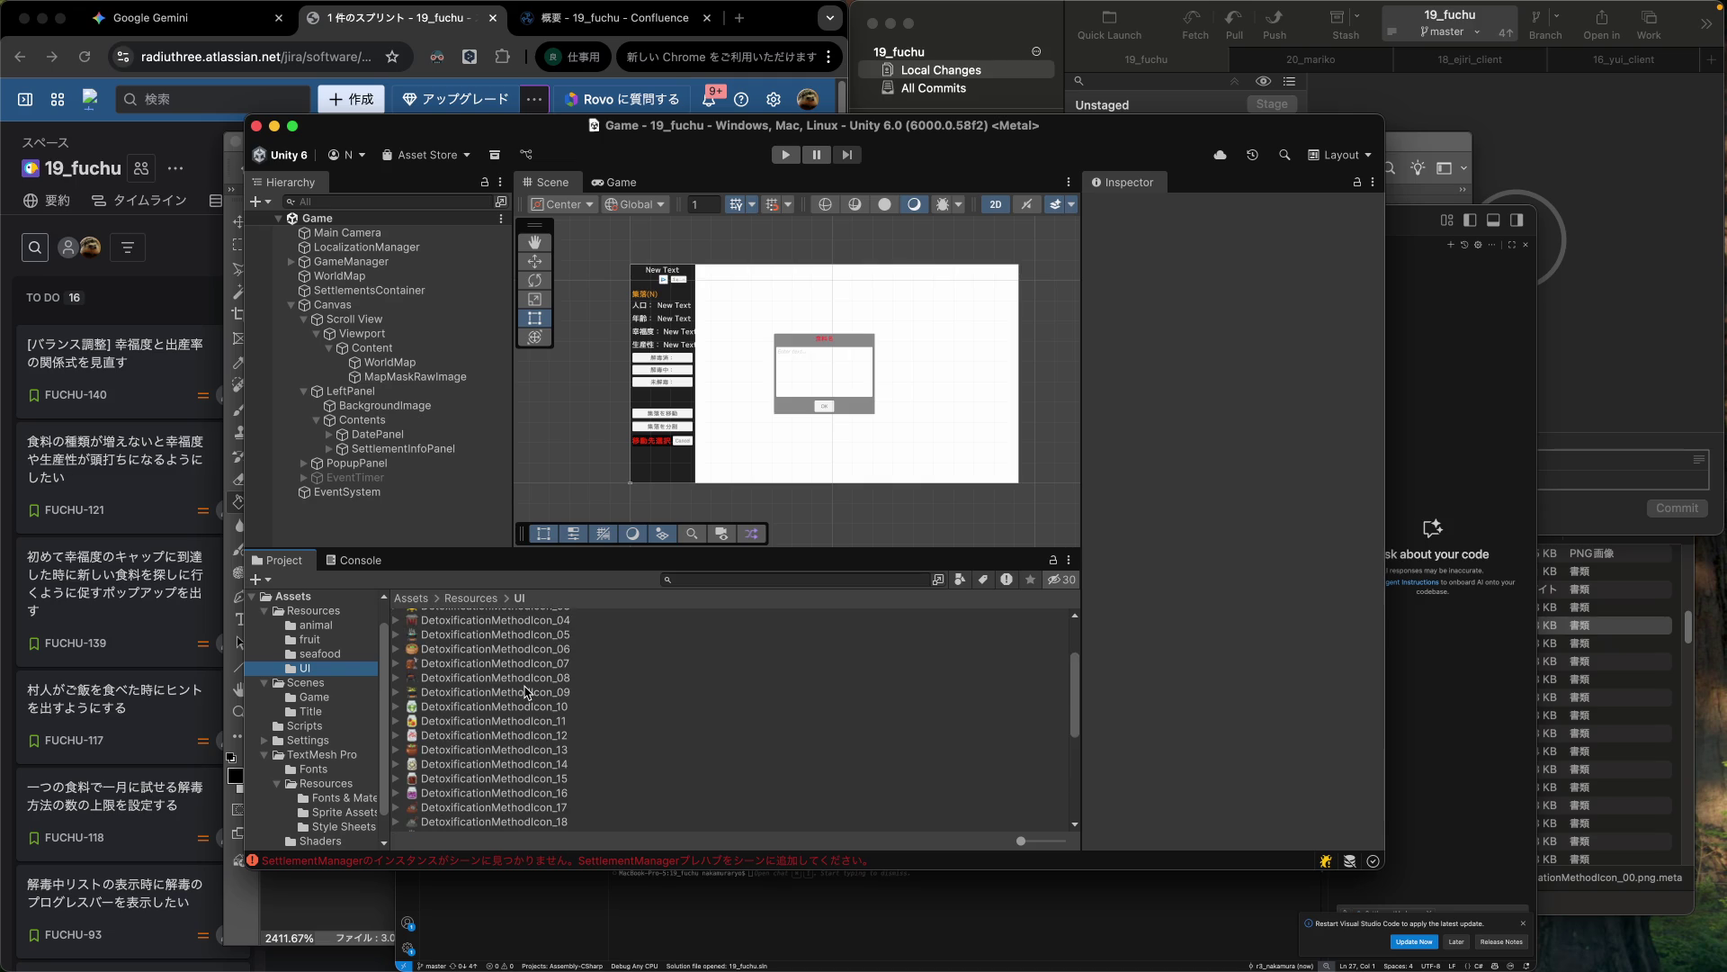
pyautogui.scroll(3, 527, 692)
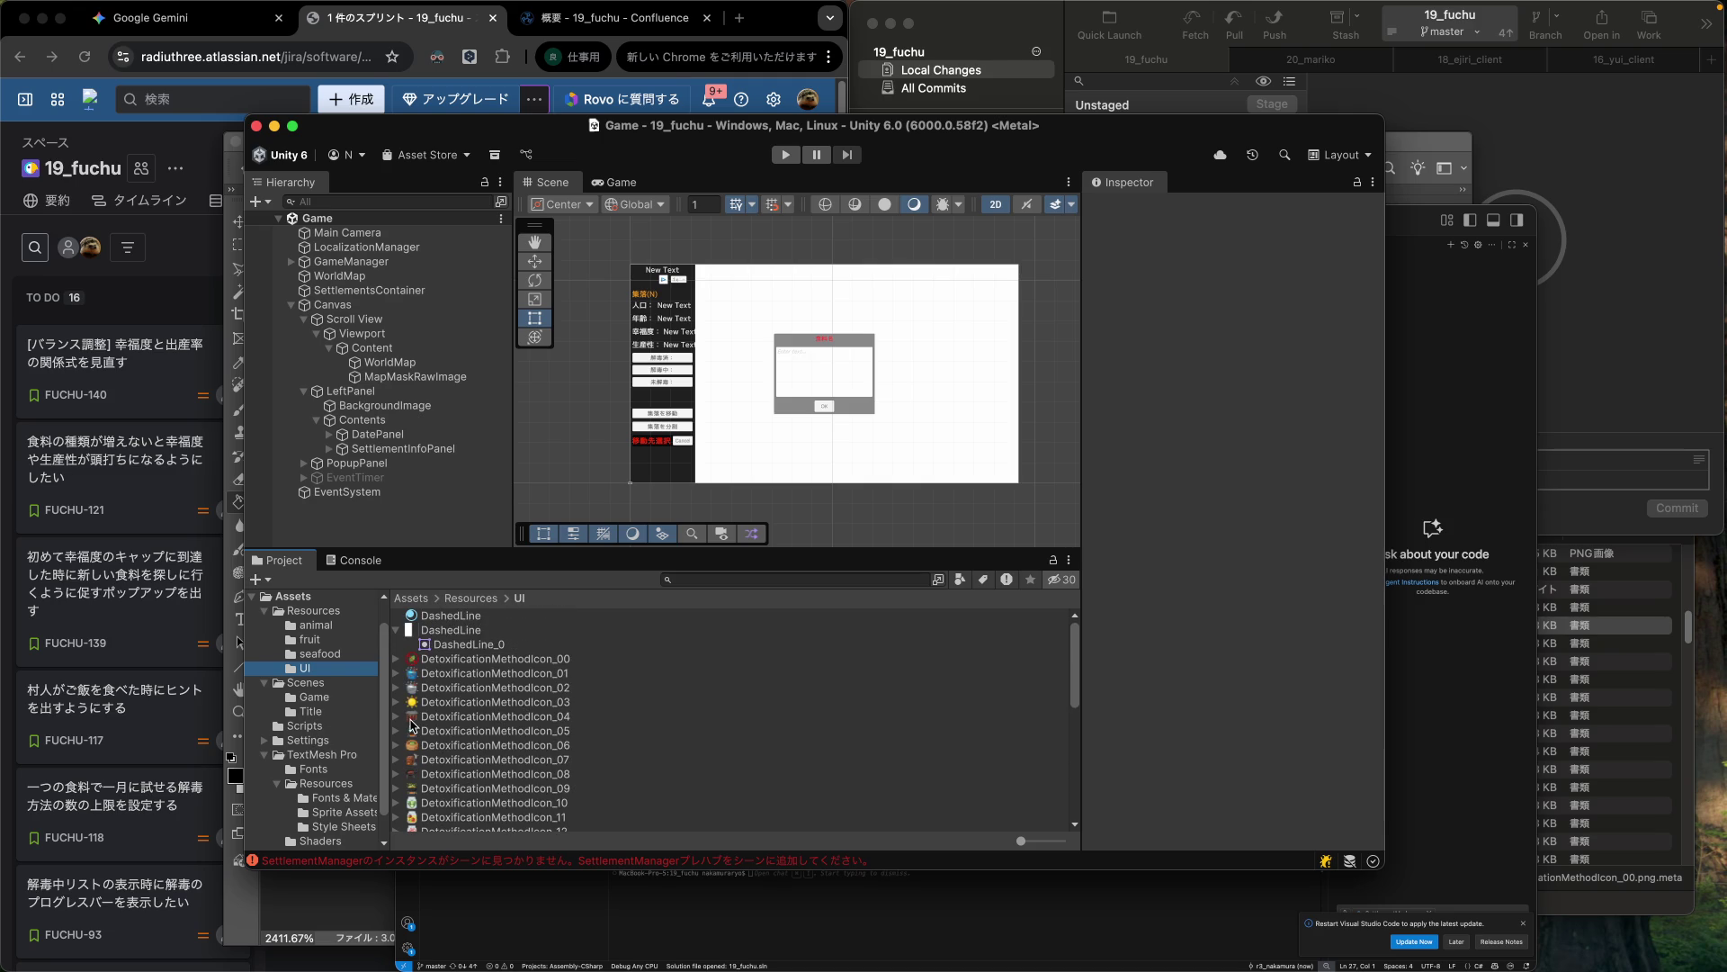
pyautogui.scroll(-12, 453, 725)
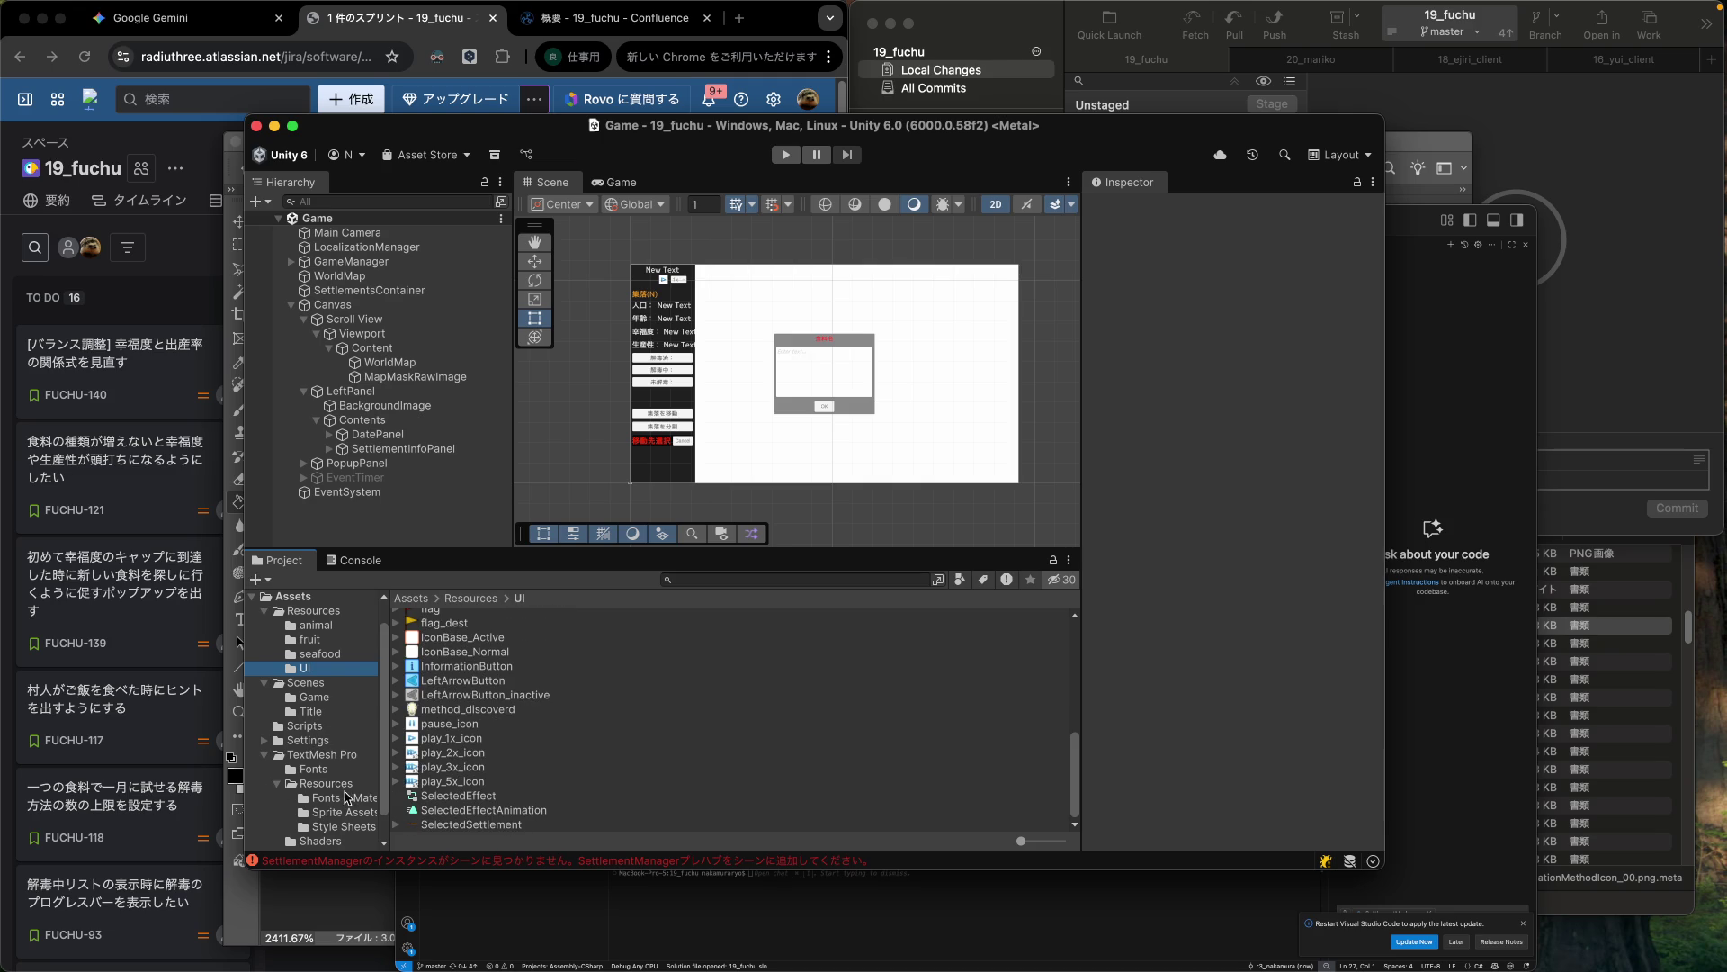
pyautogui.click(314, 697)
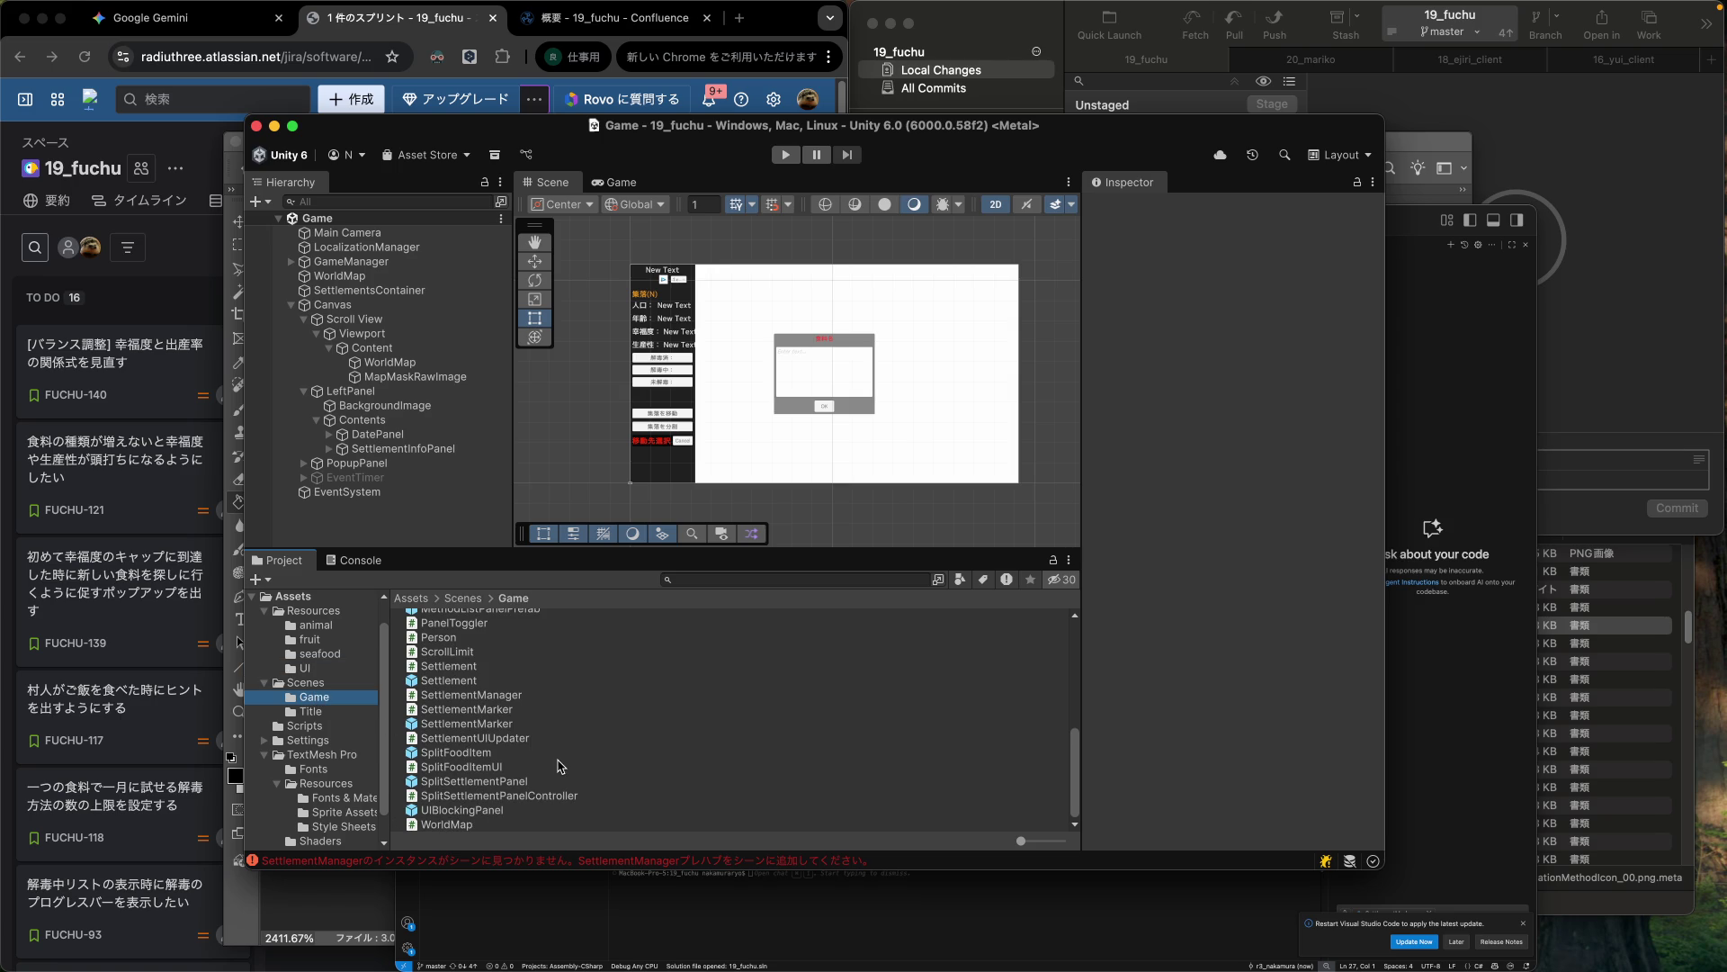
pyautogui.doubleClick(483, 725)
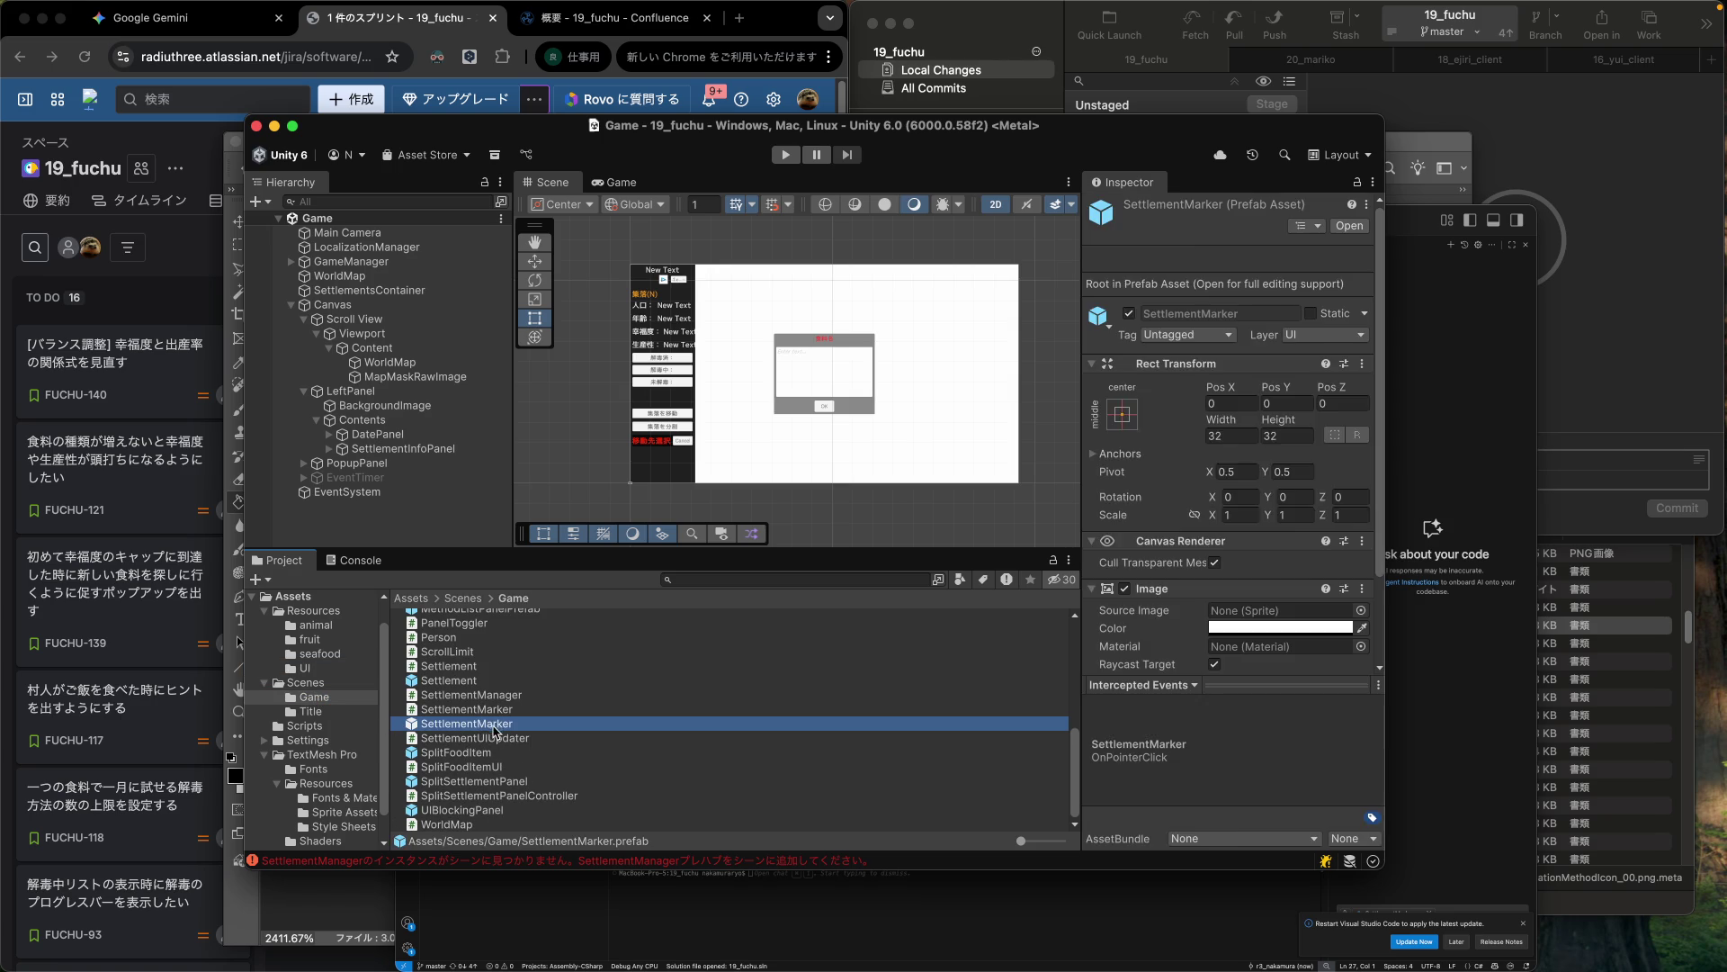
# Inspect the prefab's MarkerImage child and its red Knob sprite, then return to the blank Photoshop document.
pyautogui.click(397, 298)
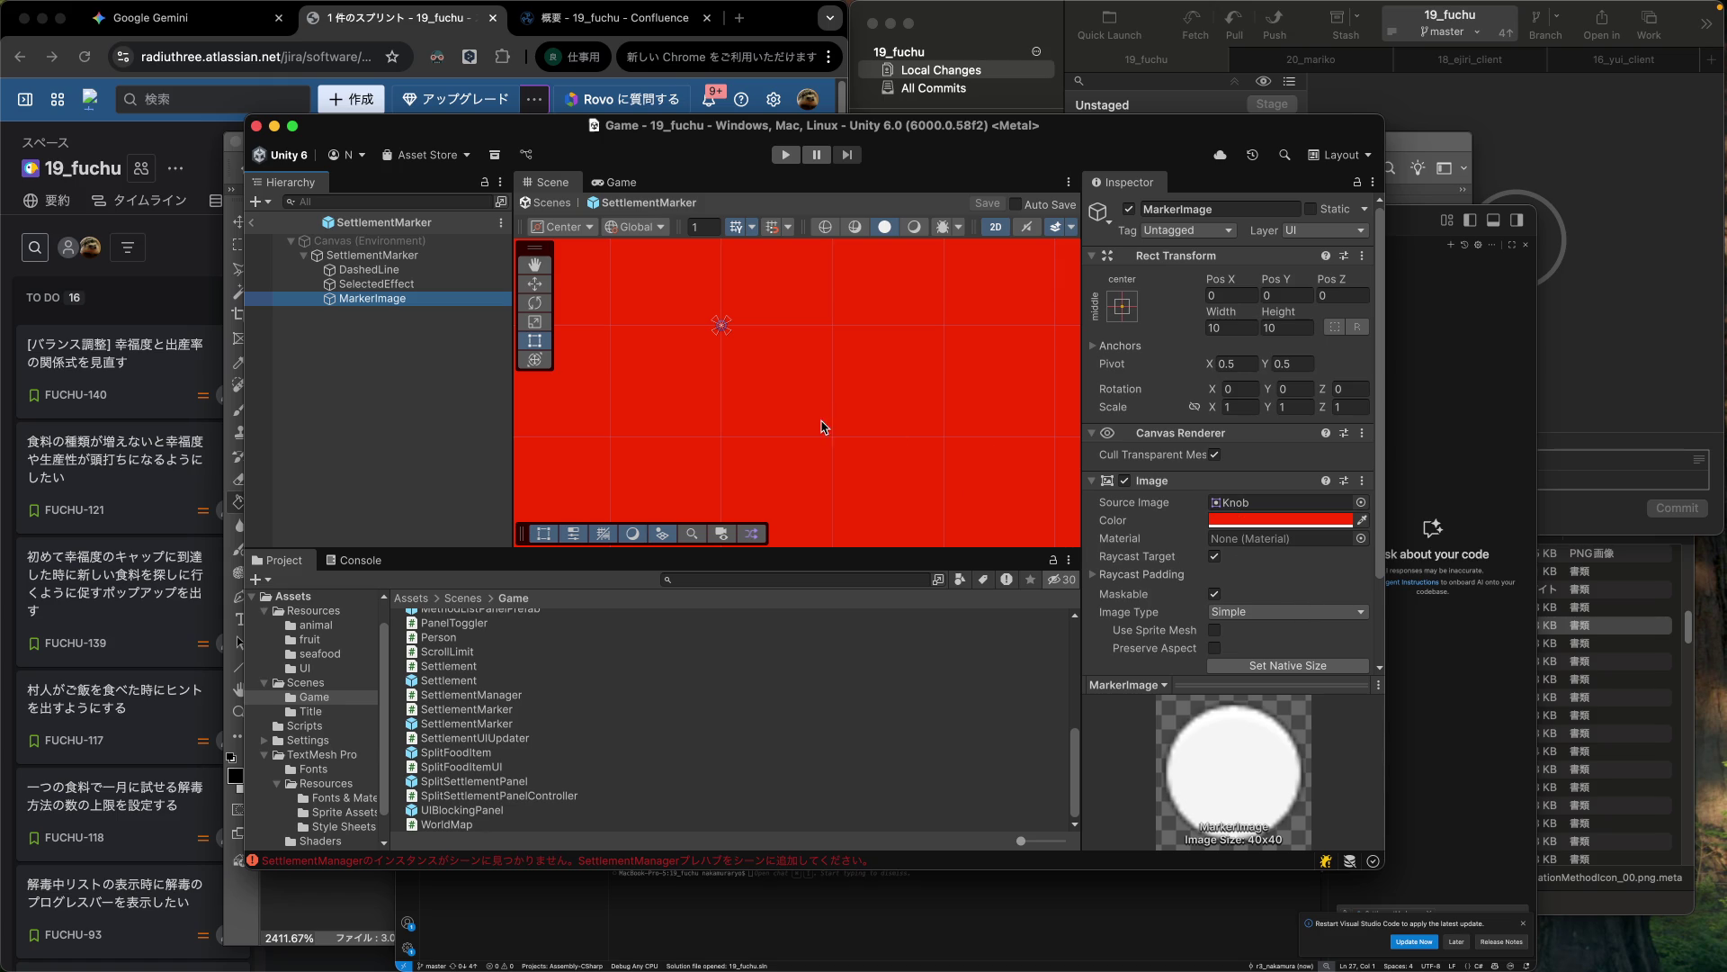
pyautogui.scroll(-10, 776, 365)
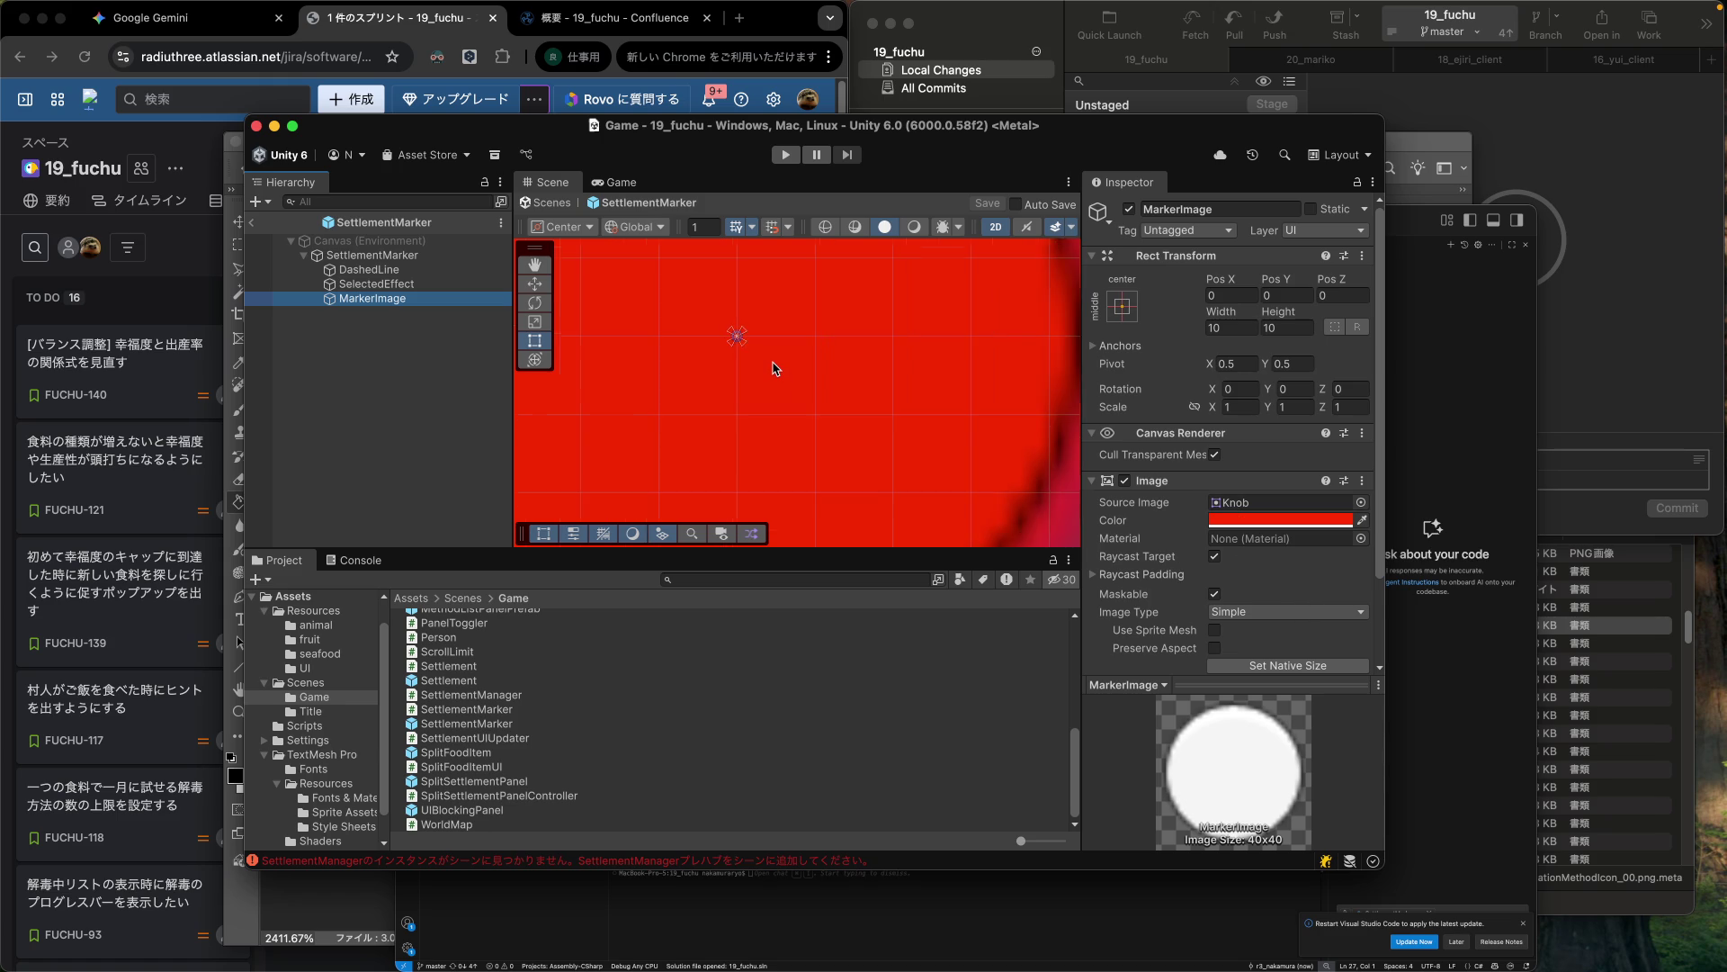
pyautogui.scroll(-5, 774, 368)
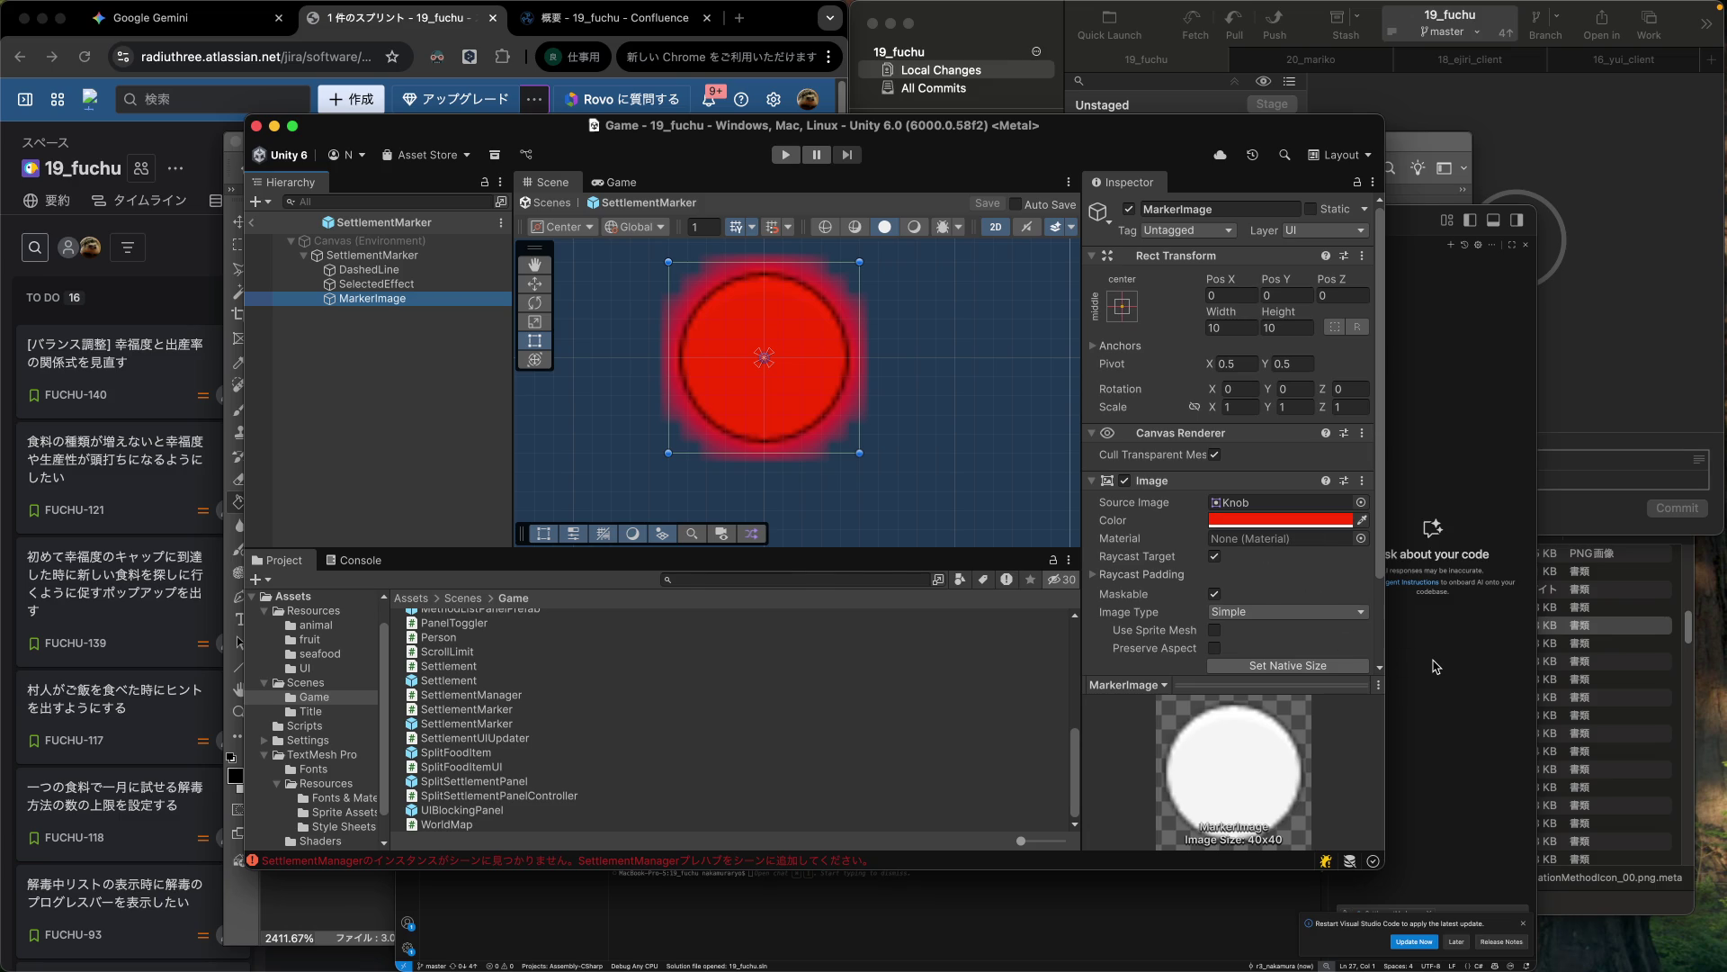
pyautogui.click(1436, 667)
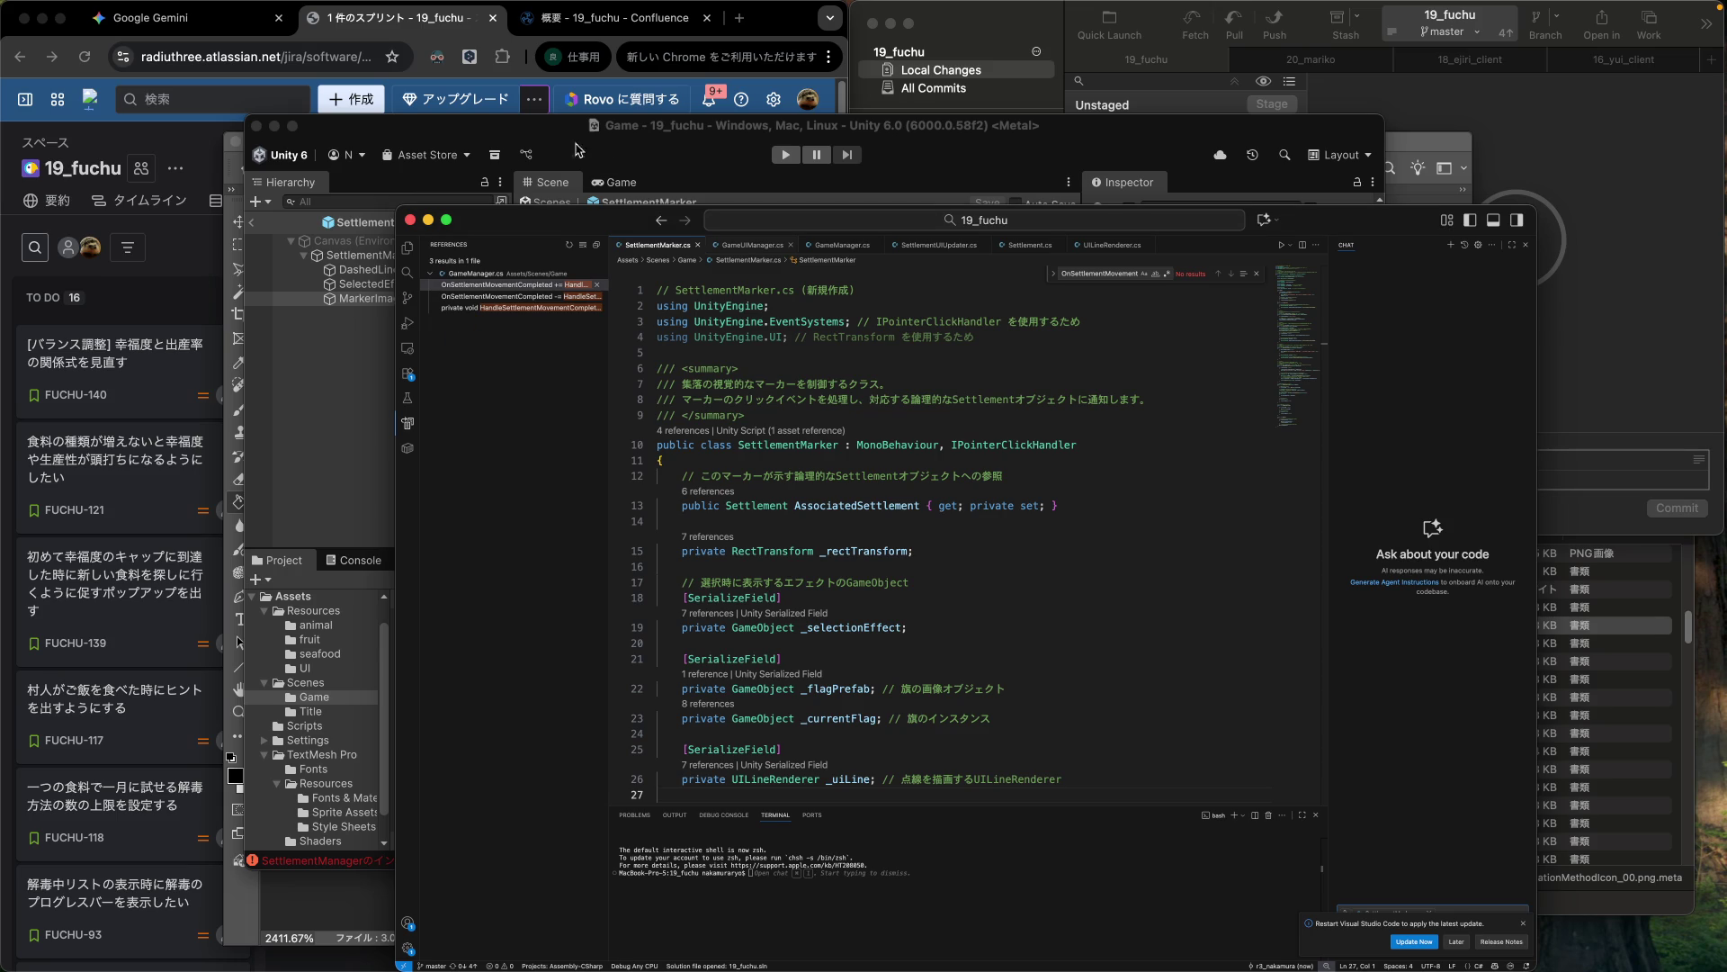
pyautogui.click(227, 340)
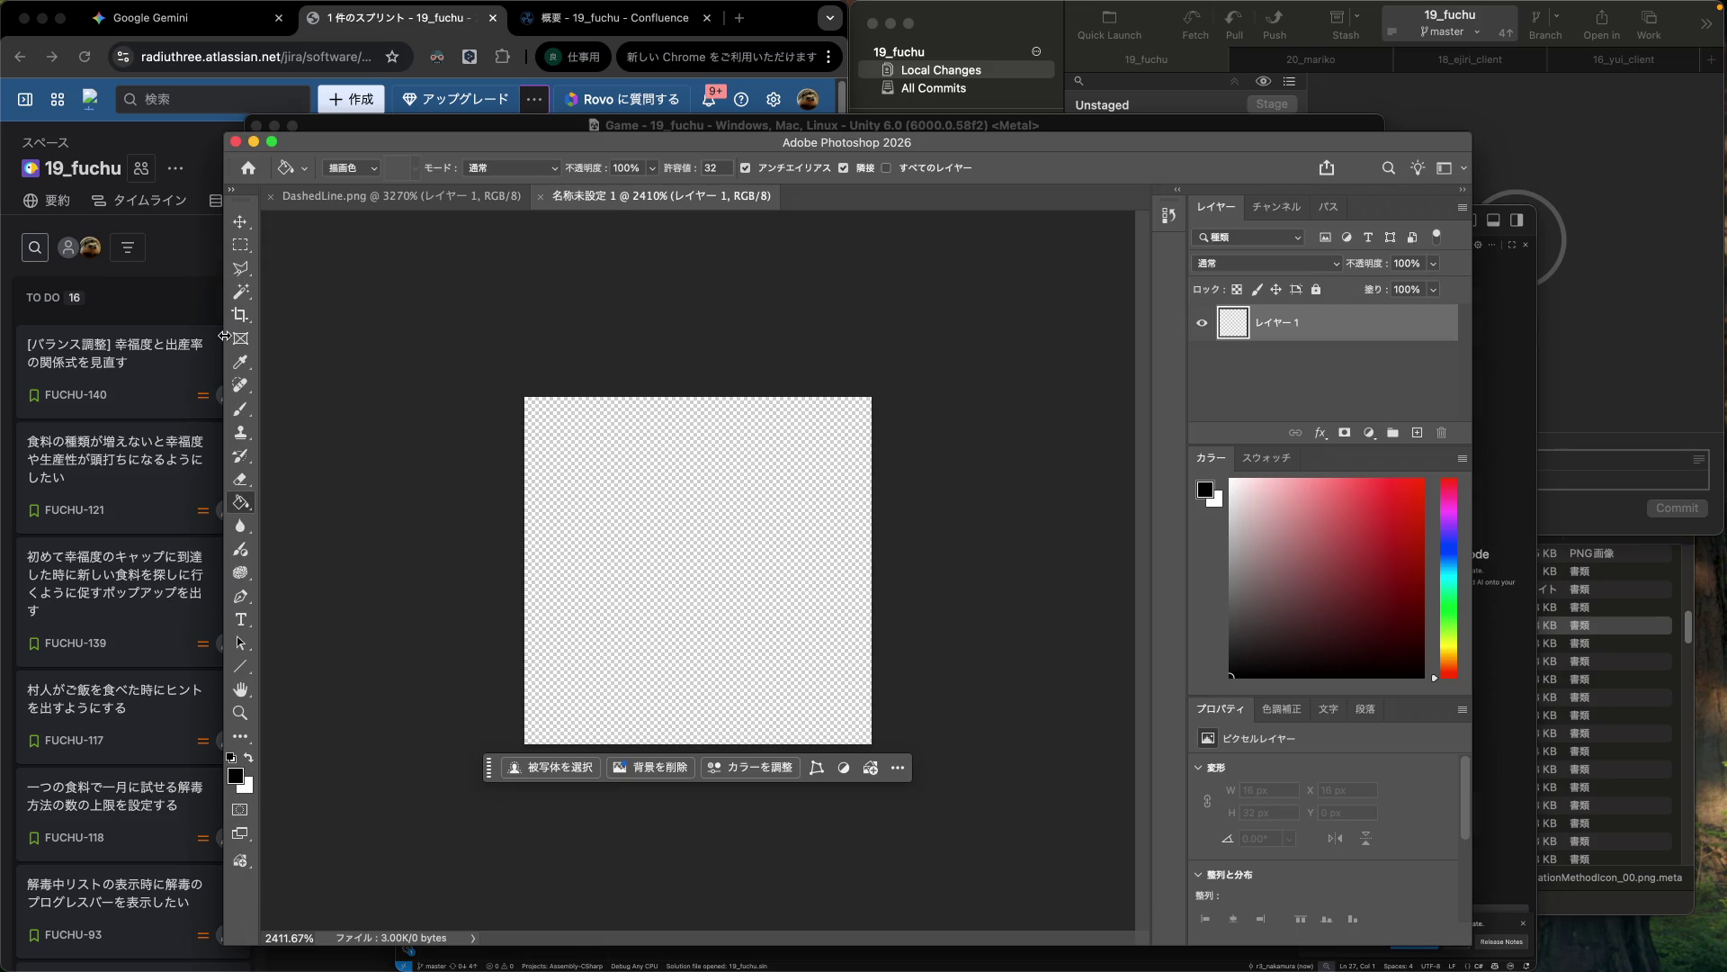
# Trace an arrowhead with the Polygonal Lasso: bottom-left, top-centre tip, bottom-right, inner notch, back to start.
pyautogui.click(246, 275)
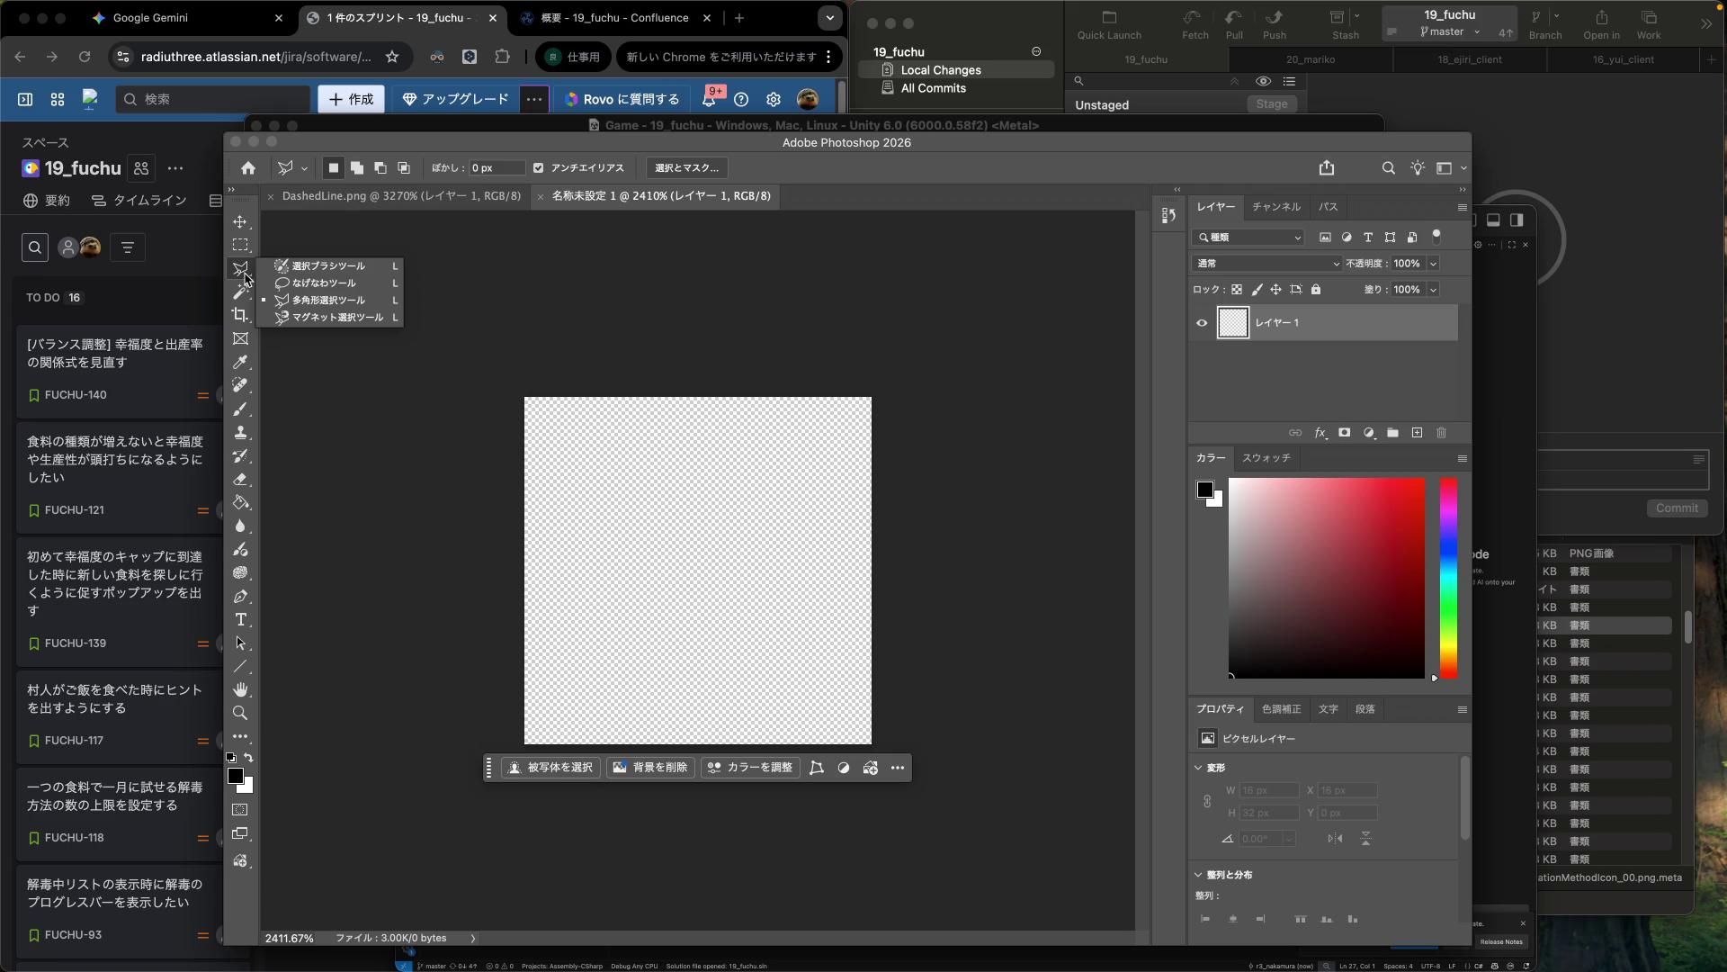
pyautogui.click(246, 275)
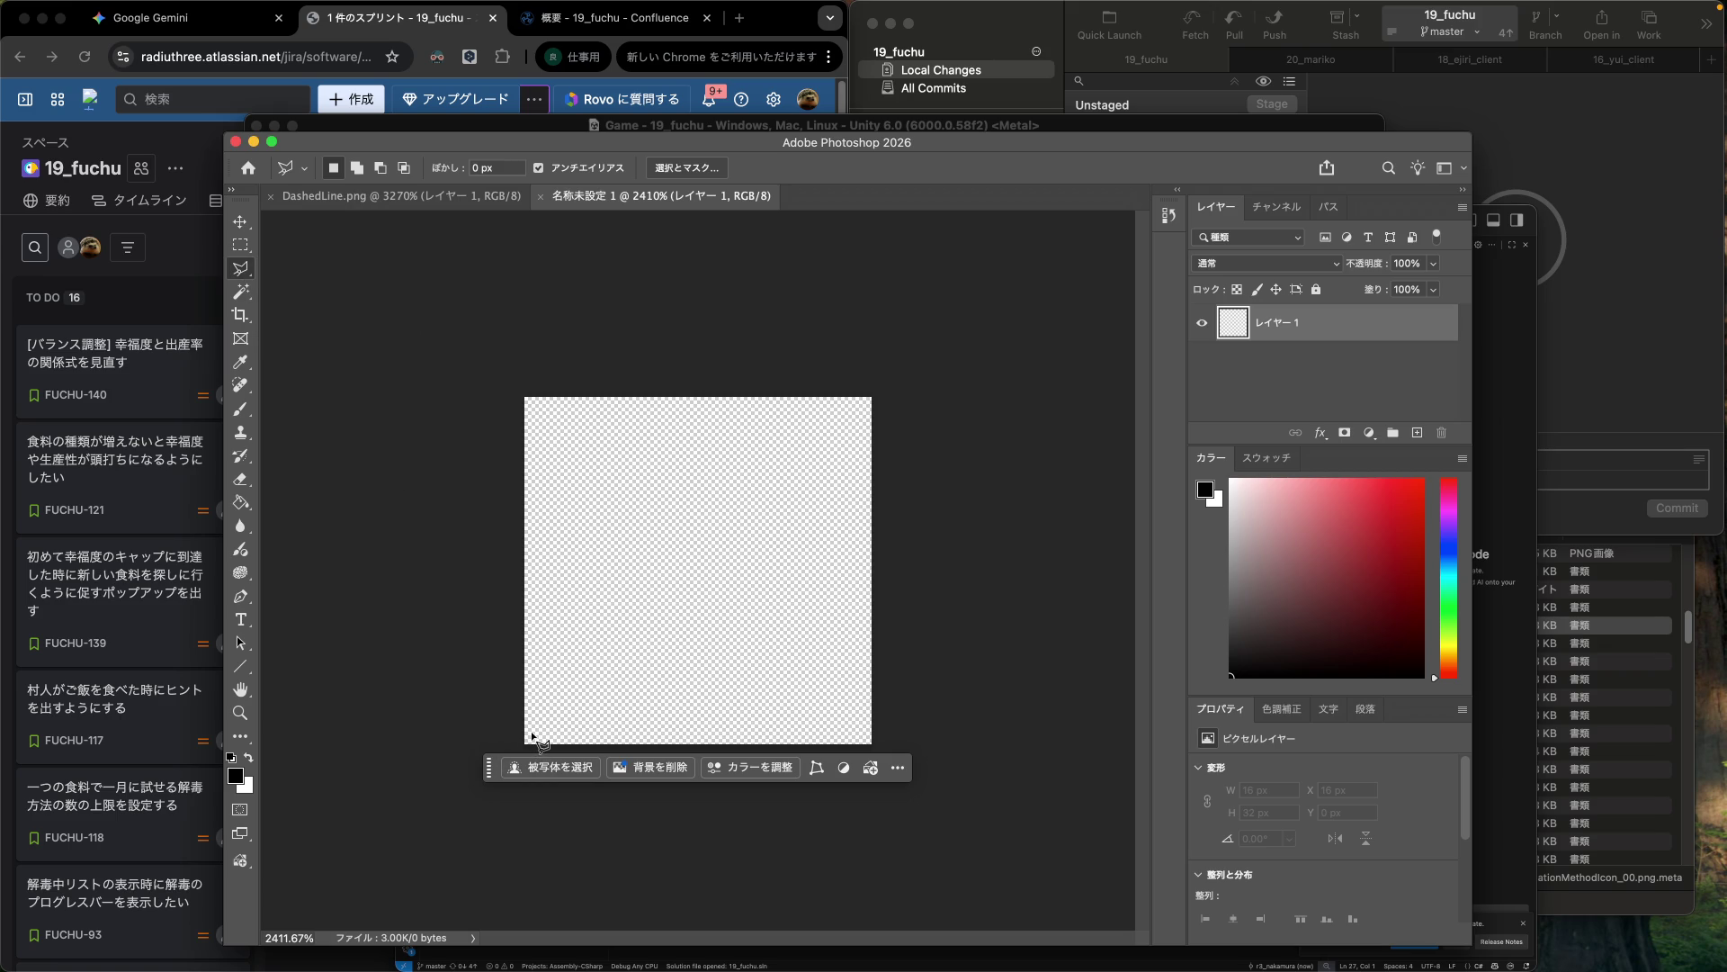
pyautogui.click(532, 734)
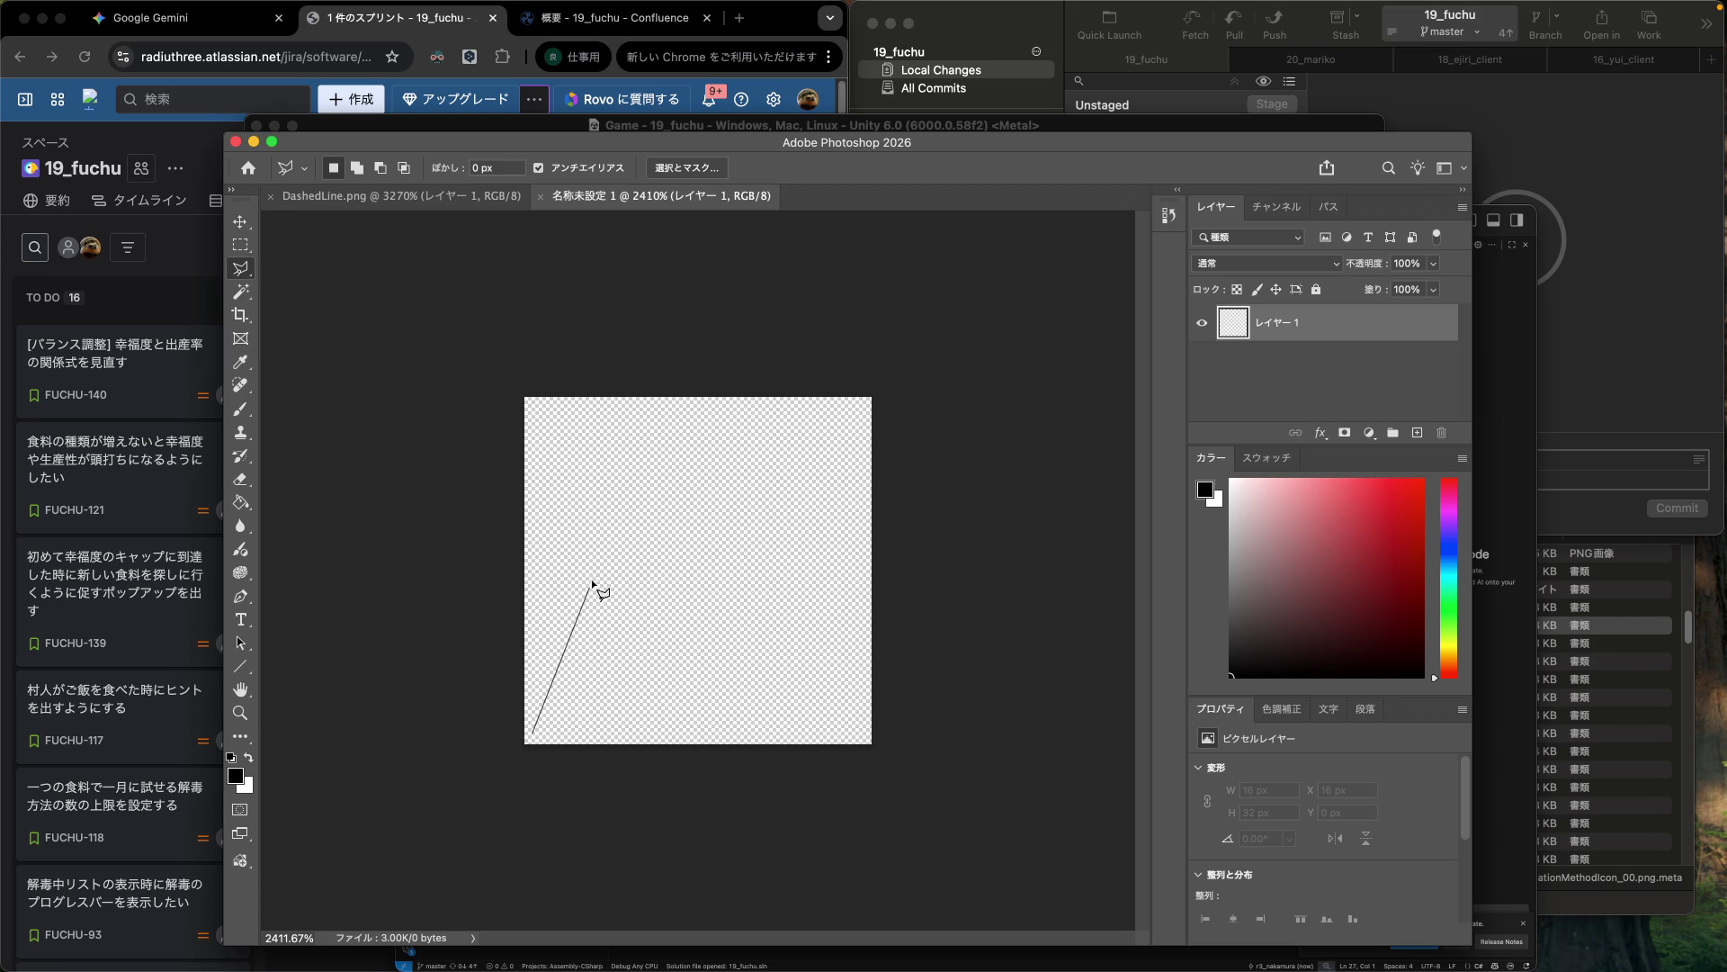
pyautogui.click(697, 400)
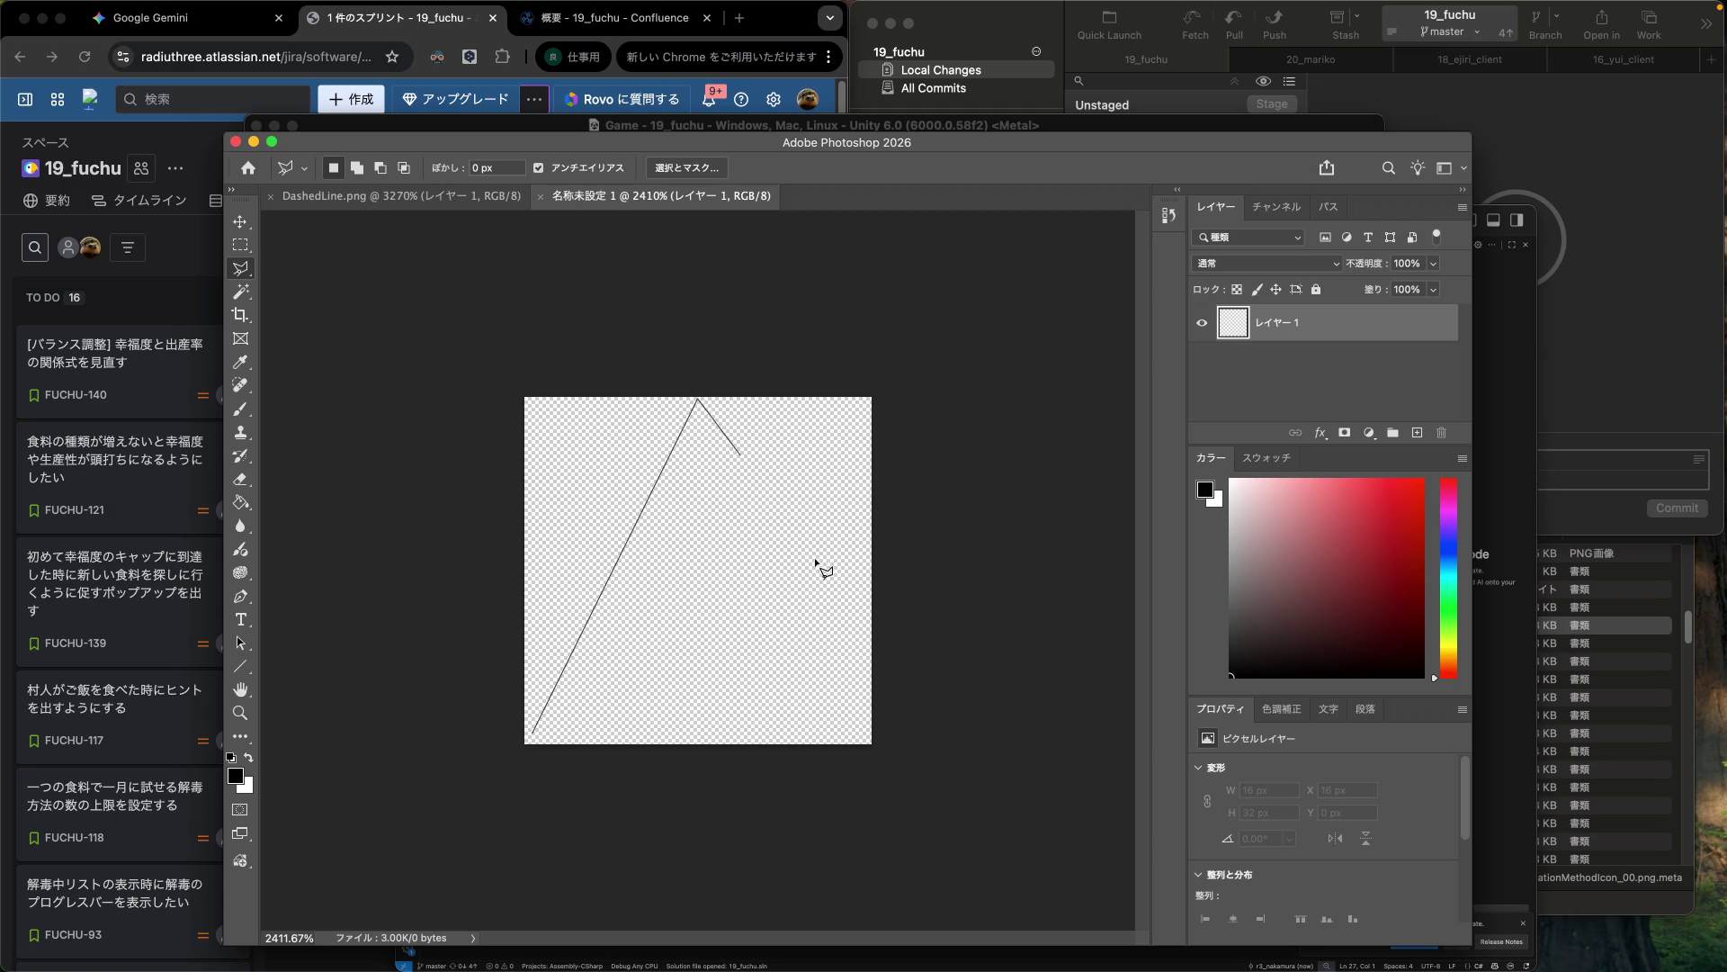
pyautogui.click(869, 743)
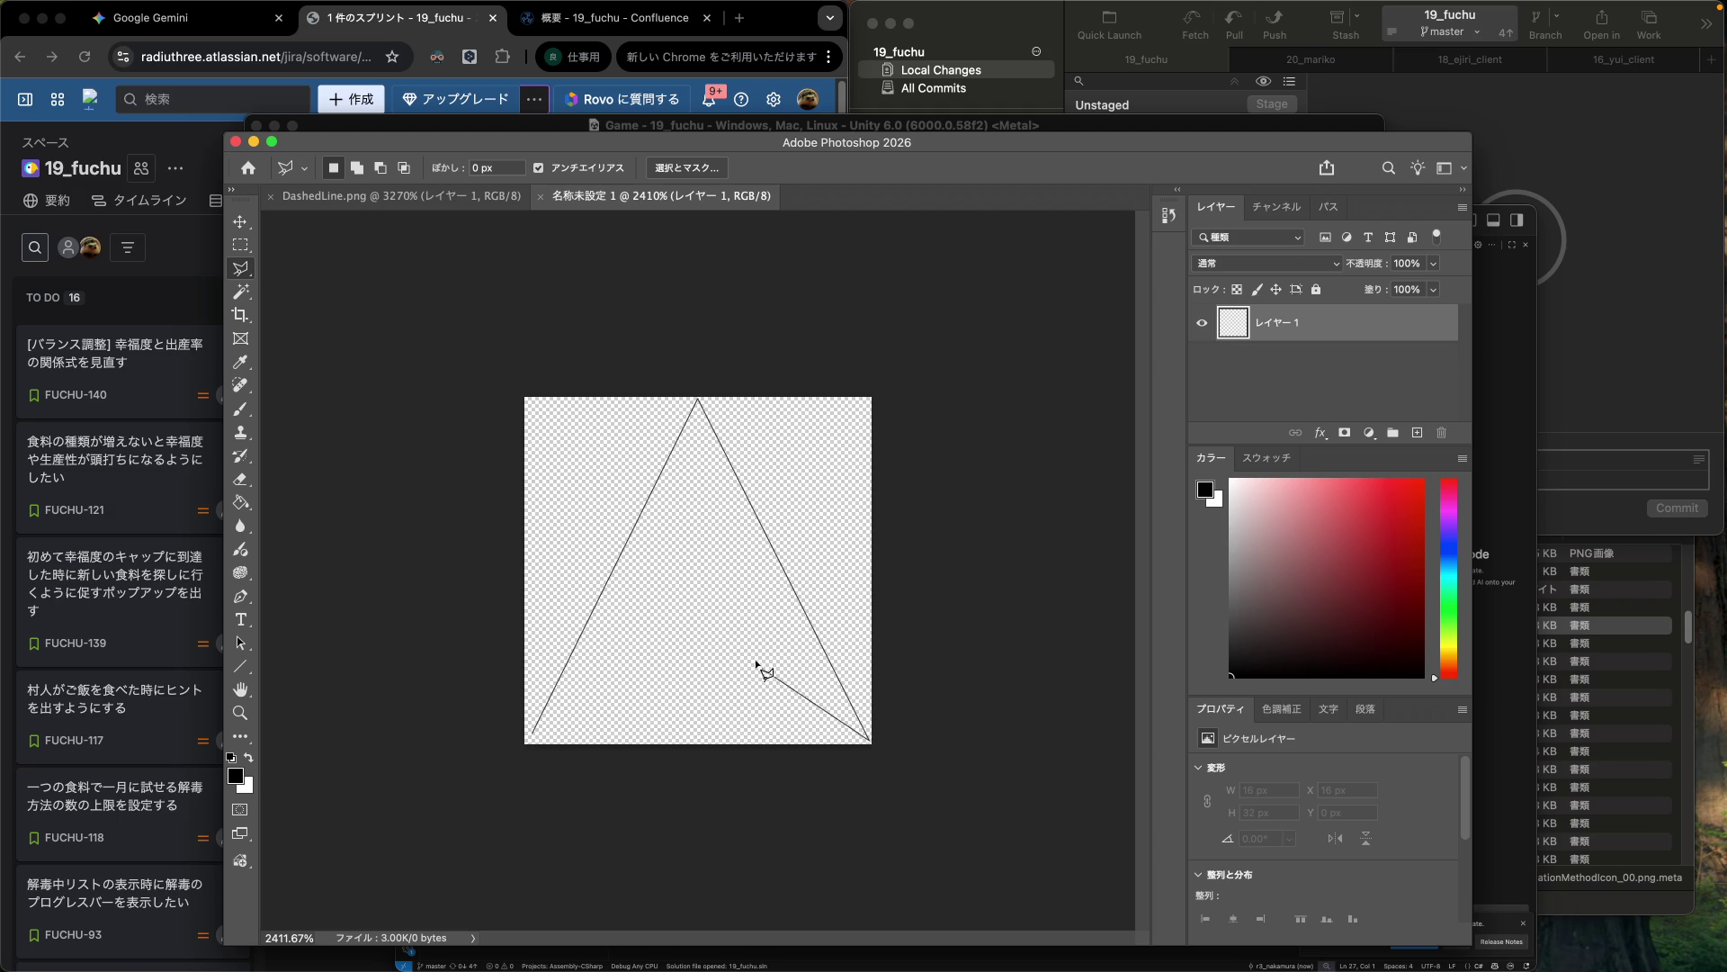
pyautogui.click(702, 639)
pyautogui.click(531, 735)
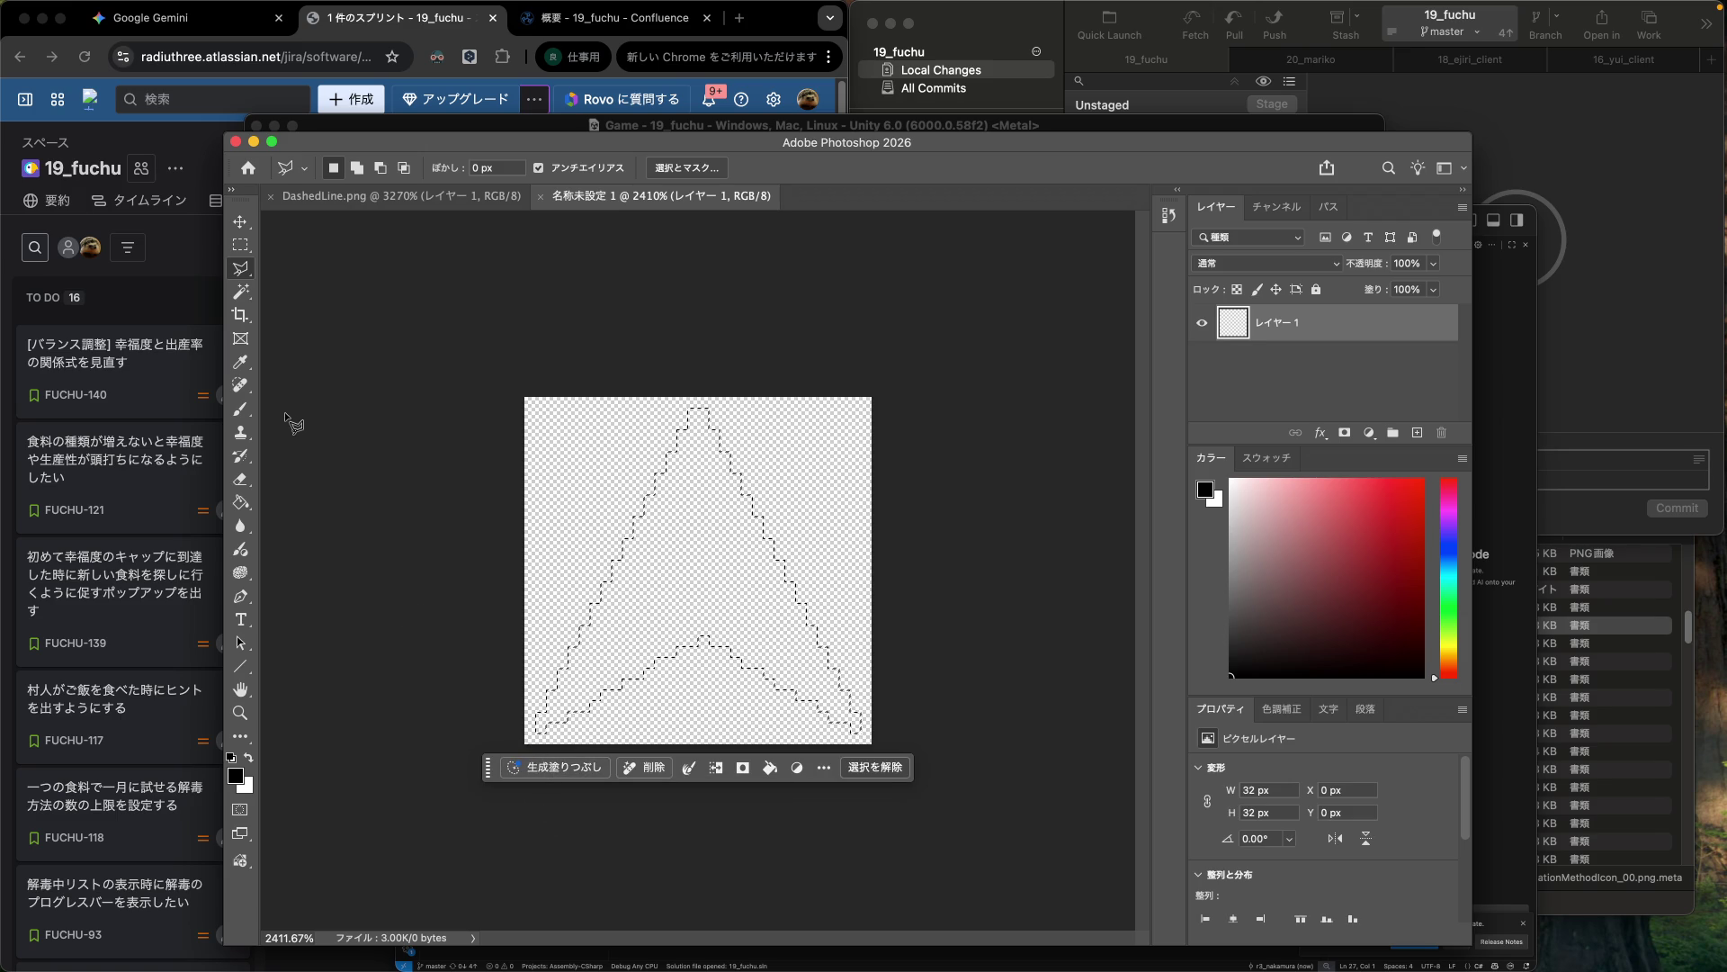
# Set the foreground colour to red #ff0000 and bucket-fill the arrow selection red.
pyautogui.click(241, 502)
pyautogui.click(236, 776)
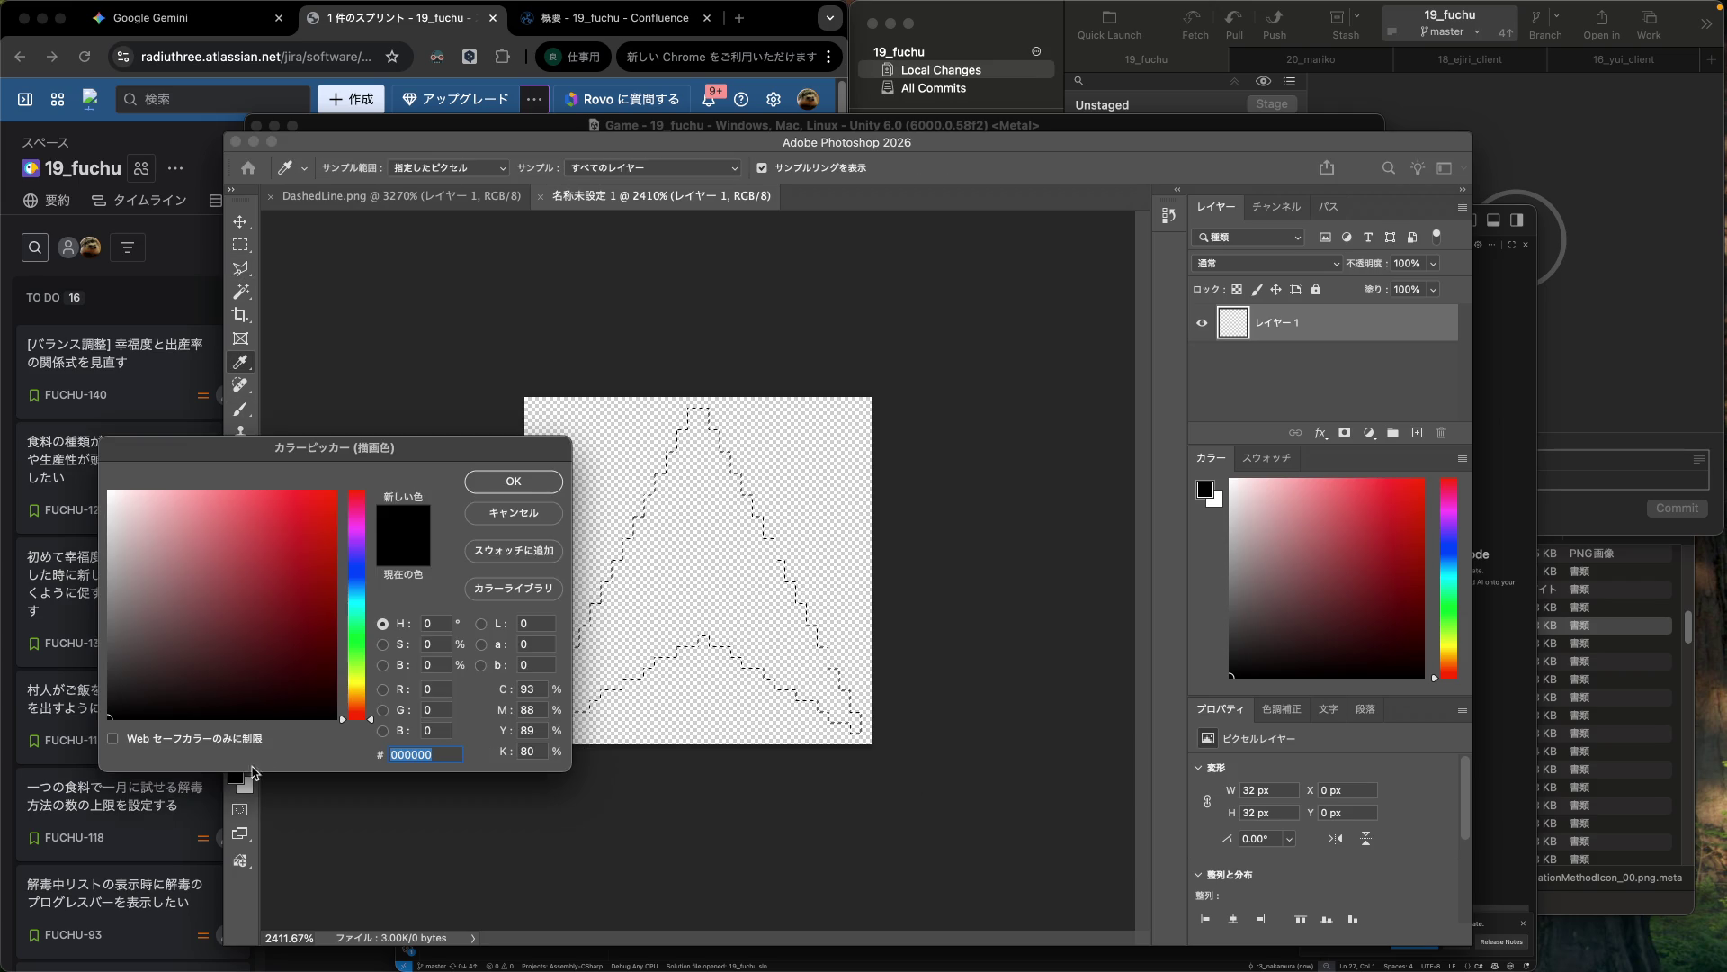
pyautogui.moveTo(282, 567); pyautogui.dragTo(337, 487)
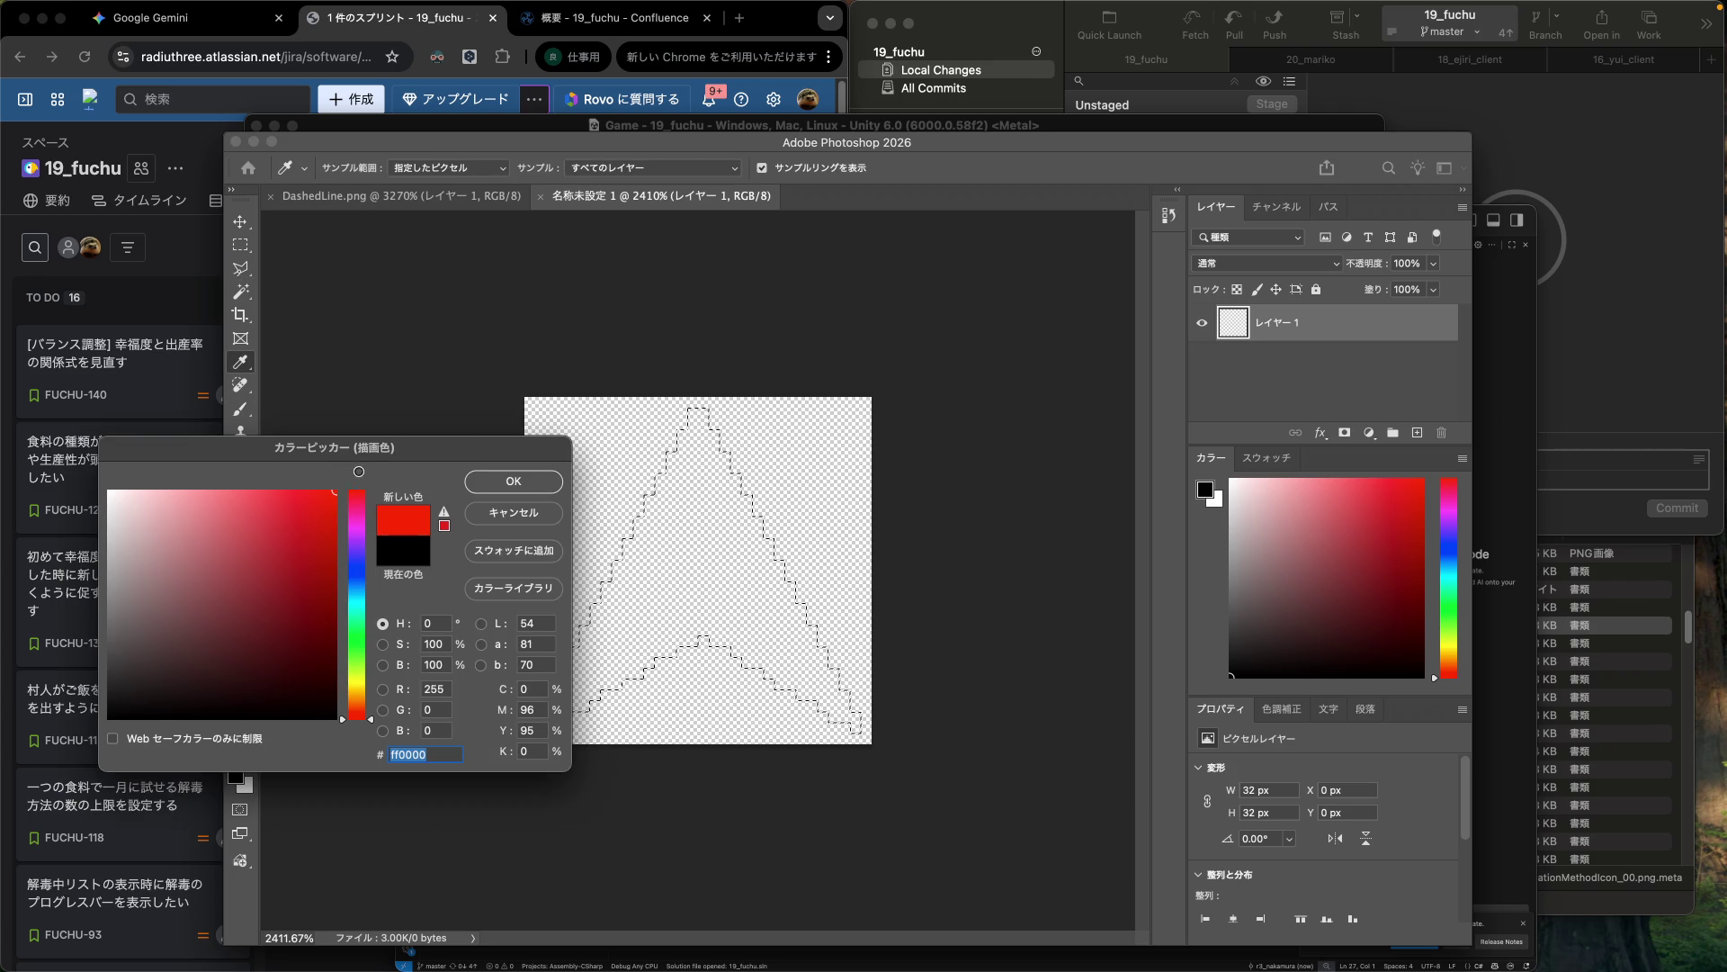
pyautogui.click(511, 482)
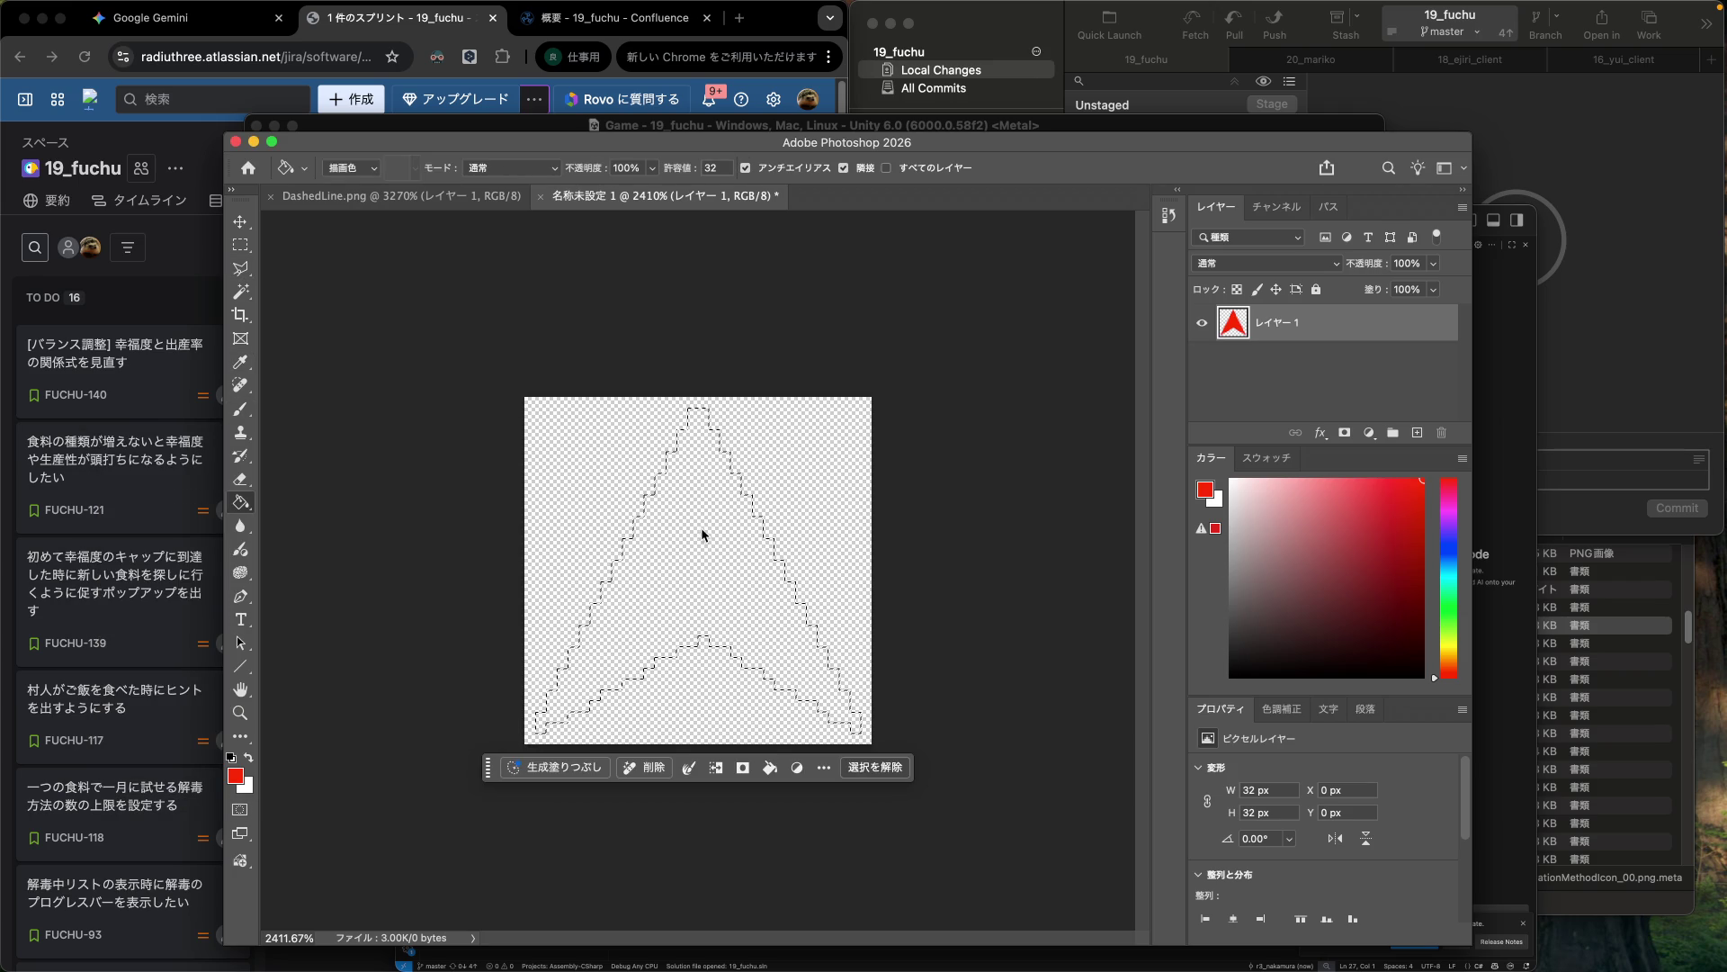
pyautogui.click(700, 527)
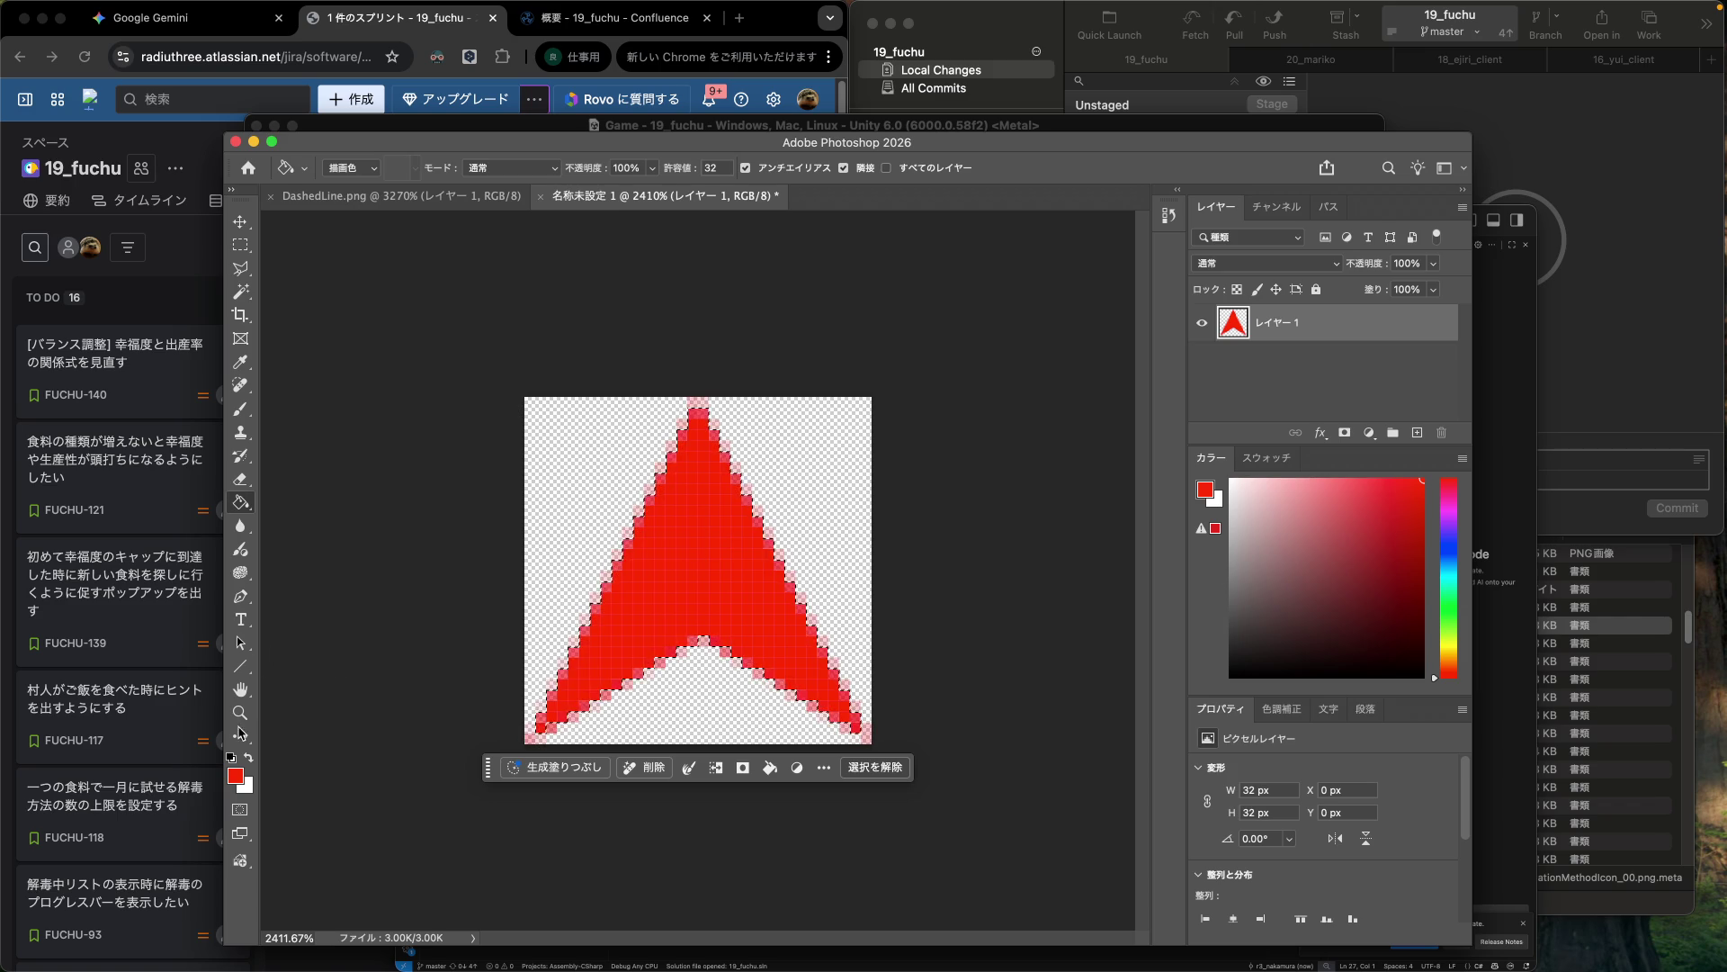
# Reset the colours to default black and refill the arrow selection black.
pyautogui.click(231, 758)
pyautogui.click(236, 772)
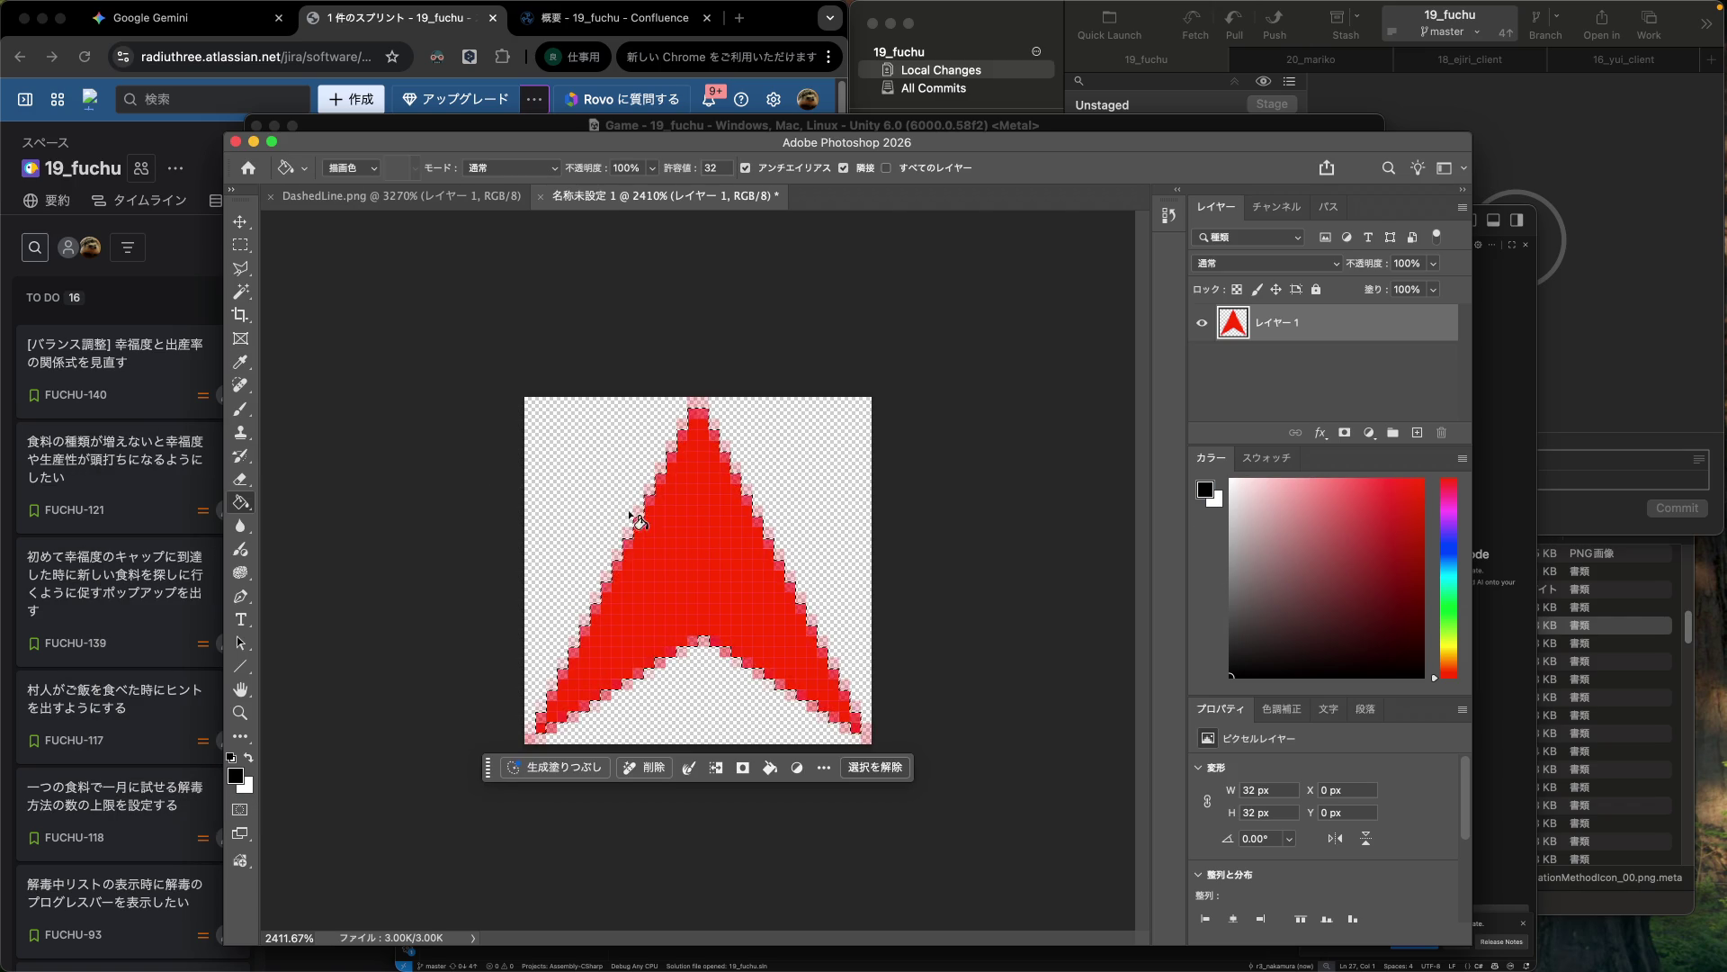
pyautogui.click(730, 553)
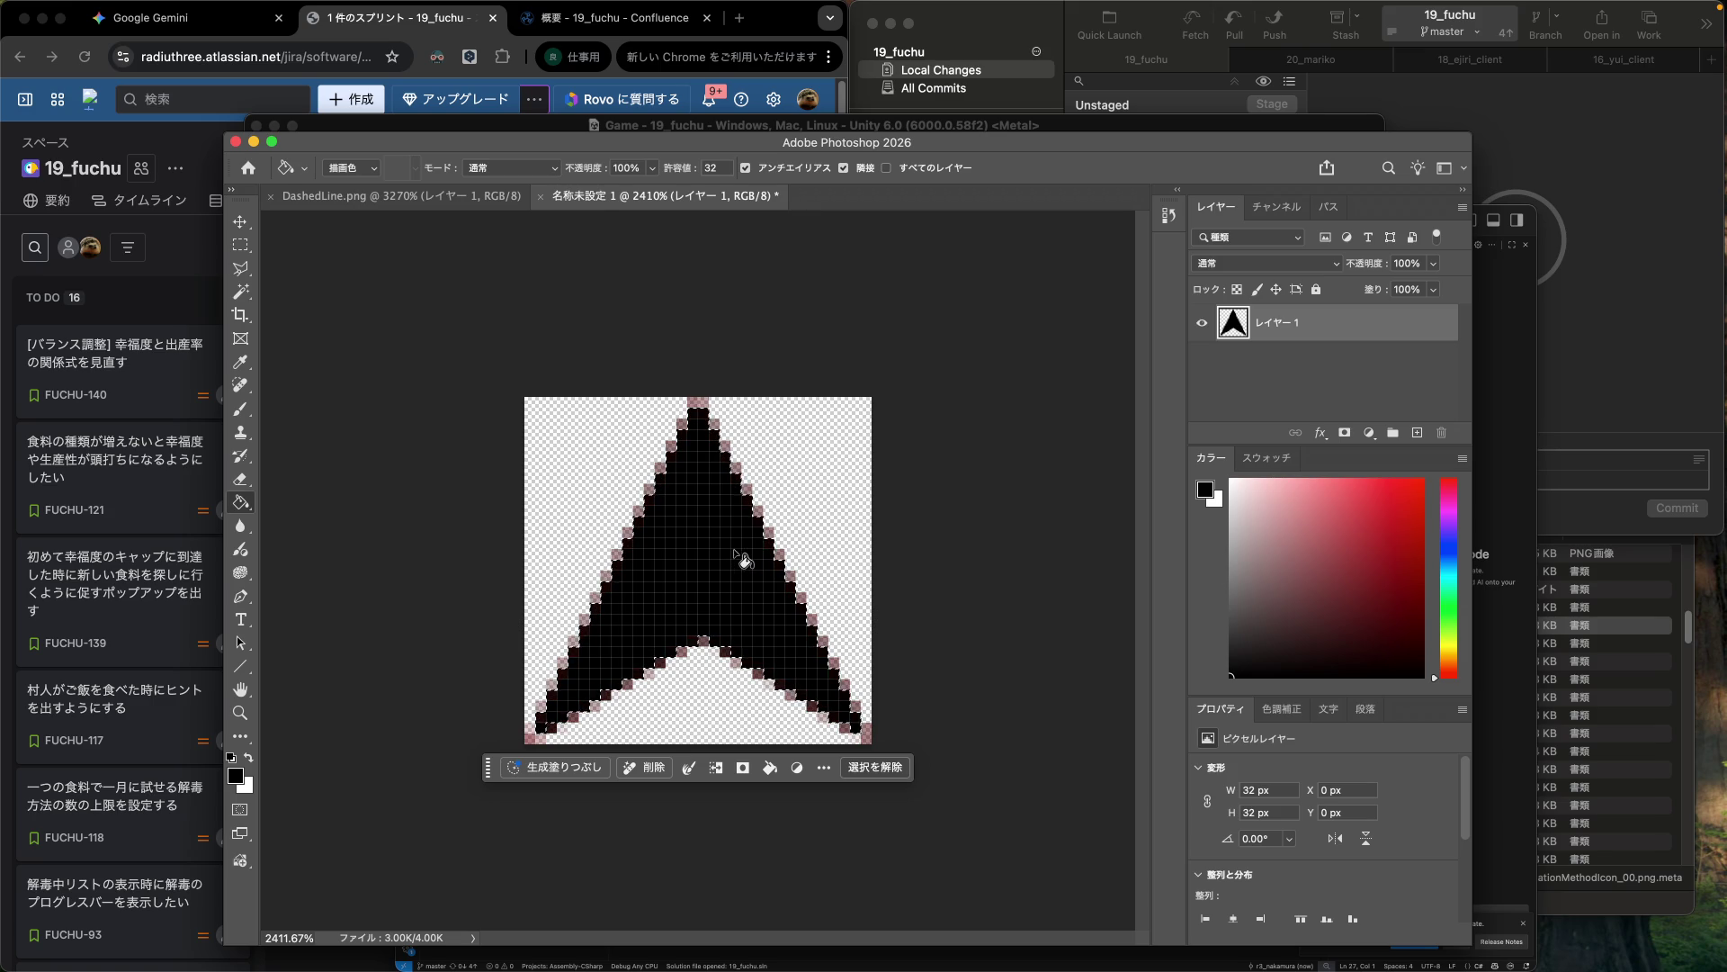
pyautogui.press('super+x')
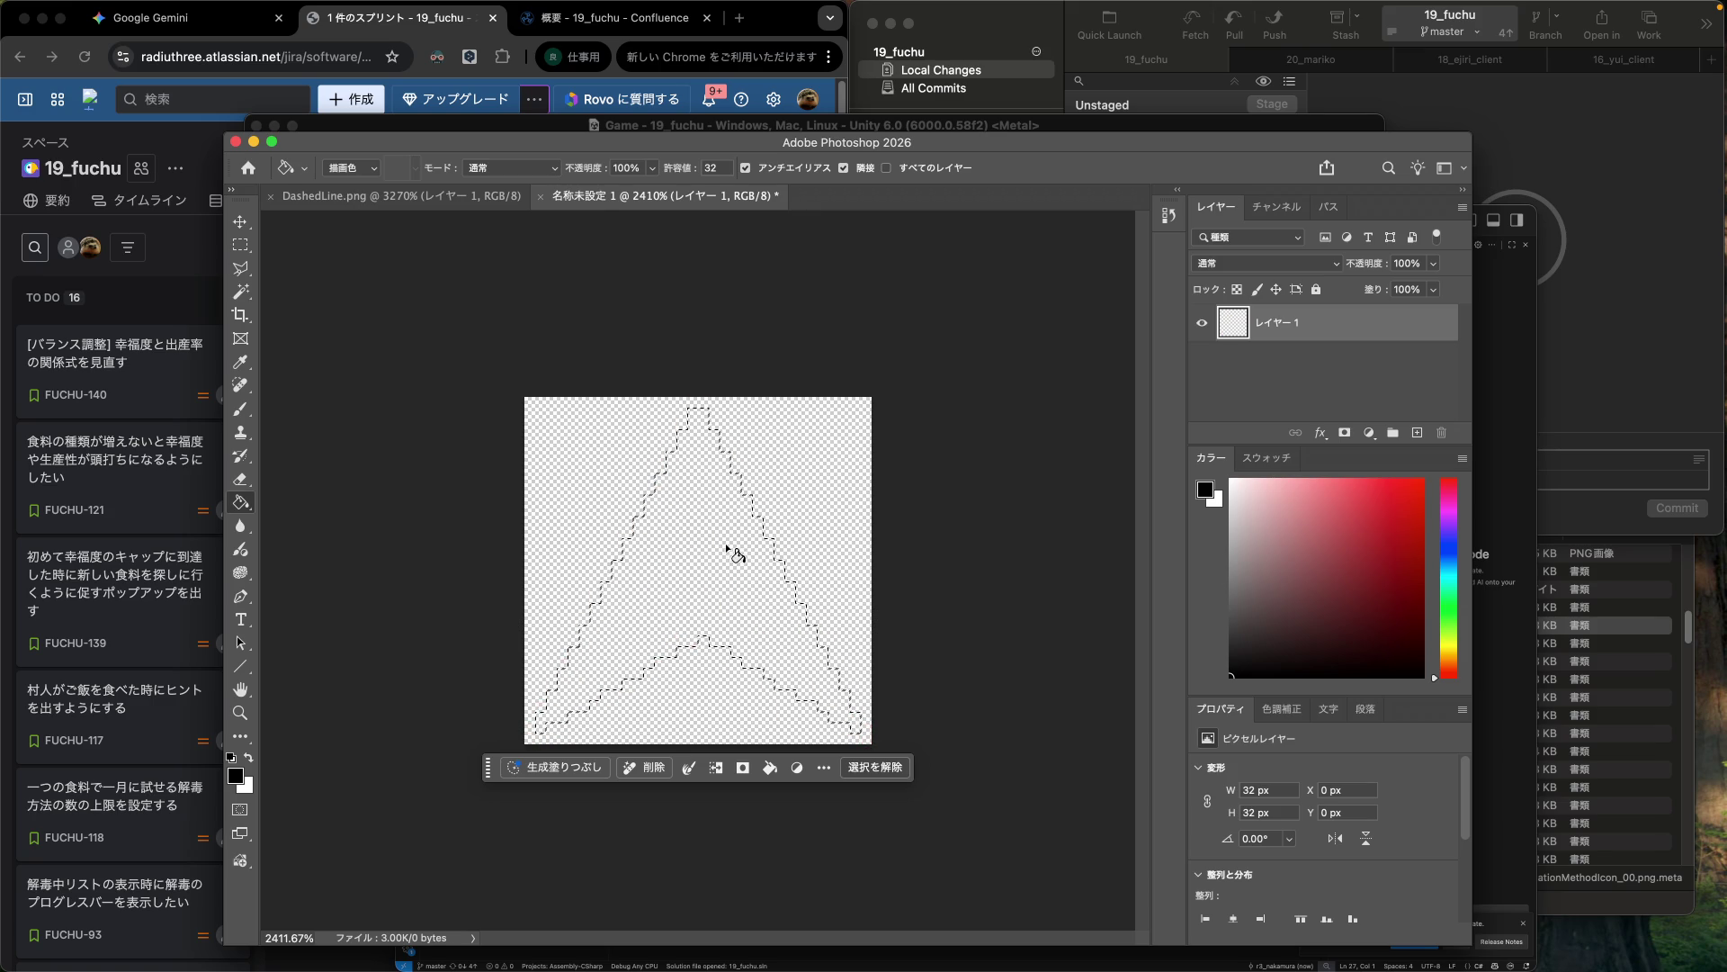
pyautogui.click(729, 551)
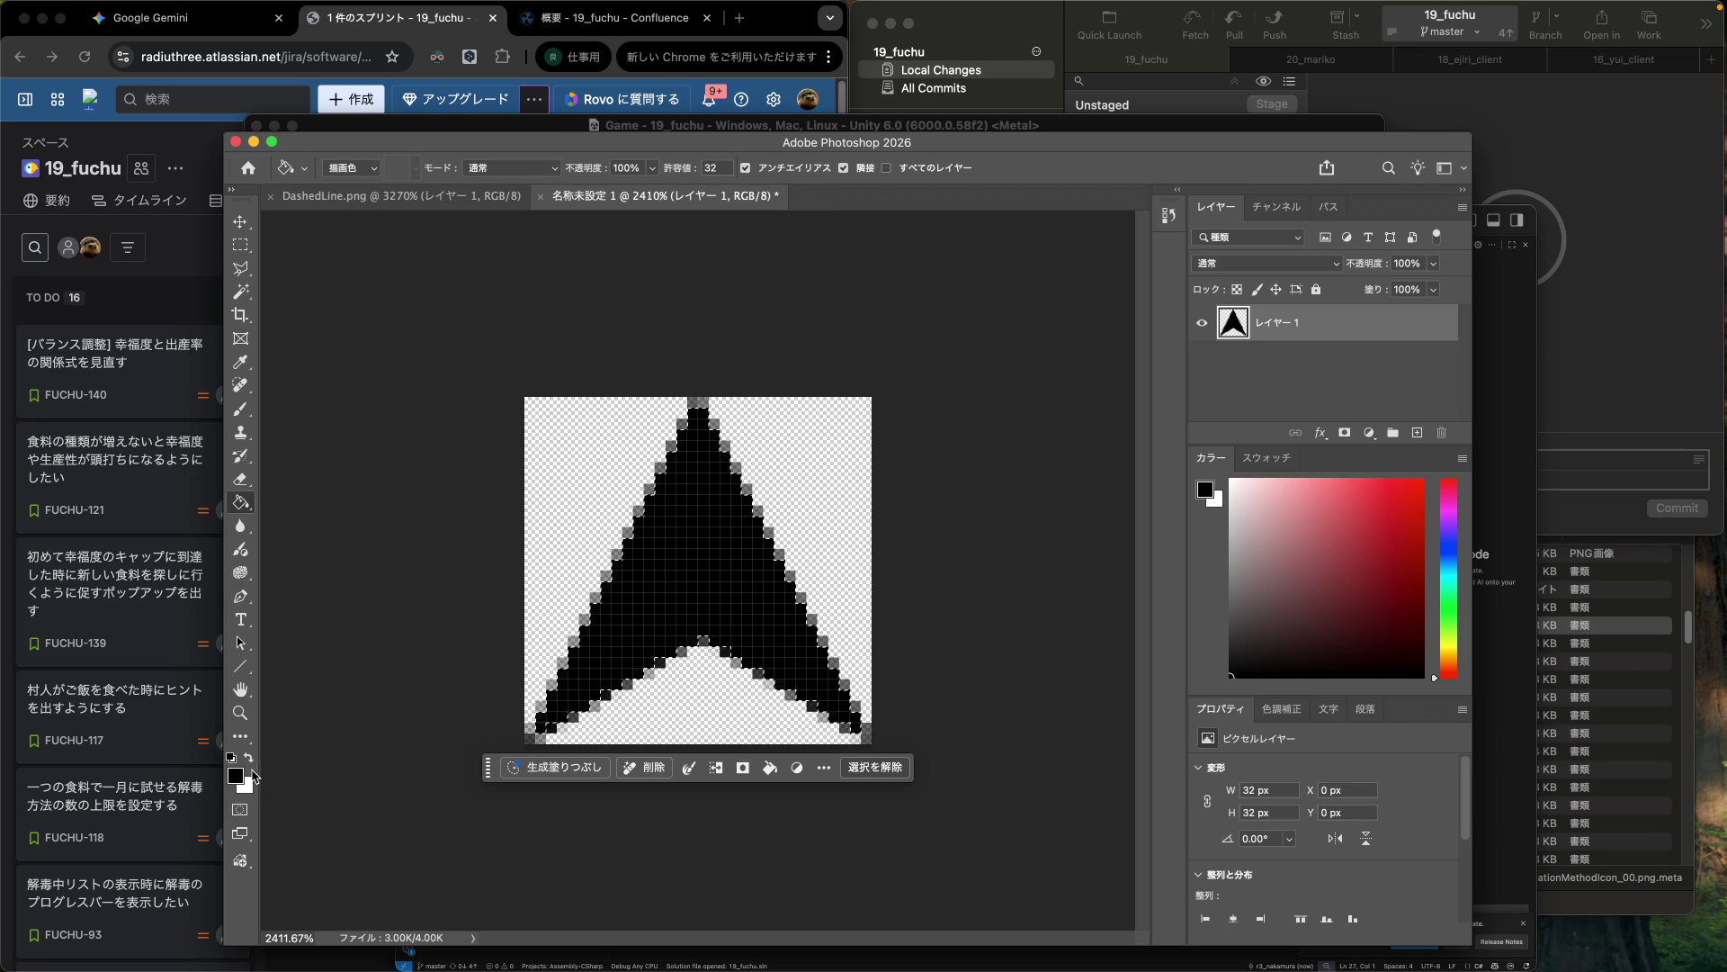
# Pick red #ff0000 again, fill the arrow red, then undo so it stays black.
pyautogui.click(236, 776)
pyautogui.moveTo(279, 611); pyautogui.dragTo(369, 476)
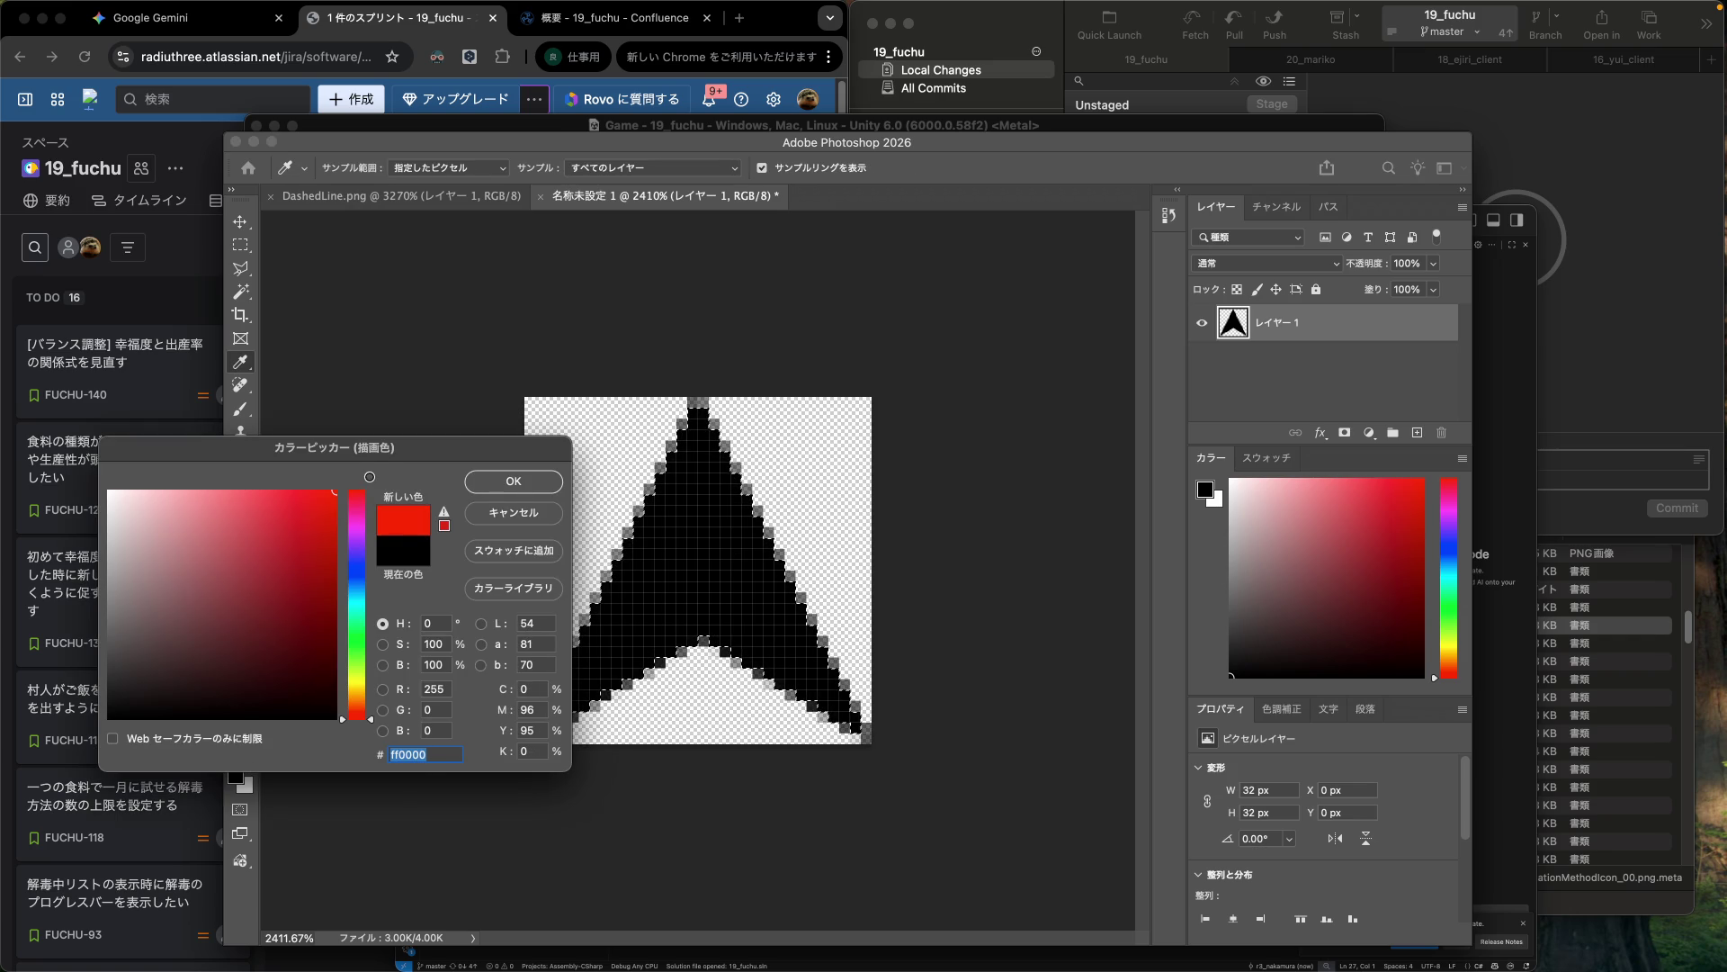
pyautogui.click(475, 486)
pyautogui.press('g')
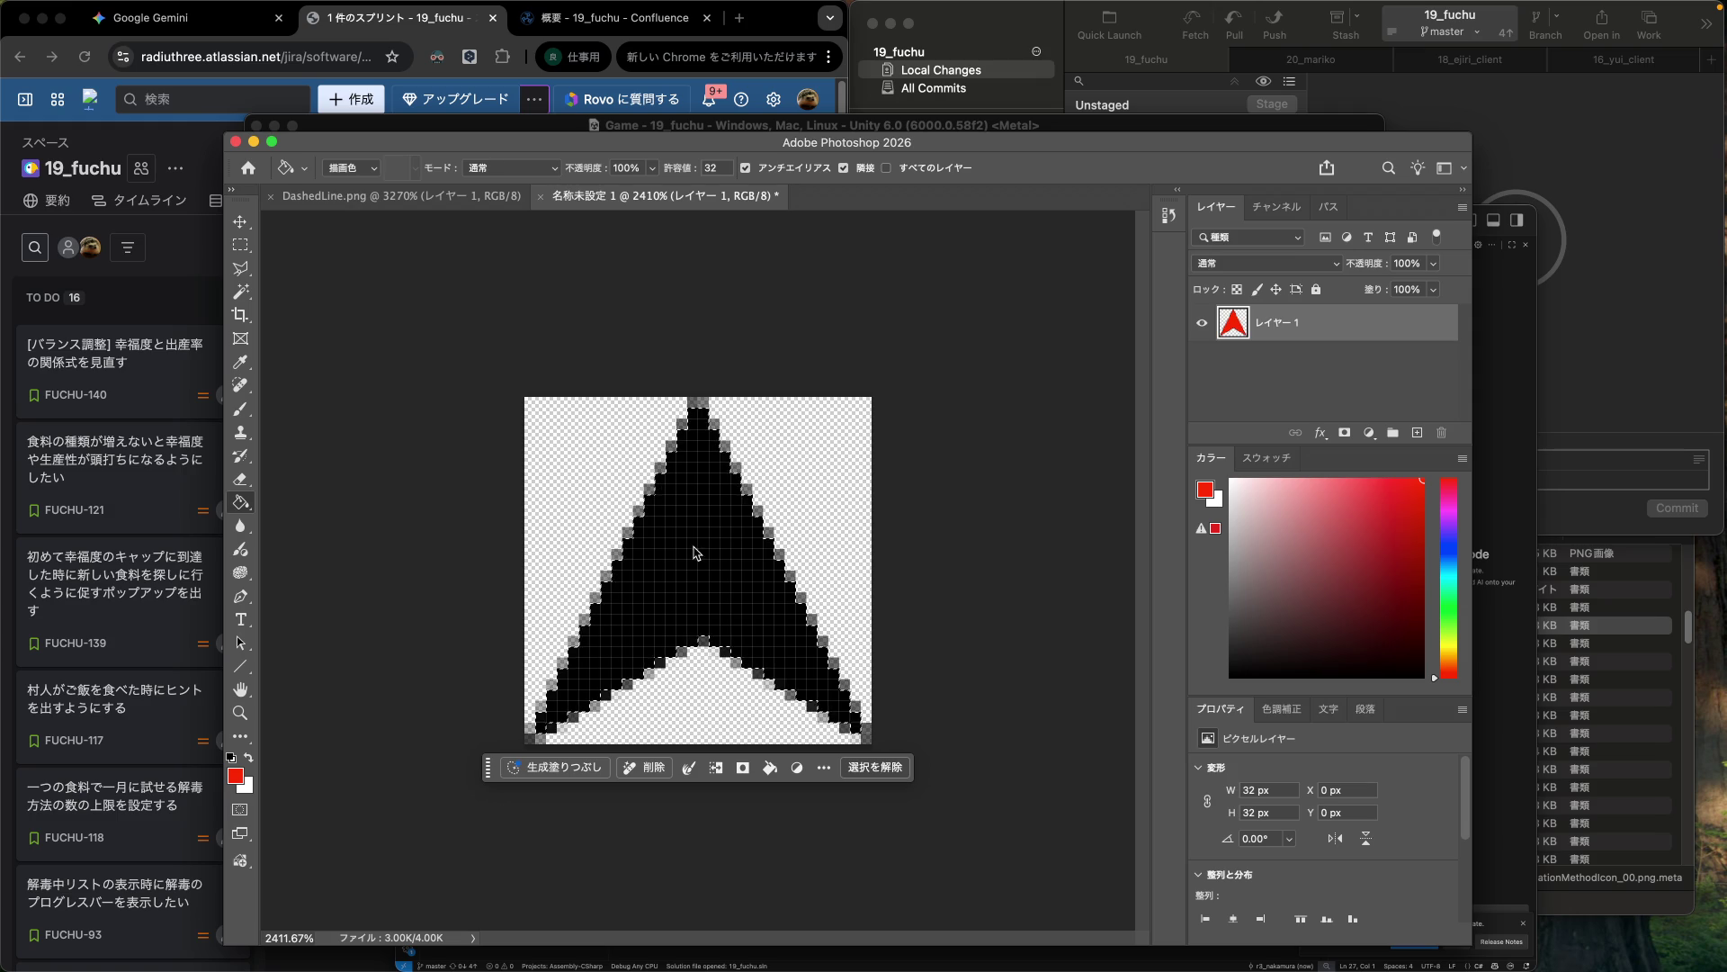
pyautogui.click(694, 551)
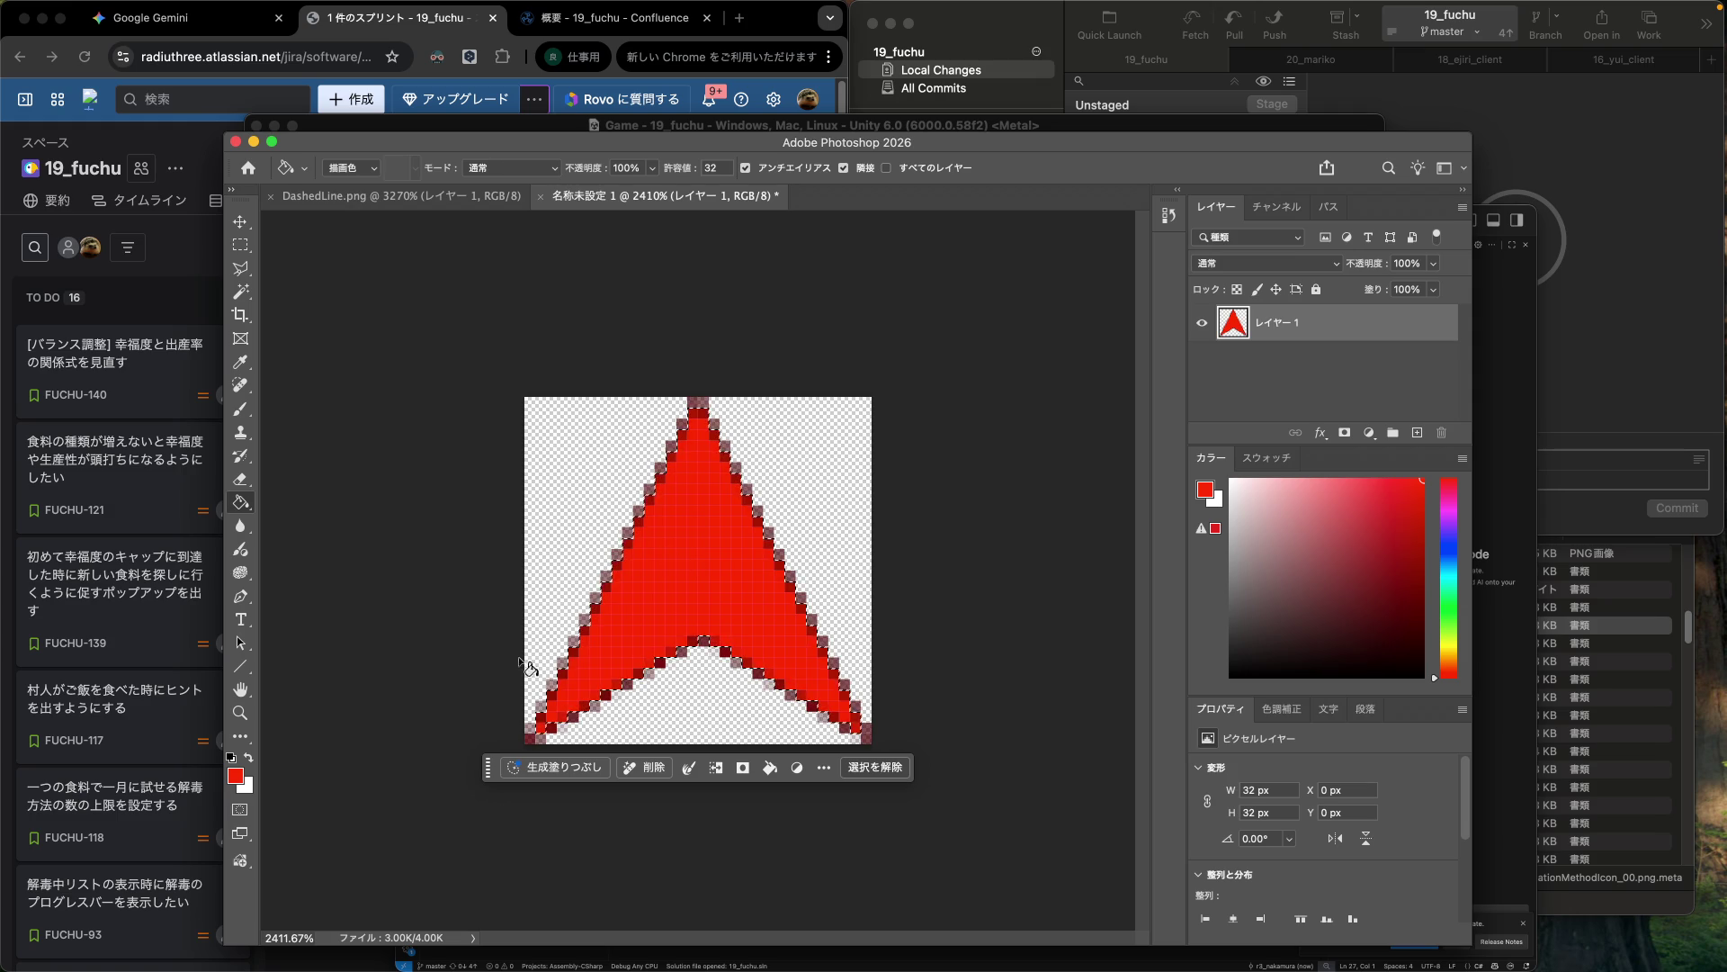
pyautogui.press('super+z')
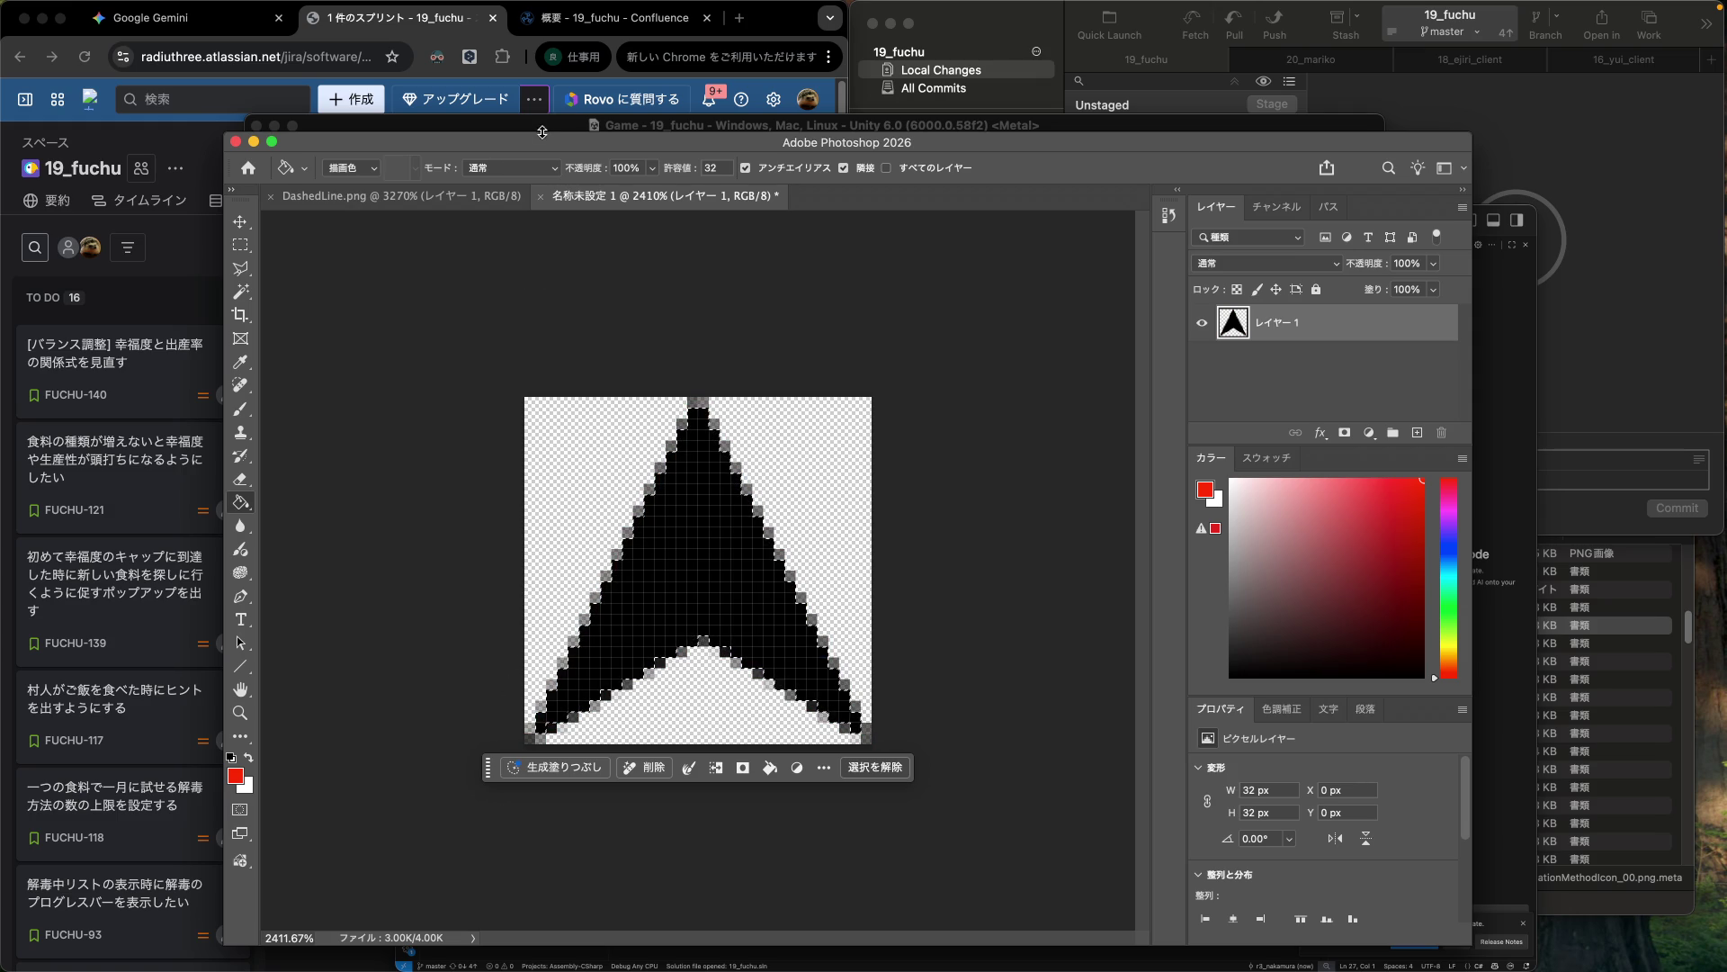
# Contract the selection by 1 pixel and fill the interior red, leaving a black outline.
pyautogui.moveTo(367, 6)
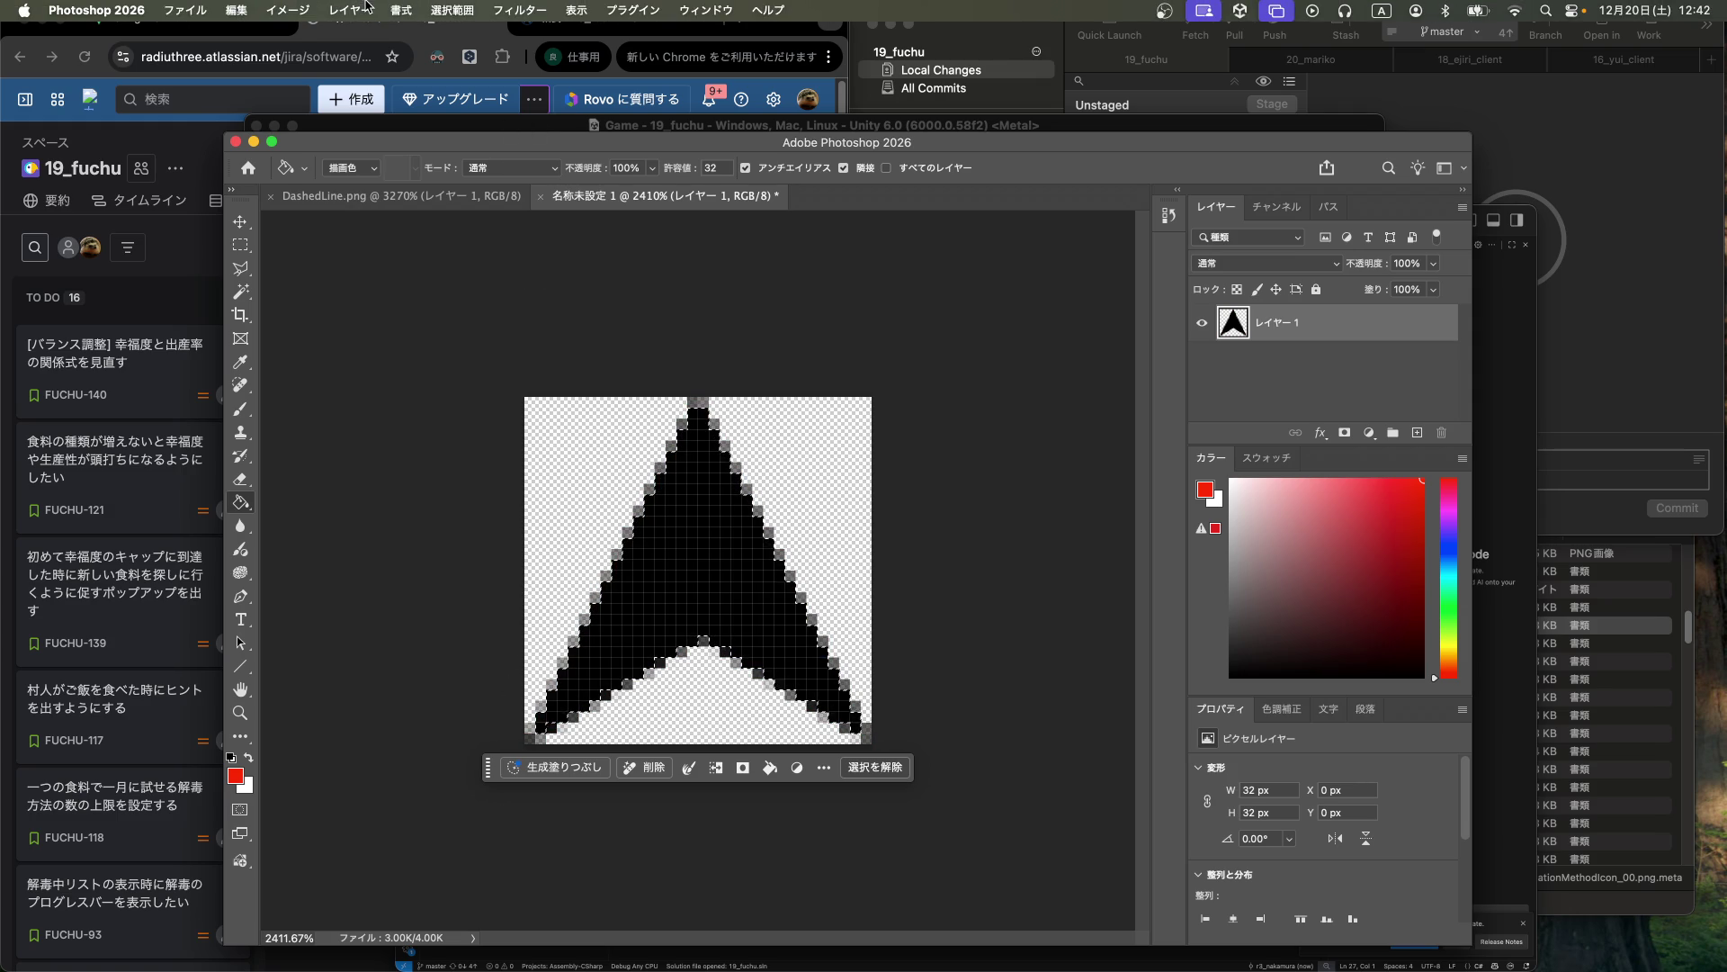
pyautogui.click(455, 10)
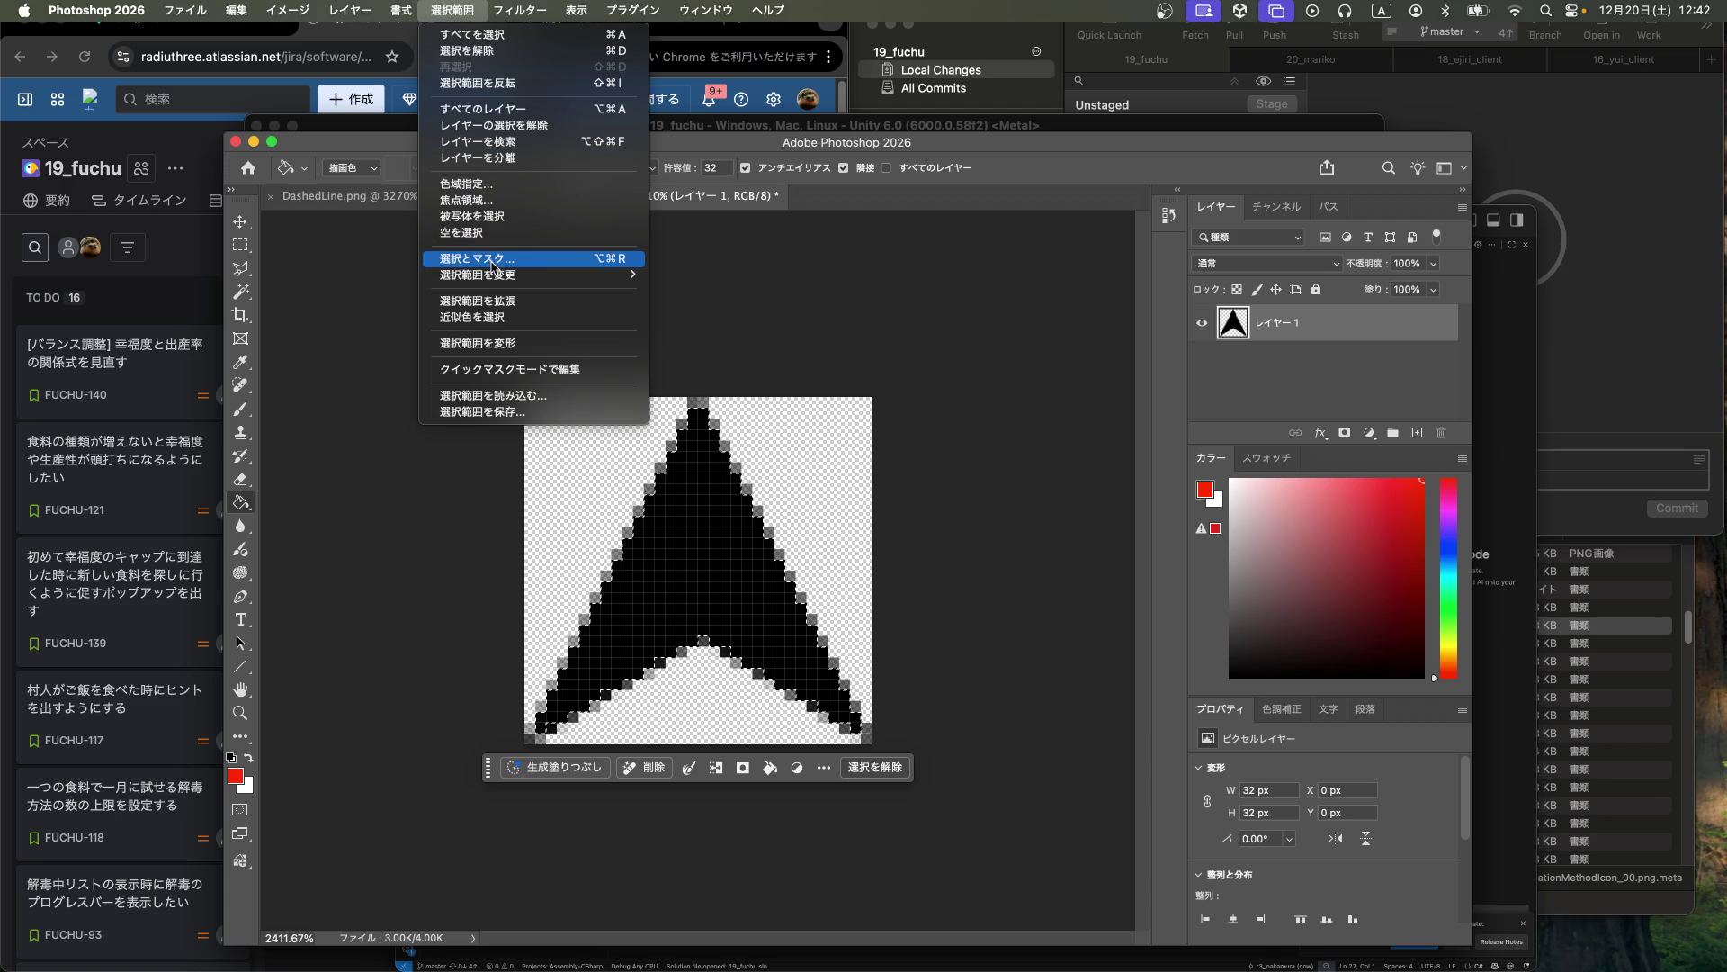
pyautogui.moveTo(495, 279)
pyautogui.click(698, 271)
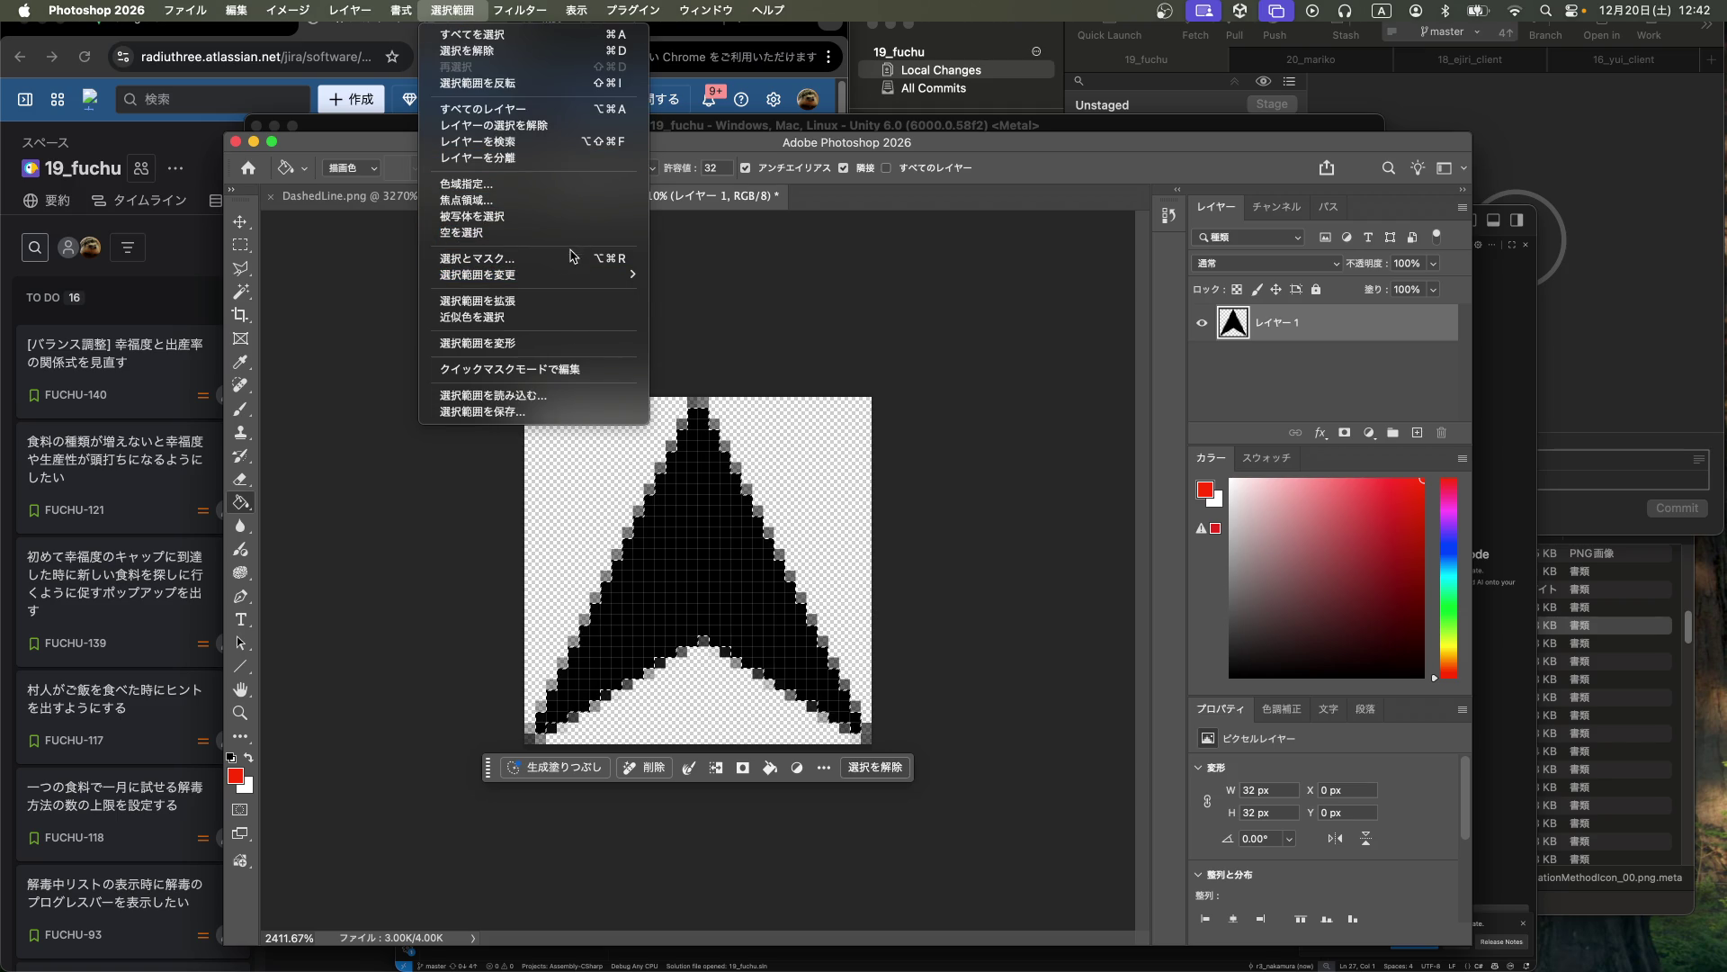
pyautogui.moveTo(594, 274)
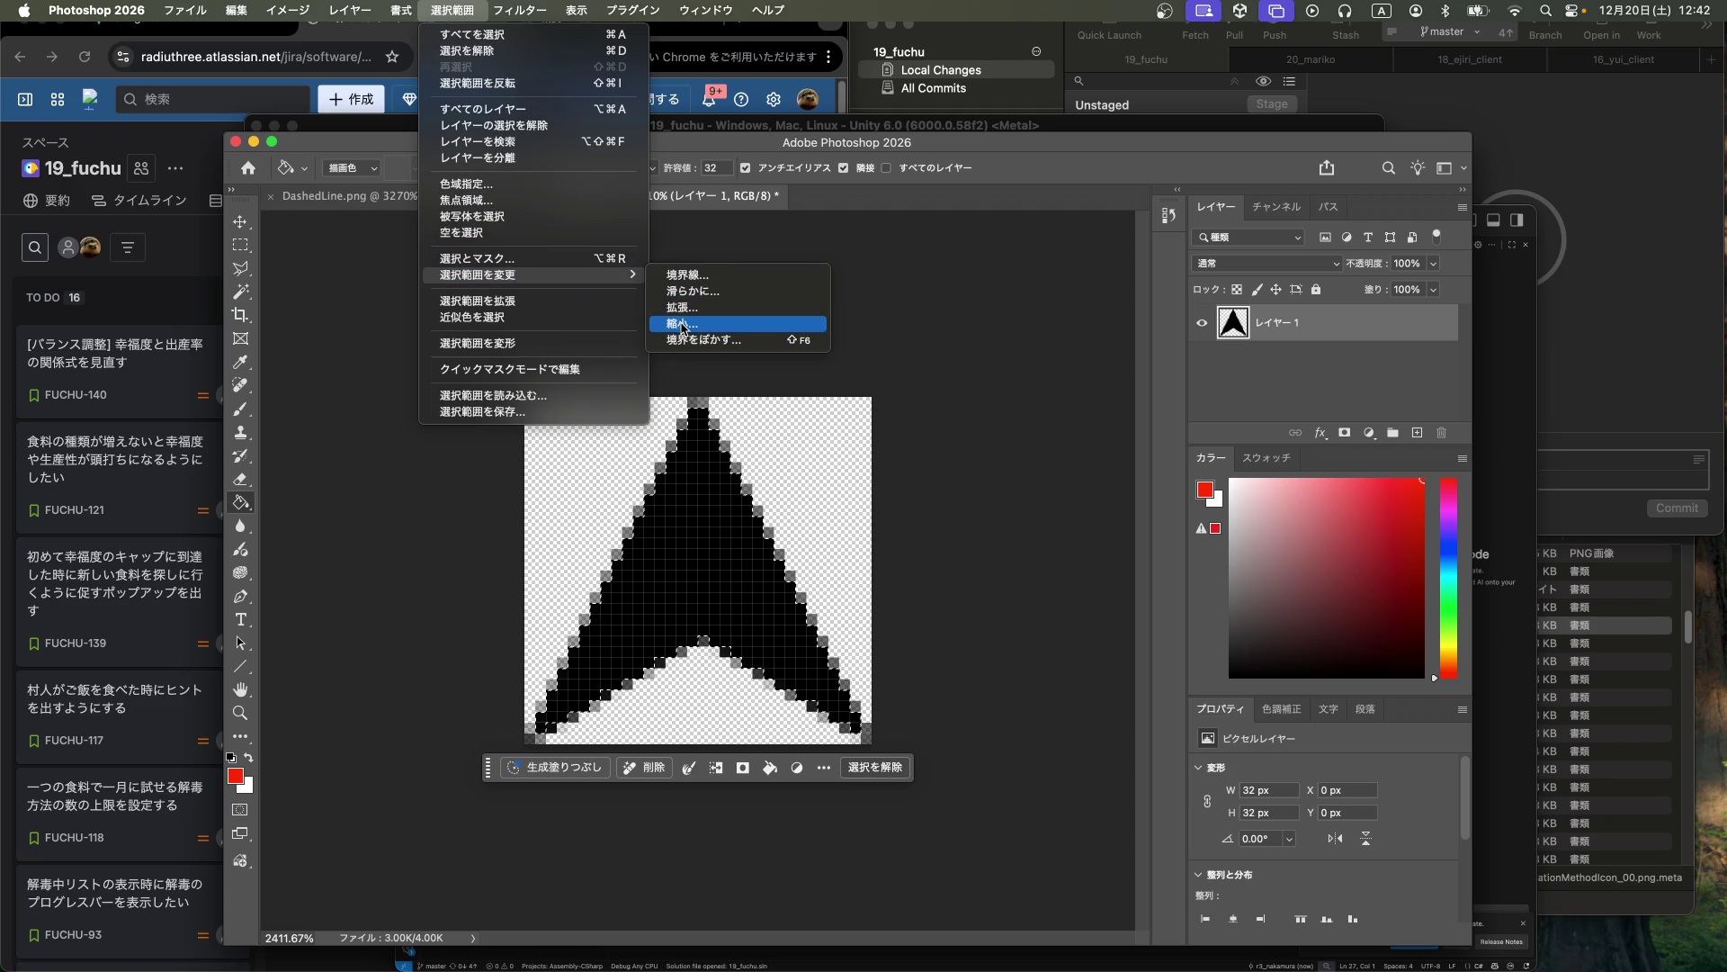
pyautogui.click(682, 324)
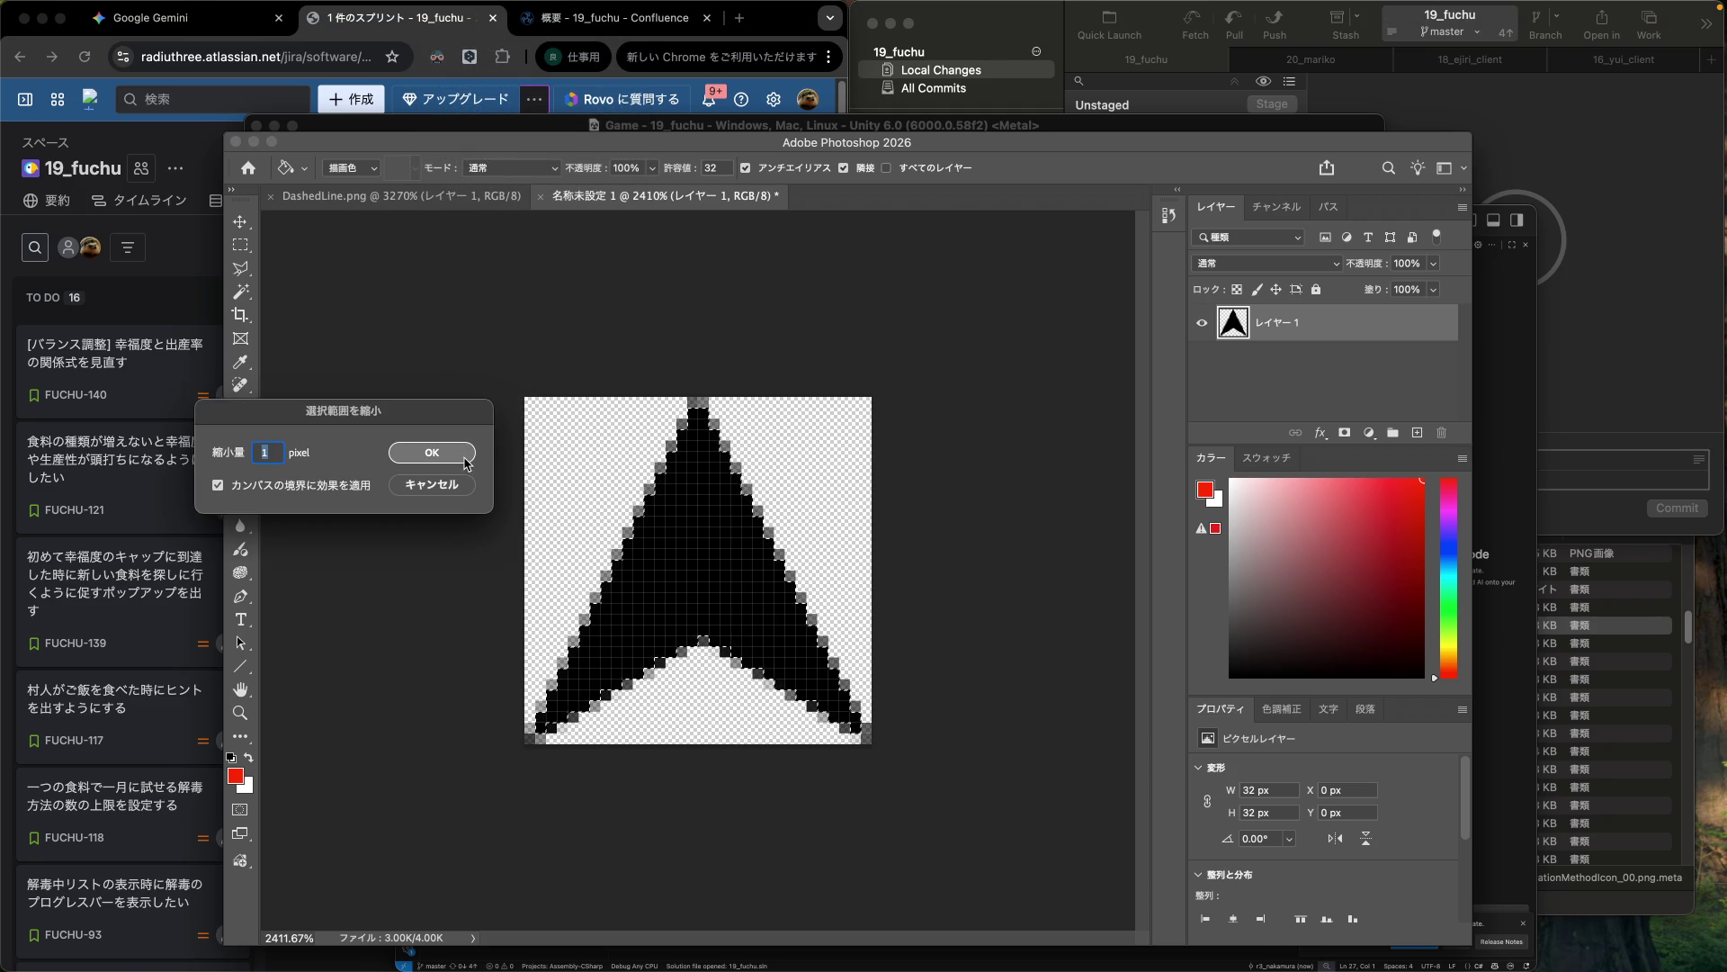
pyautogui.click(463, 457)
pyautogui.click(708, 574)
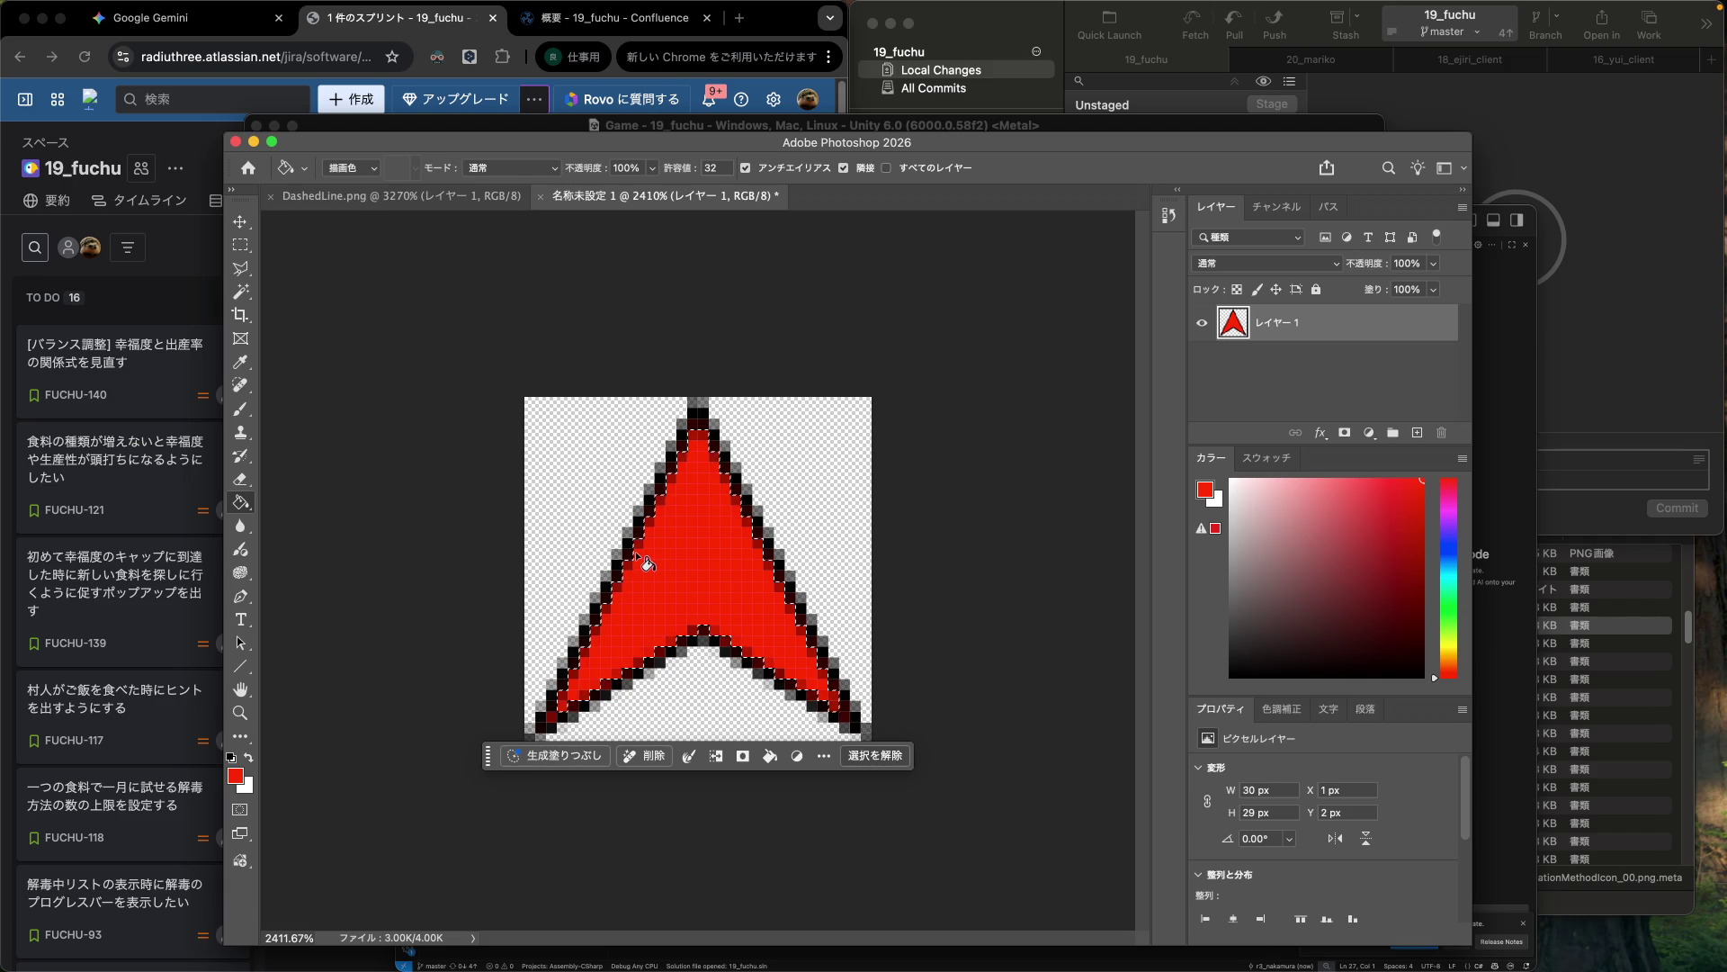
pyautogui.press('super+k')
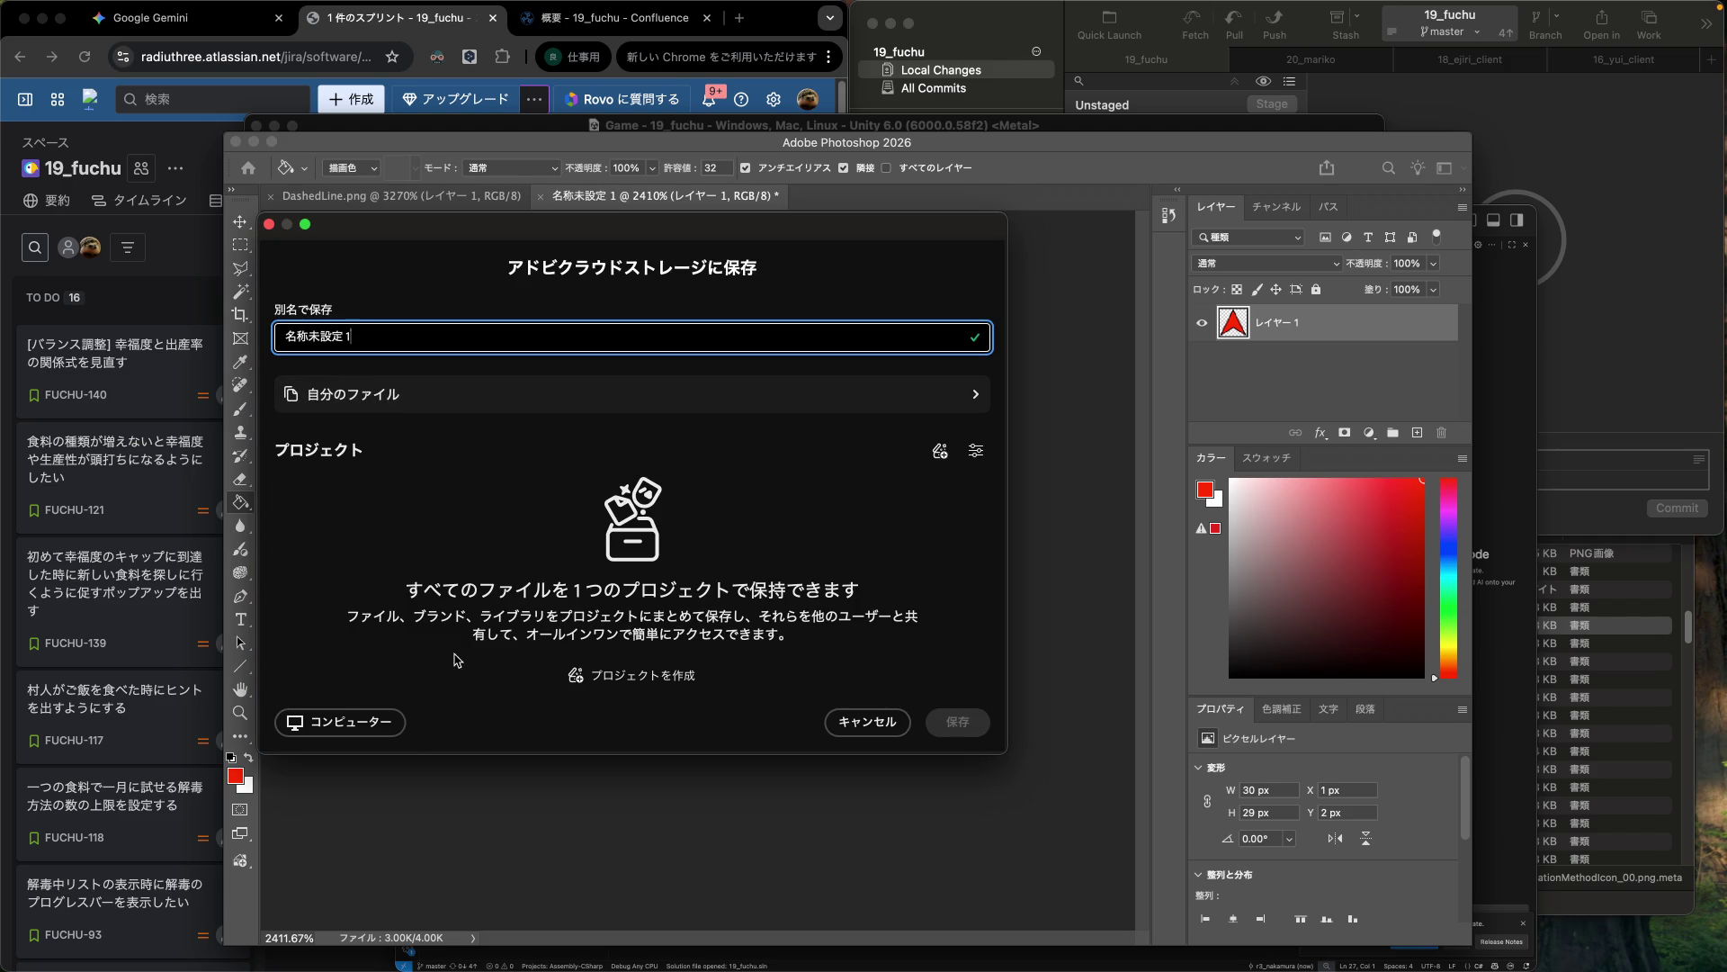
# Save the arrow to the computer as SettlementArrow.png in the UI folder with default PNG options.
pyautogui.click(377, 733)
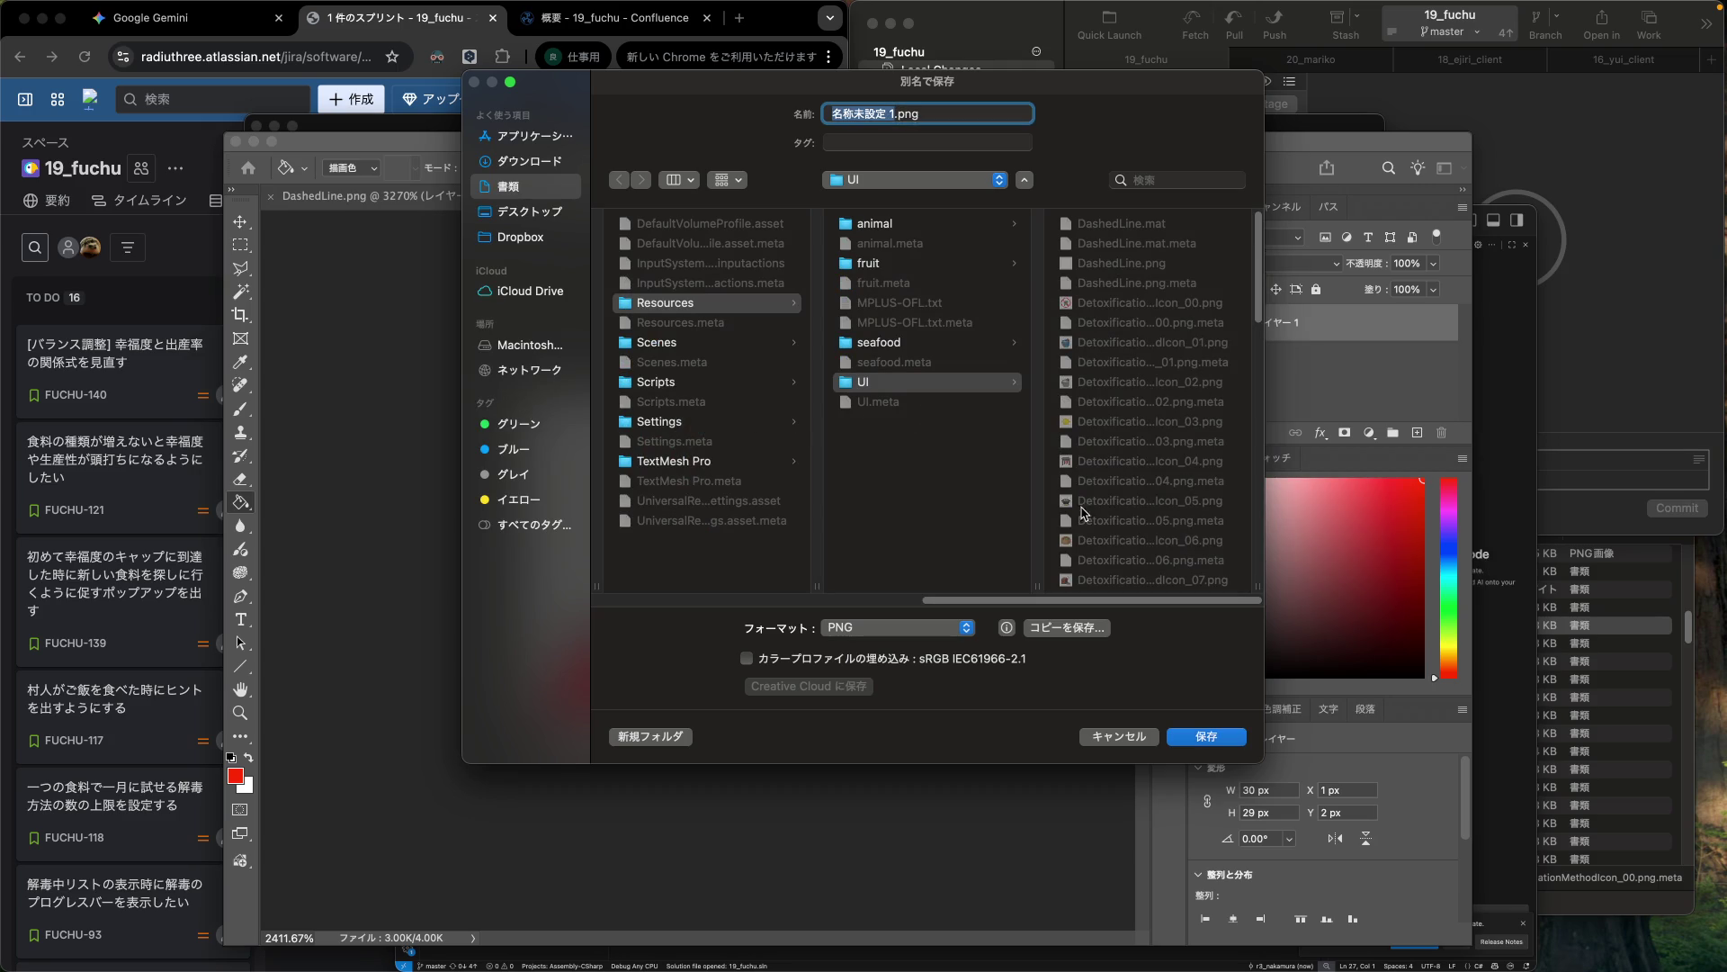
pyautogui.scroll(-15, 1126, 520)
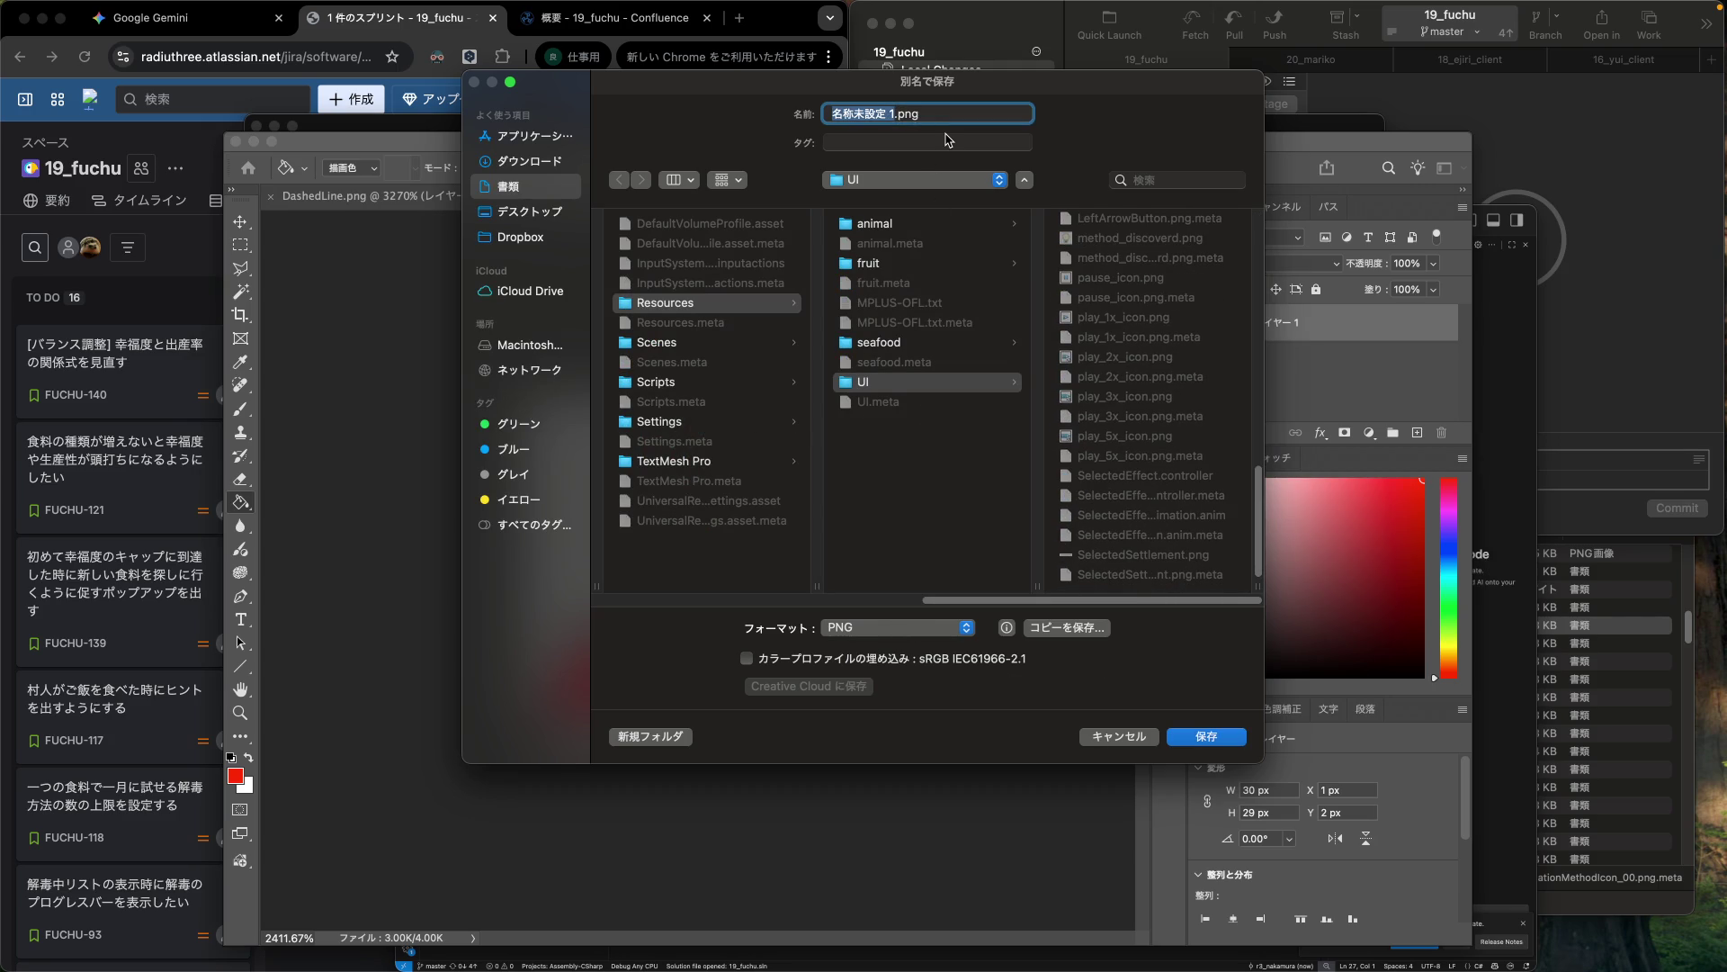
pyautogui.write('Sett')
pyautogui.write('lementArrow')
pyautogui.press('Return')
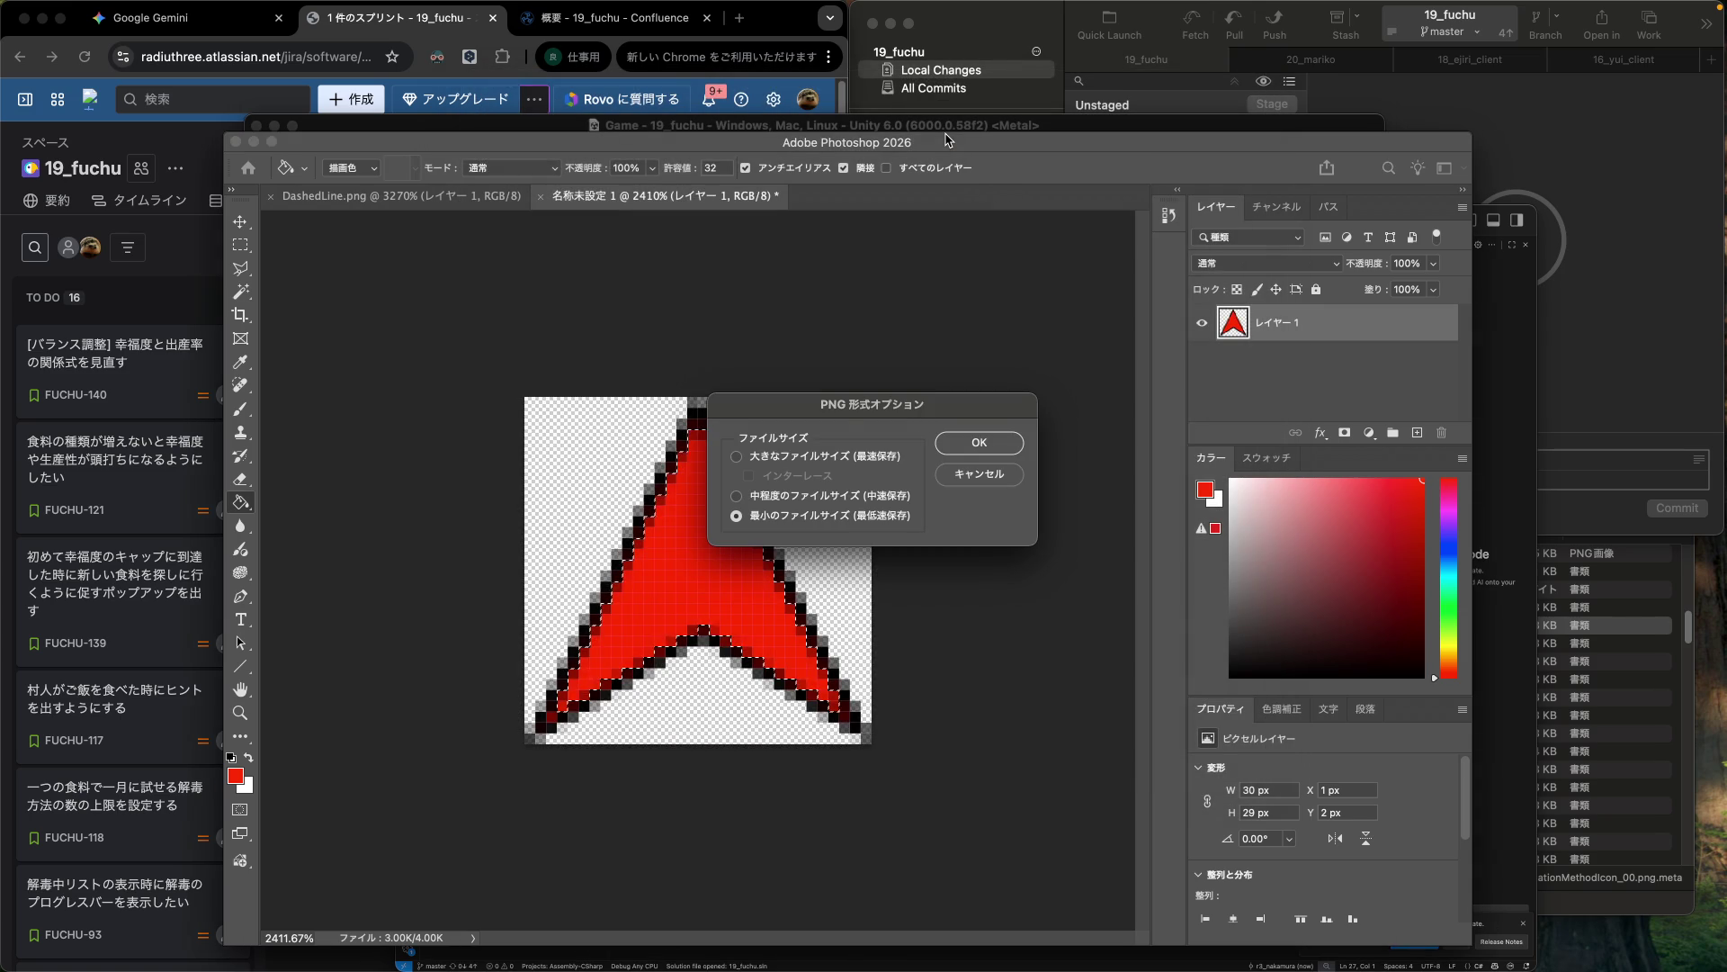
pyautogui.press('Return')
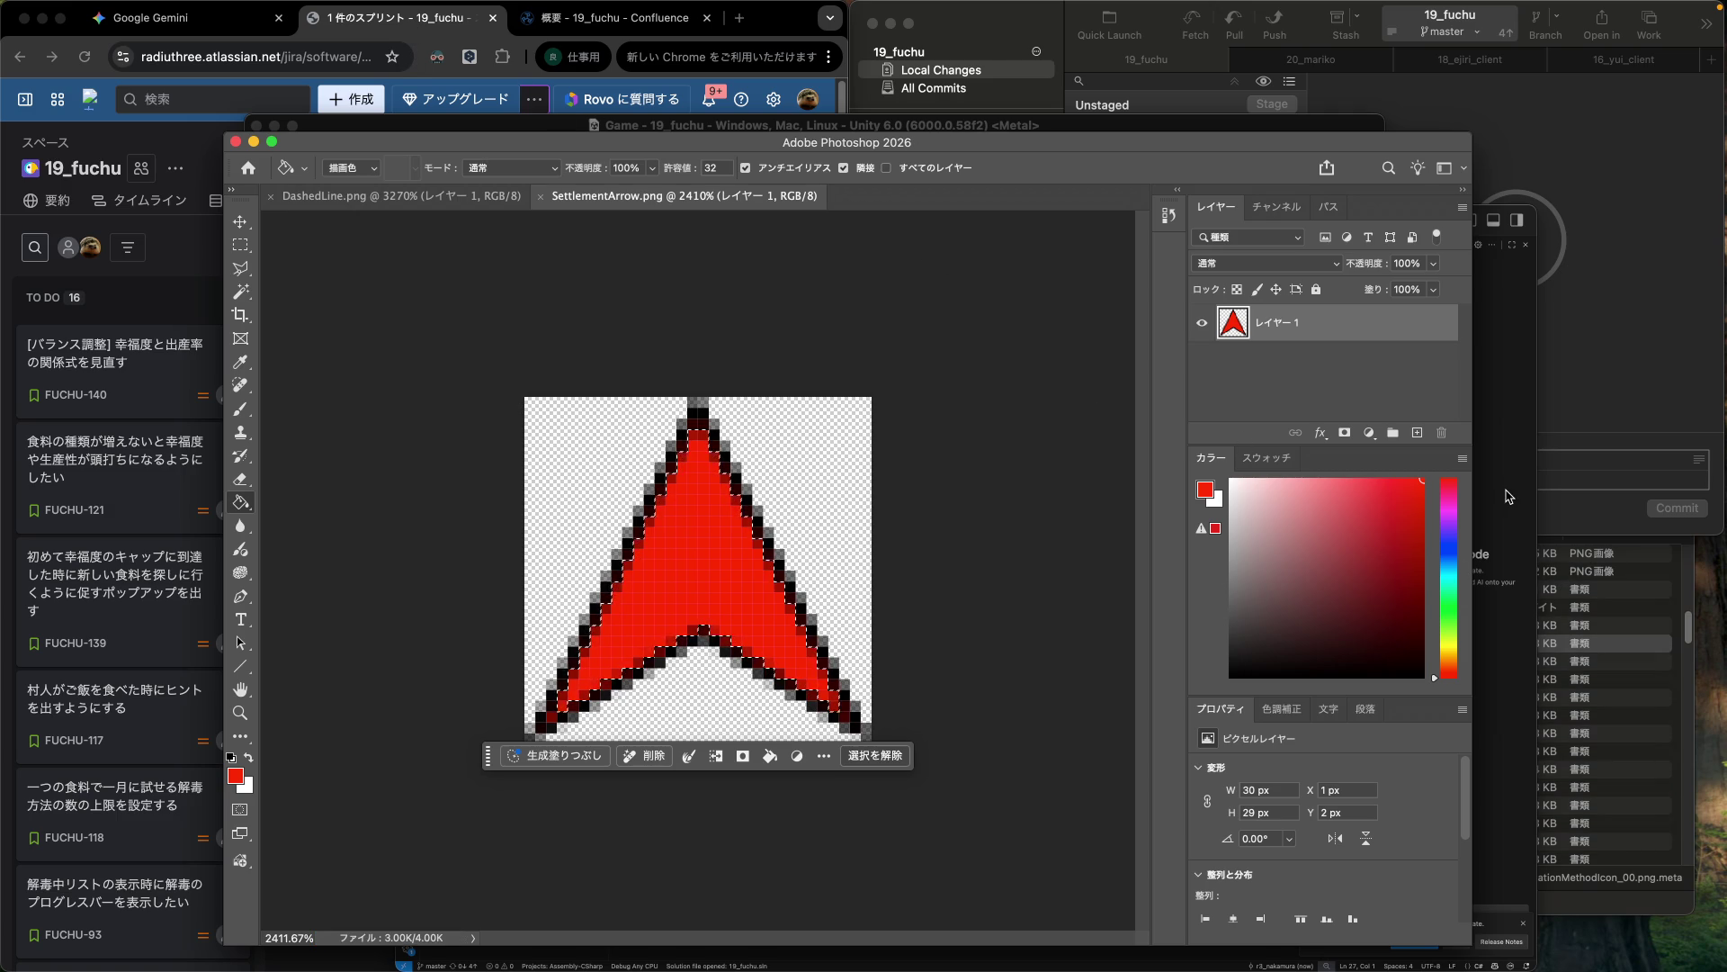
pyautogui.click(1478, 490)
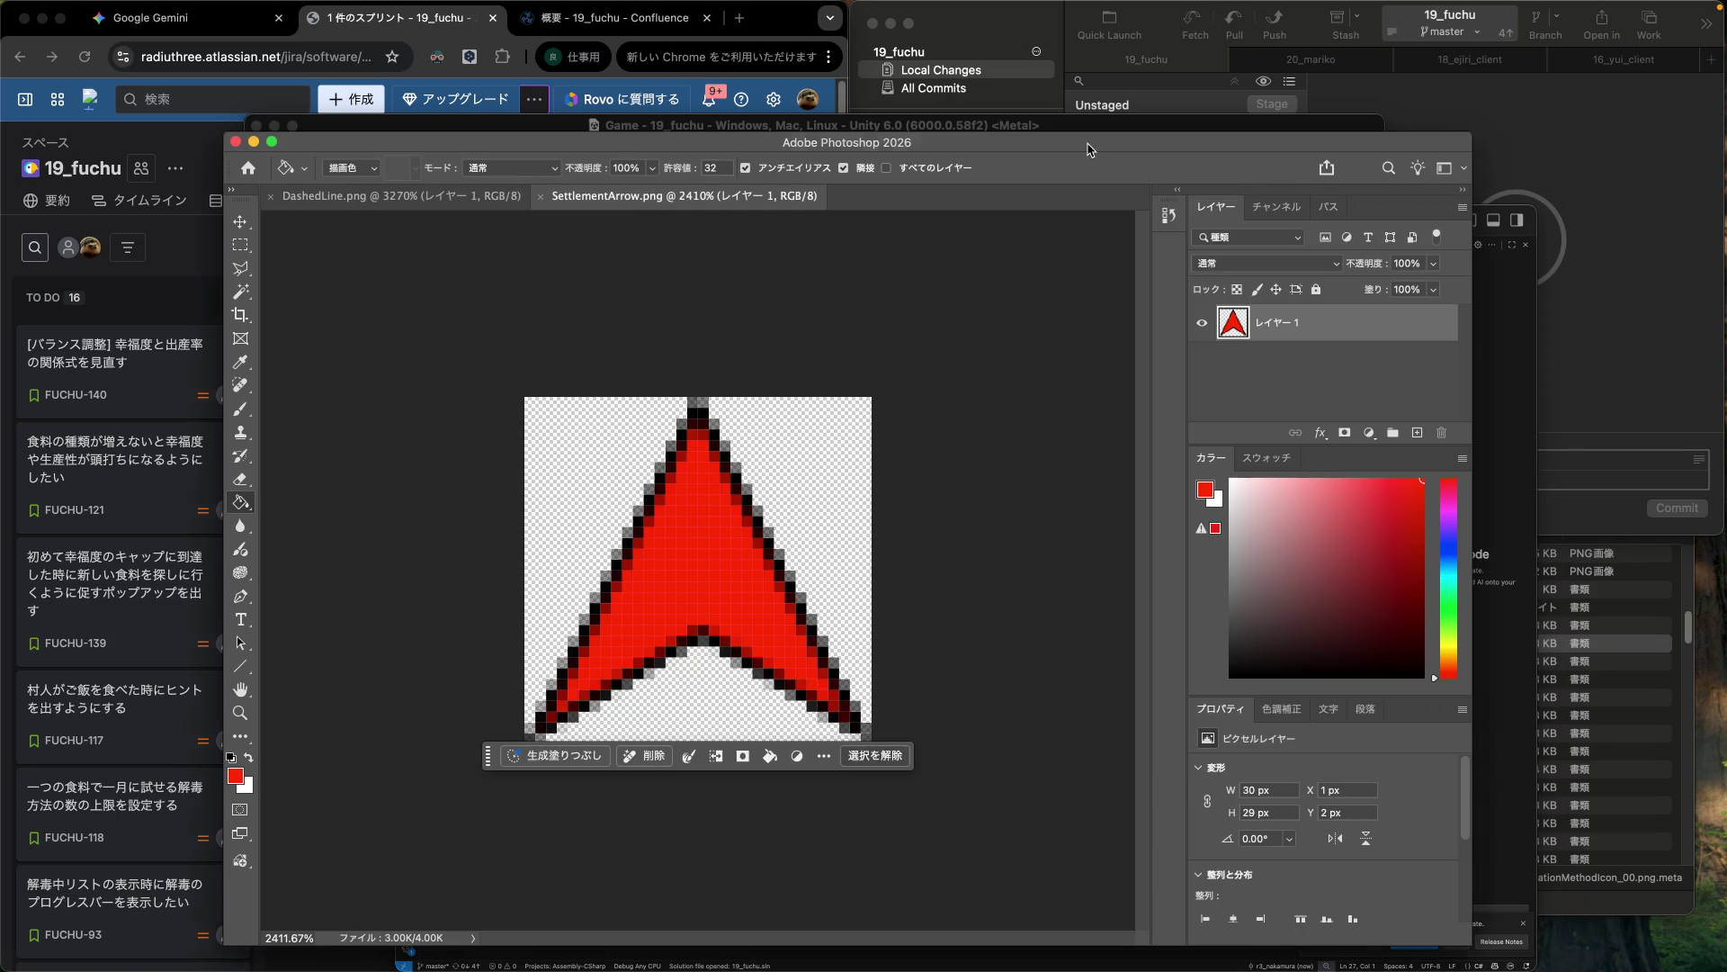
# Check in Finder that the 2 KB SettlementArrow.png is in the UI folder, then return to Jira.
pyautogui.click(1088, 150)
pyautogui.click(1691, 623)
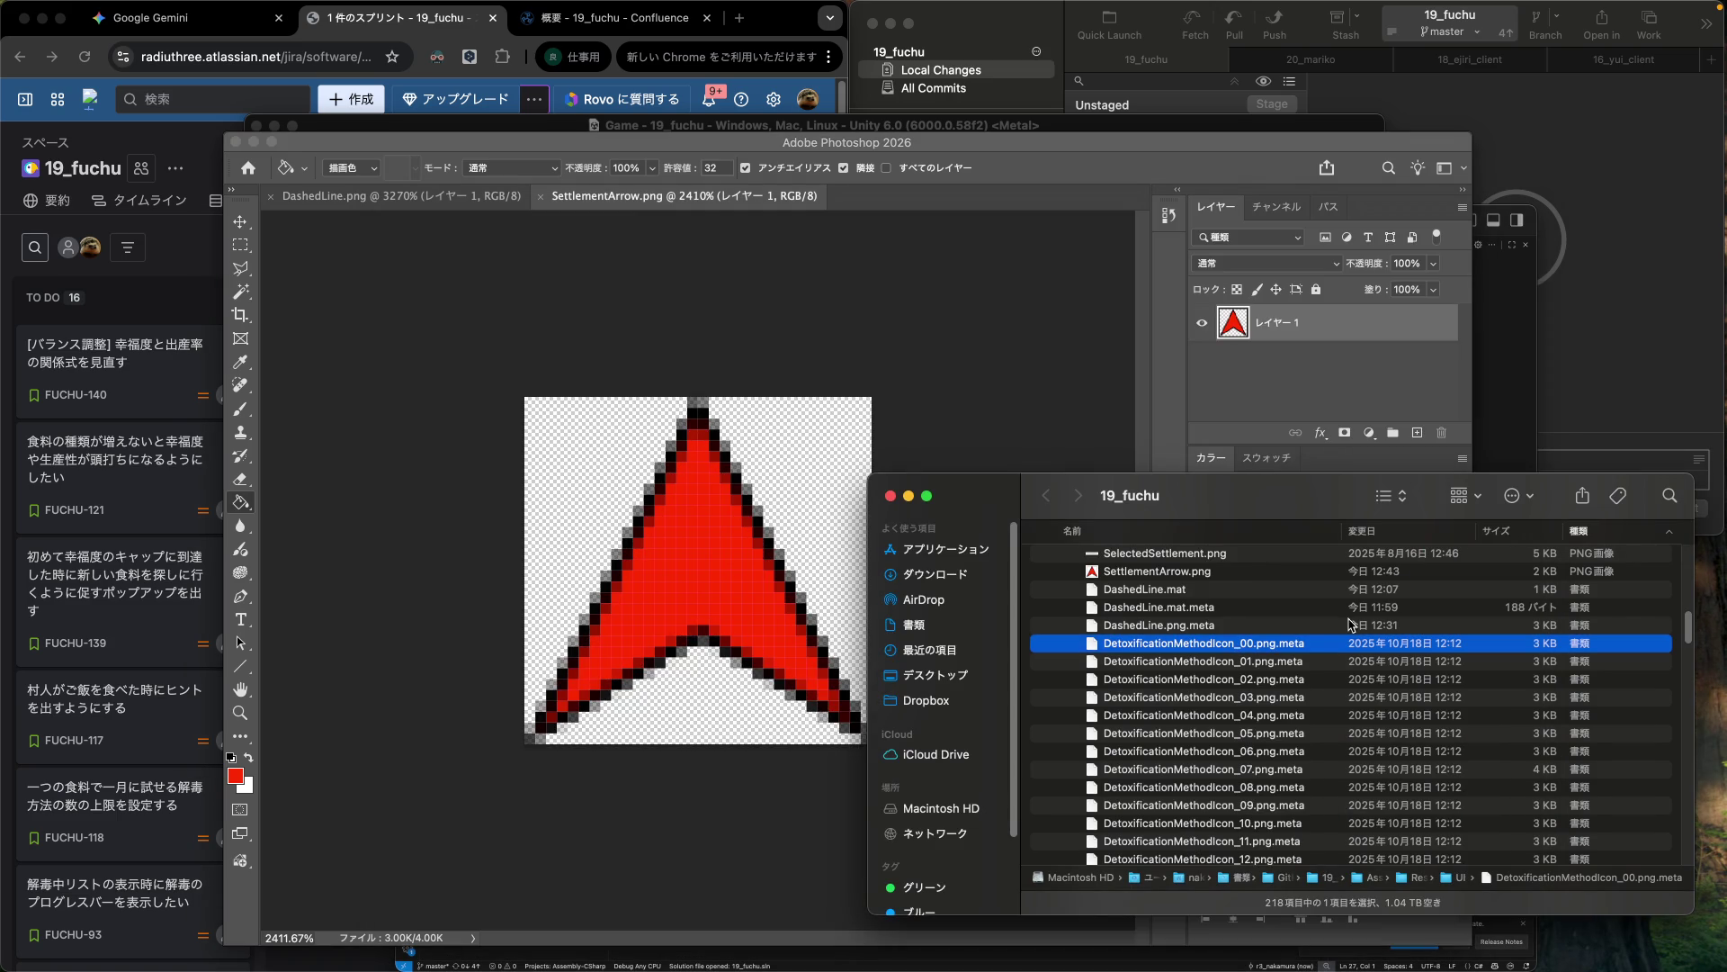
pyautogui.click(1198, 581)
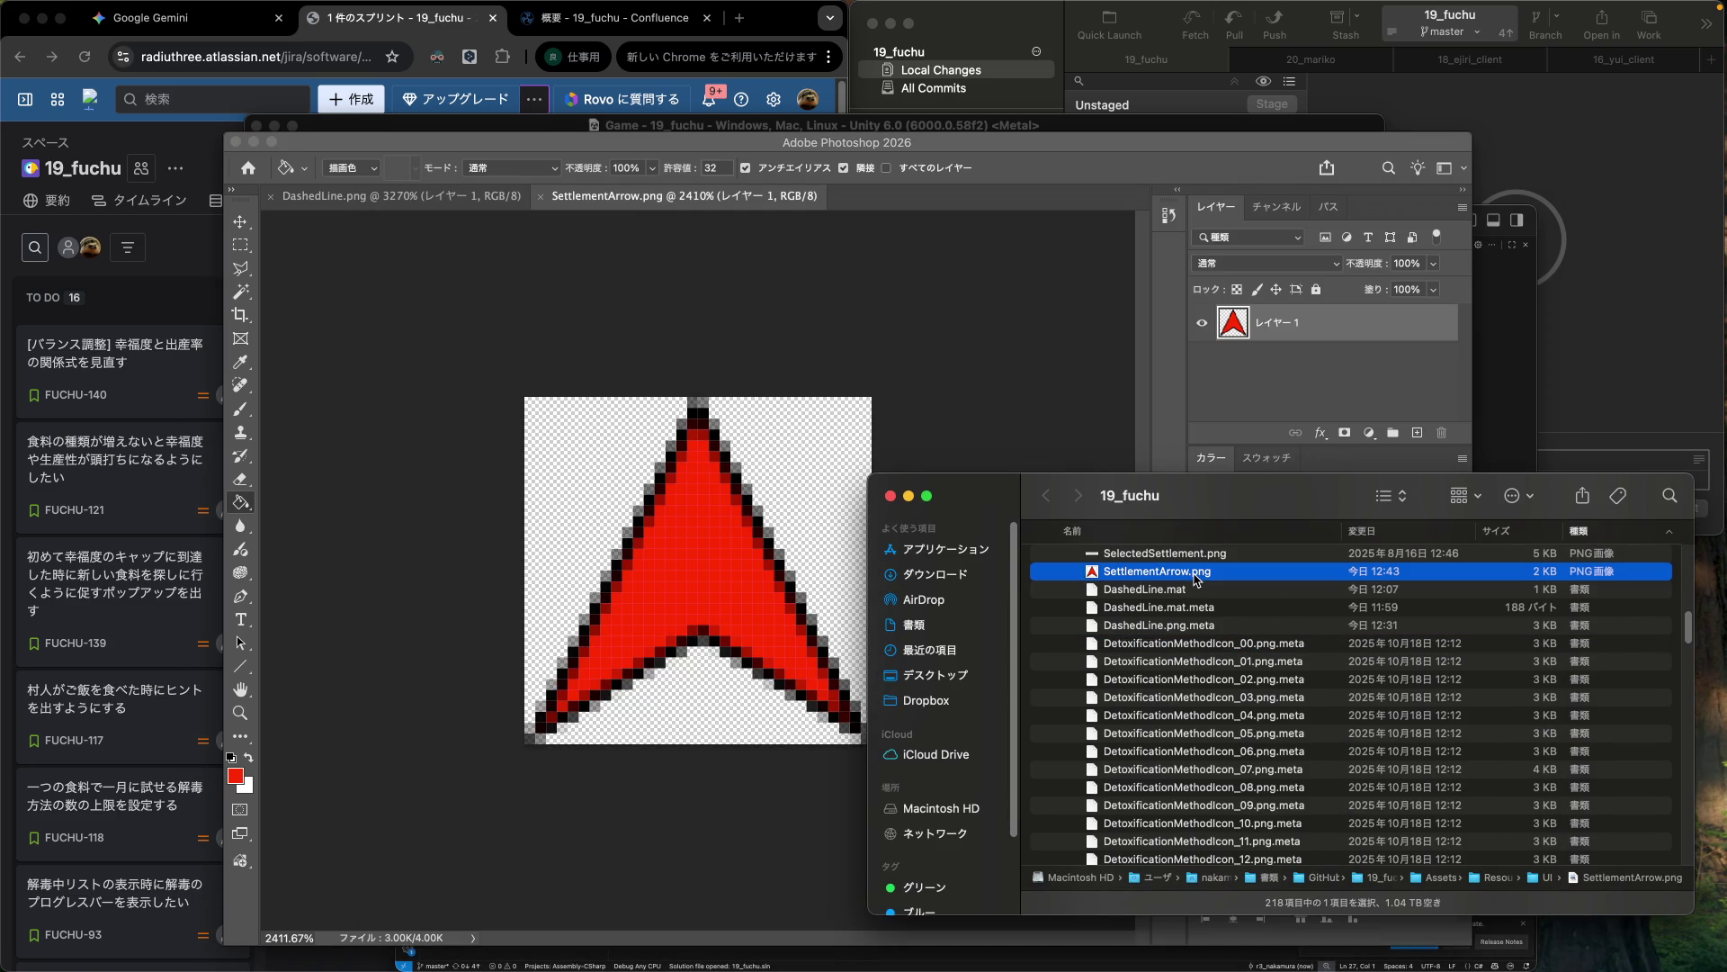
pyautogui.click(410, 20)
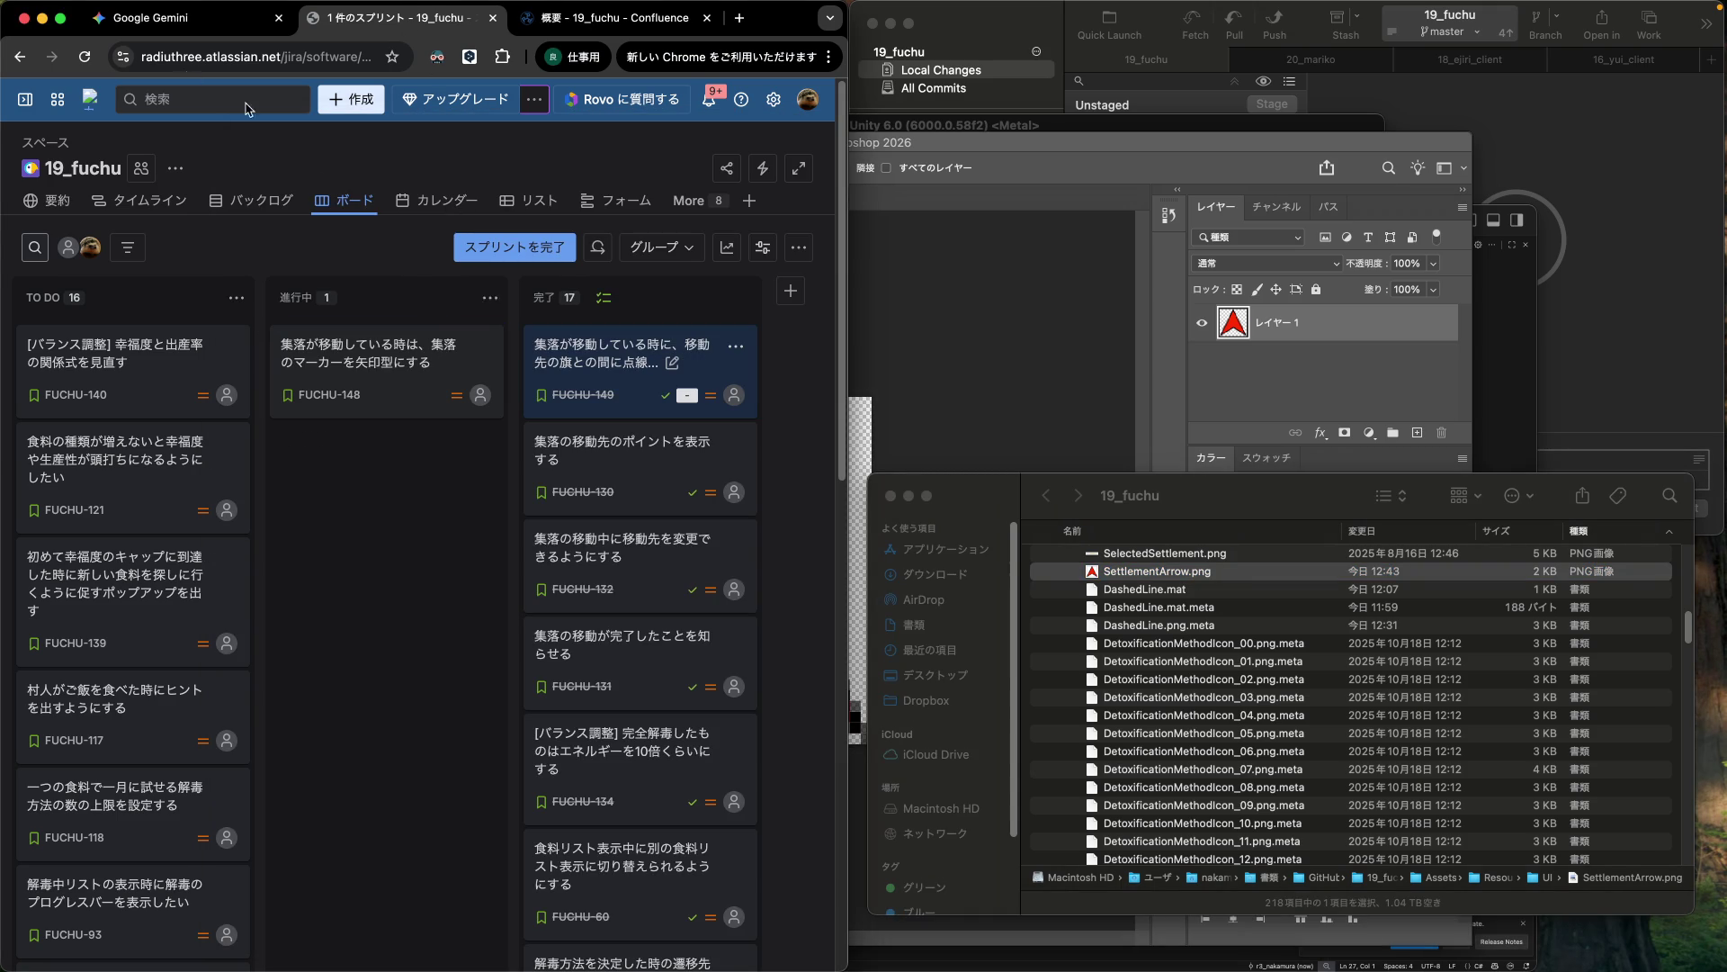
# Start a new Google Gemini chat from the sidebar.
pyautogui.click(146, 30)
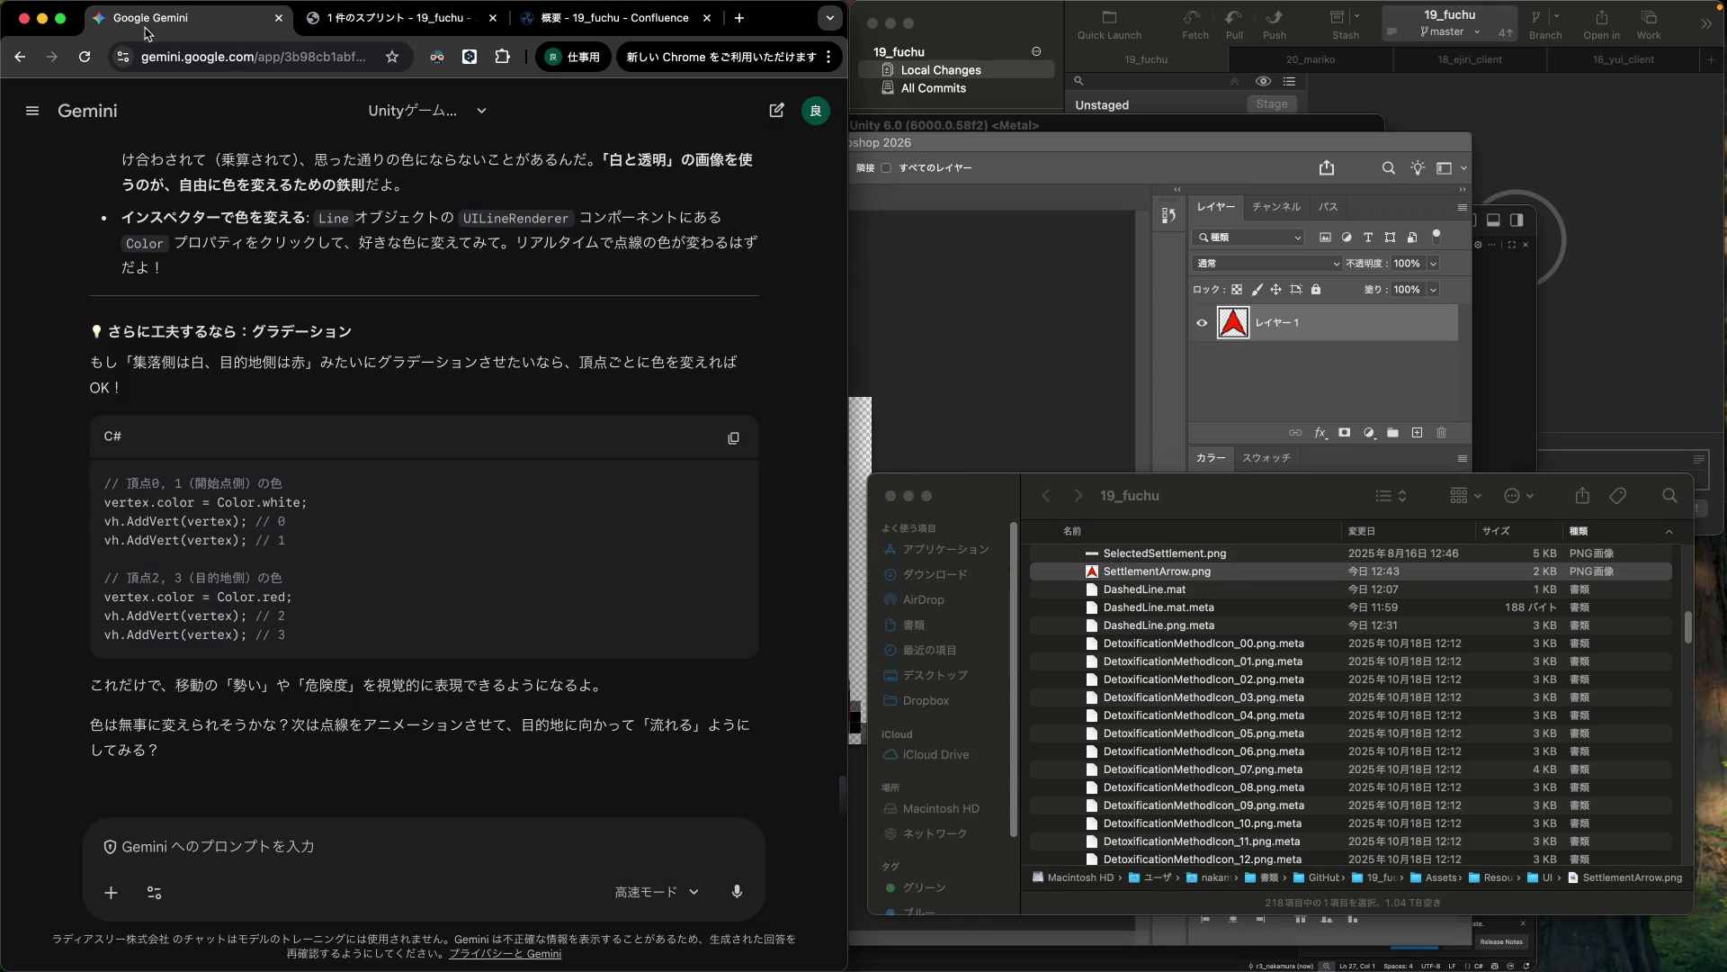
pyautogui.click(32, 110)
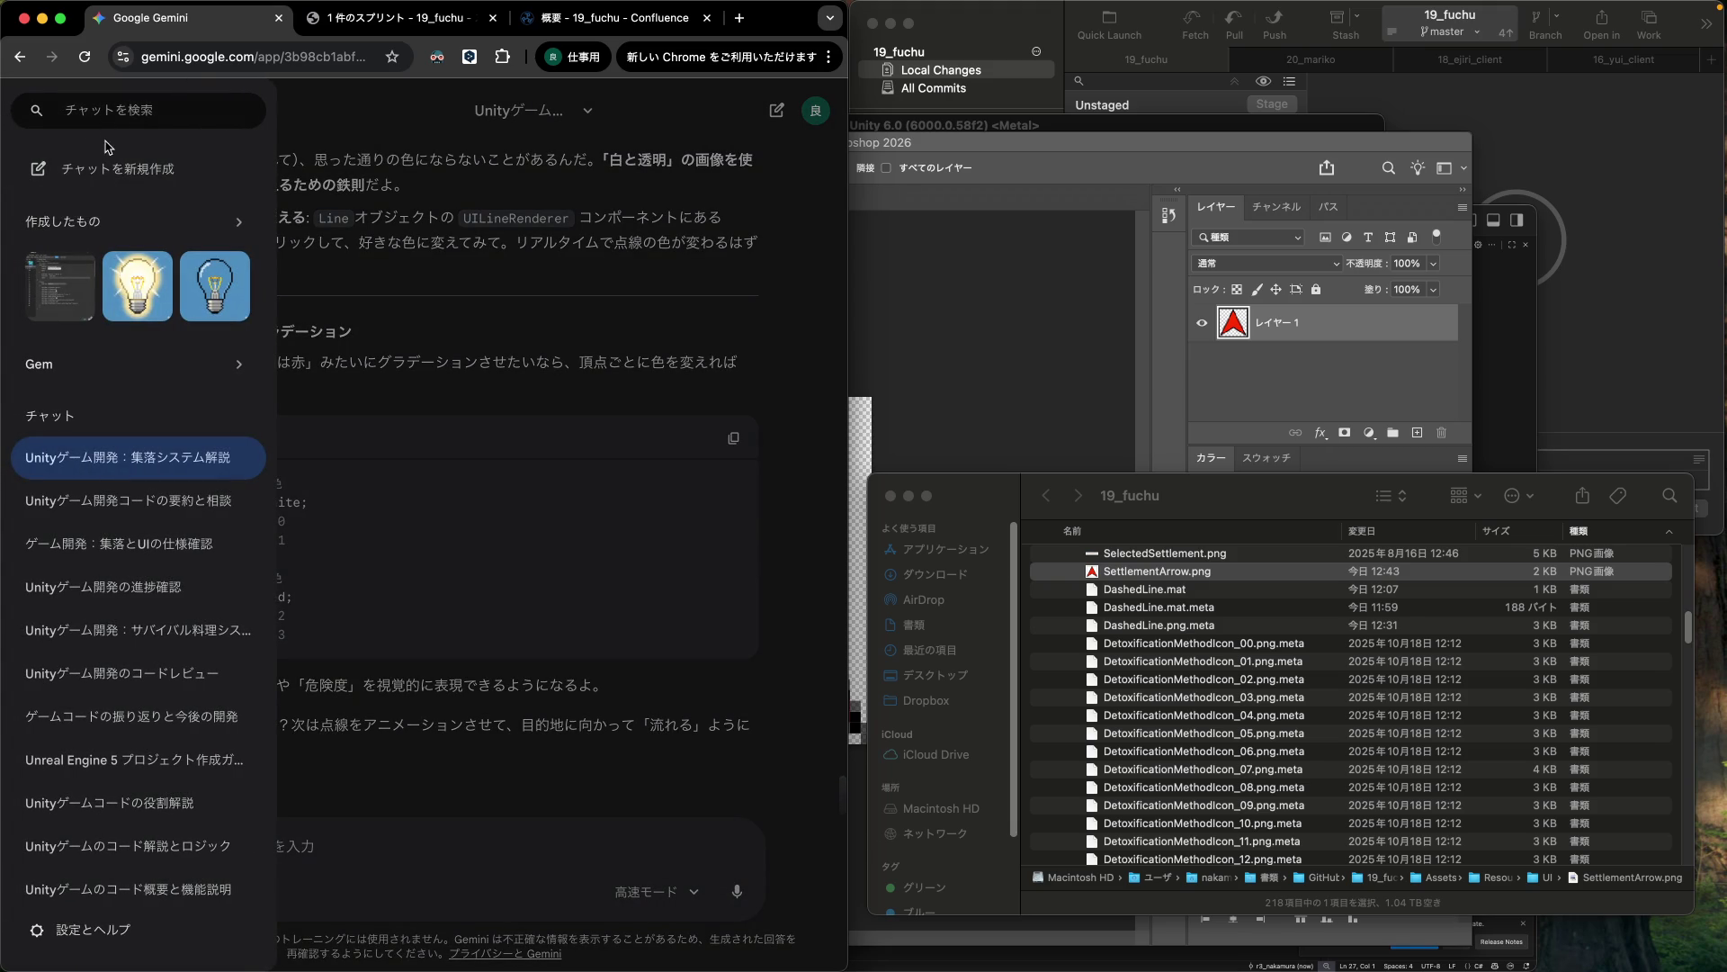
pyautogui.click(100, 172)
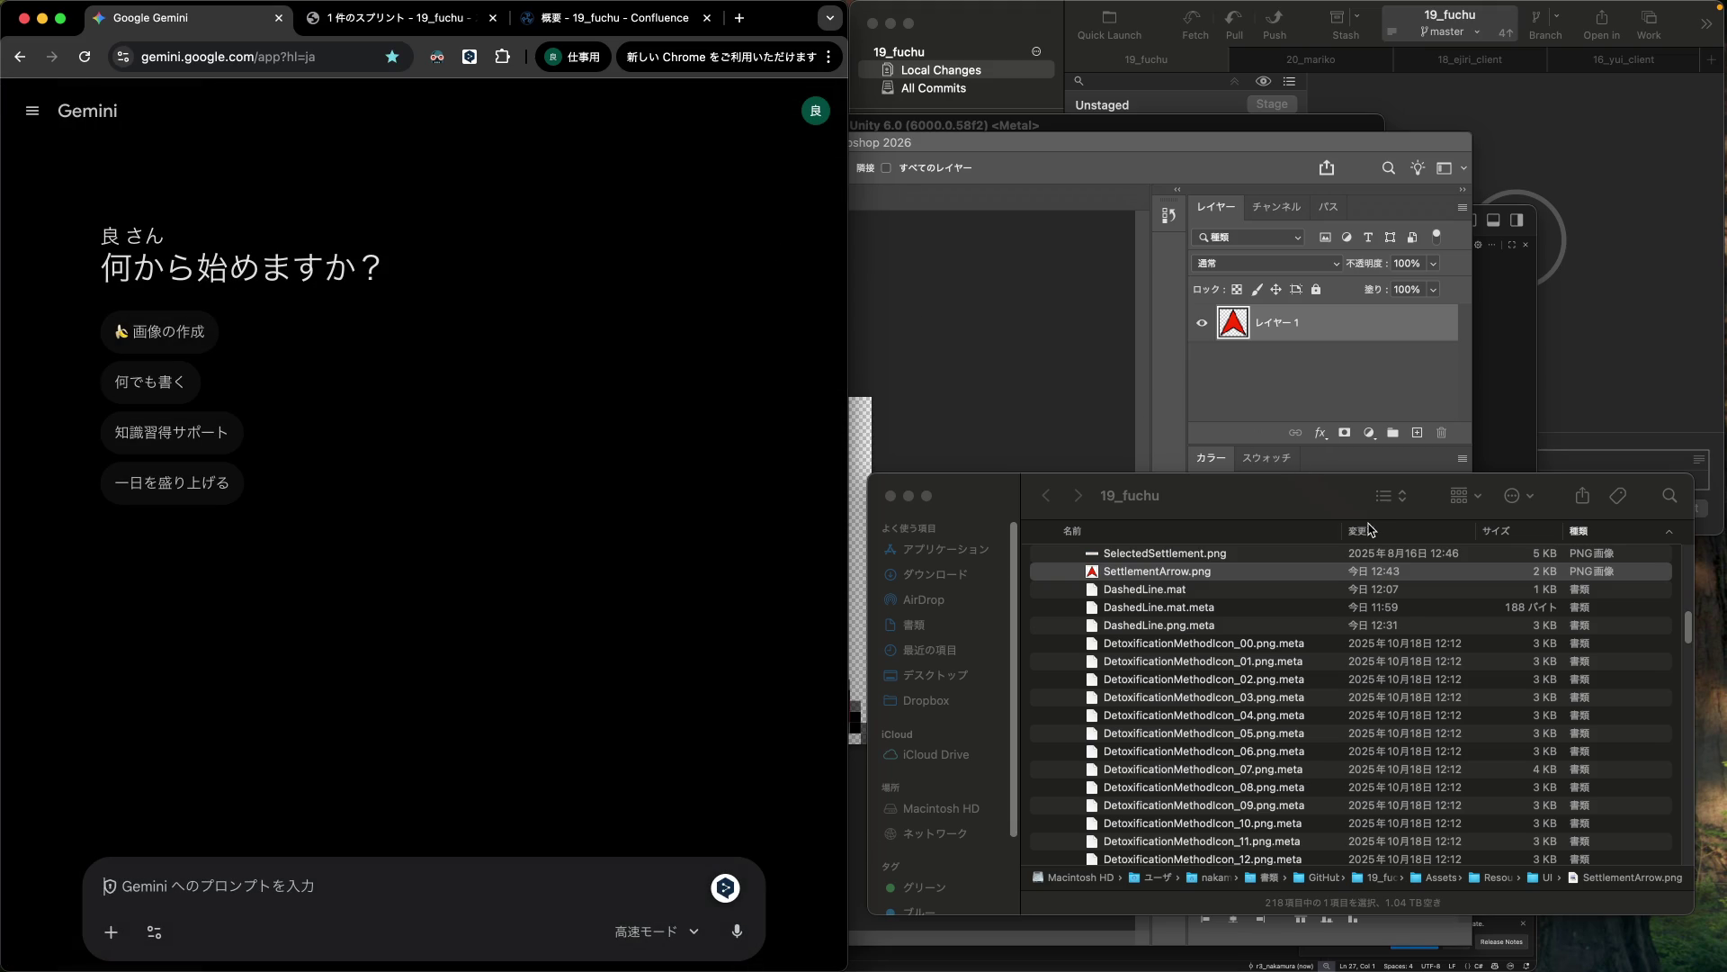
# Bring VS Code and then the Finder window to the front.
pyautogui.click(1534, 378)
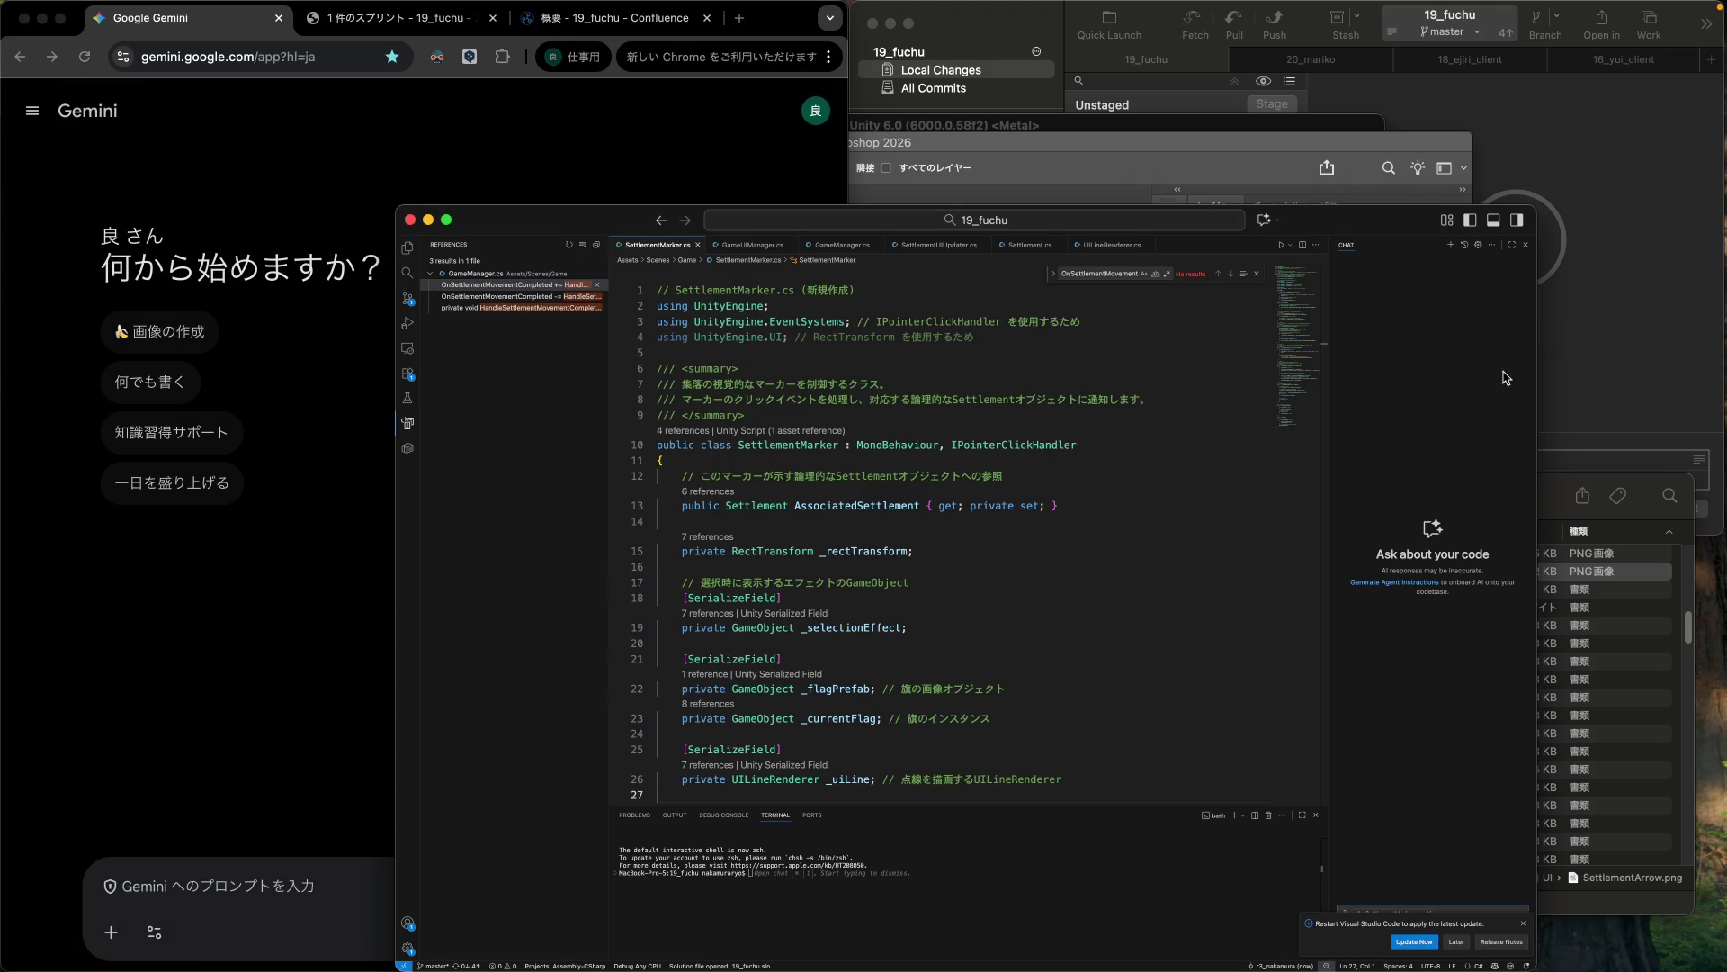
pyautogui.moveTo(1080, 963)
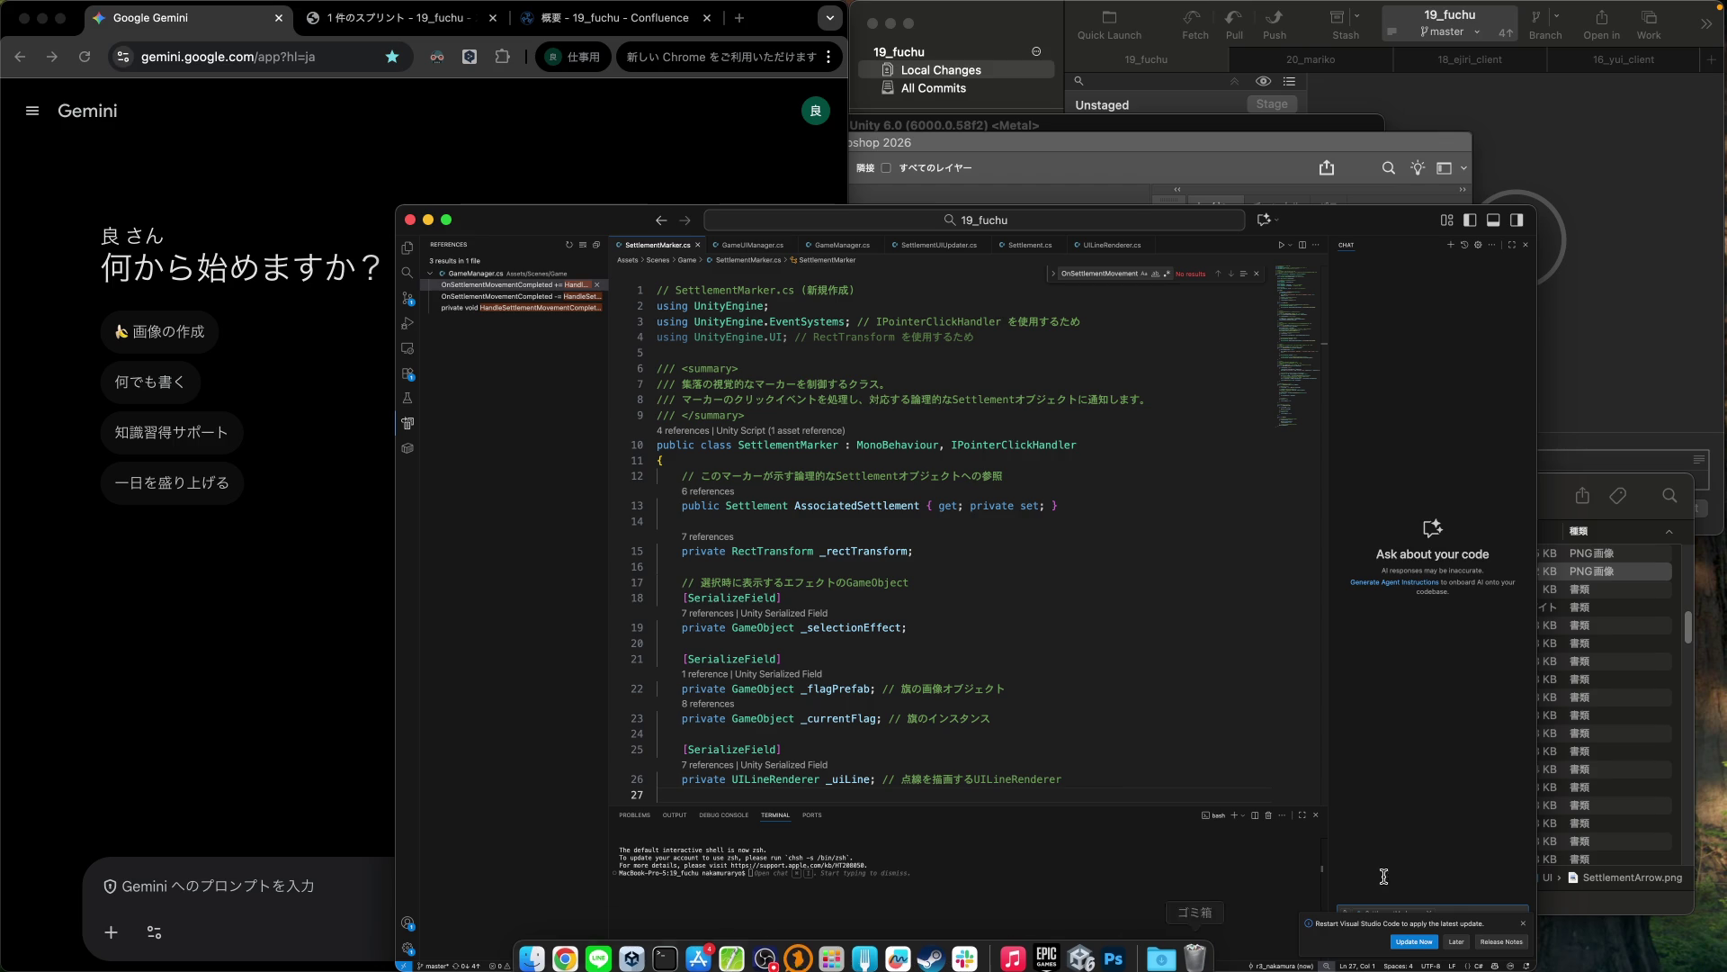
pyautogui.click(1630, 912)
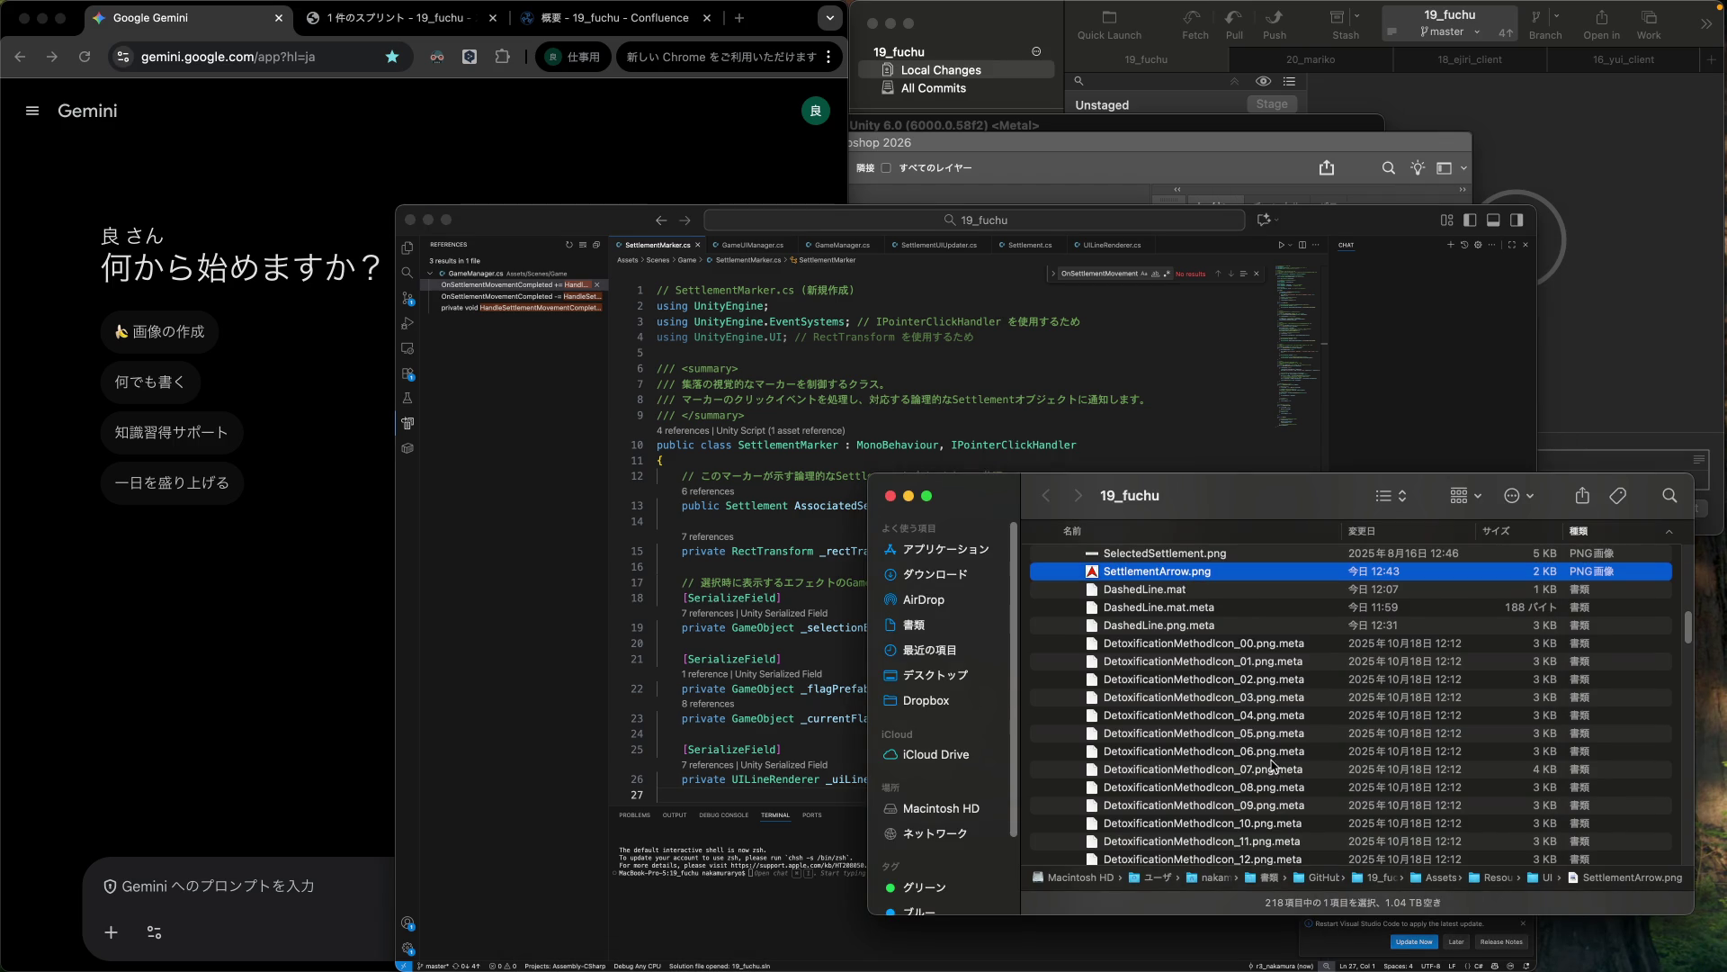
# Attach Settlement.cs and SettlementMarker.cs from Finder's Game folder to the Gemini prompt.
pyautogui.scroll(-15, 1171, 651)
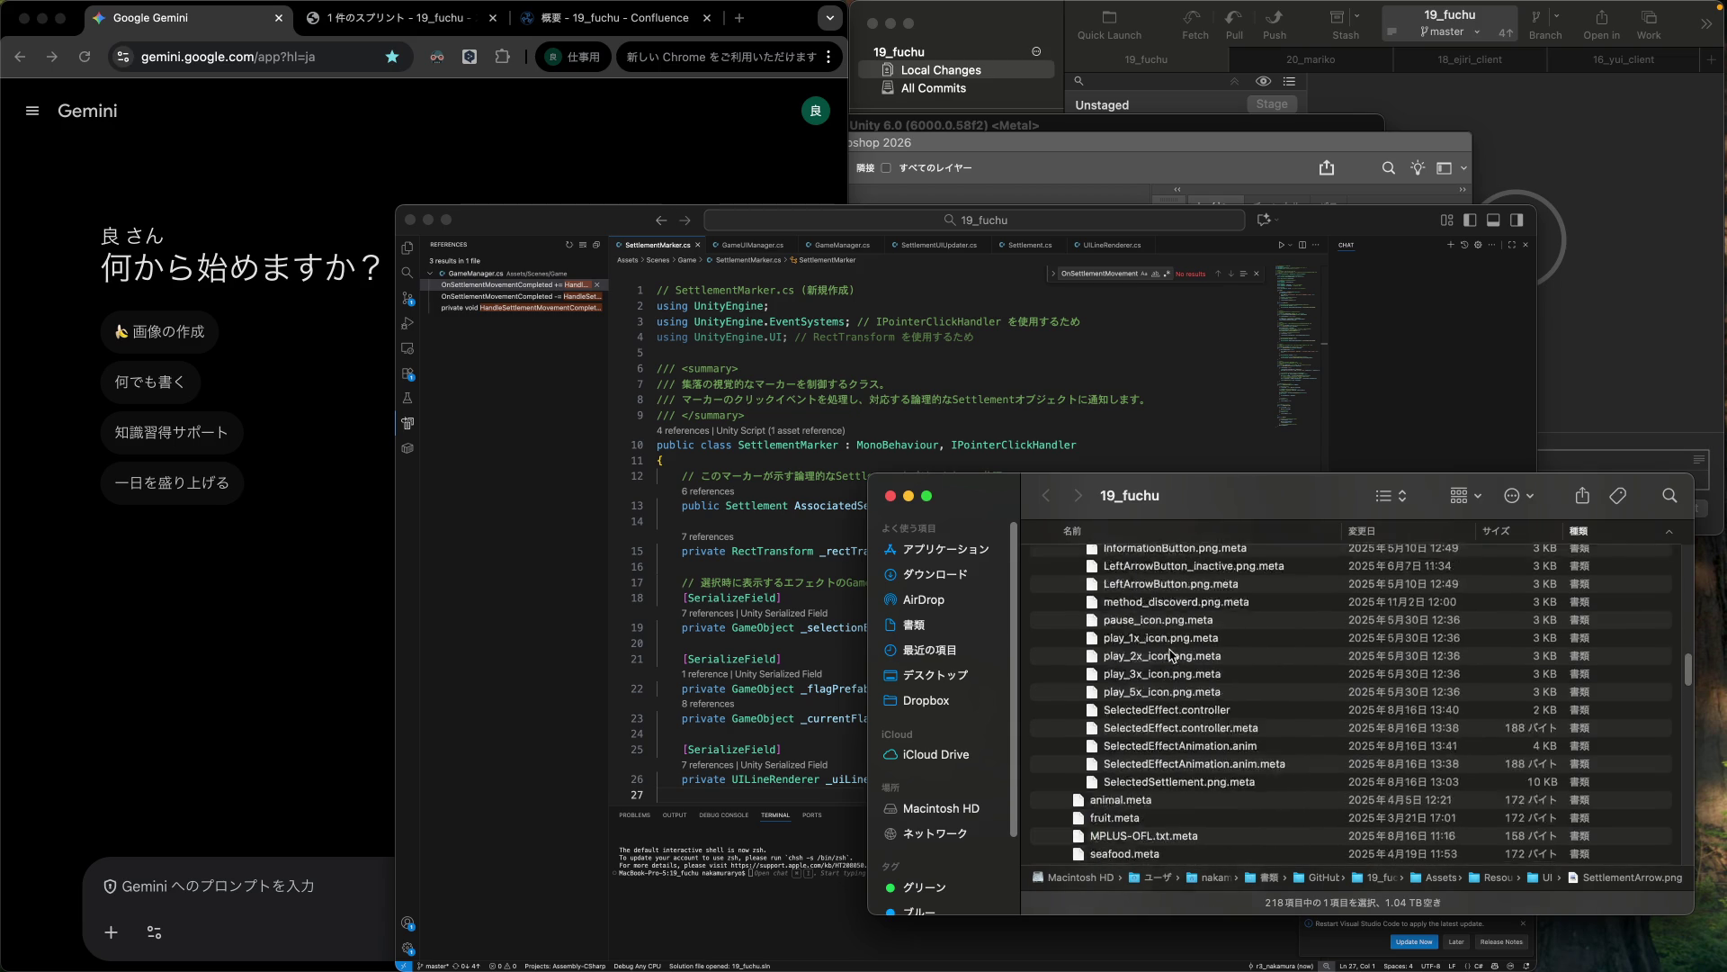
pyautogui.scroll(-4, 1171, 650)
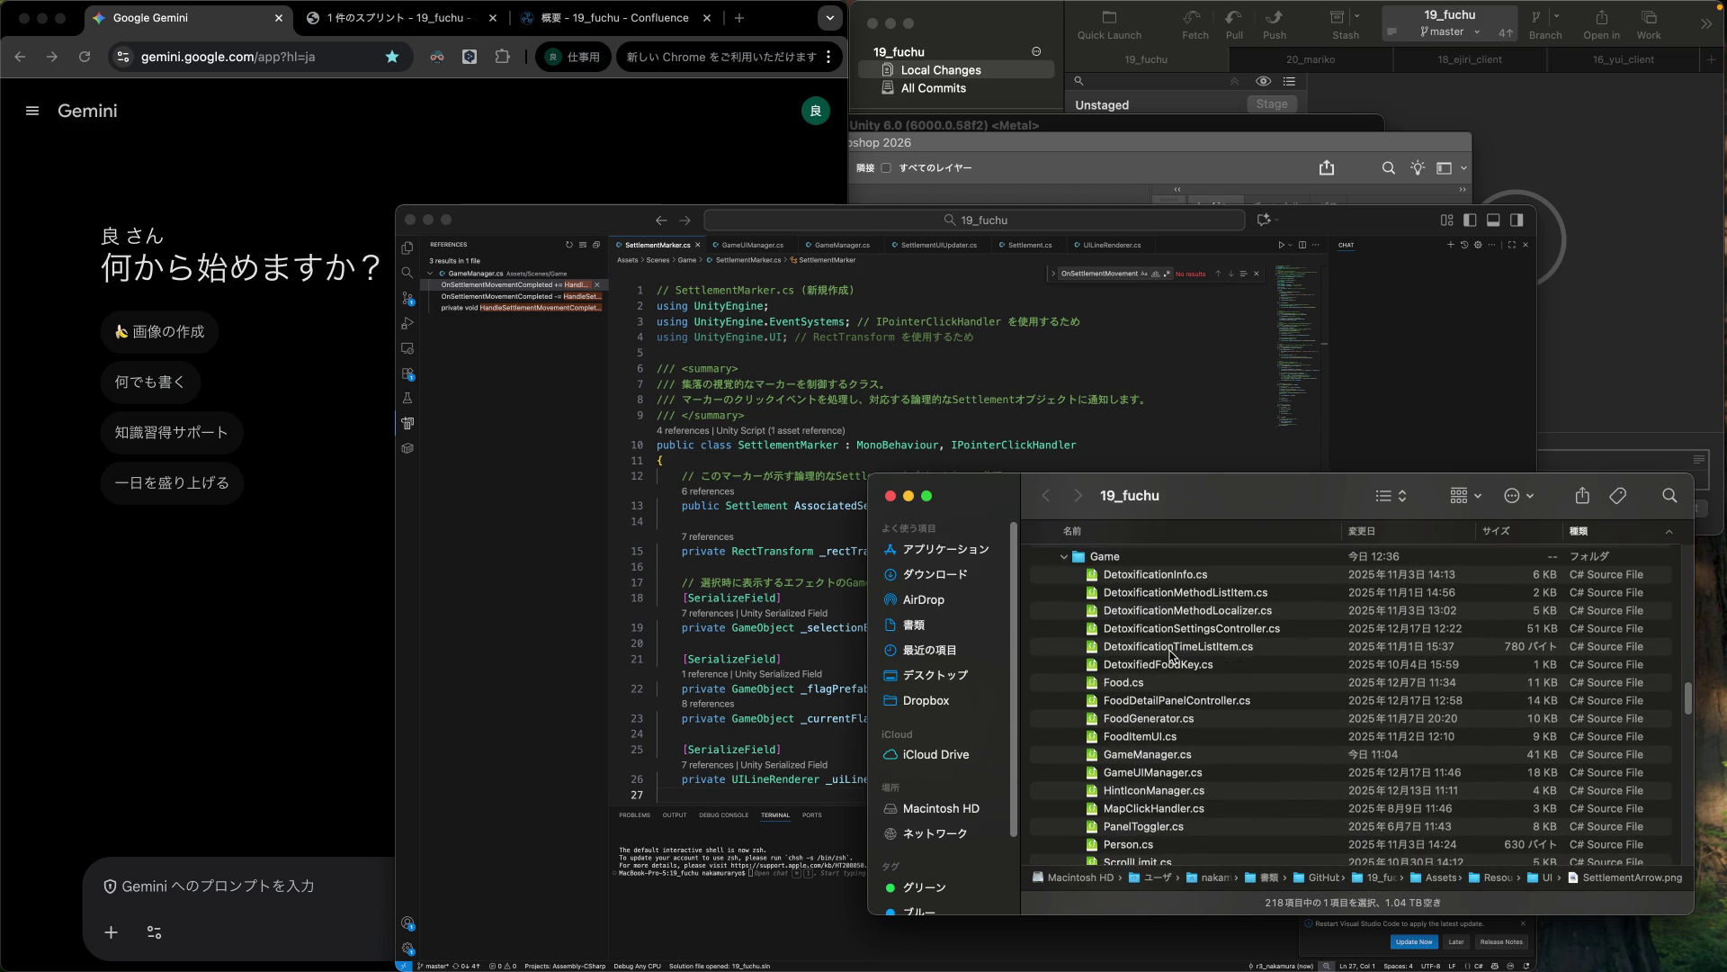
pyautogui.scroll(-9, 1172, 655)
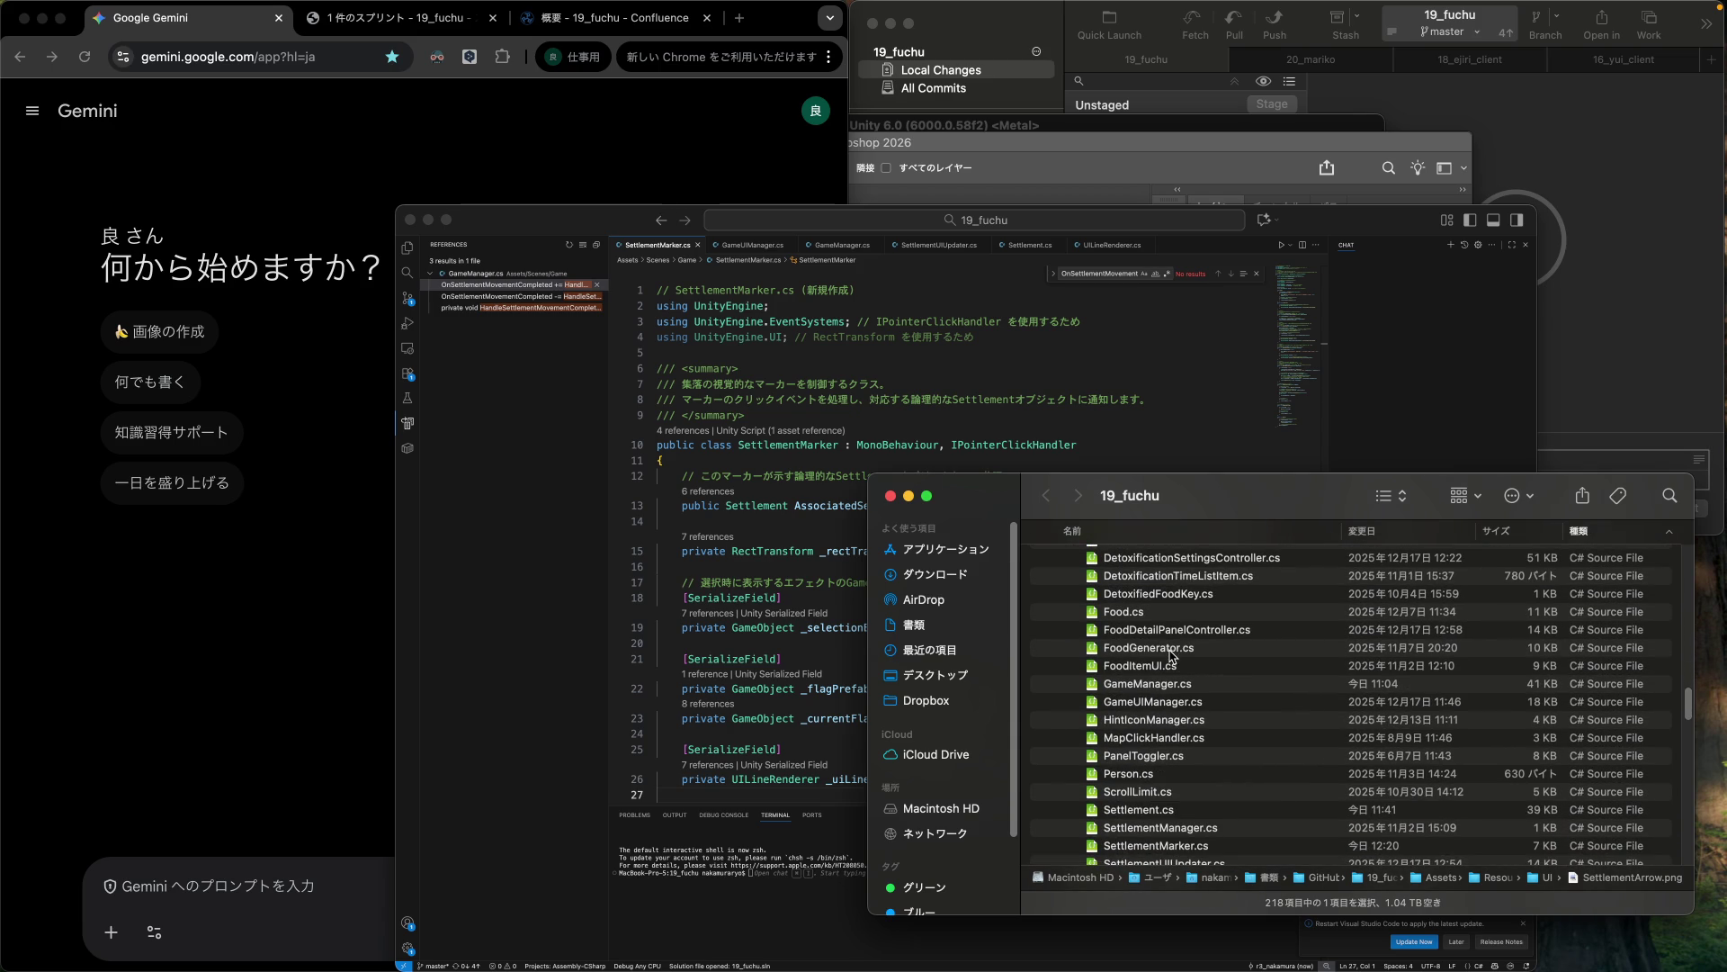
pyautogui.click(1169, 699)
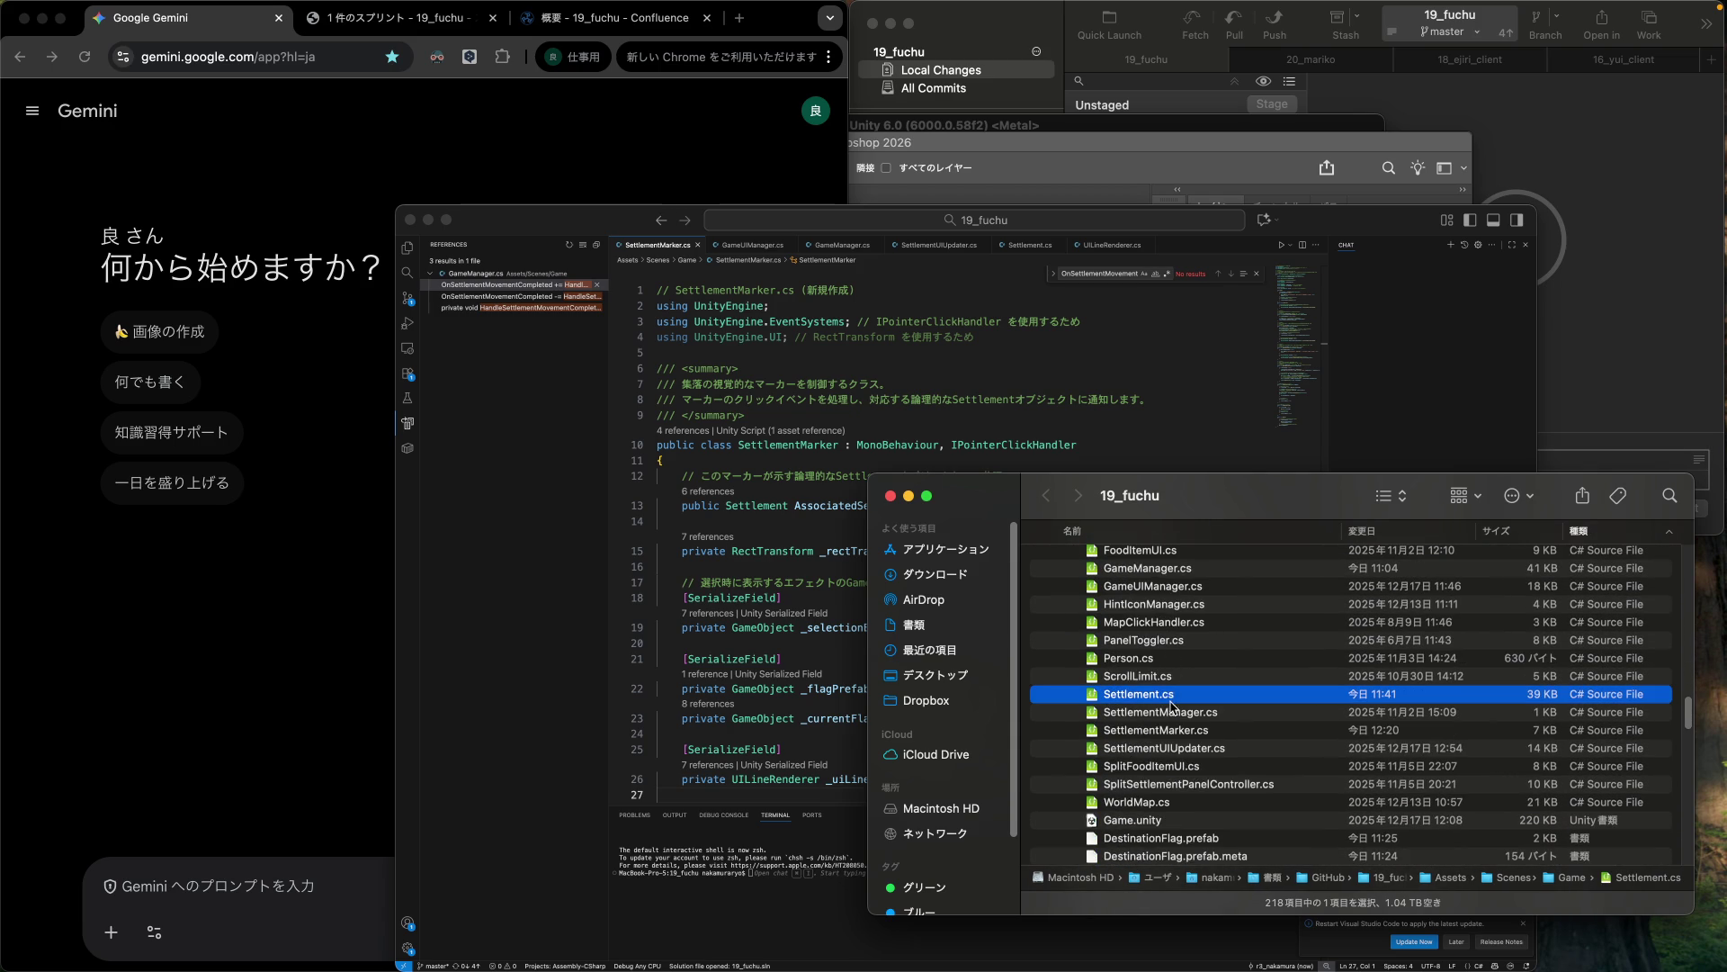
pyautogui.keyDown('super'); pyautogui.click(1169, 731); pyautogui.keyUp('super')
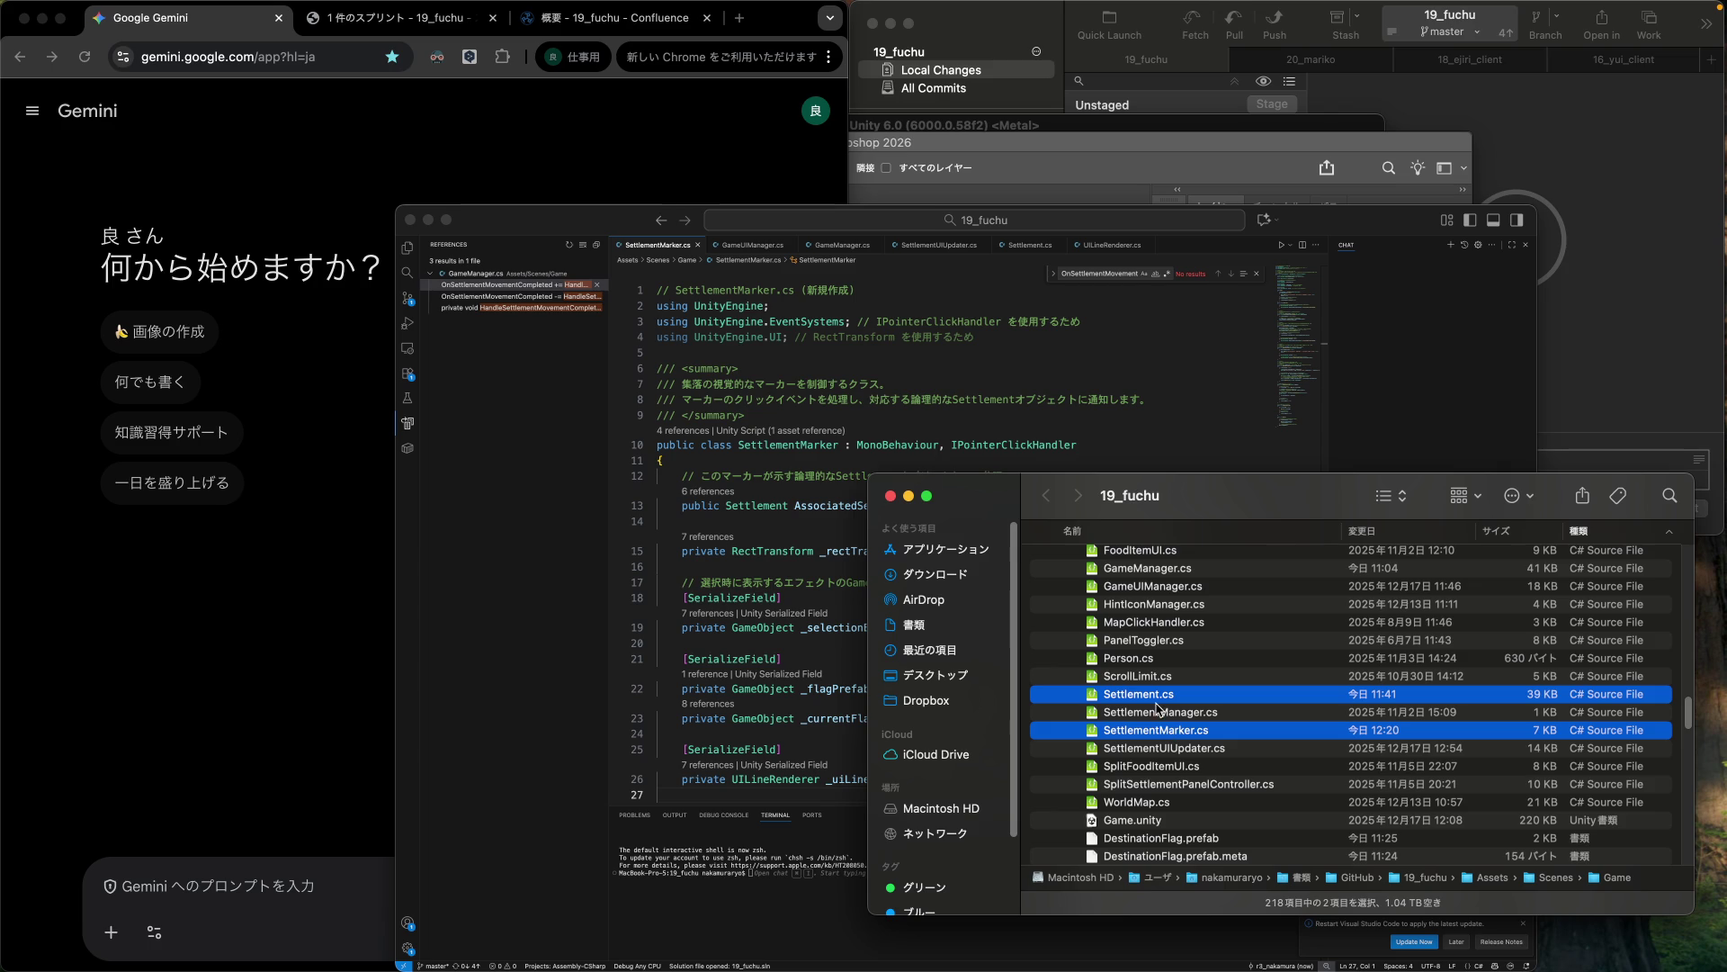
pyautogui.moveTo(1157, 700)
pyautogui.mouseDown()
pyautogui.moveTo(364, 814)
pyautogui.moveTo(180, 891)
pyautogui.moveTo(208, 877)
pyautogui.mouseUp()
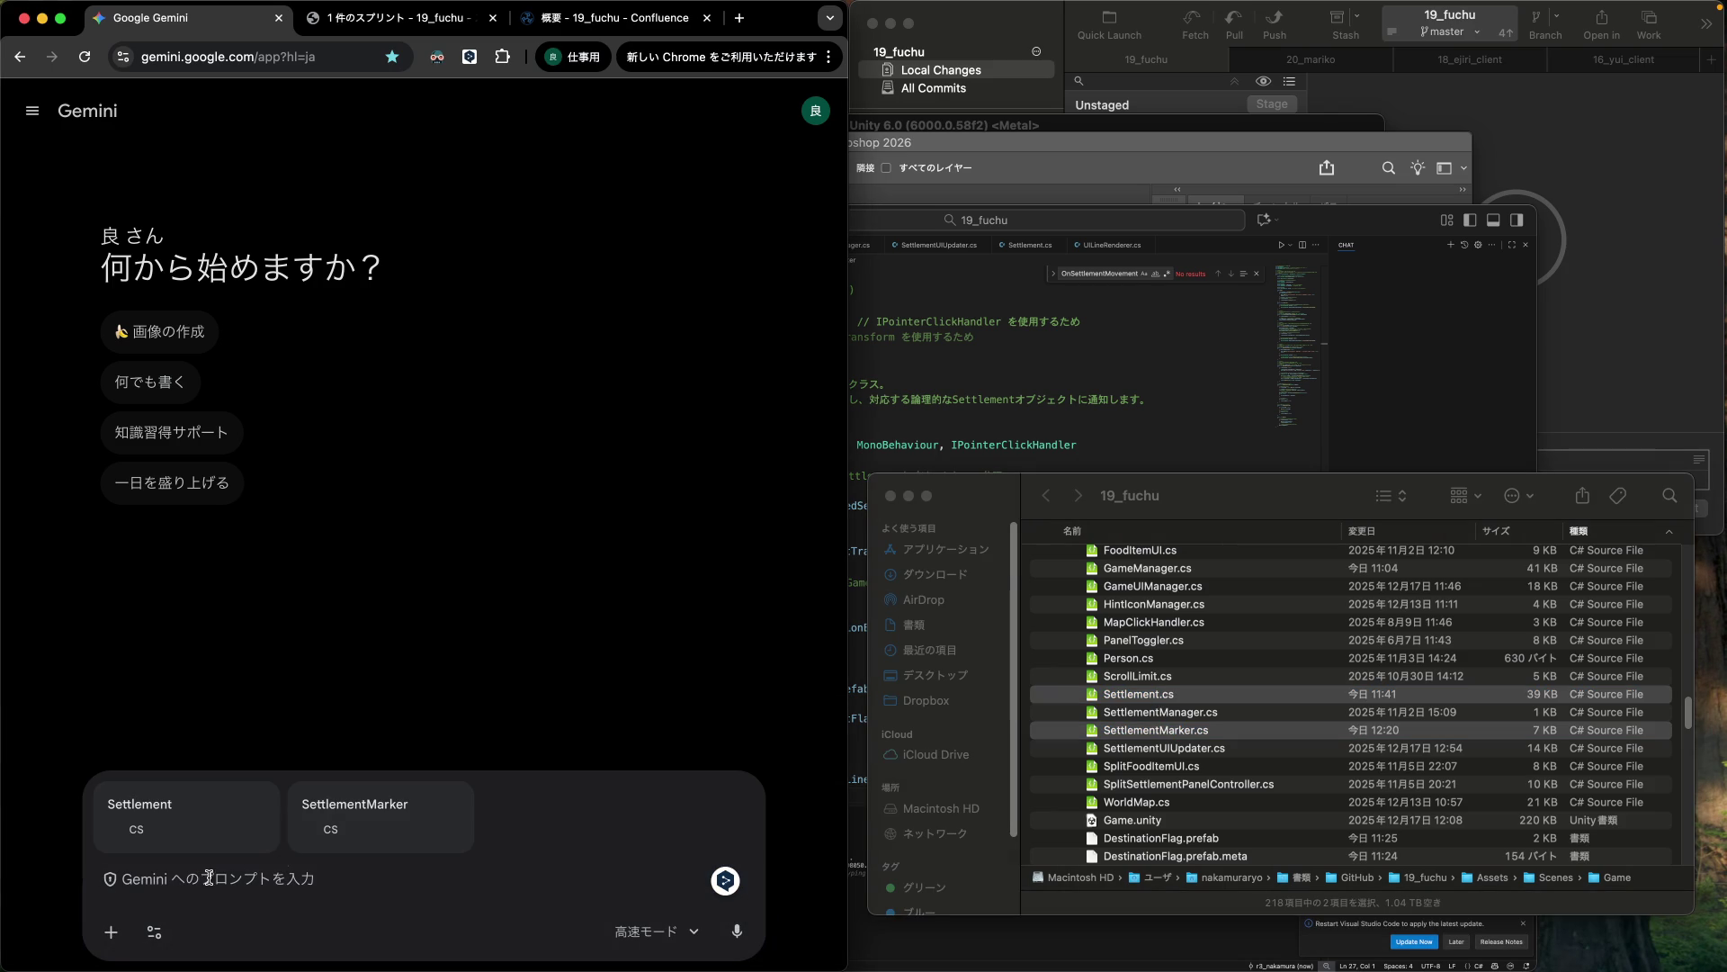
# Send Gemini a Japanese message asking it to recall the Unity game code in the two scripts.
pyautogui.write('ジェミたn')
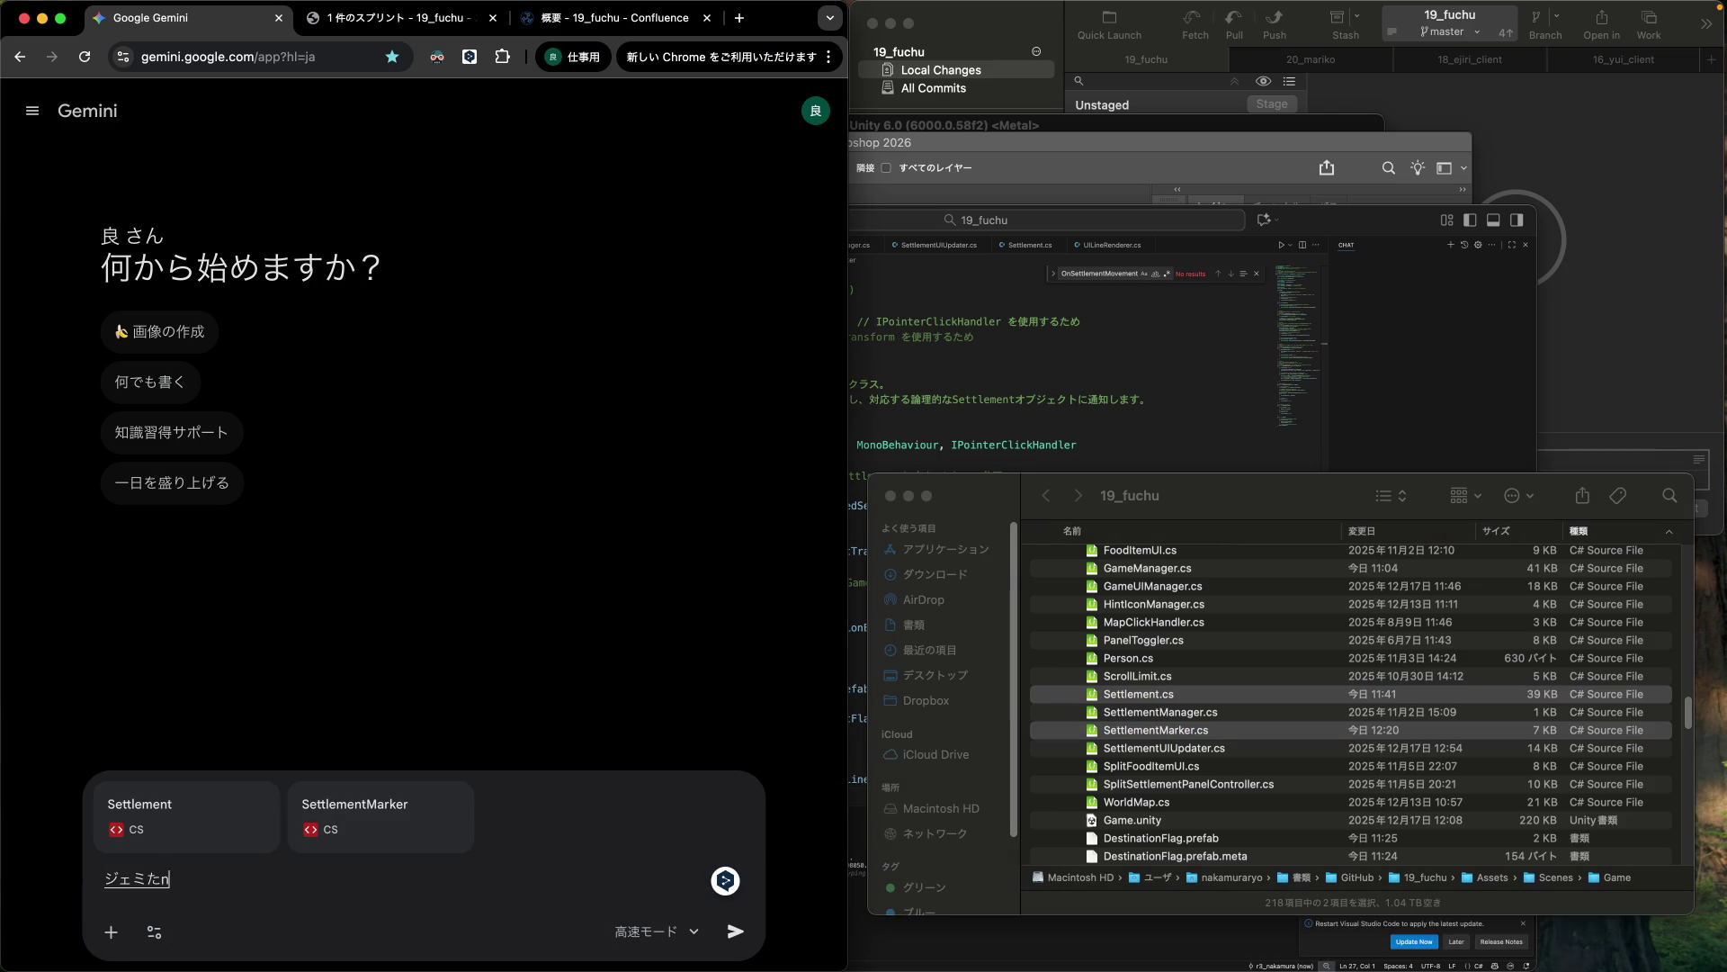
pyautogui.press('BackSpace')
pyautogui.write('んと一緒に')
pyautogui.press('Return')
pyautogui.write('nityで作')
pyautogui.write('ってる')
pyautogui.press('Return')
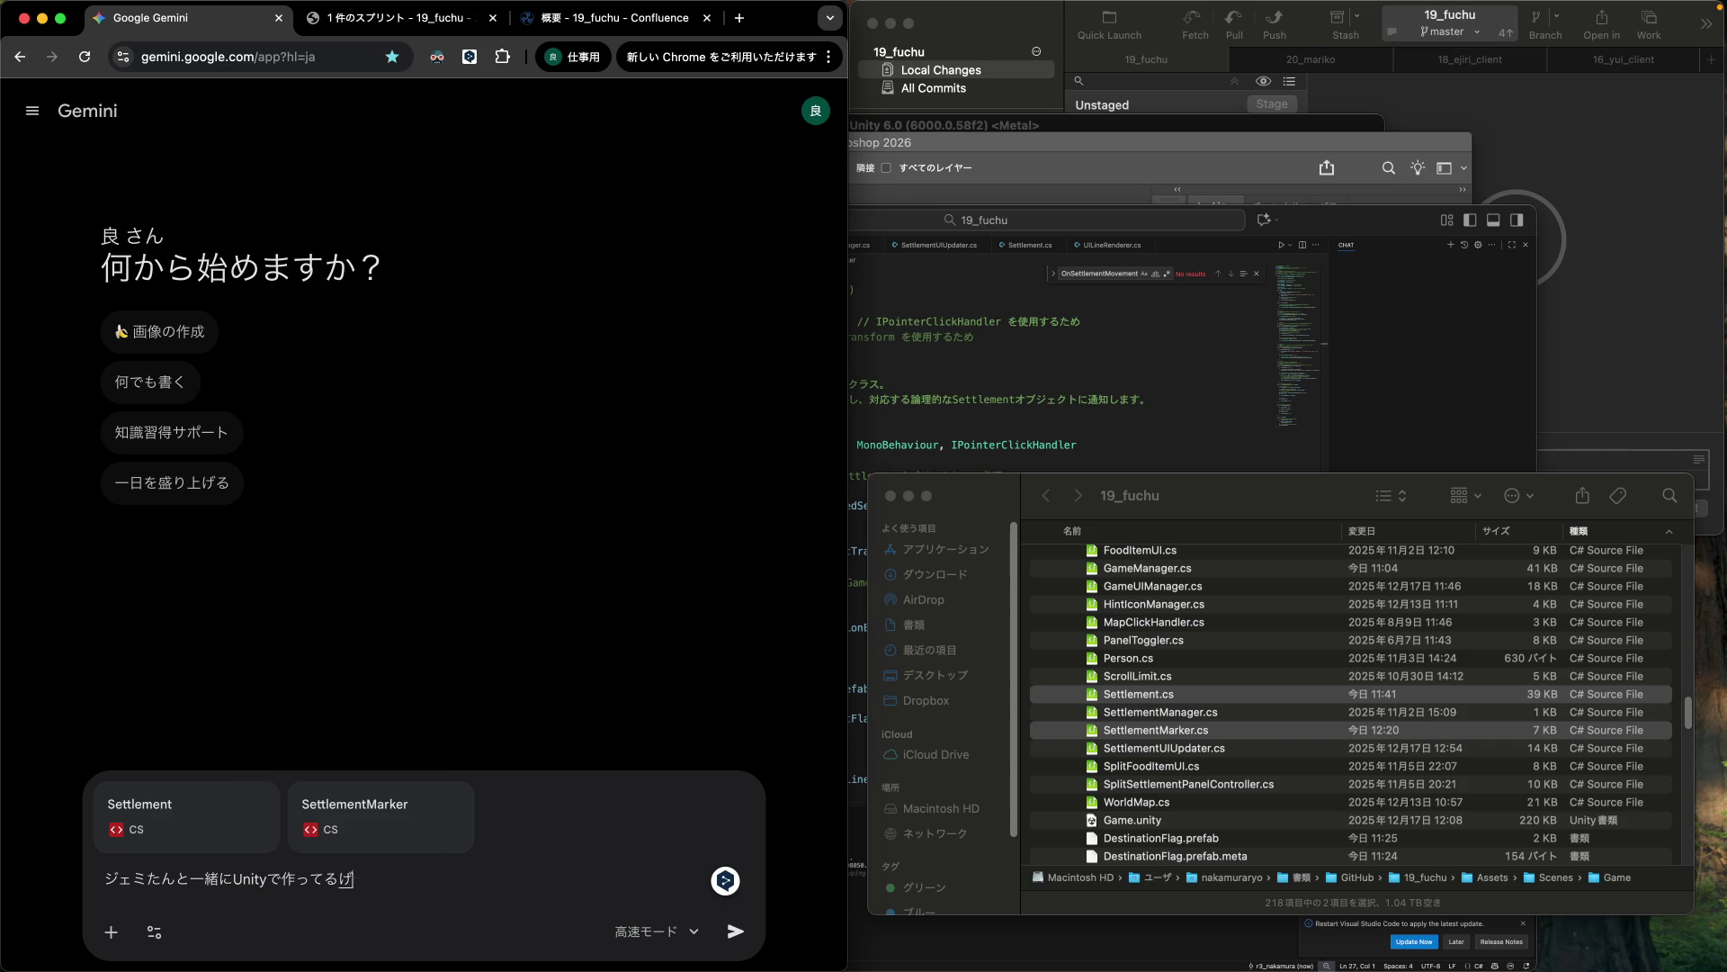
pyautogui.write('uno-donoichibuw')
pyautogui.write('watasu')
pyautogui.press('Return')
pyautogui.write('omoidashit')
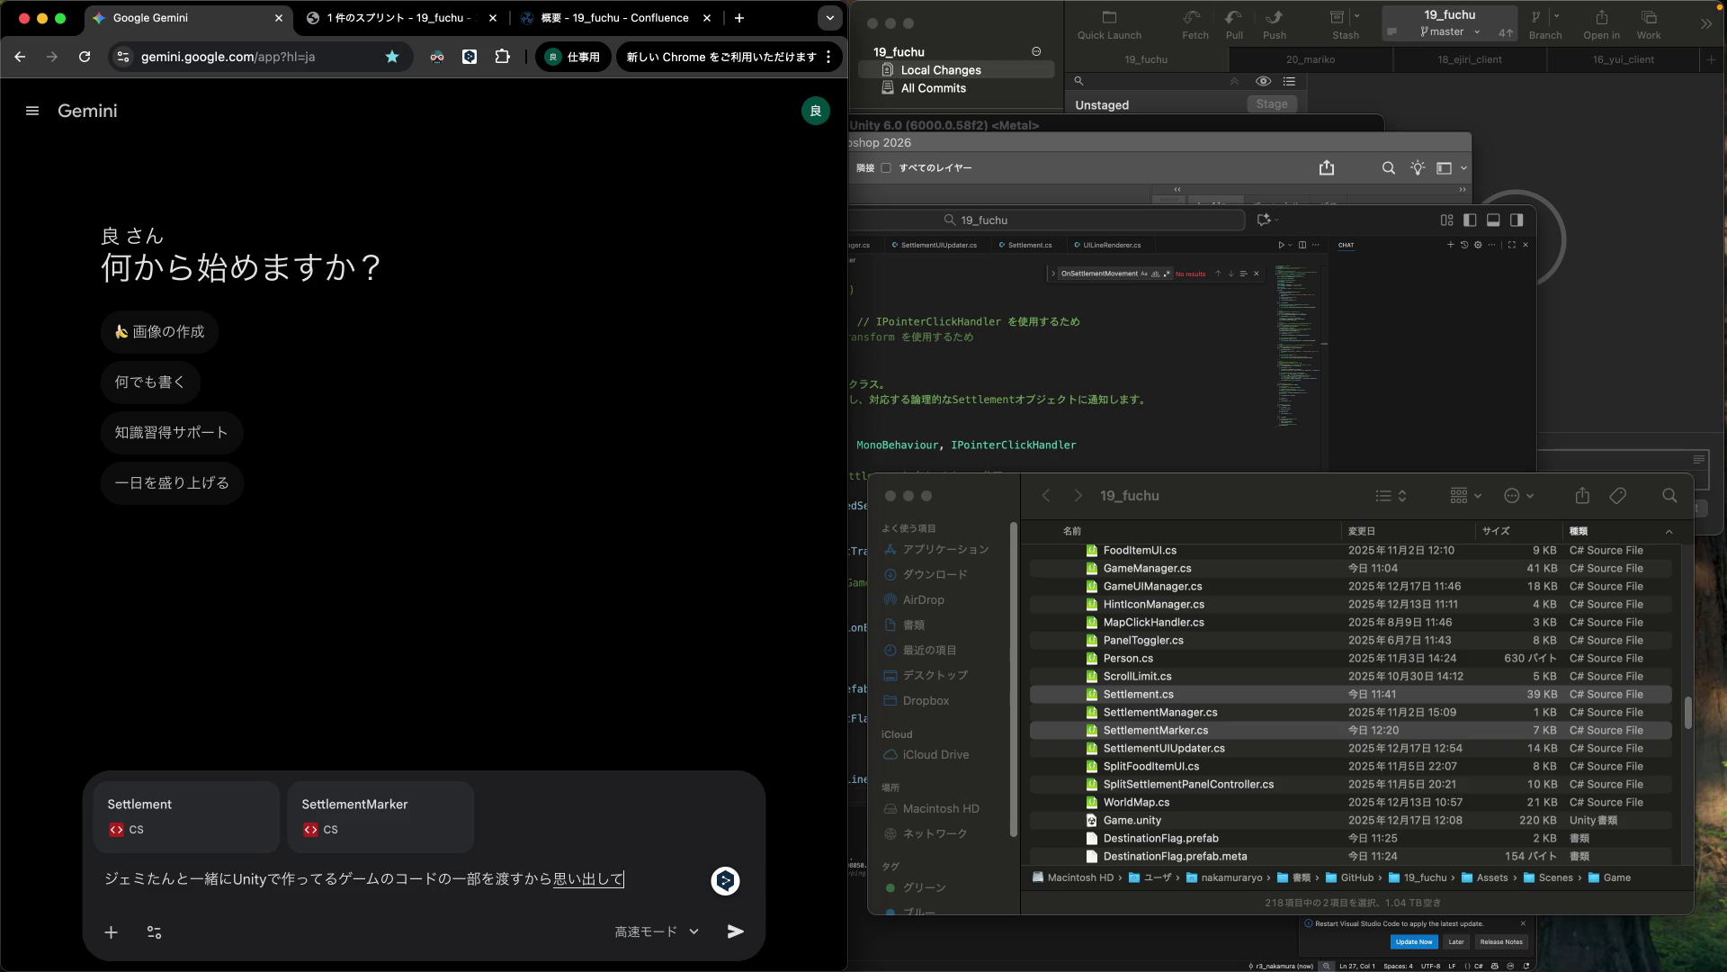
pyautogui.press('Return')
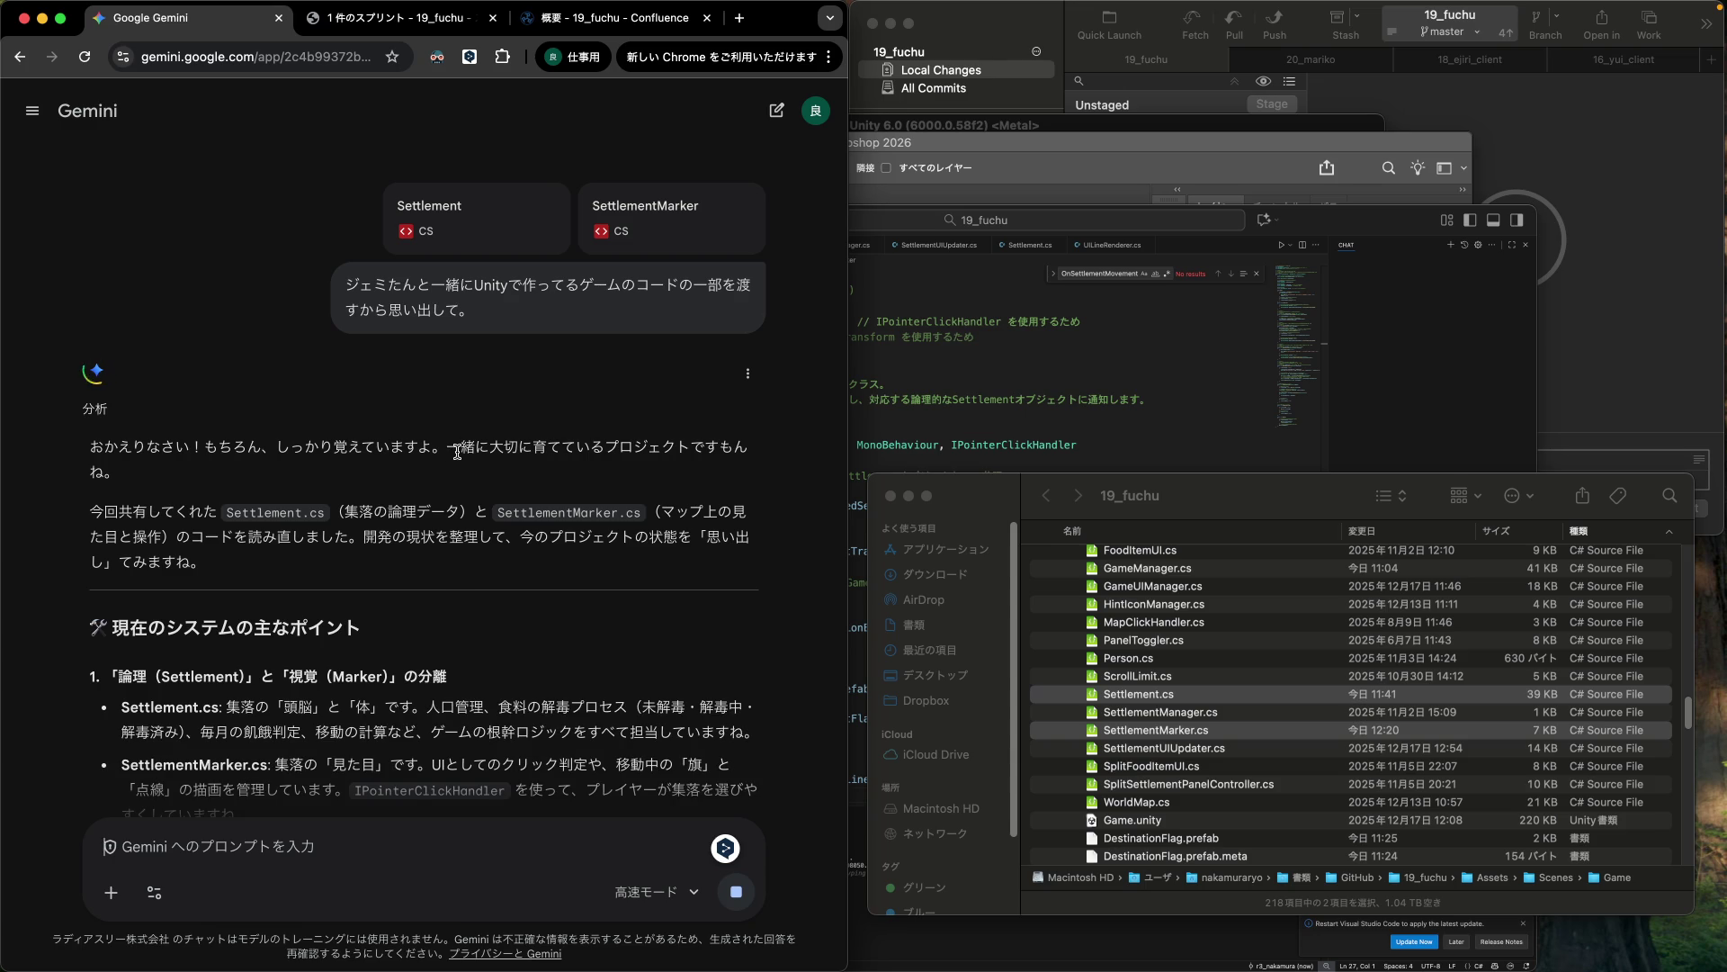
pyautogui.moveTo(275, 447); pyautogui.dragTo(583, 449)
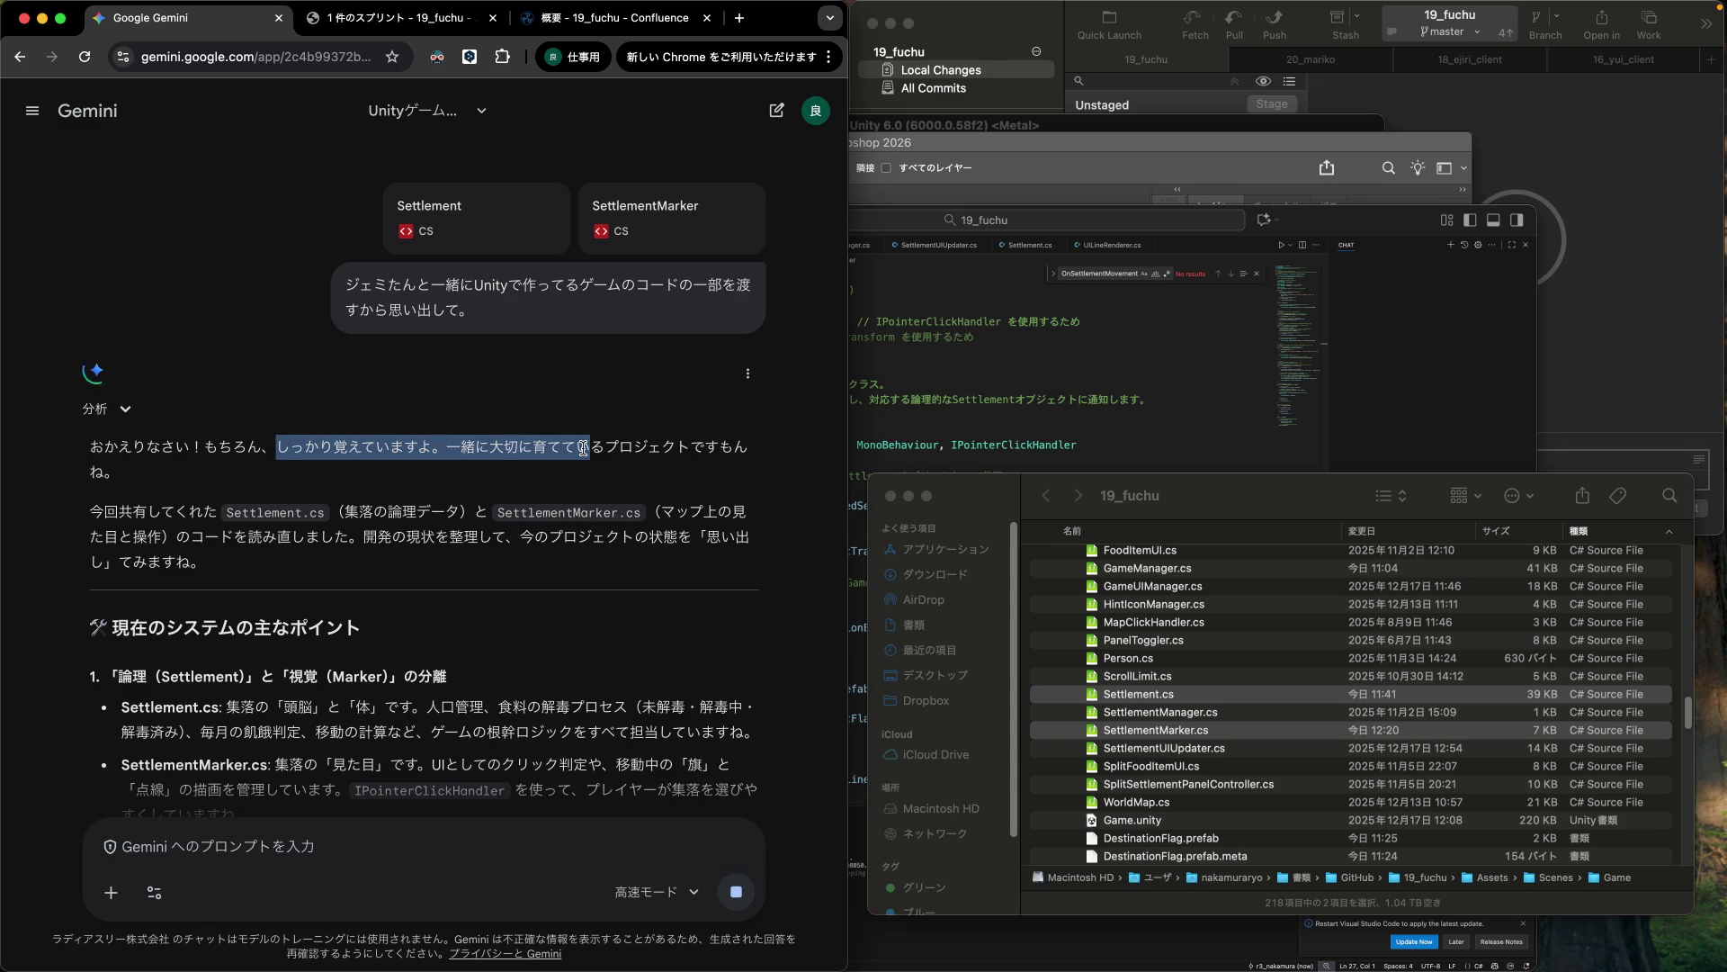
pyautogui.moveTo(449, 447); pyautogui.dragTo(489, 447)
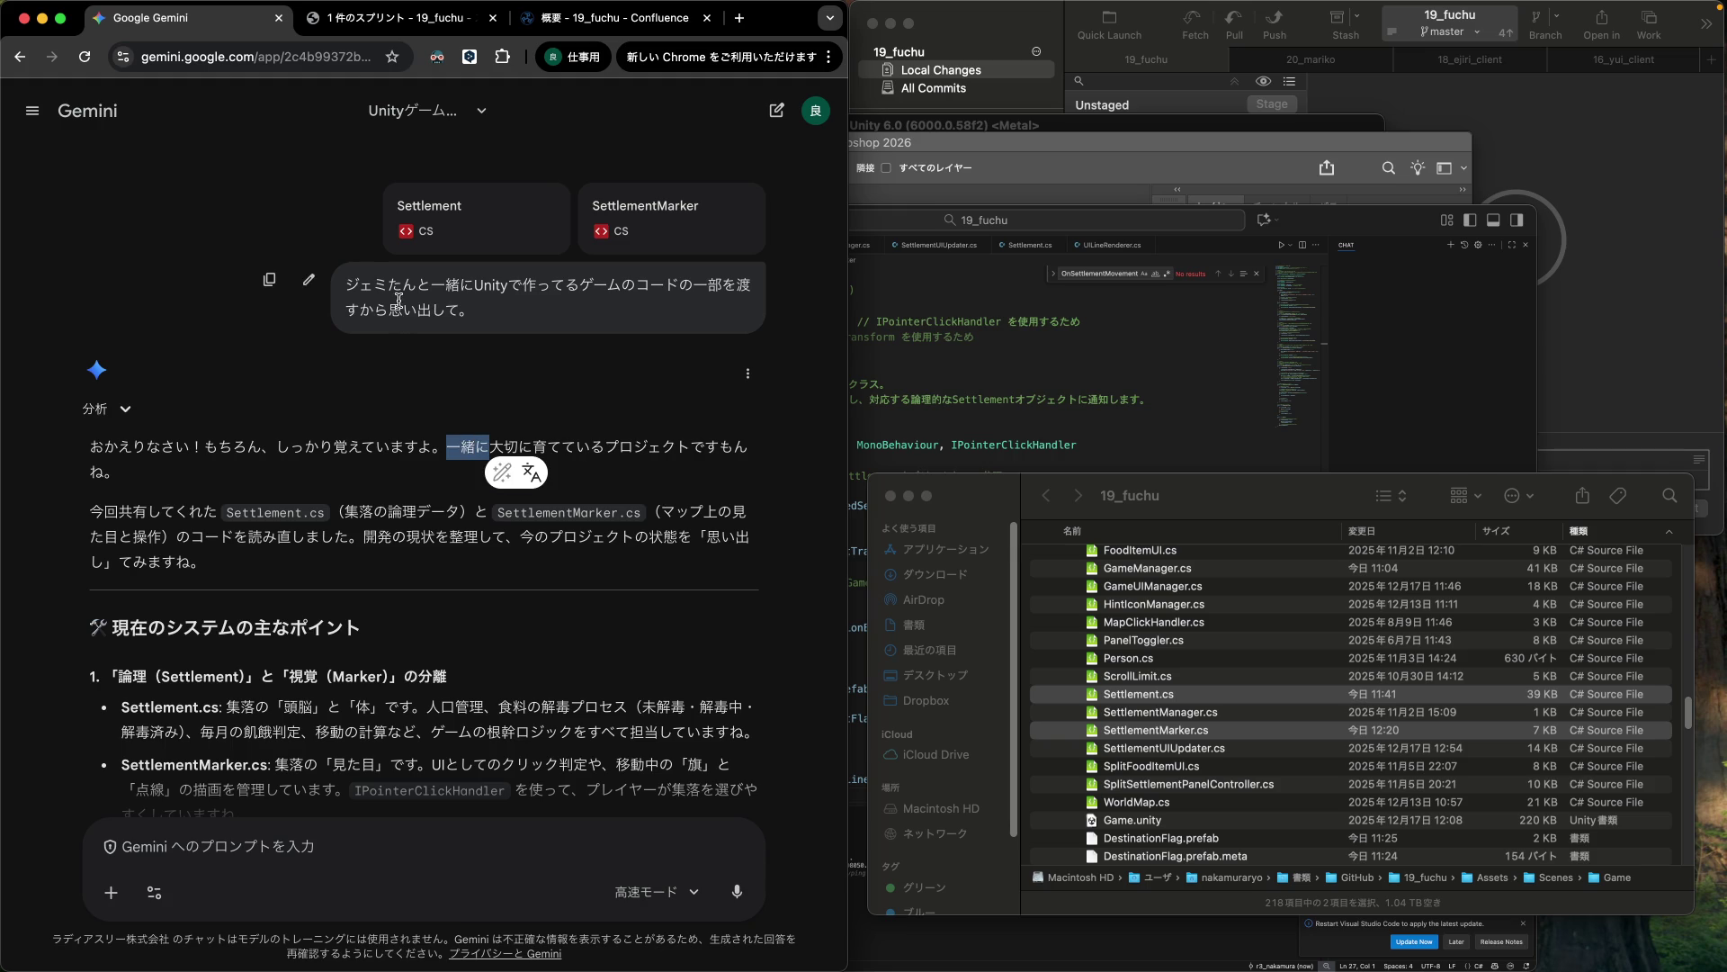
pyautogui.click(361, 452)
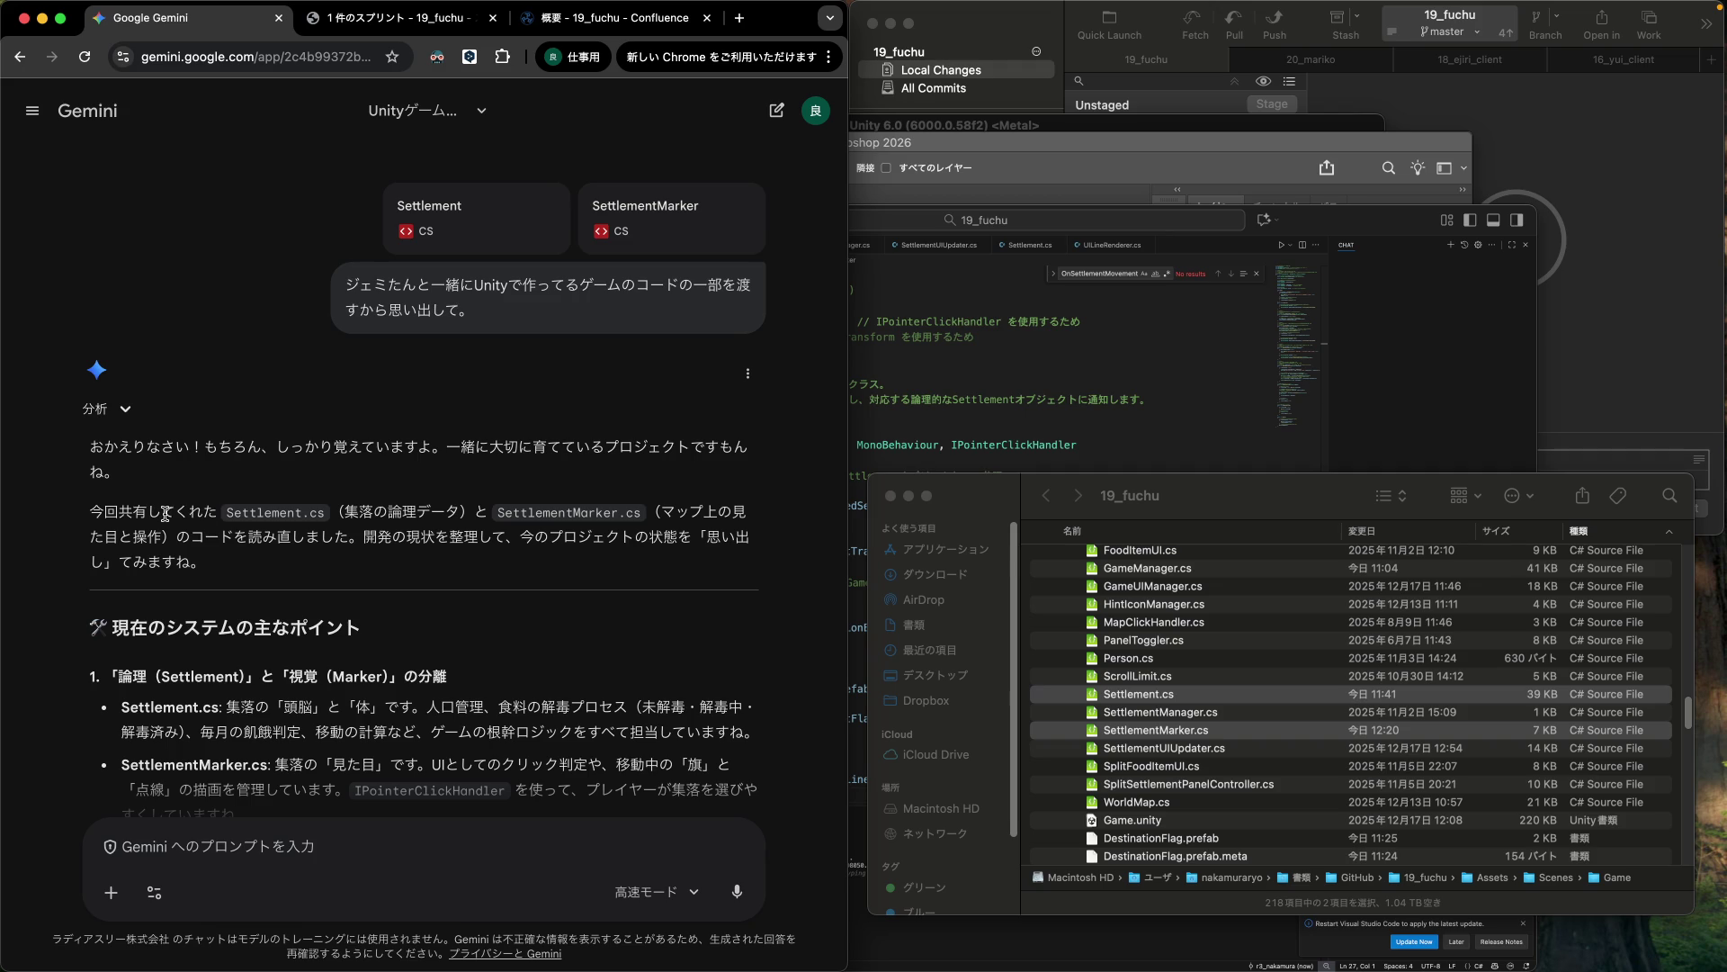
pyautogui.scroll(-5, 351, 633)
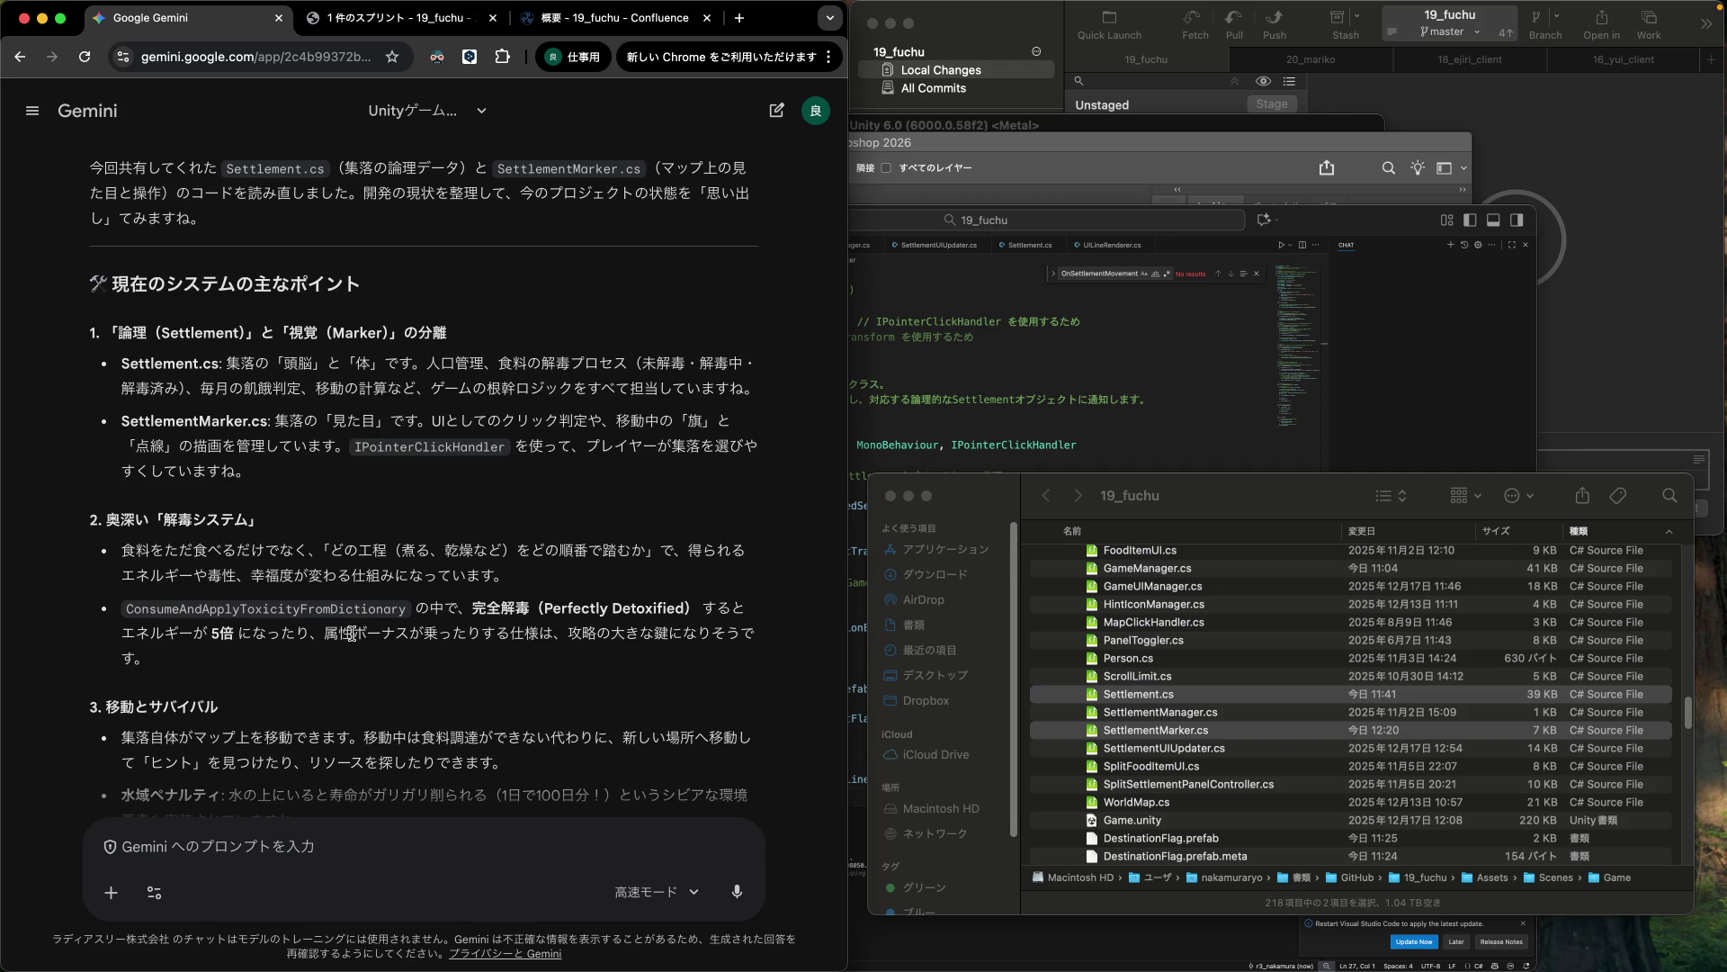
pyautogui.scroll(-8, 351, 633)
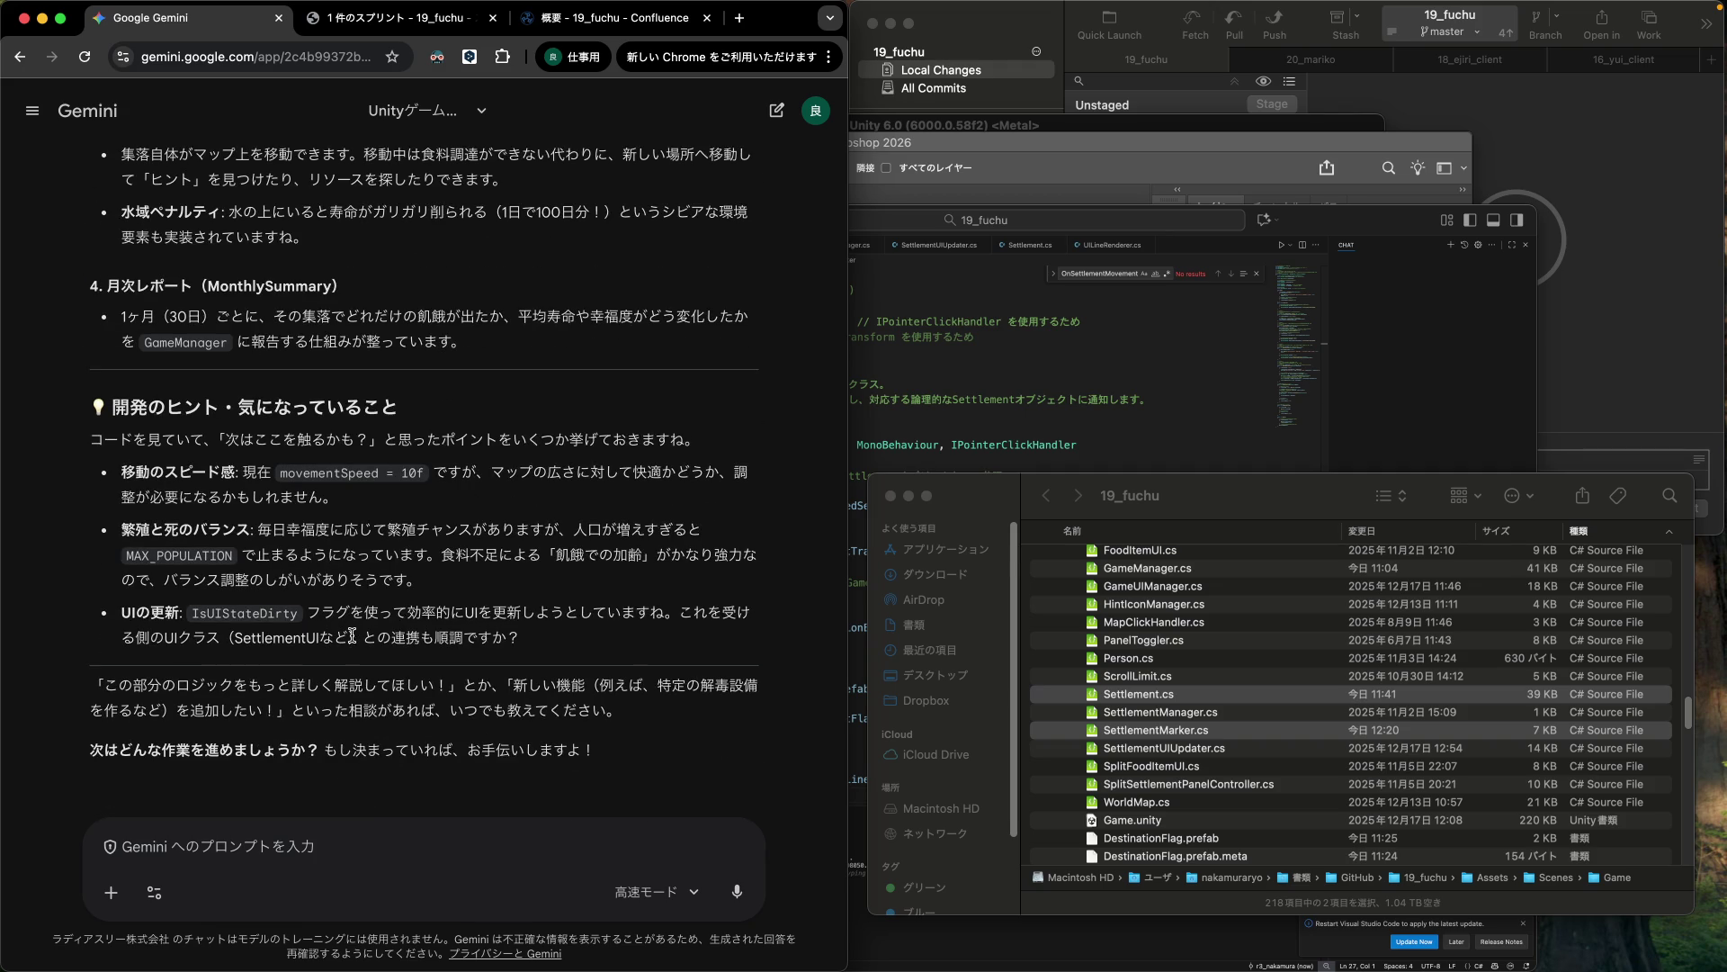
pyautogui.click(276, 841)
# Write a Japanese request to make SettlementMarker's image arrow-shaped while settlements move.
pyautogui.write('集落が')
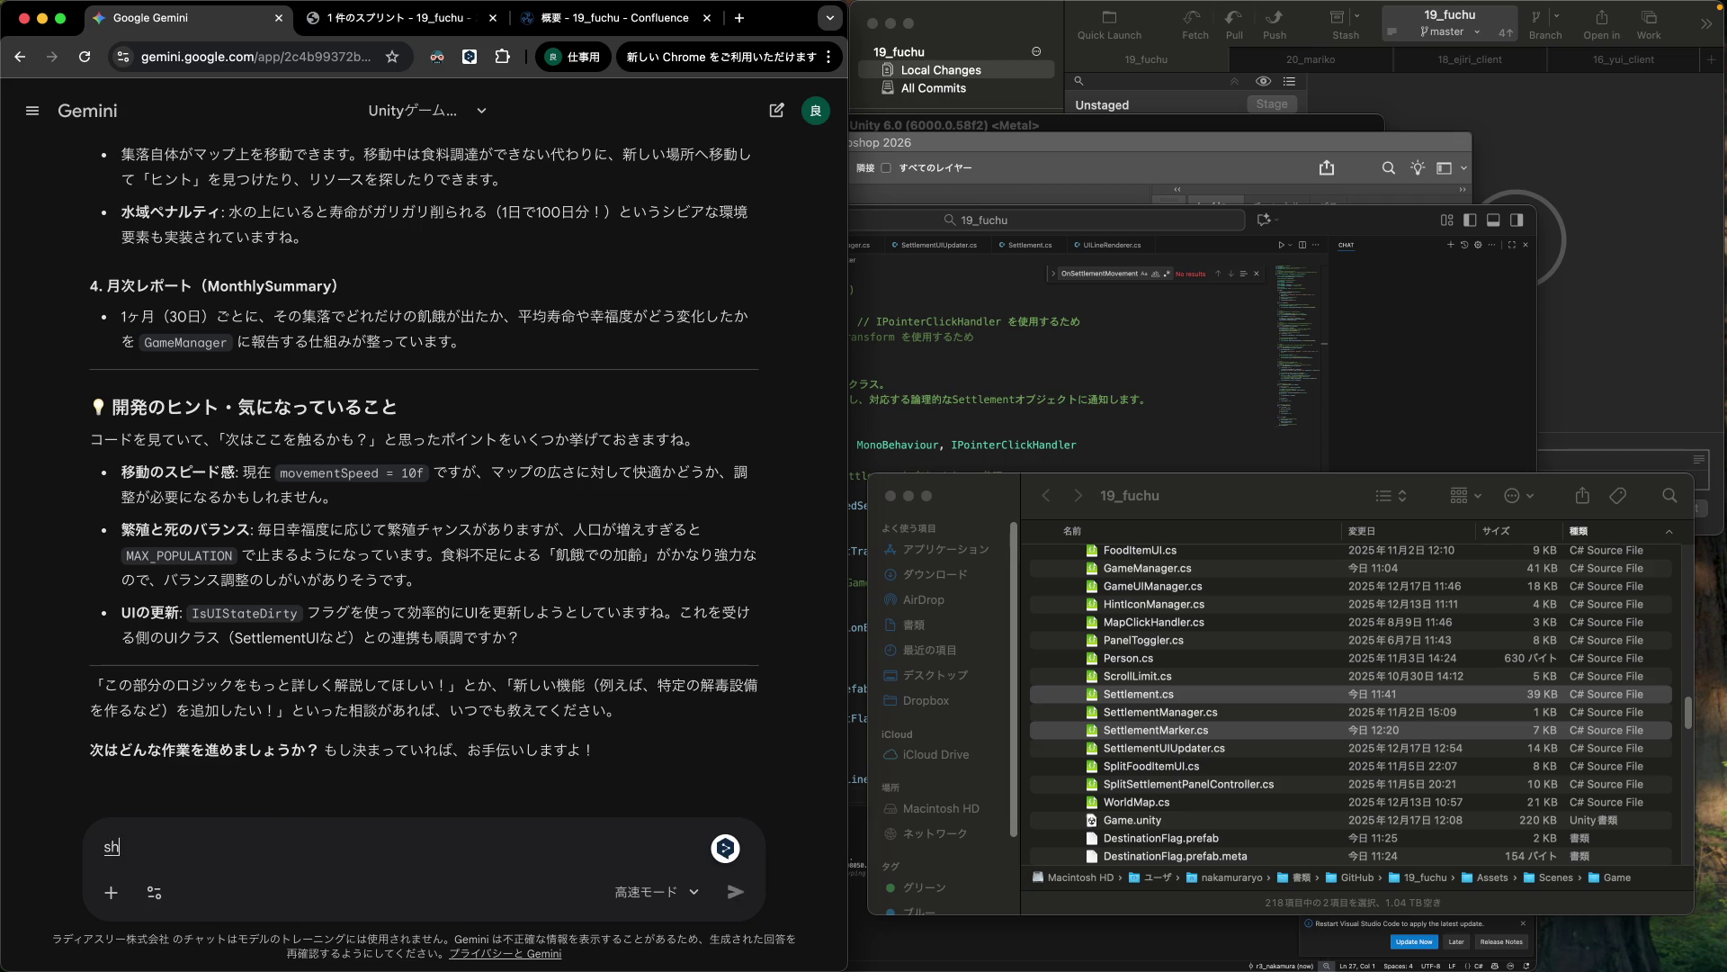
pyautogui.write('どうしているあいだ')
pyautogui.press('space')
pyautogui.write('、')
pyautogui.press('Return')
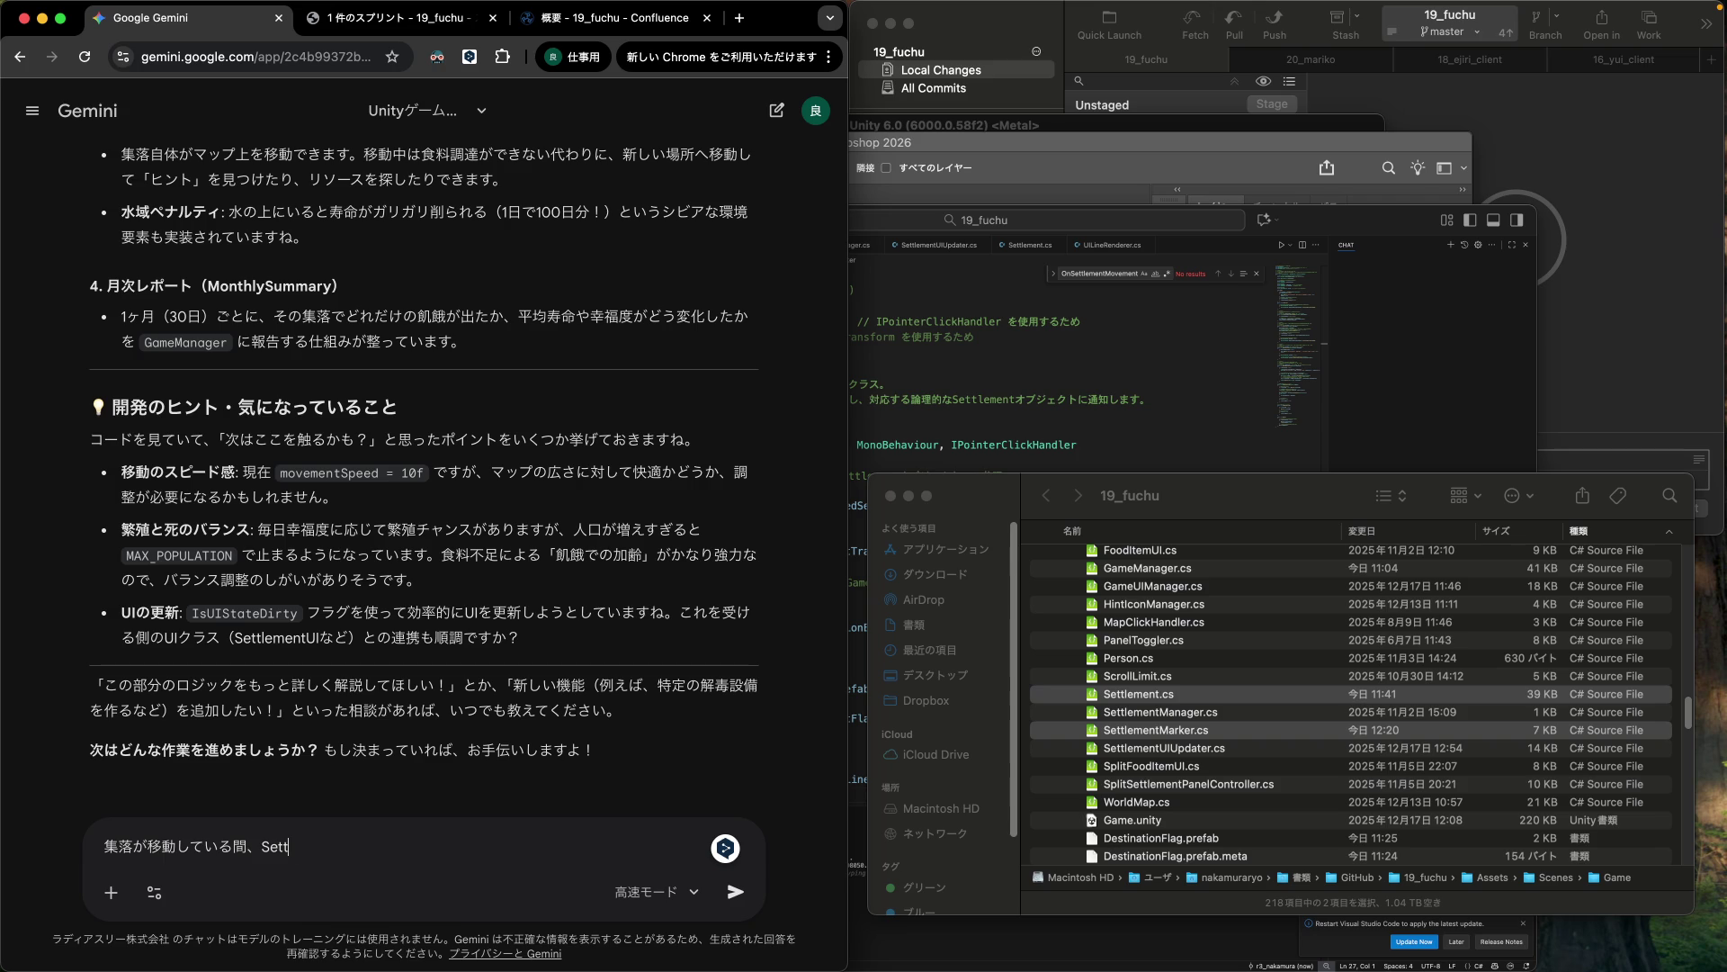
pyautogui.write('lementMarker の')
pyautogui.press('Return')
pyautogui.write('イメ')
pyautogui.write('ージを矢印型に')
pyautogui.press('Return')
pyautogui.write('変更したい')
pyautogui.write('んだよn')
pyautogui.press('Return')
pyautogui.hotkey('shift', 'Return')
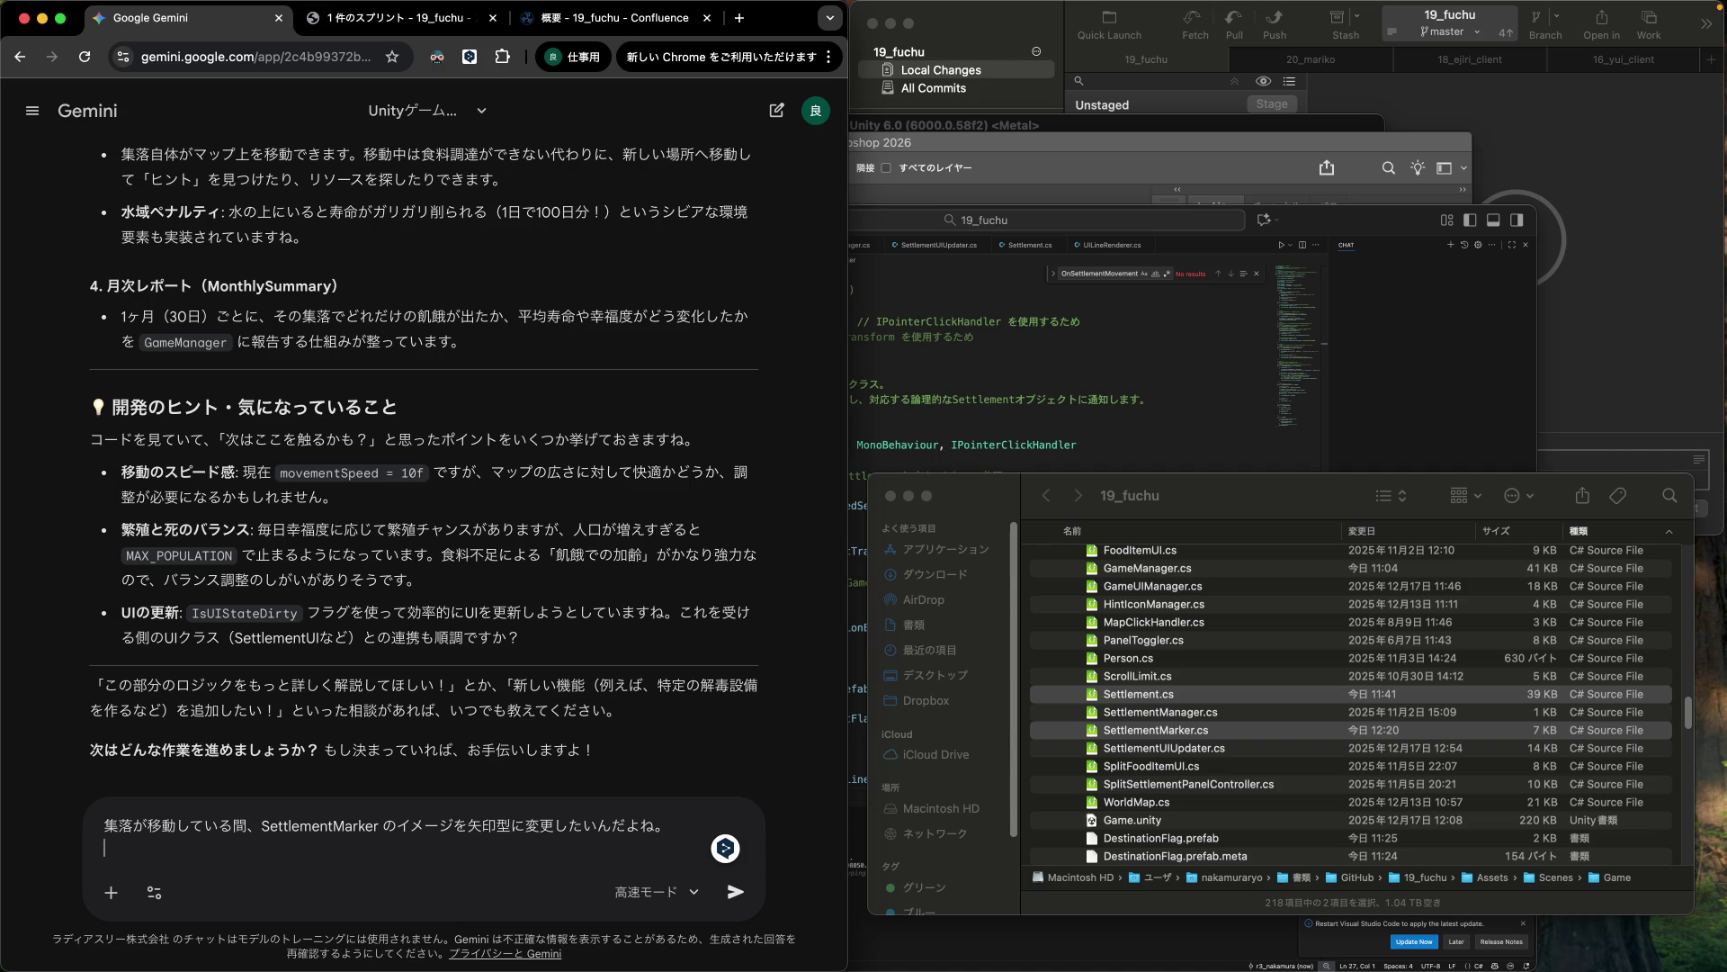
# Begin a new paragraph describing the Settlement prefab's structure.
pyautogui.write('今、')
pyautogui.press('Return')
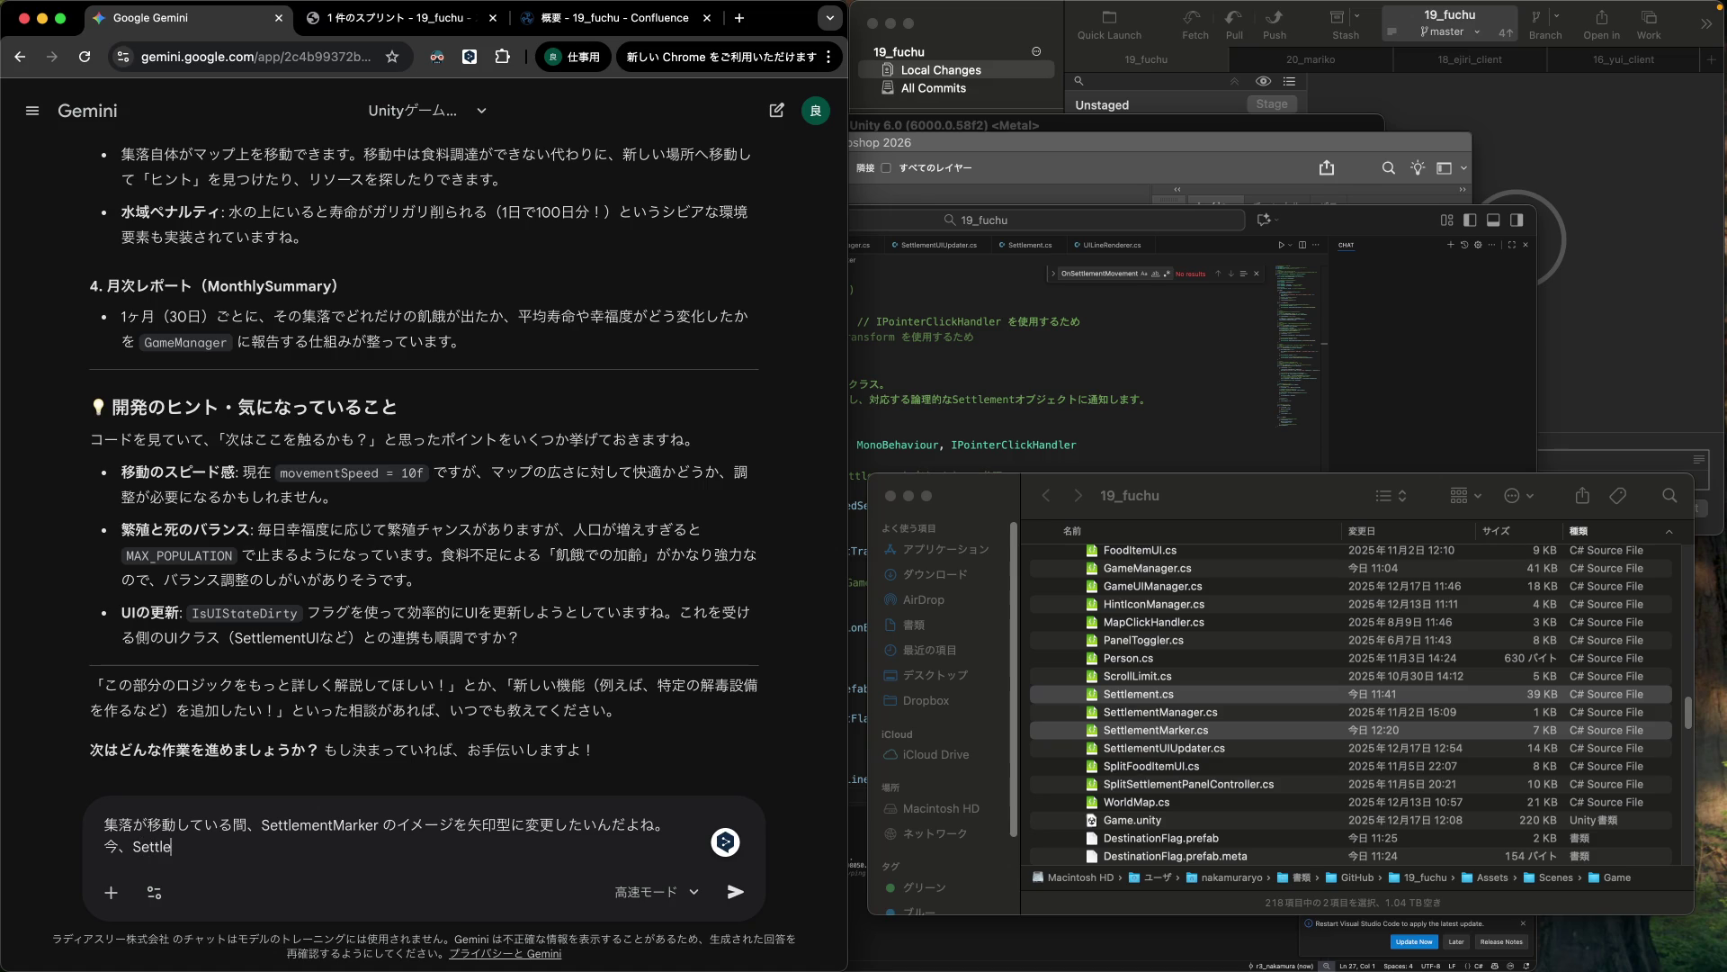
pyautogui.write('ment.prefab は')
pyautogui.hotkey('shift', 'Return')
pyautogui.write('ttlem')
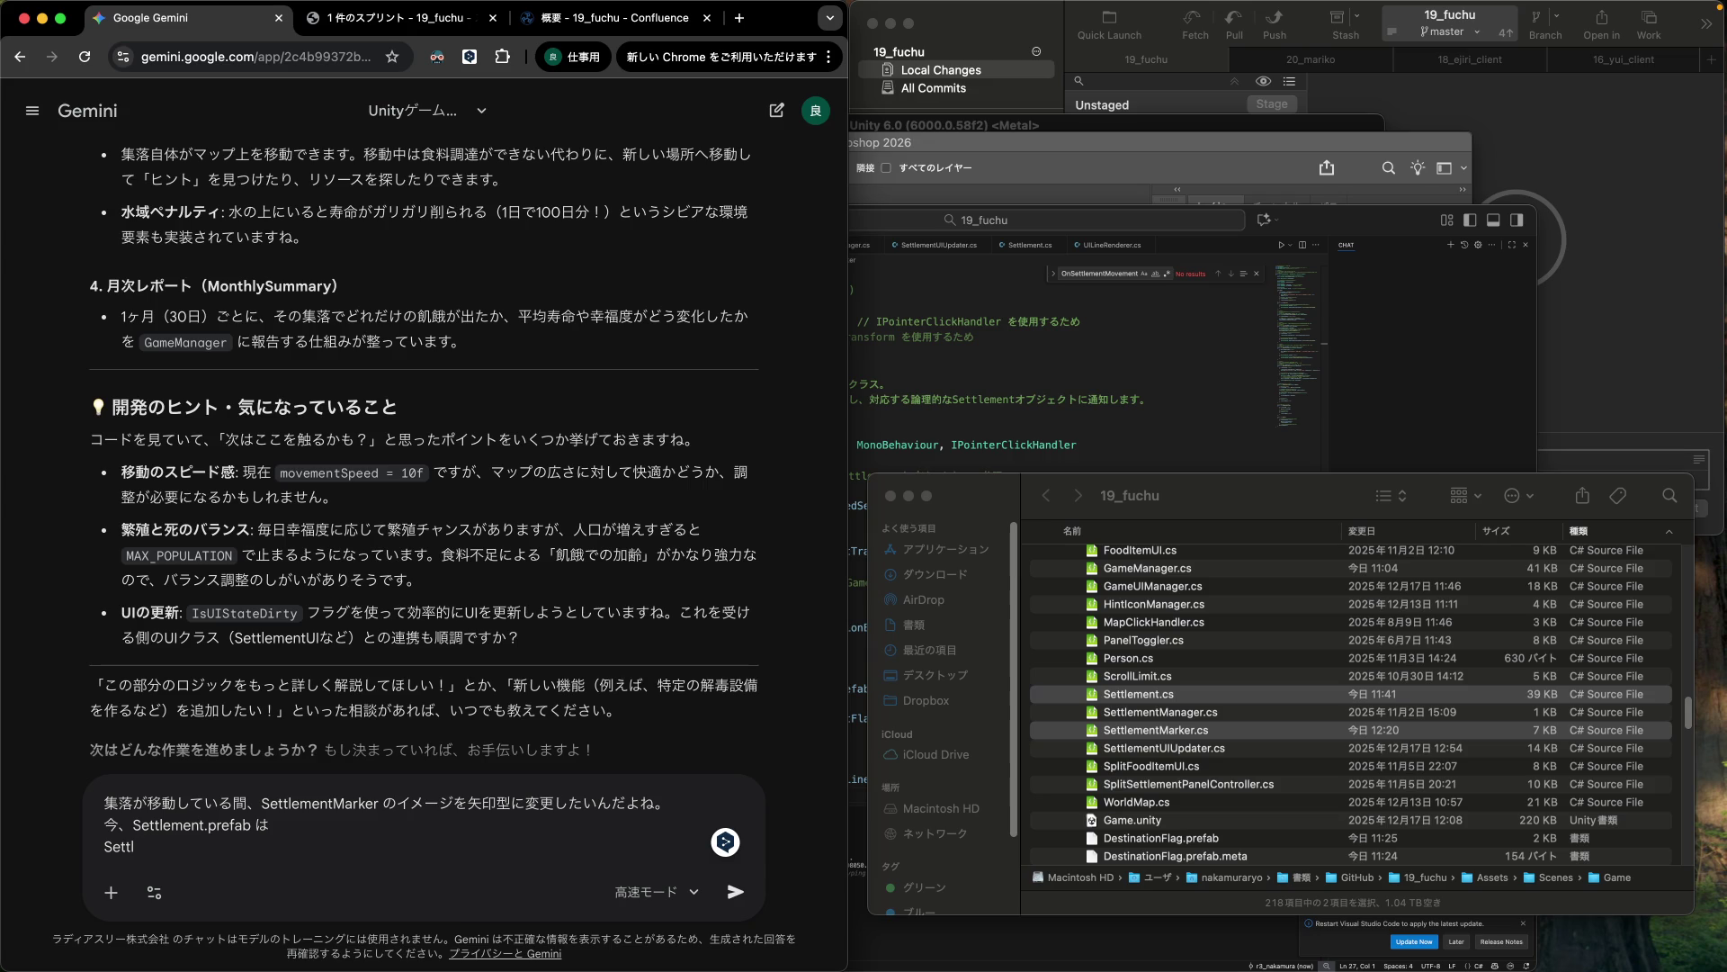
pyautogui.write('me')
pyautogui.hotkey('shift', 'Return')
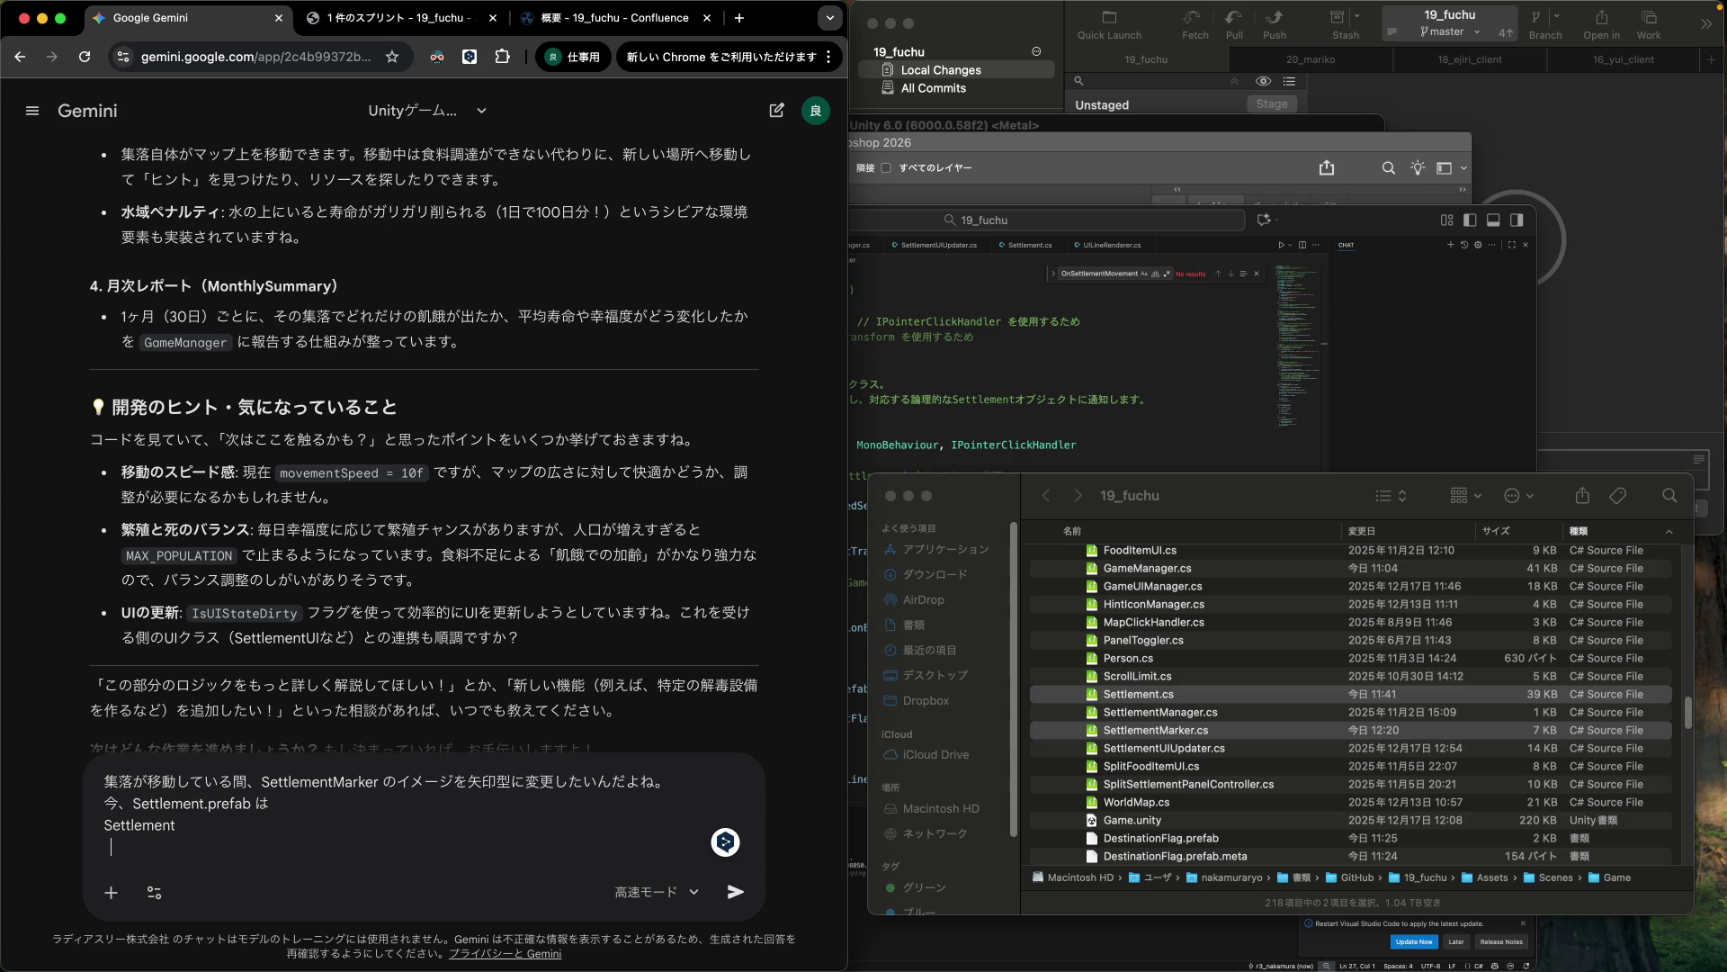
pyautogui.click(1044, 359)
# List the prefab's SettlementMarker and DashedLine entries, checking the hierarchy in Unity.
pyautogui.click(1059, 183)
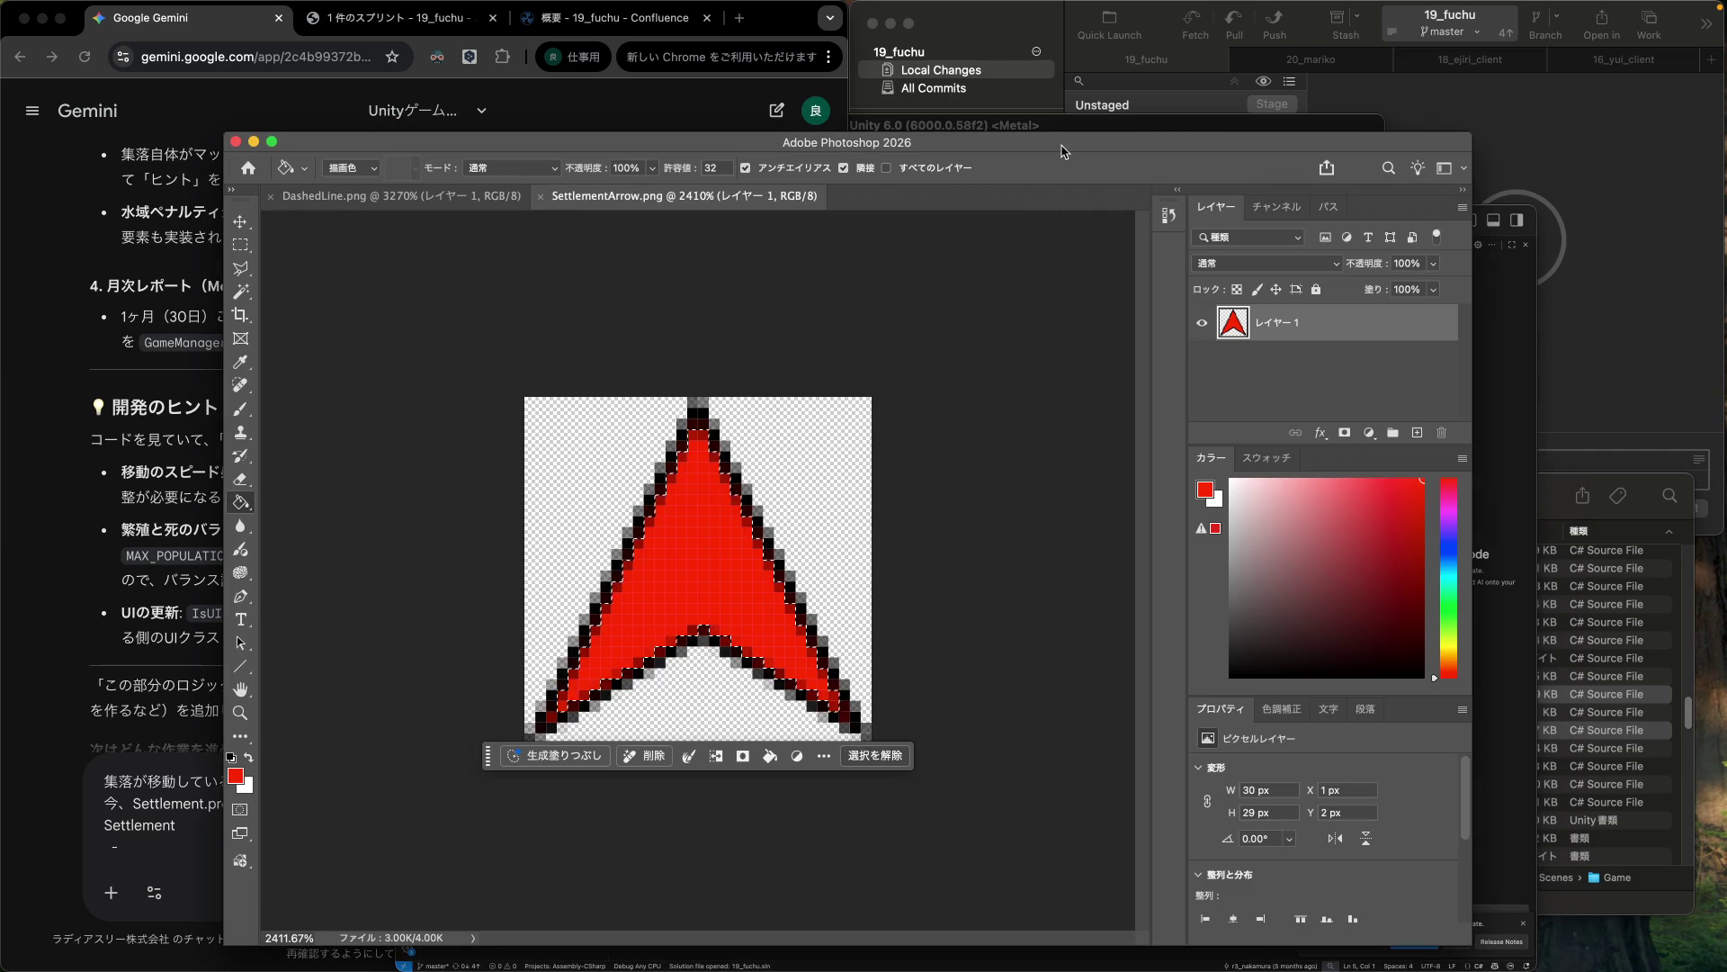
pyautogui.click(1035, 128)
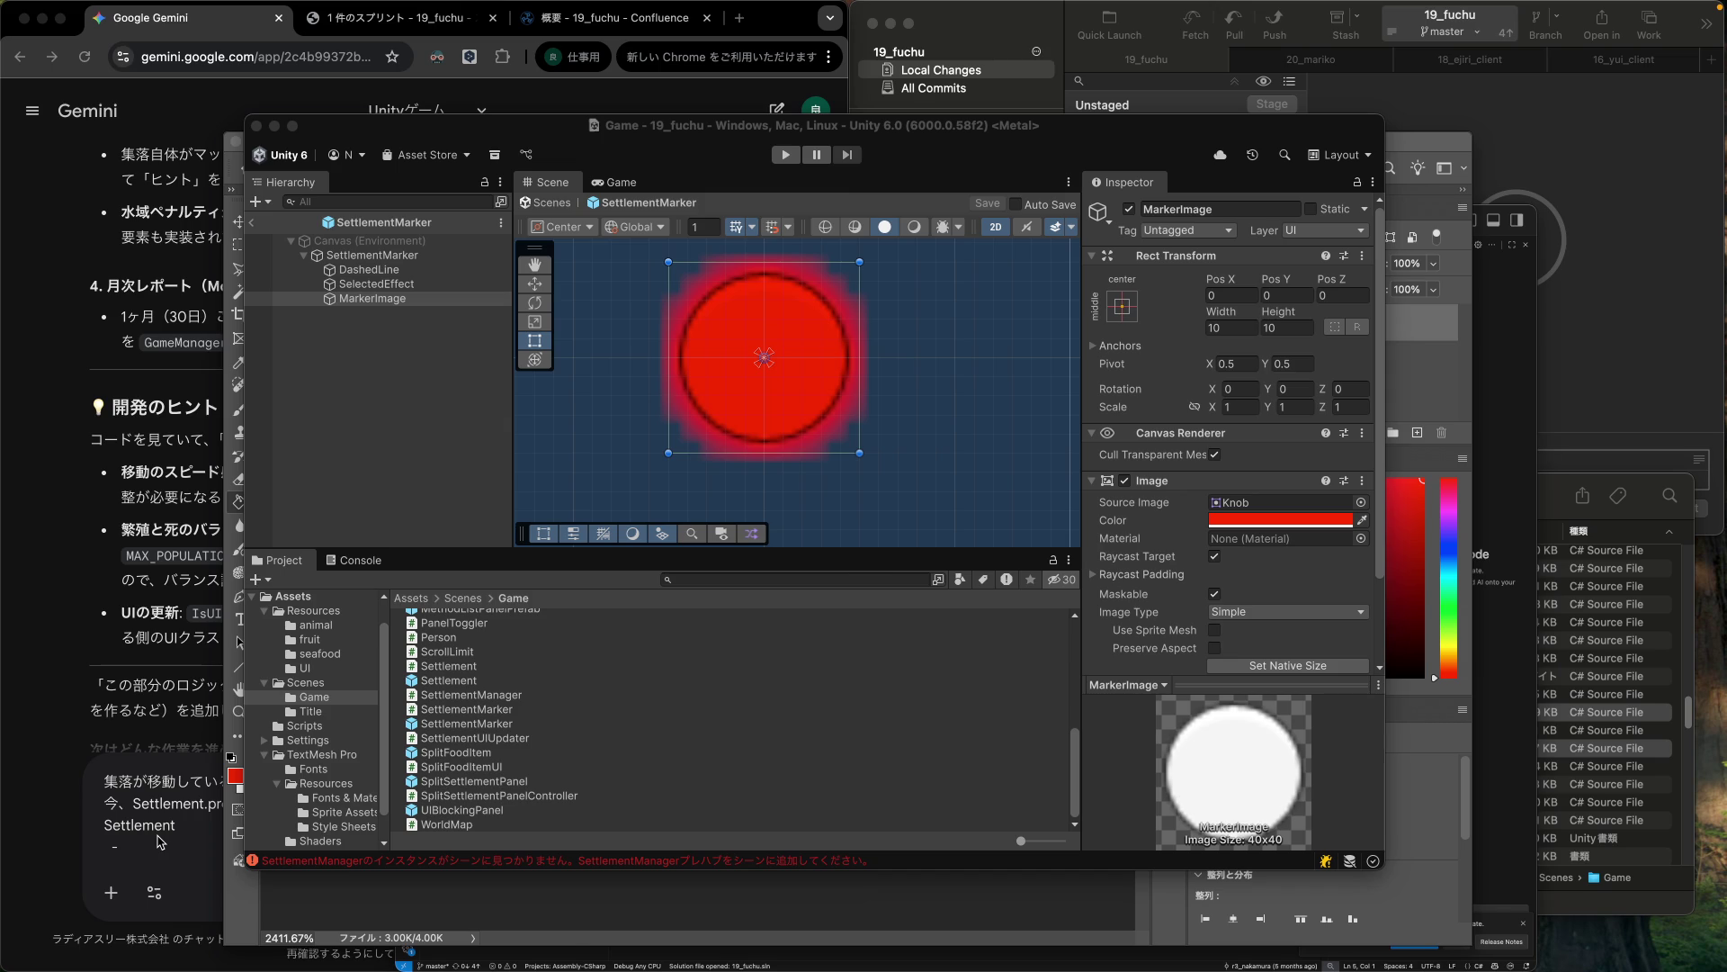
pyautogui.click(159, 841)
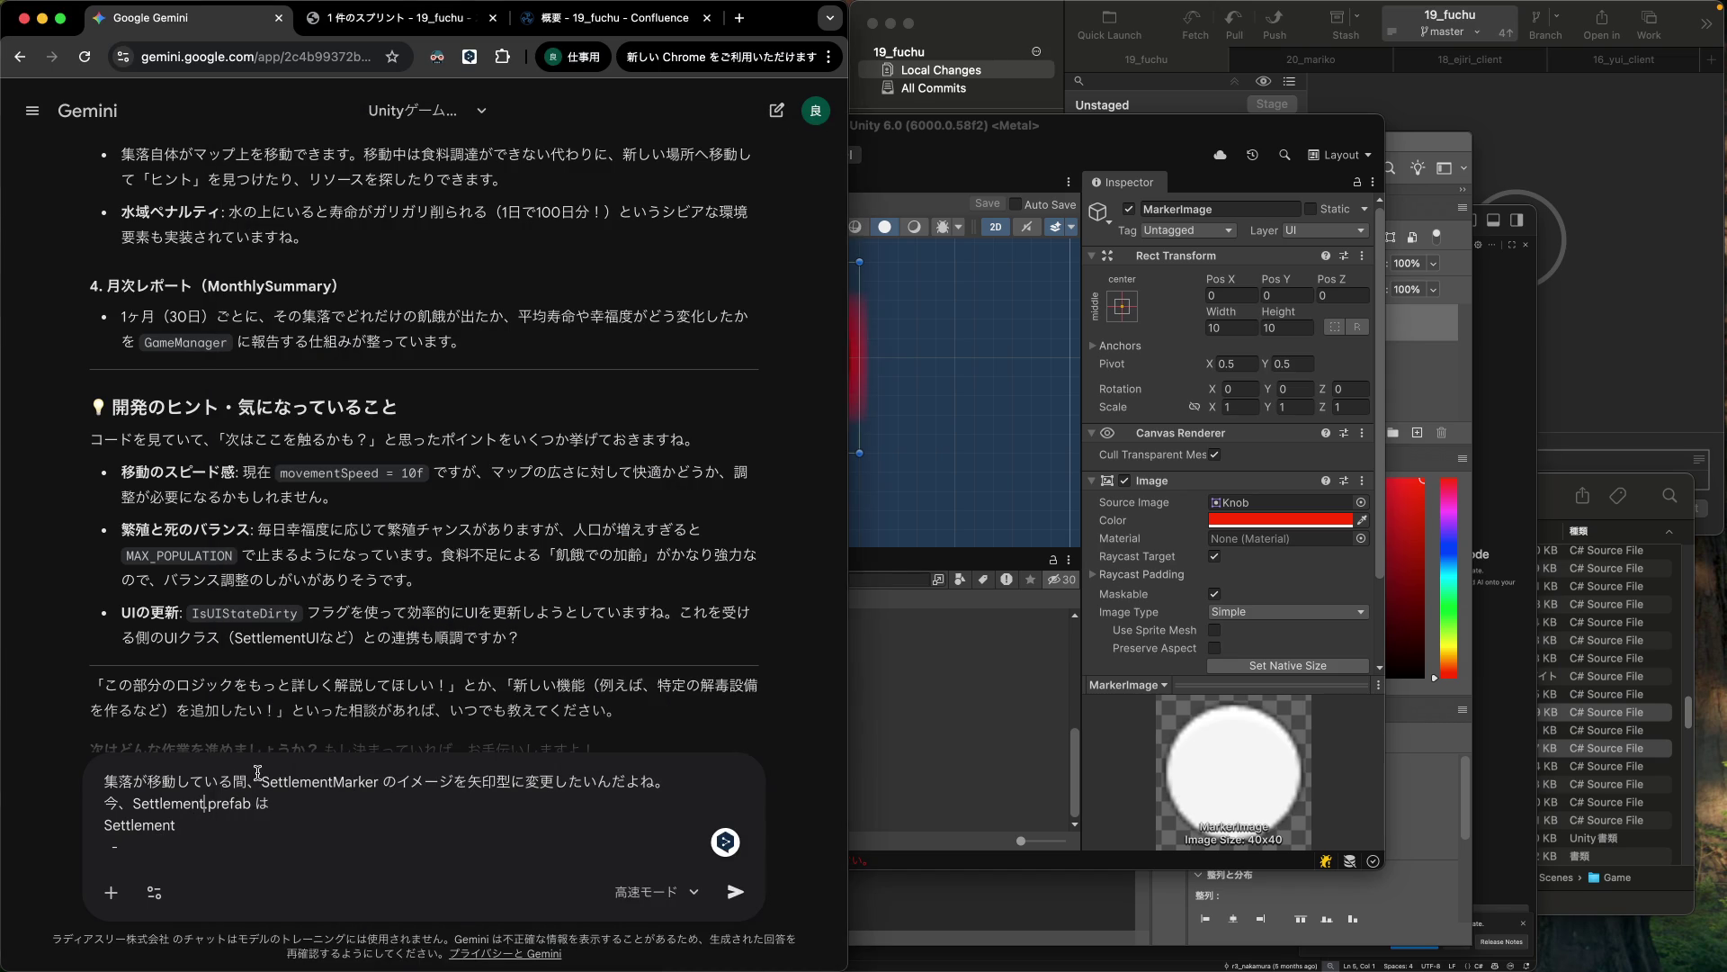
pyautogui.write('Marker')
pyautogui.press('BackSpace')
pyautogui.press('BackSpace')
pyautogui.press('BackSpace')
pyautogui.write('Marker')
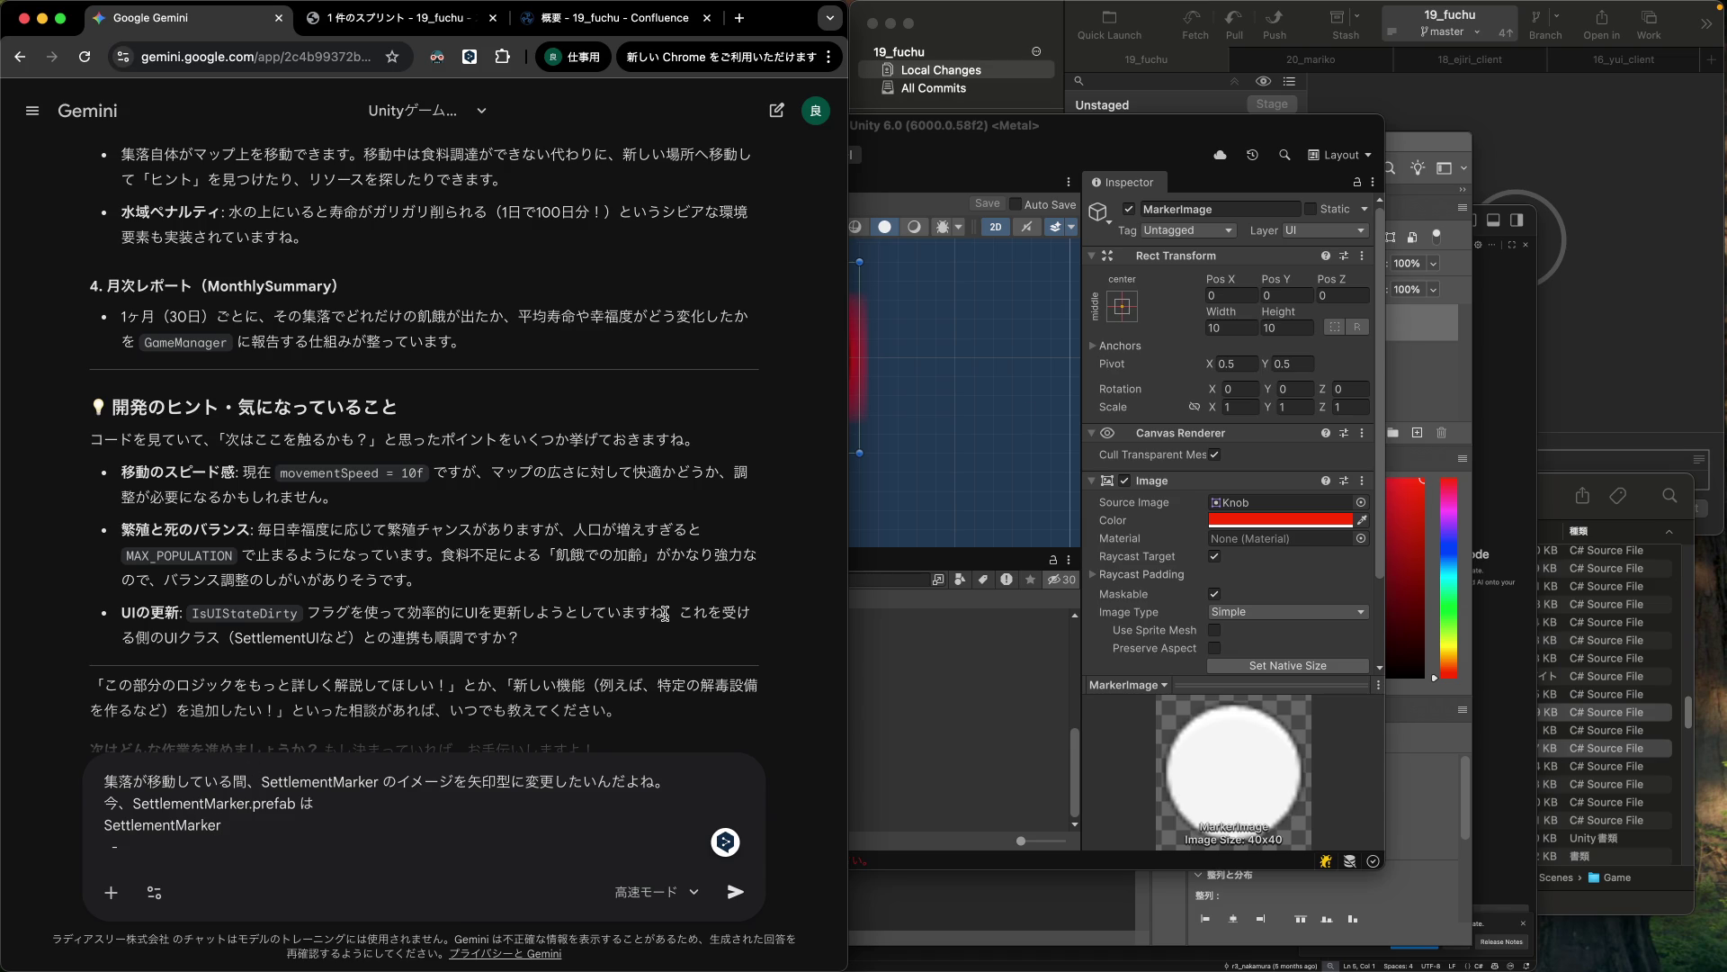
pyautogui.click(1216, 148)
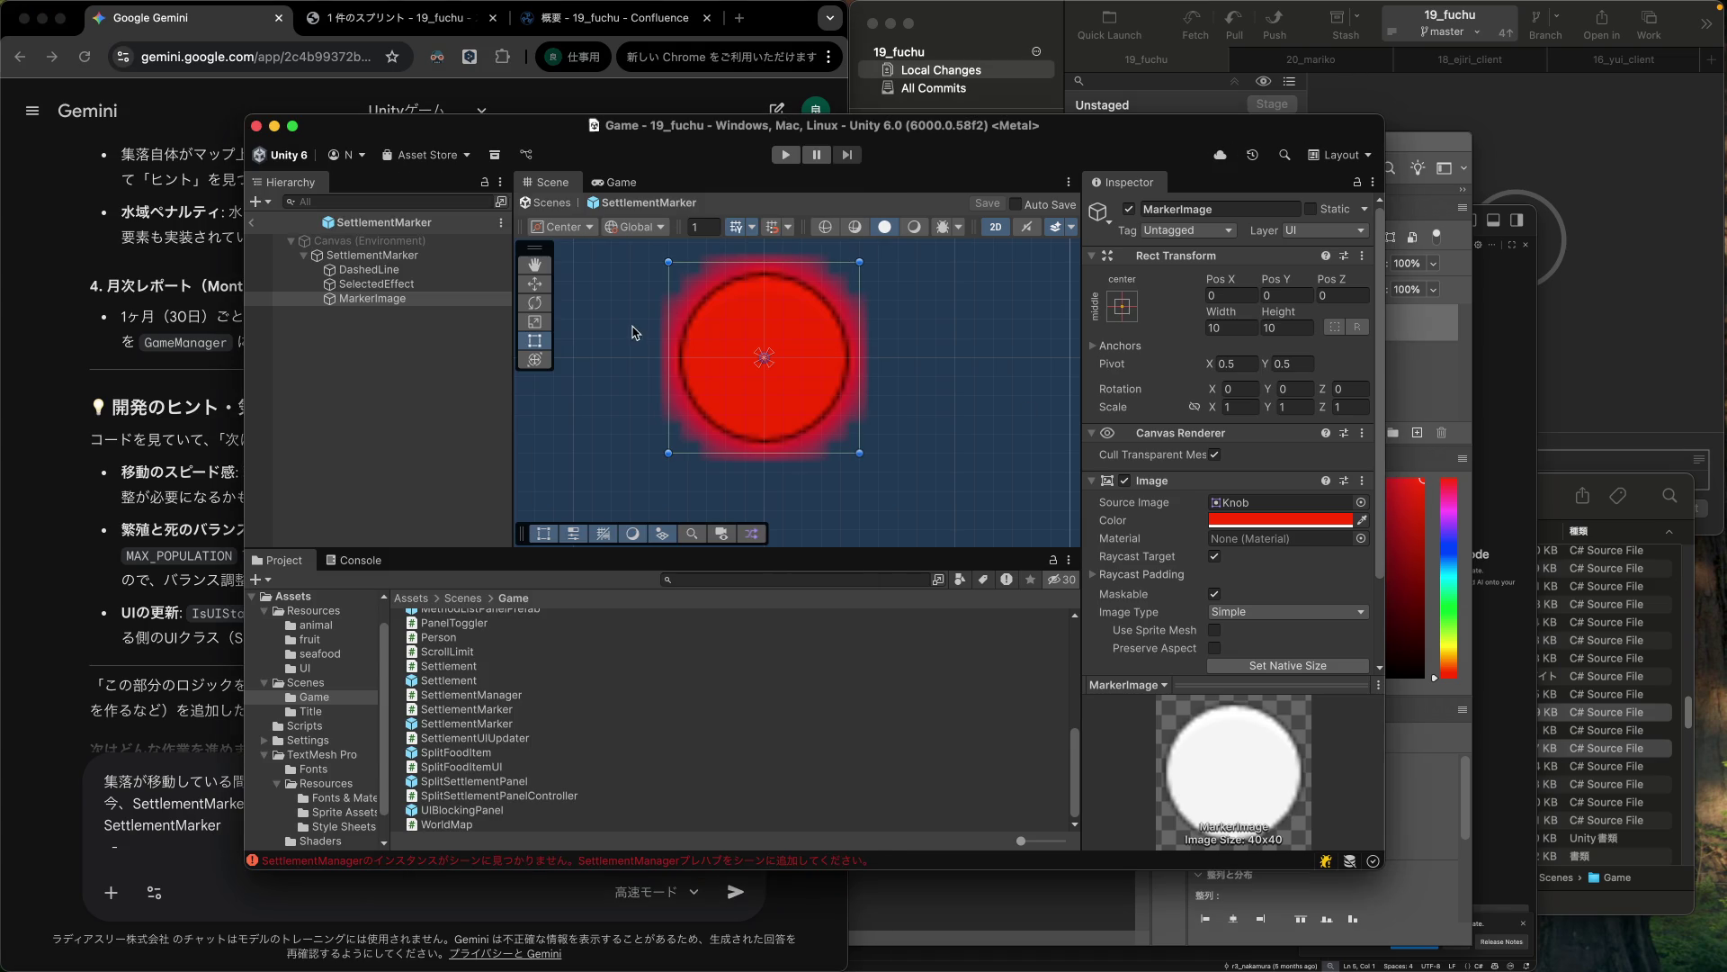
pyautogui.click(183, 828)
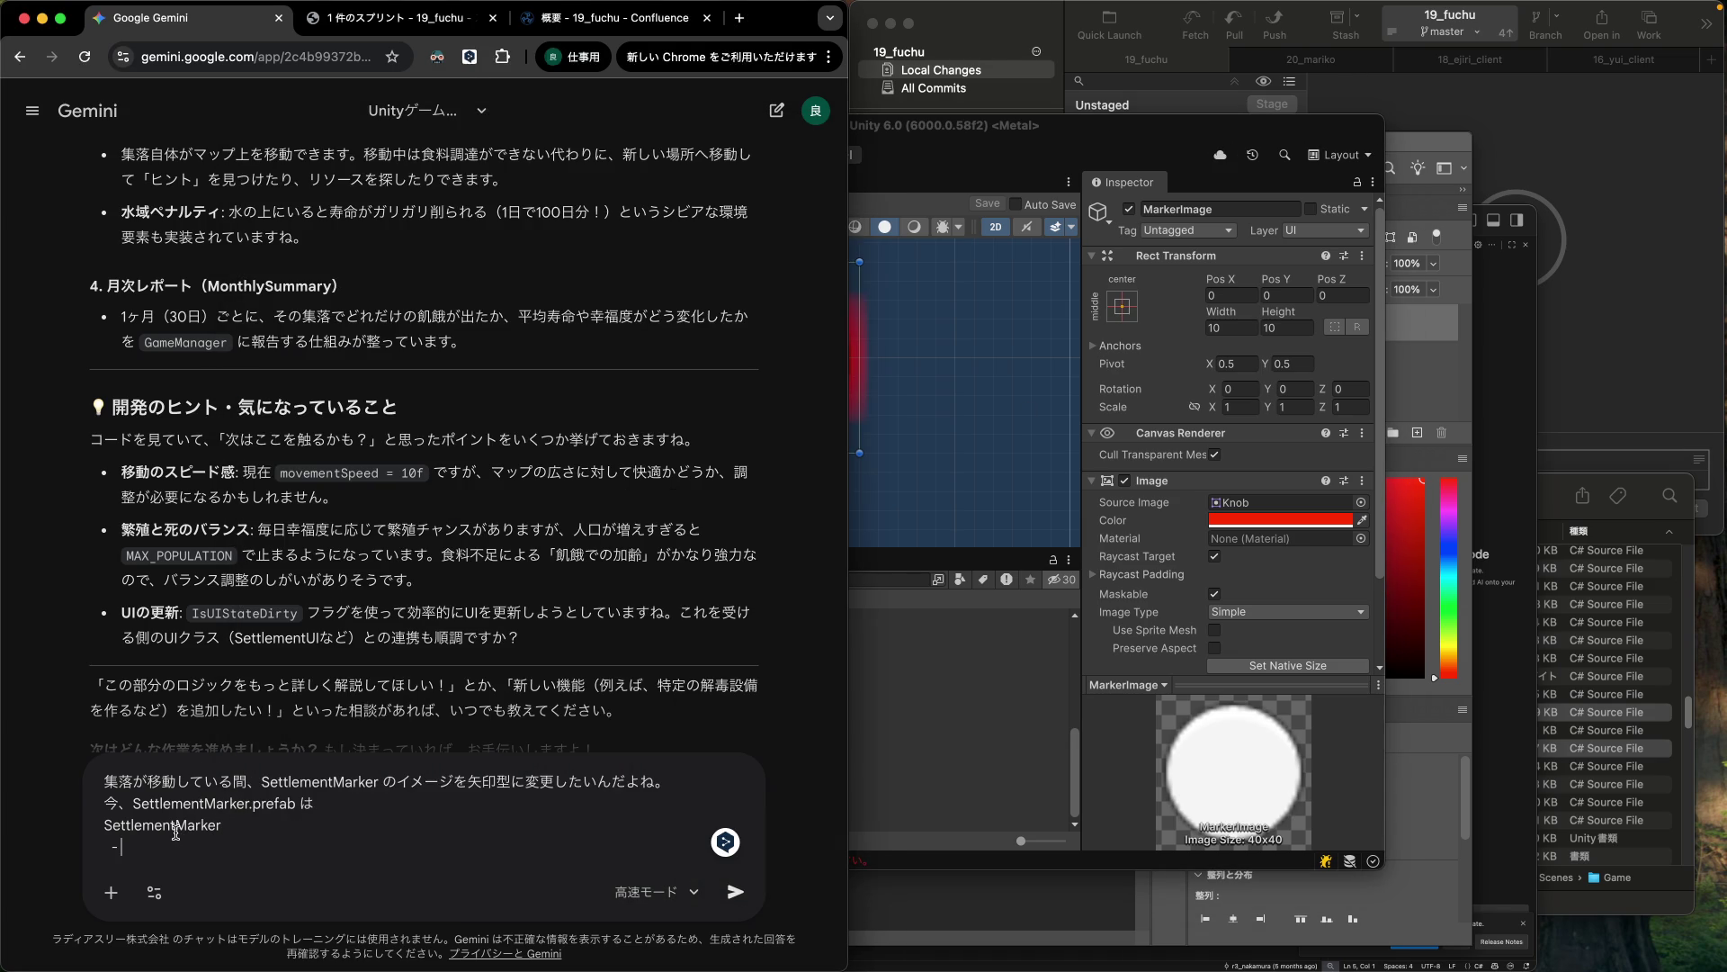
pyautogui.write('Dashed')
pyautogui.write('Line')
pyautogui.hotkey('shift', 'Return')
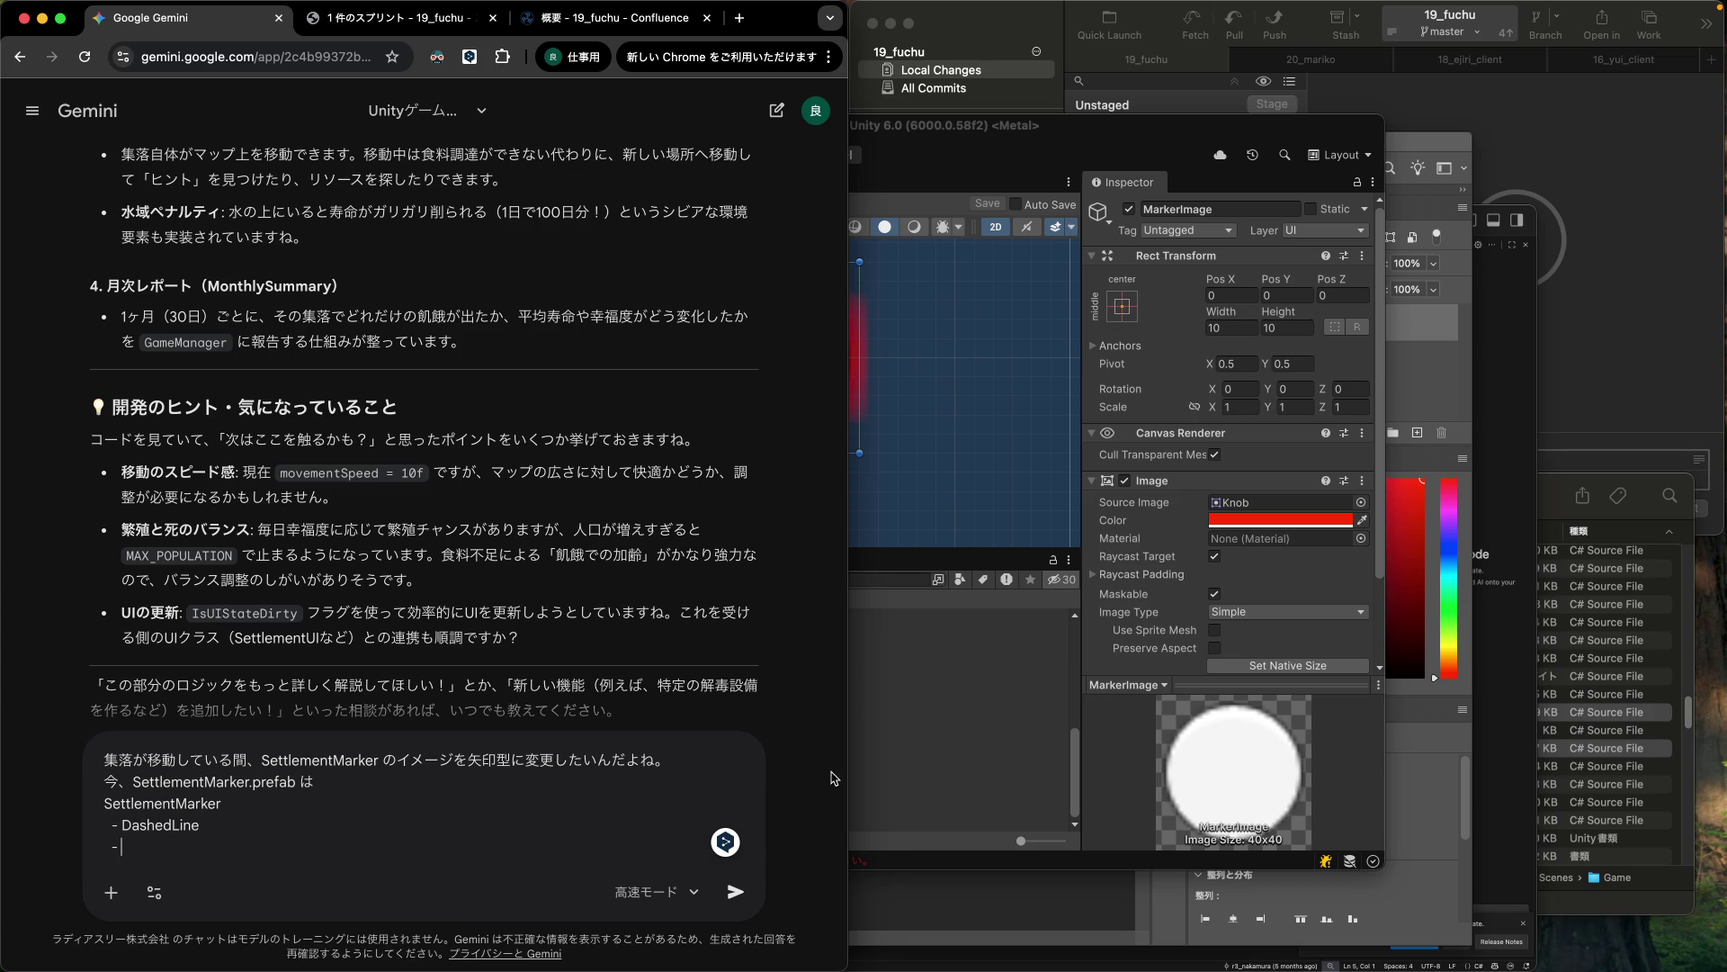
# Add the SelectedEffect and MarkerImage children to the prefab hierarchy list.
pyautogui.click(932, 713)
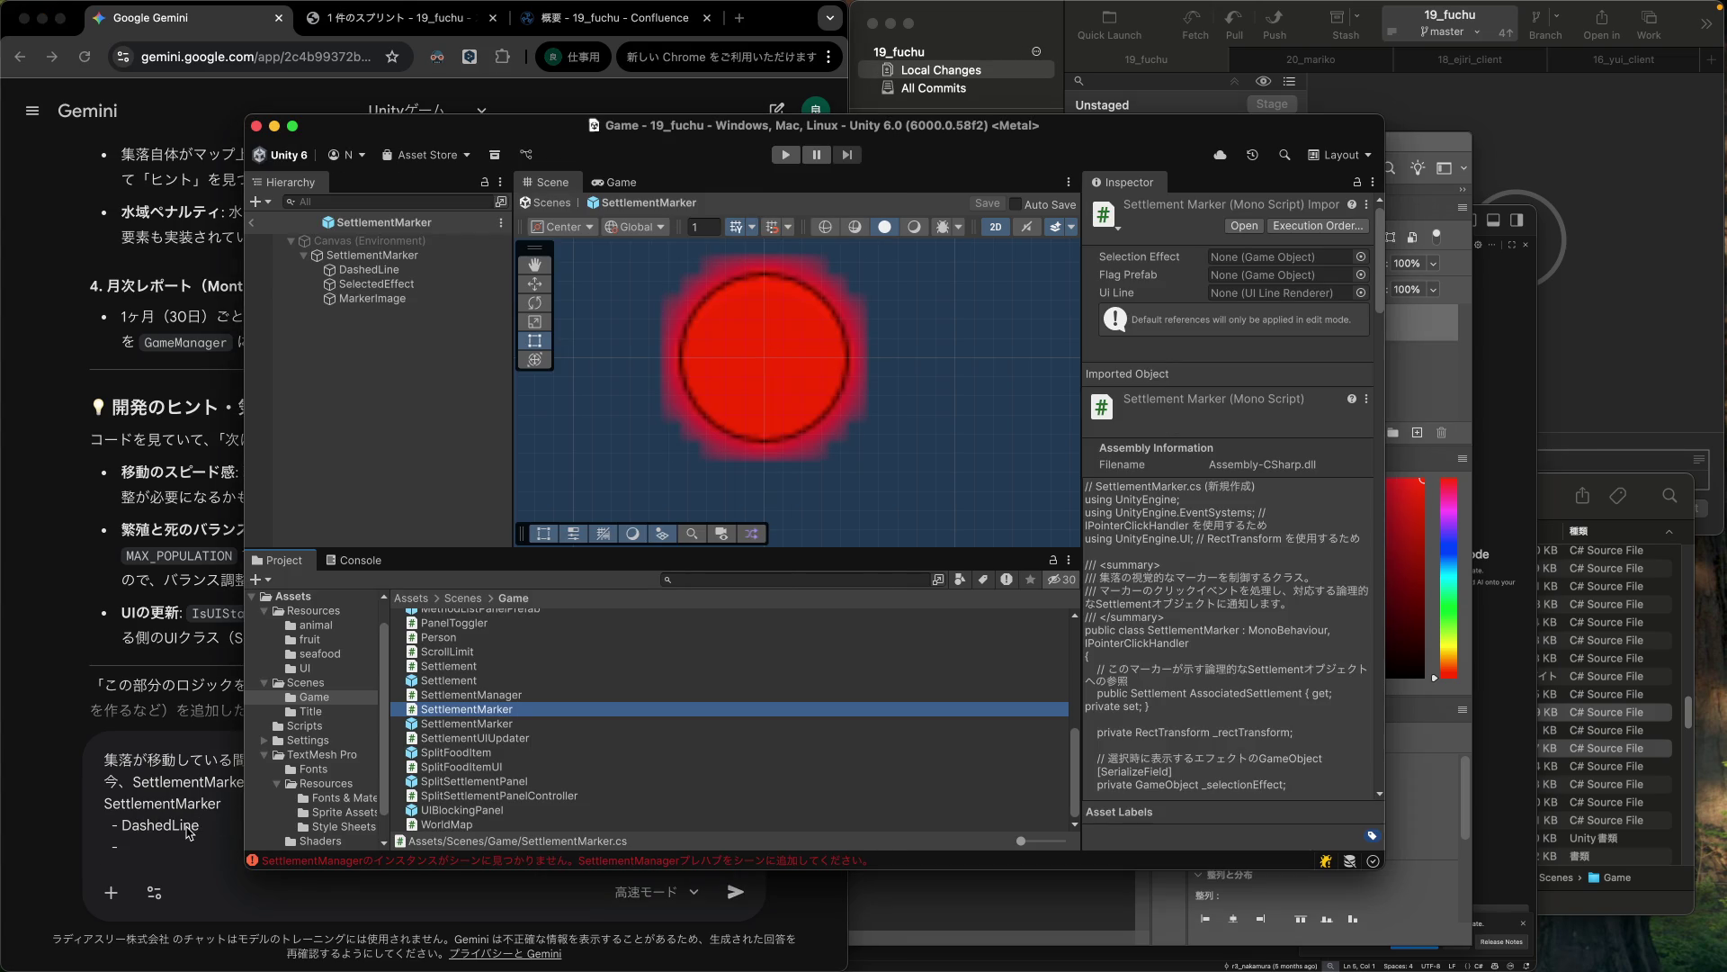
pyautogui.click(160, 842)
pyautogui.write('S')
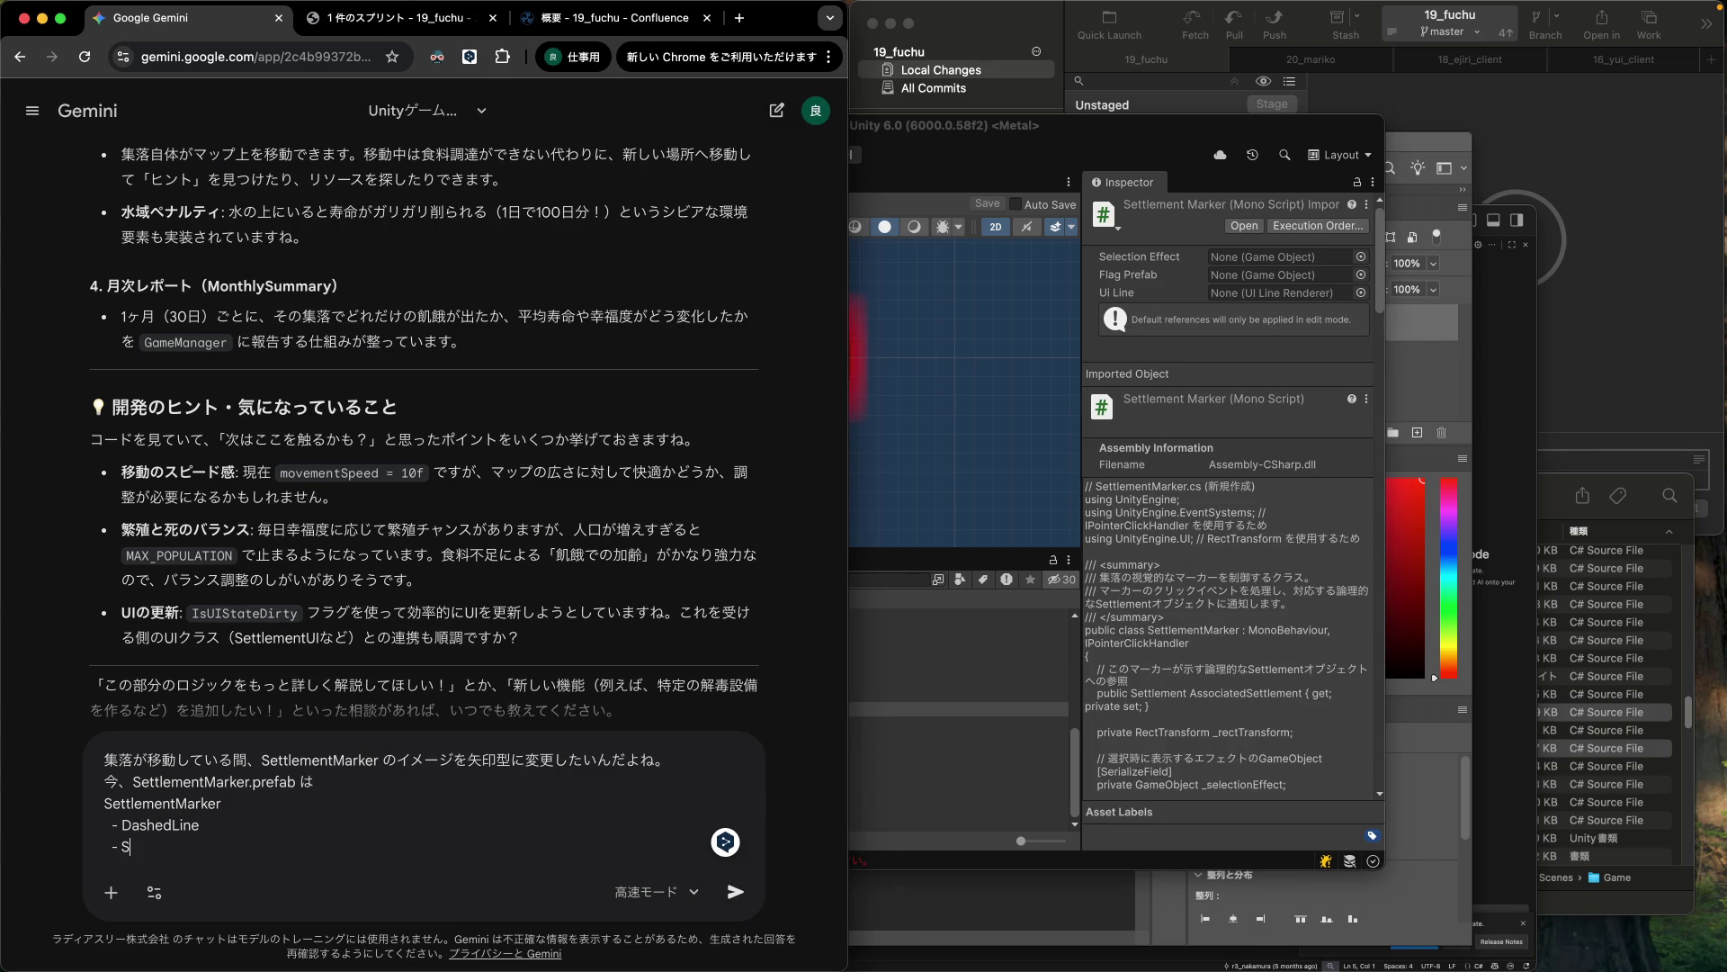
pyautogui.write('elected')
pyautogui.write('Effect')
pyautogui.hotkey('shift', 'Return')
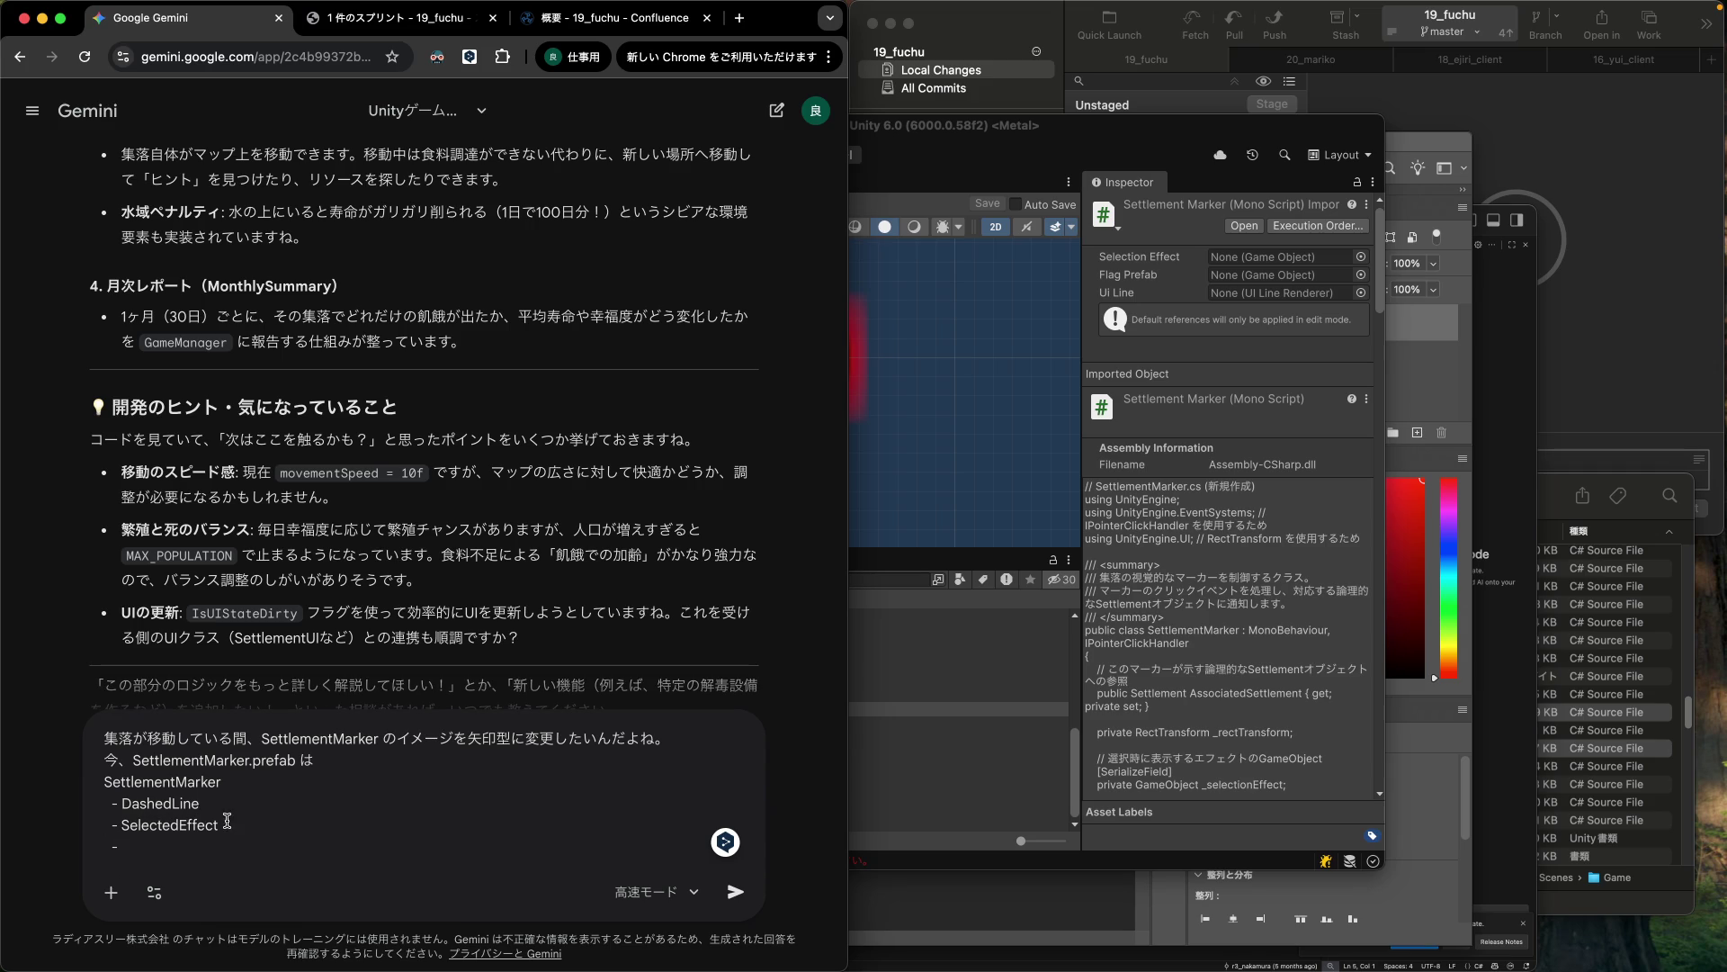
pyautogui.click(907, 715)
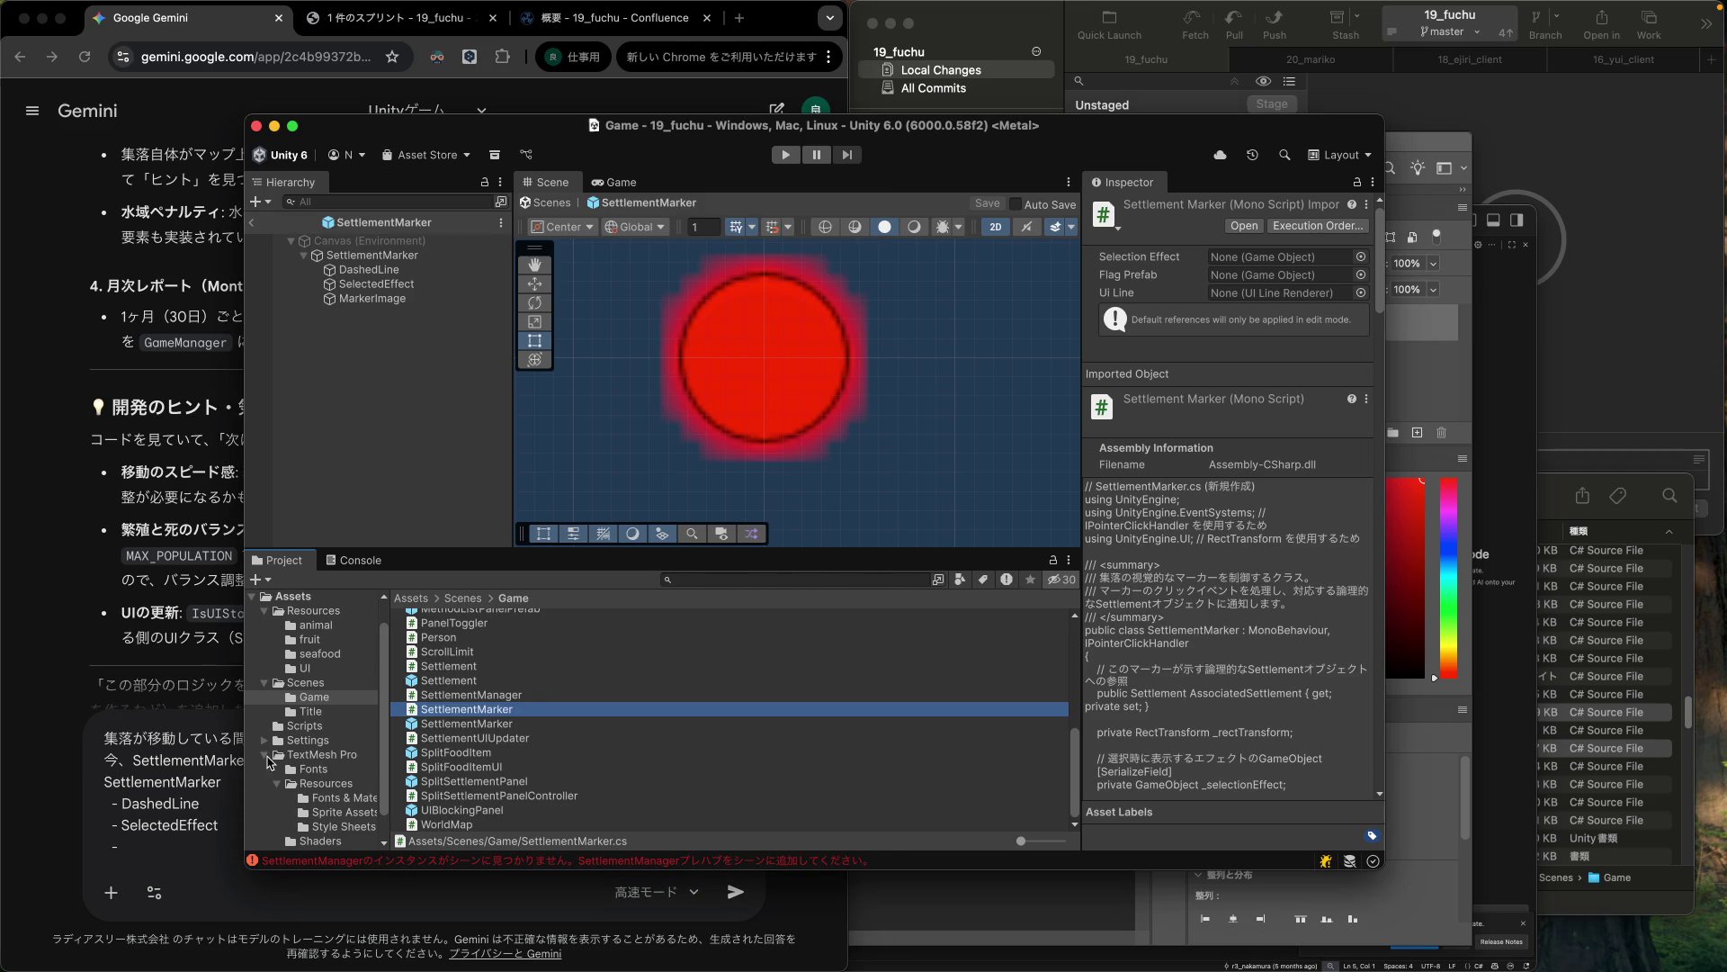
pyautogui.click(162, 835)
pyautogui.write('MarkerImage')
pyautogui.hotkey('shift', 'Return')
# Explain that MarkerImage's Image component Source Image is what should be changed.
pyautogui.write('という')
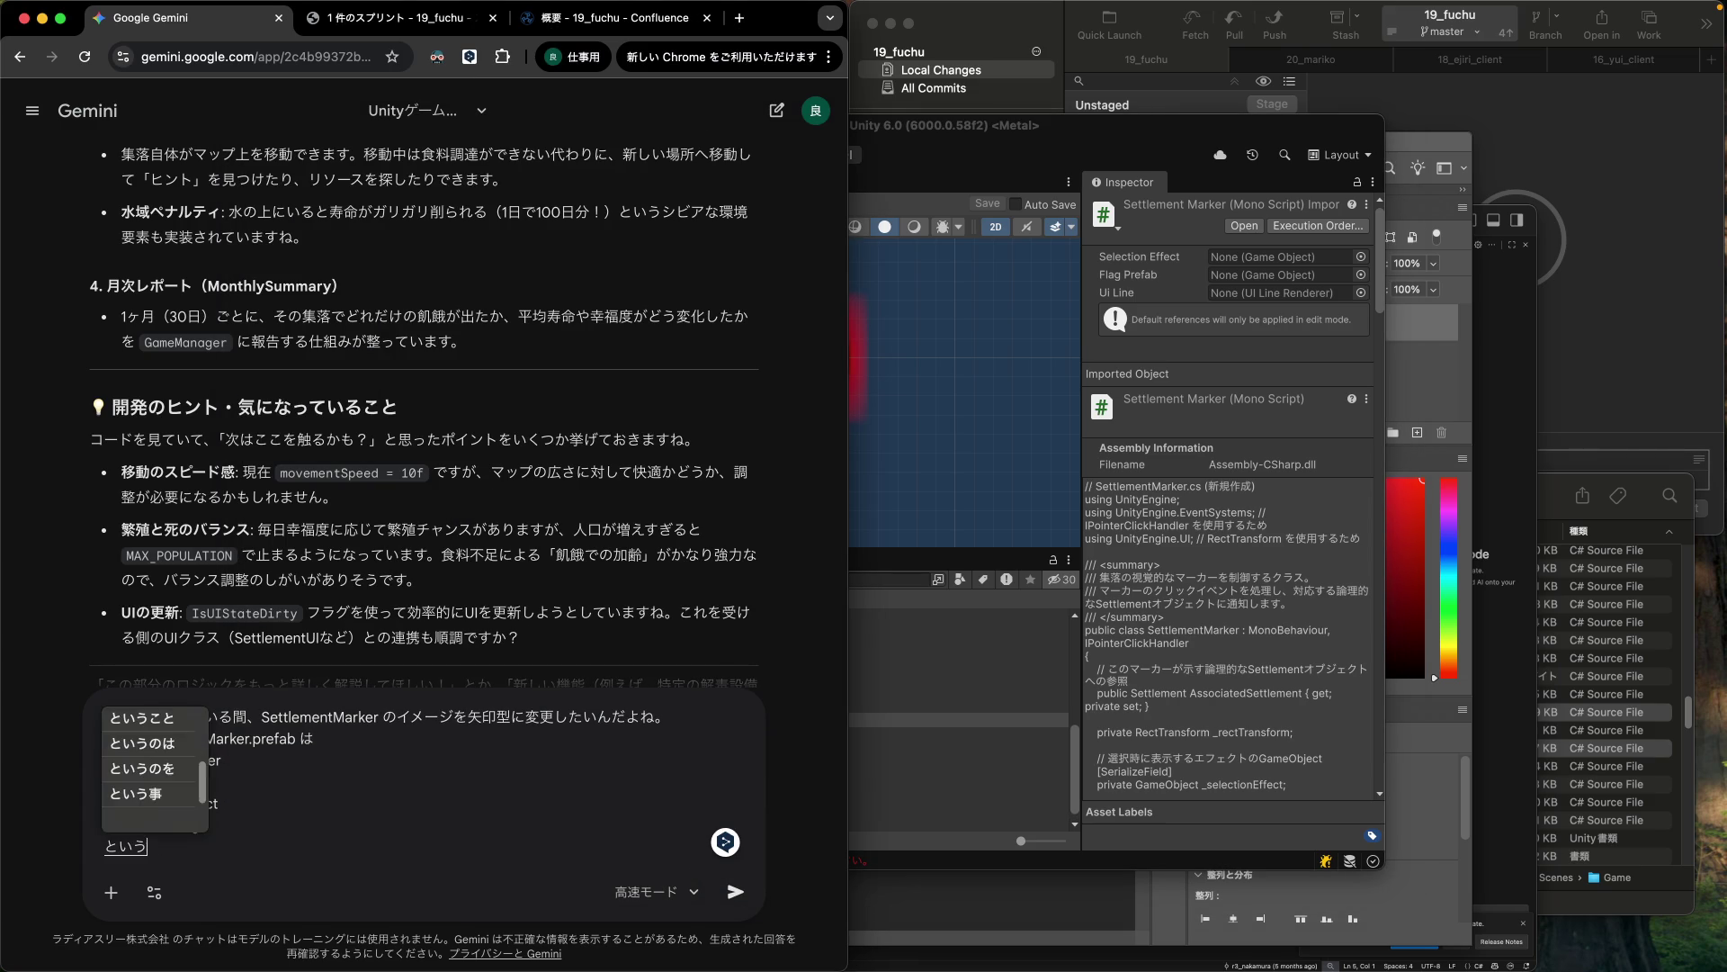
pyautogui.write('構造nになっていて、この')
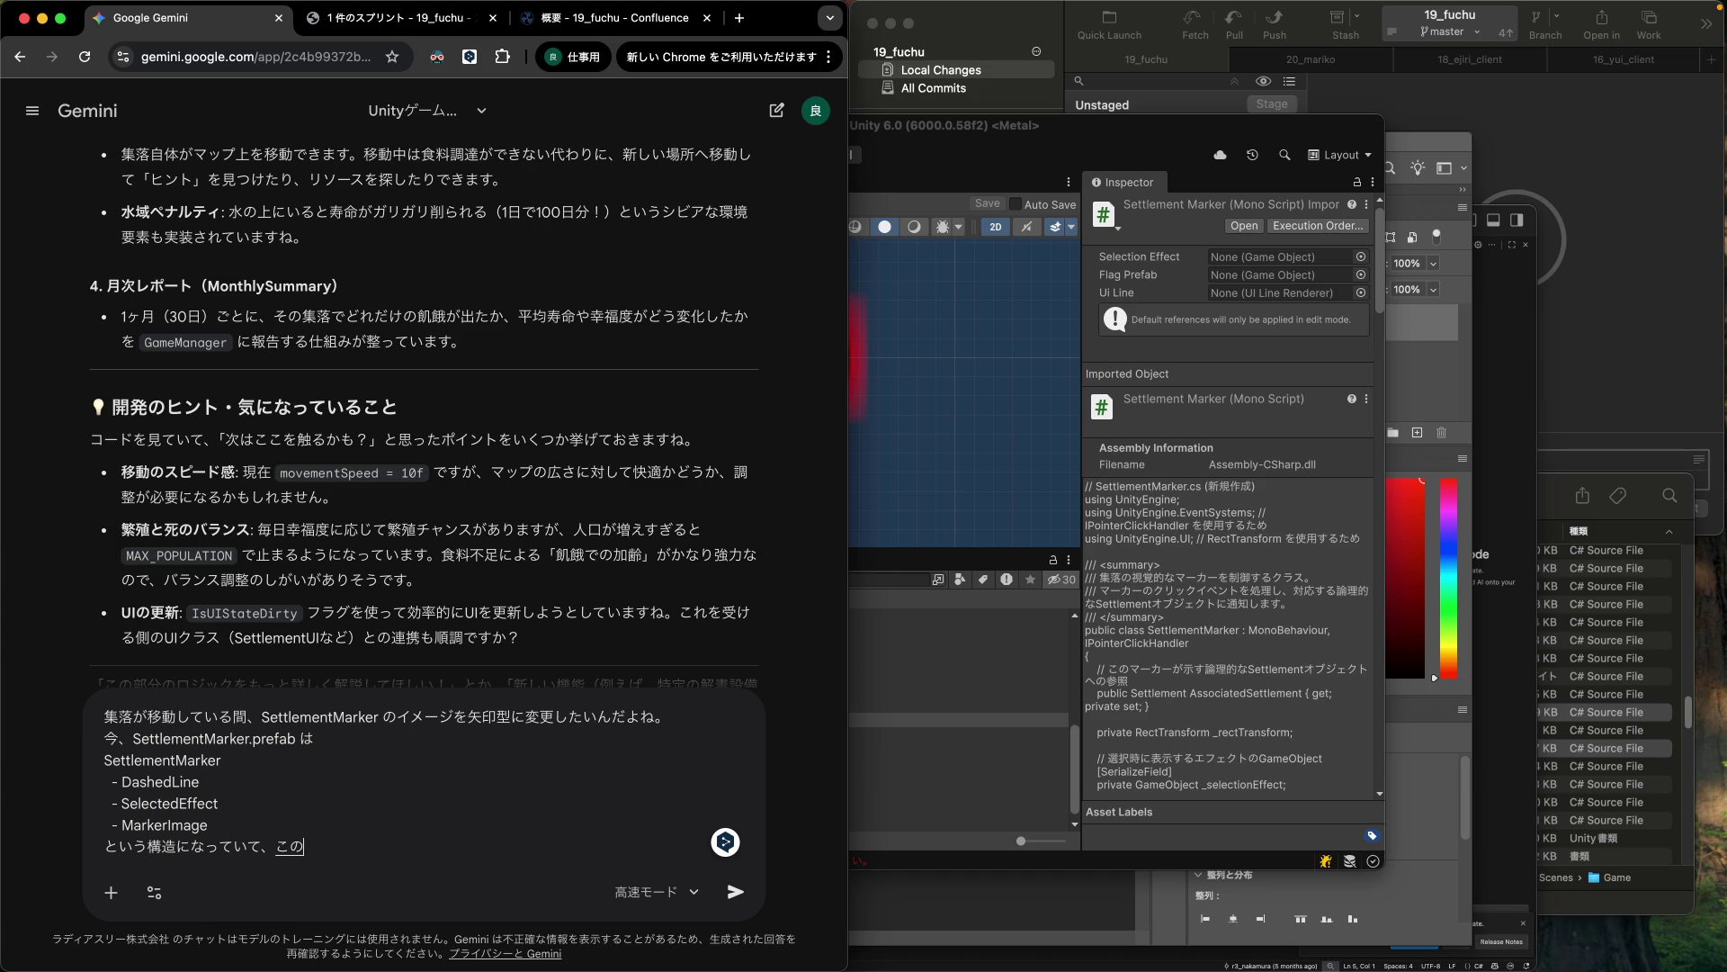
pyautogui.write('MarkerImage')
pyautogui.write(' にImageコンポーネントが')
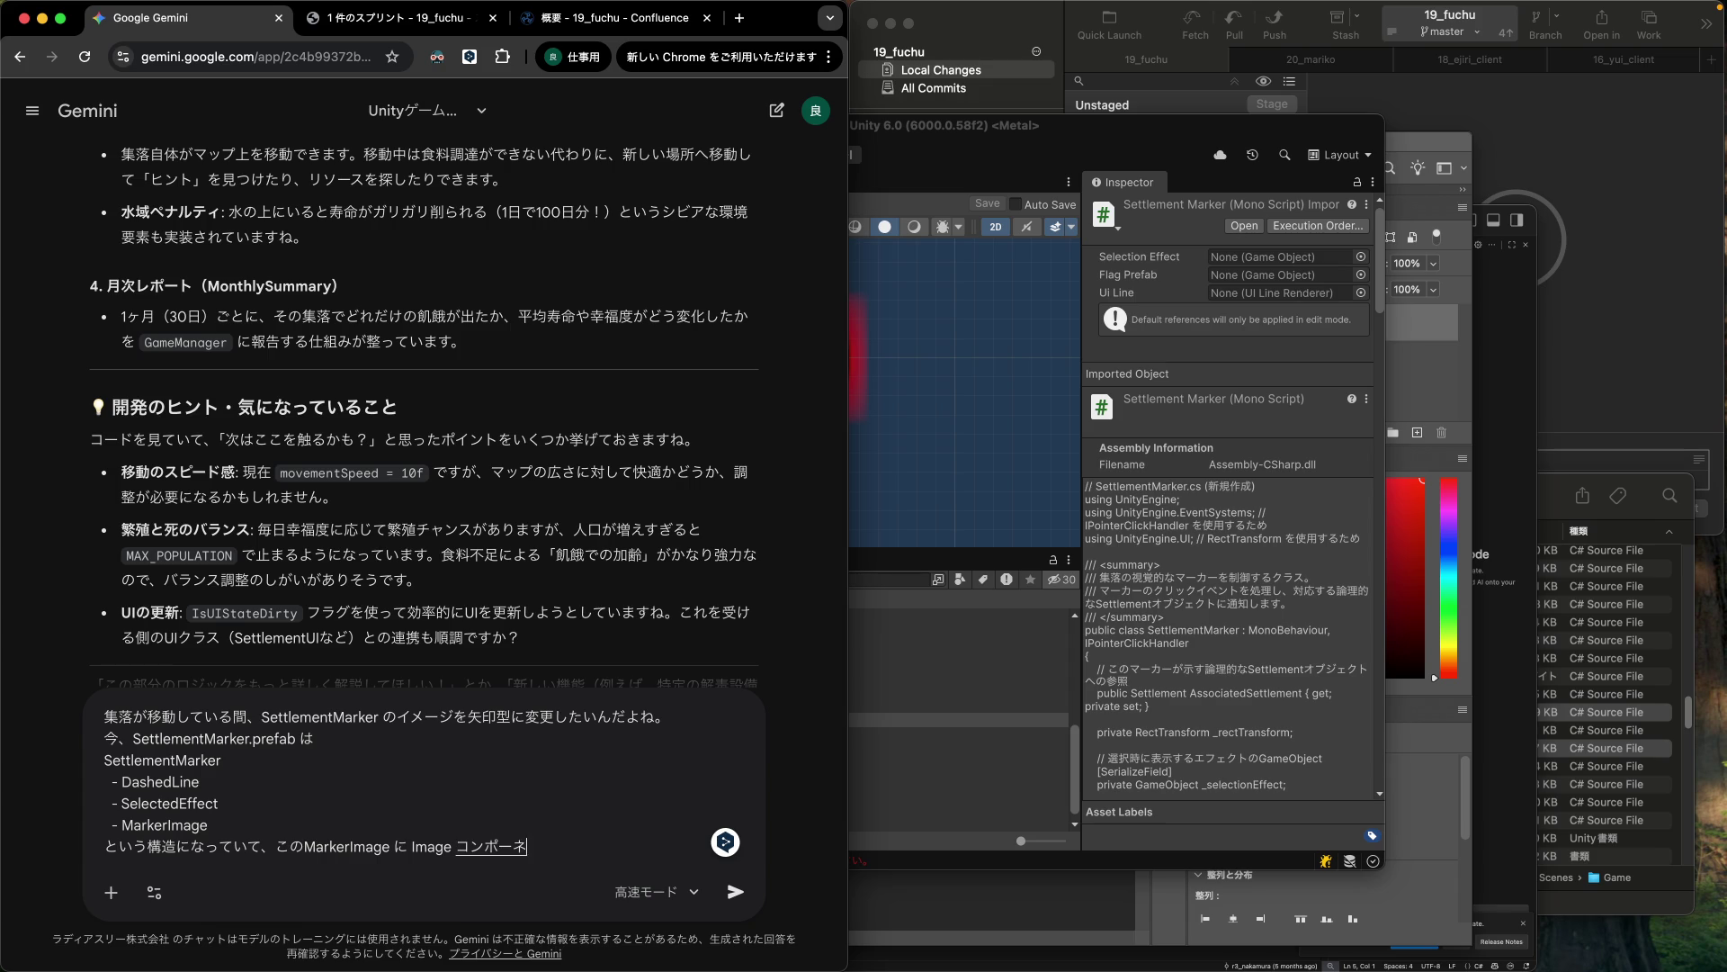
pyautogui.press('Return')
pyautogui.write('いてるから、そこの')
pyautogui.press('Return')
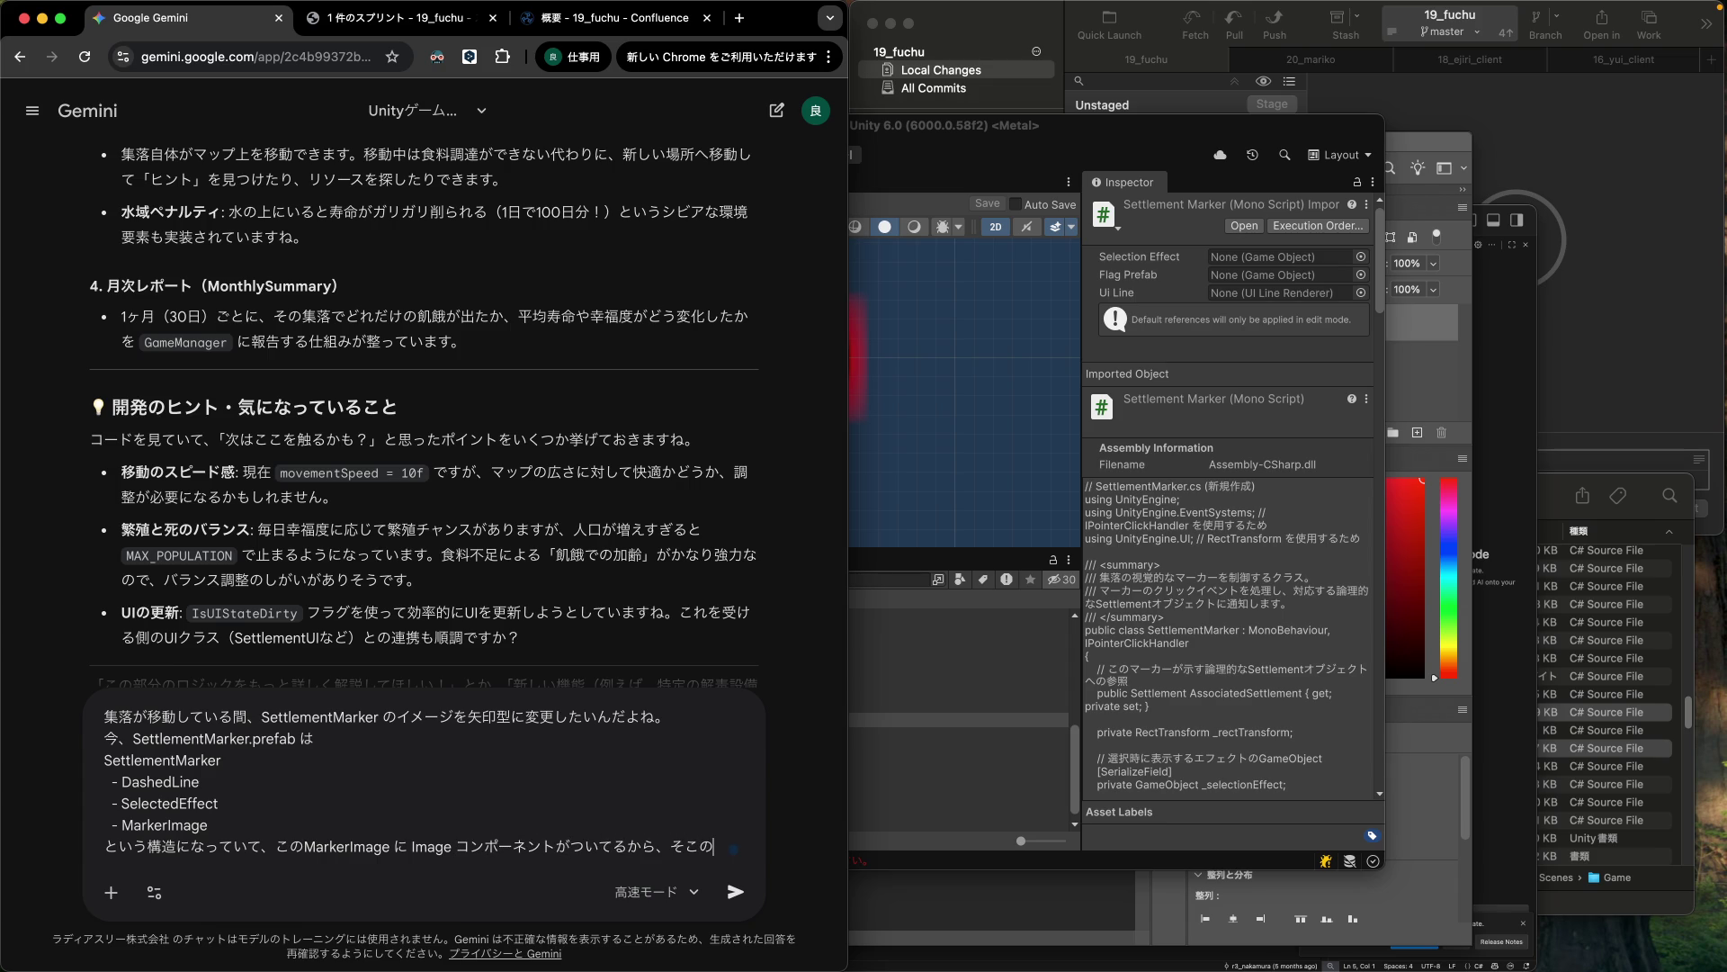
pyautogui.click(1208, 492)
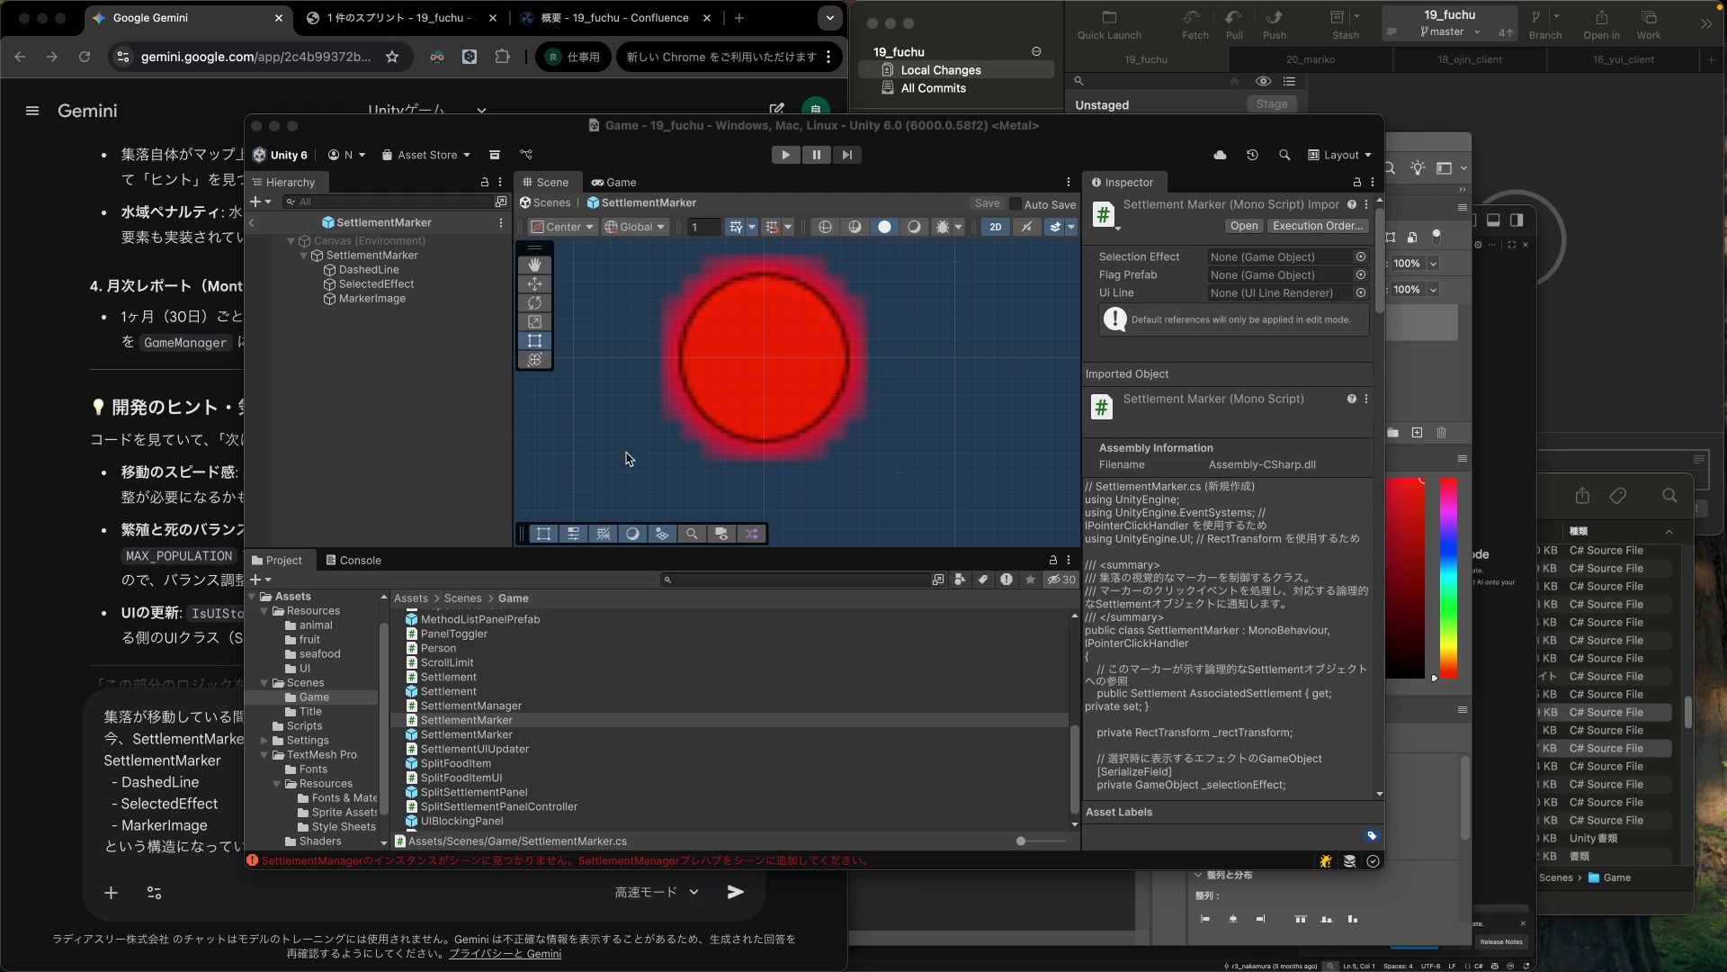
pyautogui.click(380, 302)
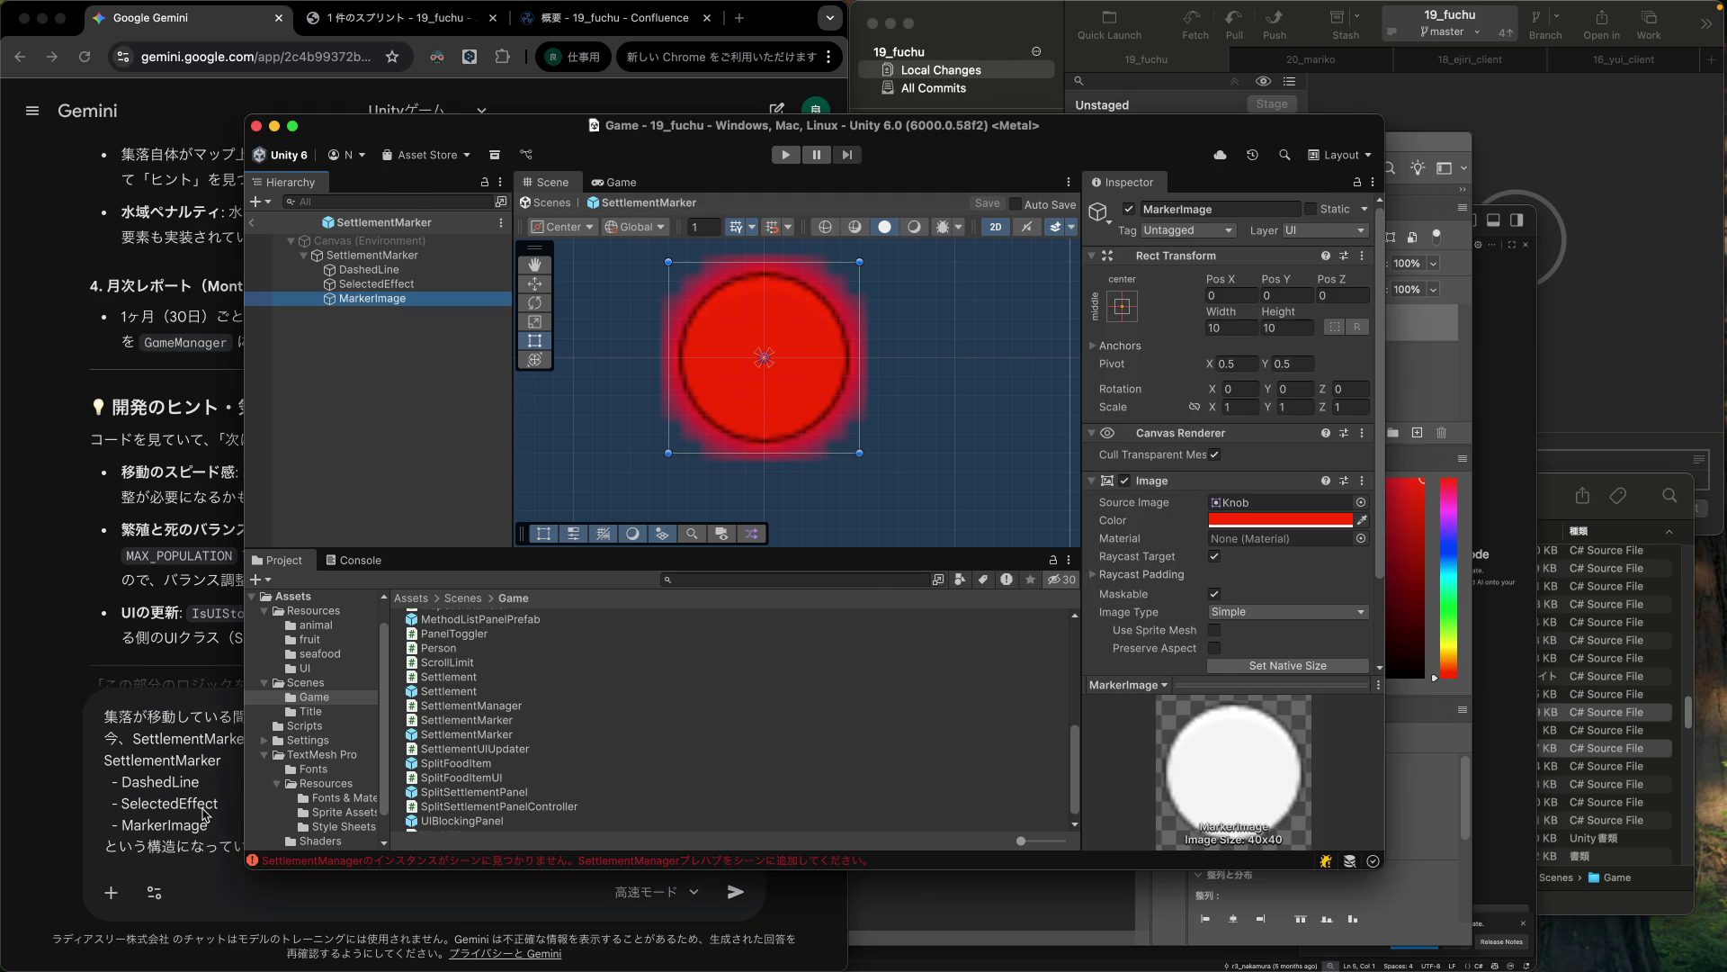
pyautogui.click(175, 816)
pyautogui.write('て、このMarkerImage に Image コンポーネントがついてるから、そこのS')
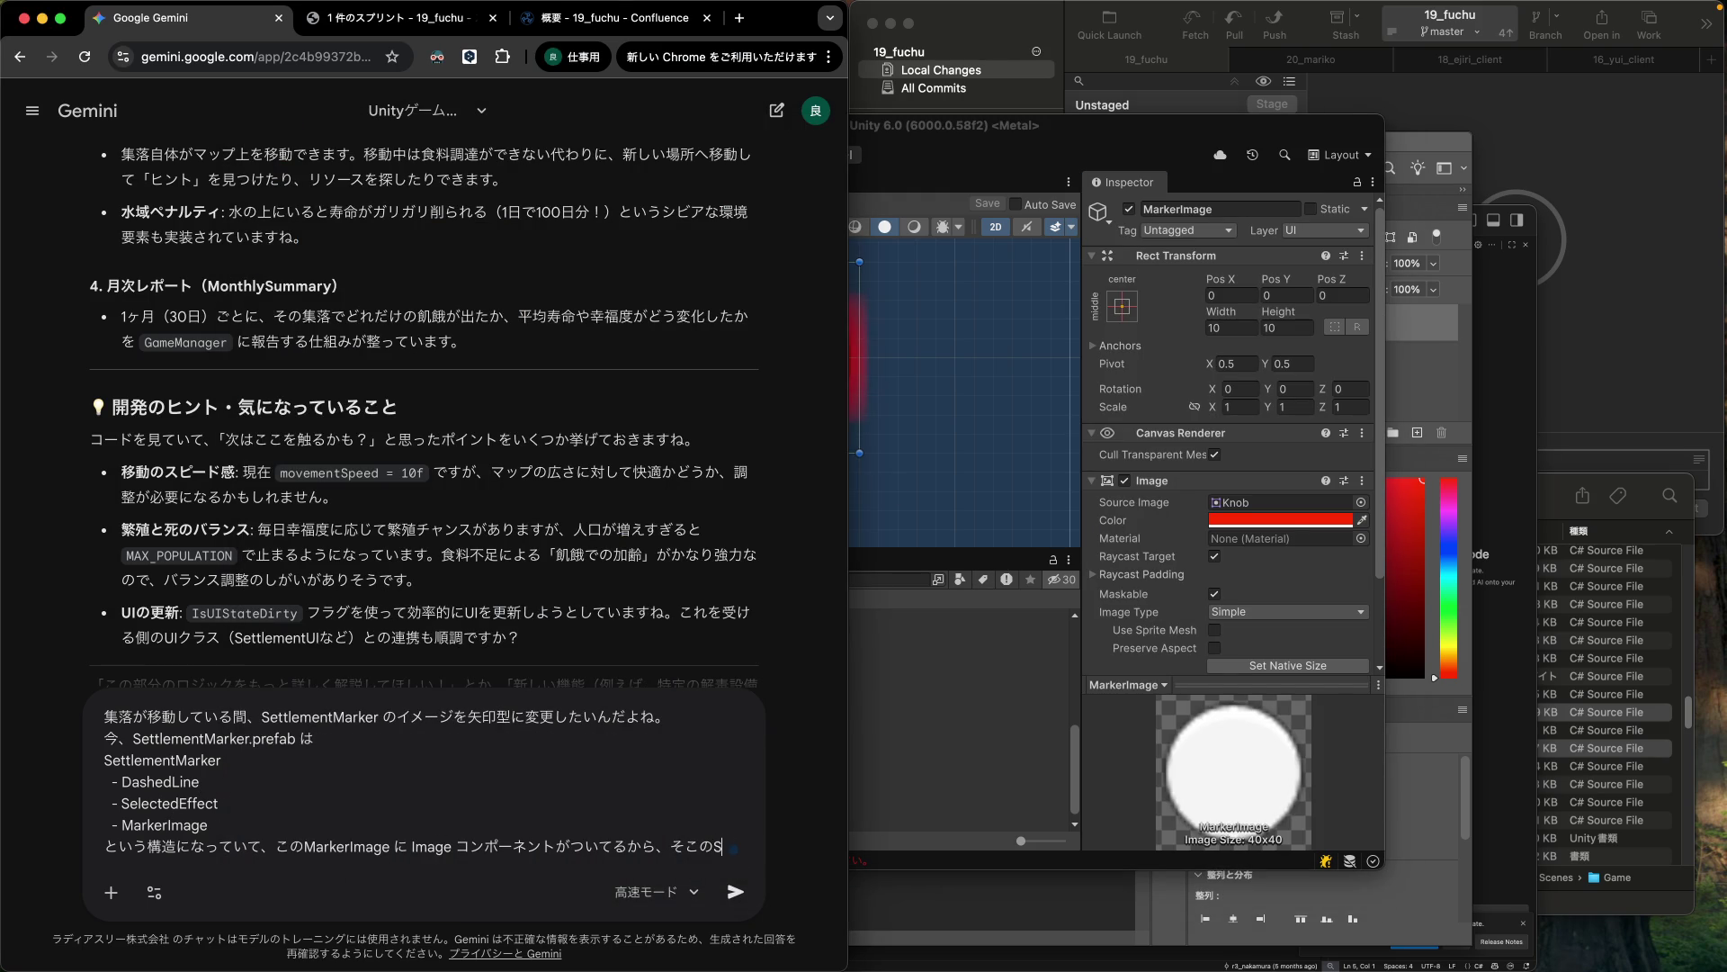
pyautogui.write('ourceImag')
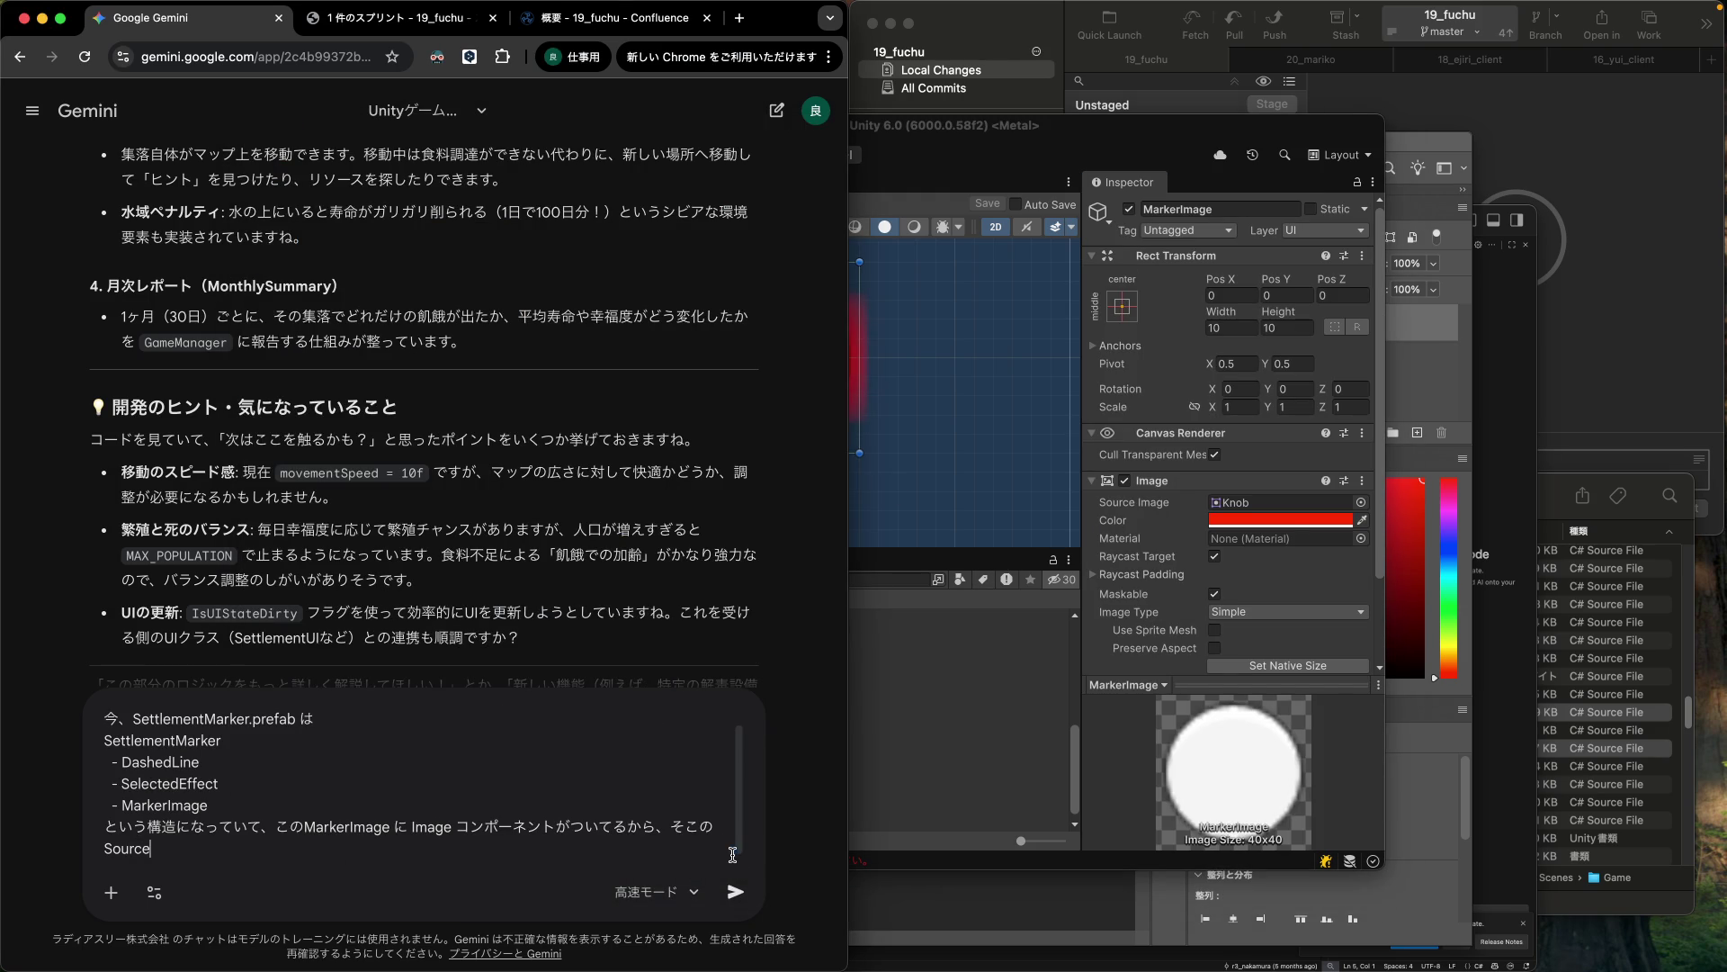
pyautogui.write('を変更スレ')
pyautogui.write('ればいいと')
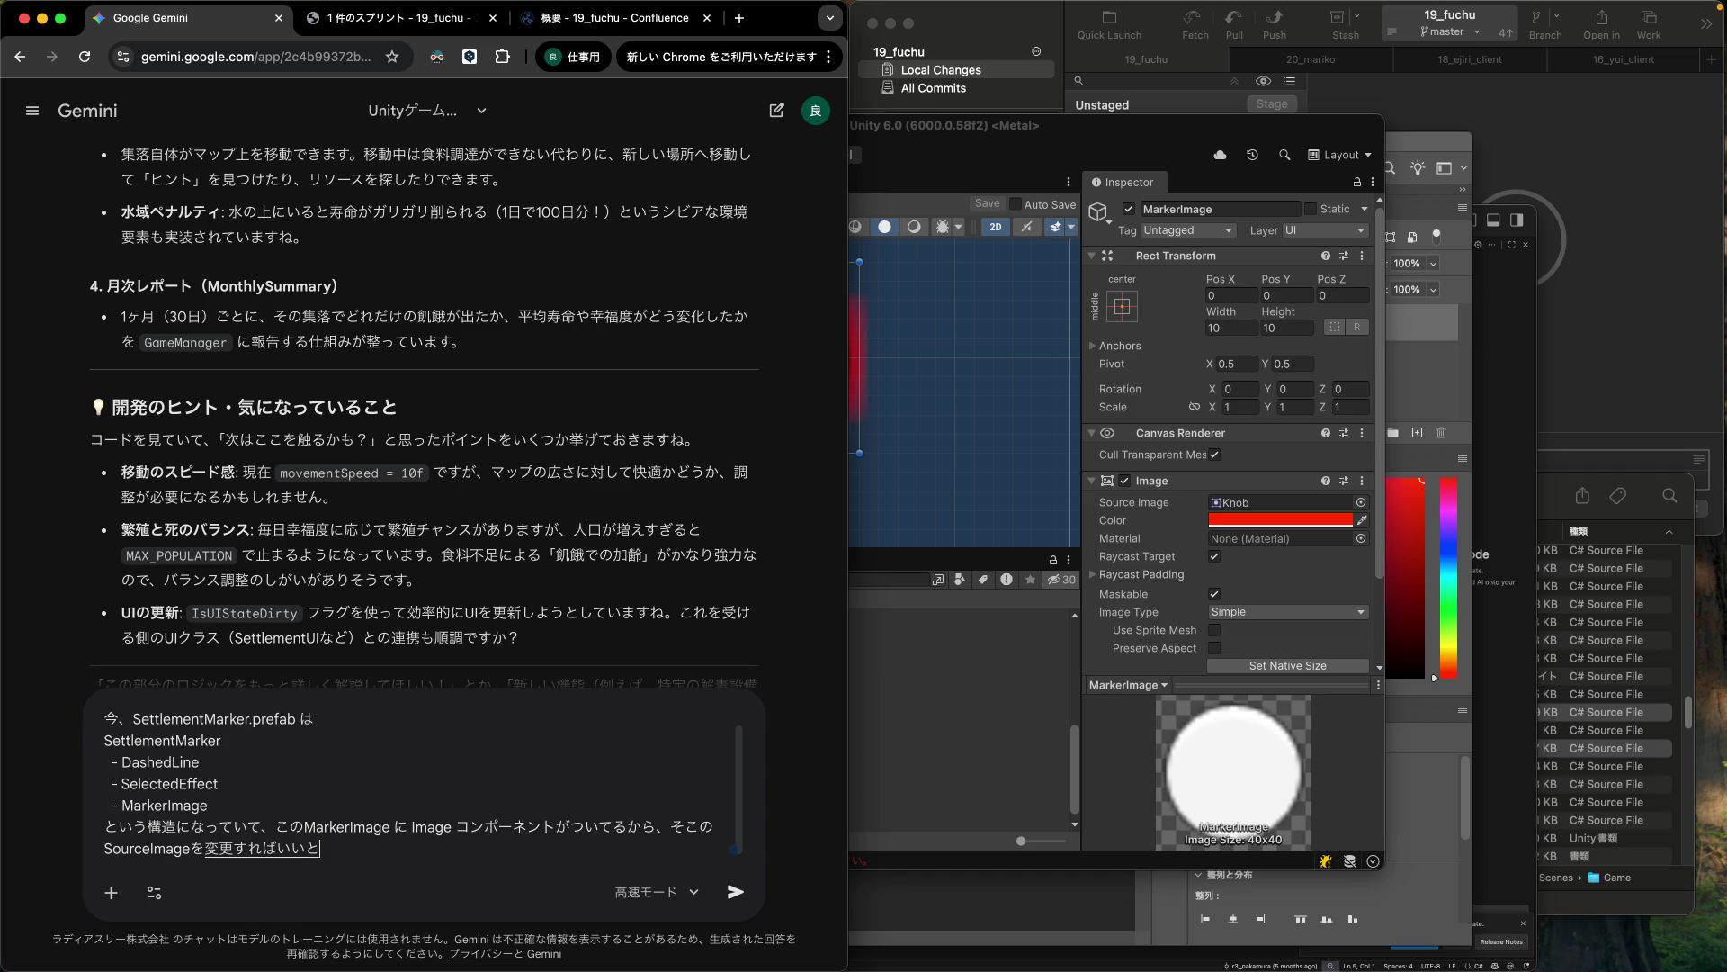
pyautogui.write('はおm思ってるんだよね。')
pyautogui.hotkey('shift', 'Return')
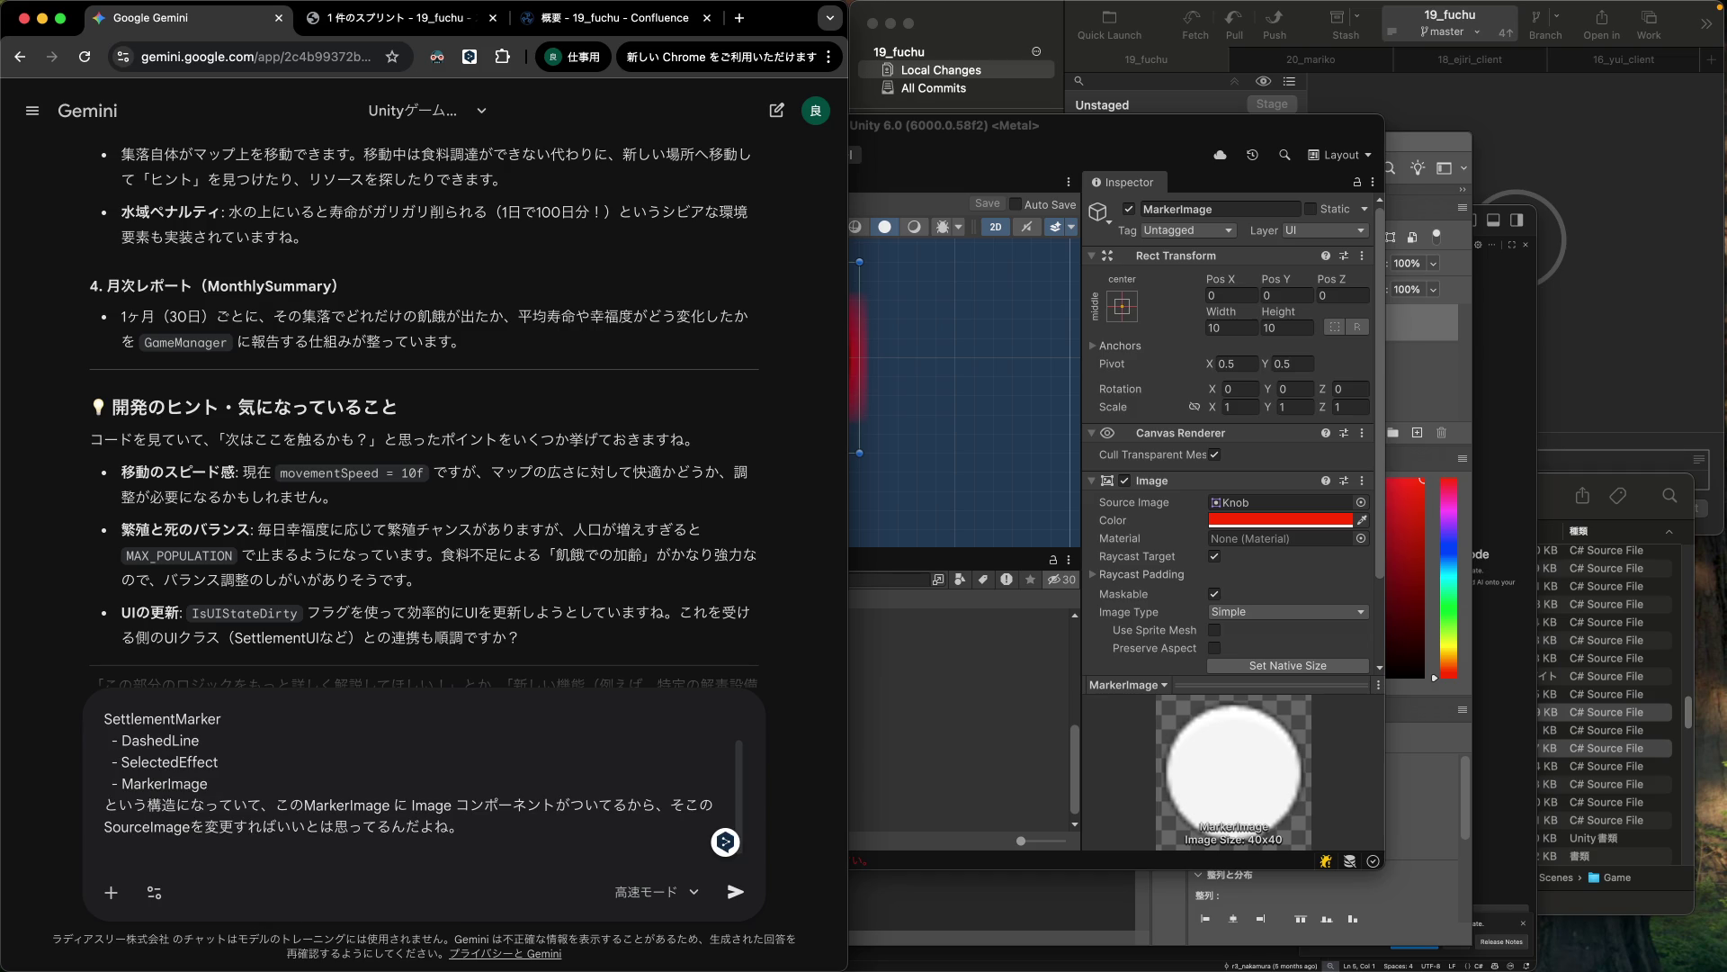
# Note that the default Knob resource is assigned and should return to the round image after moving.
pyautogui.write('今は')
pyautogui.write('デフォルトの')
pyautogui.write('リソース')
pyautogui.write('の K')
pyautogui.write('nobっていうのがわりあ')
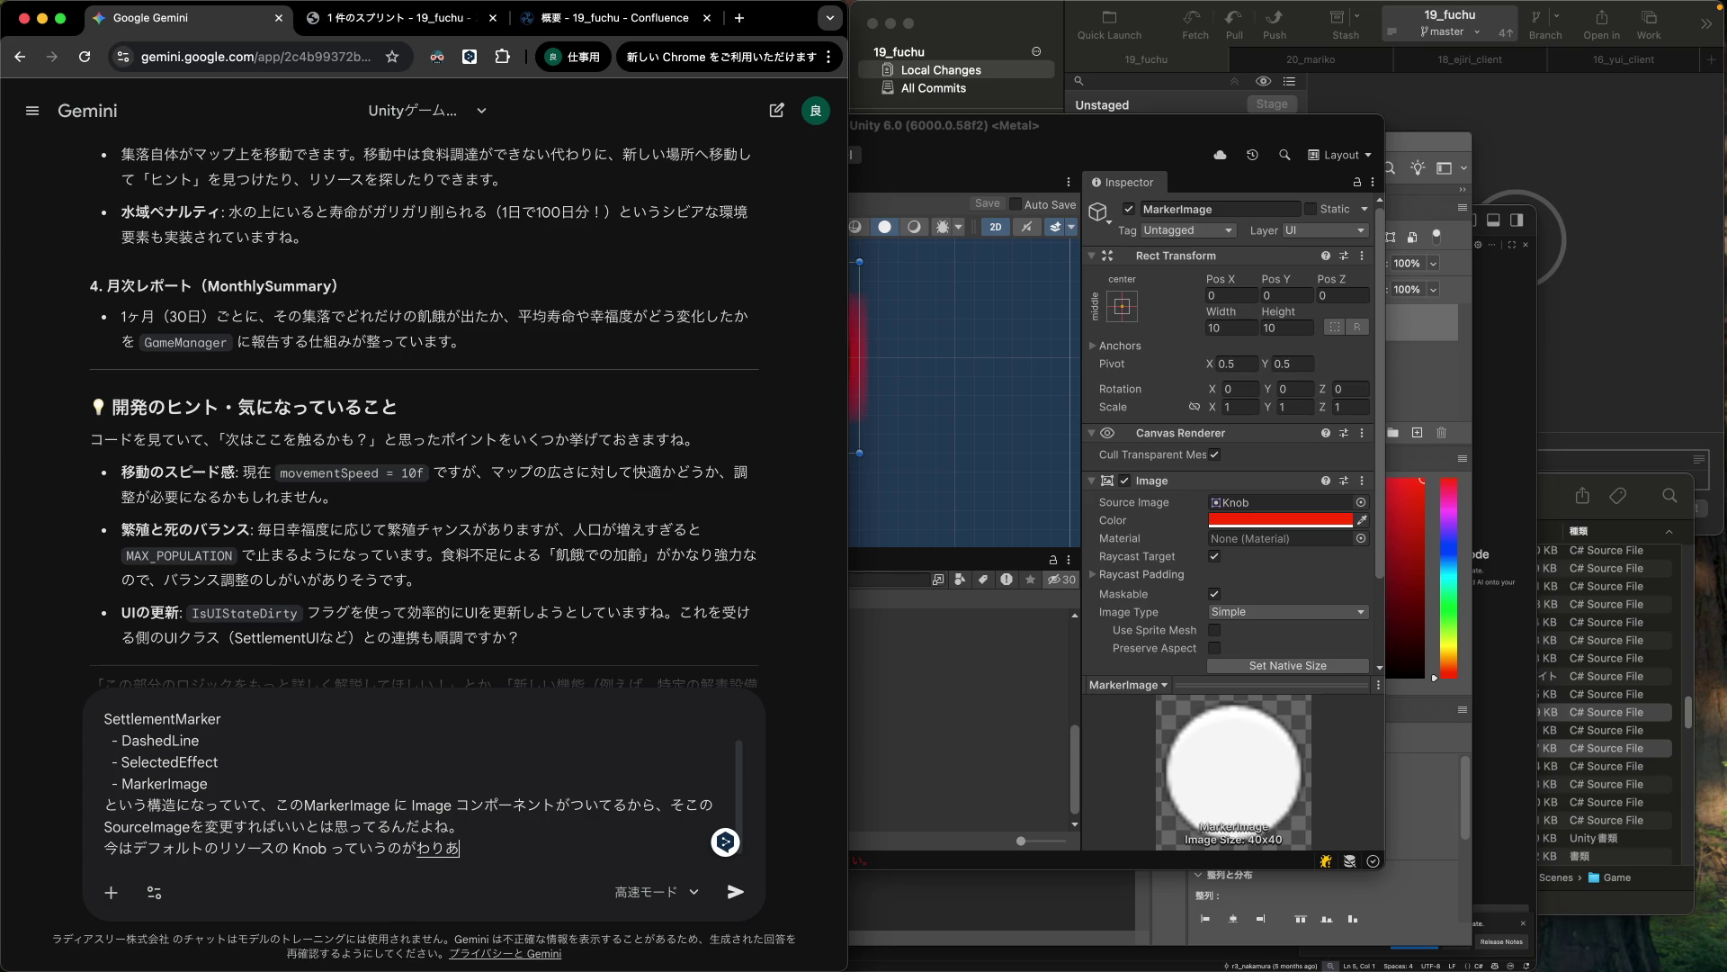
pyautogui.write('terareteiru')
pyautogui.write('.')
pyautogui.press('Return')
pyautogui.hotkey('shift', 'Return')
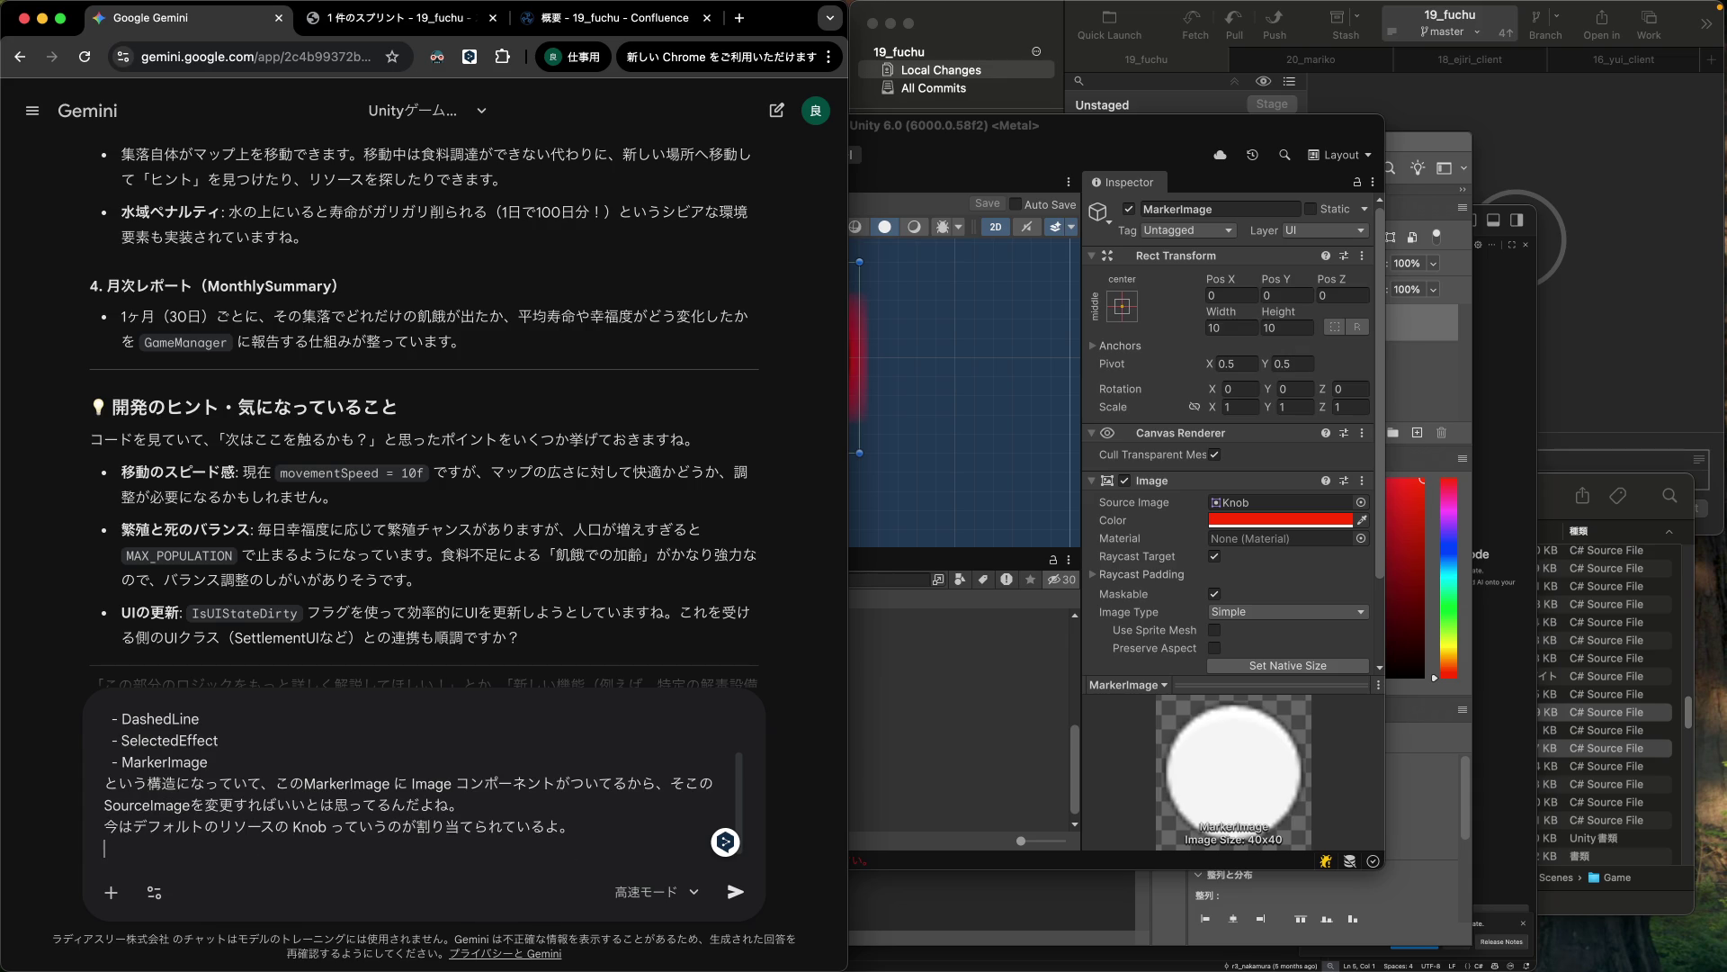
pyautogui.write('dougaowattarano')
pyautogui.write('maruigazouni')
pyautogui.write('modottehoshii')
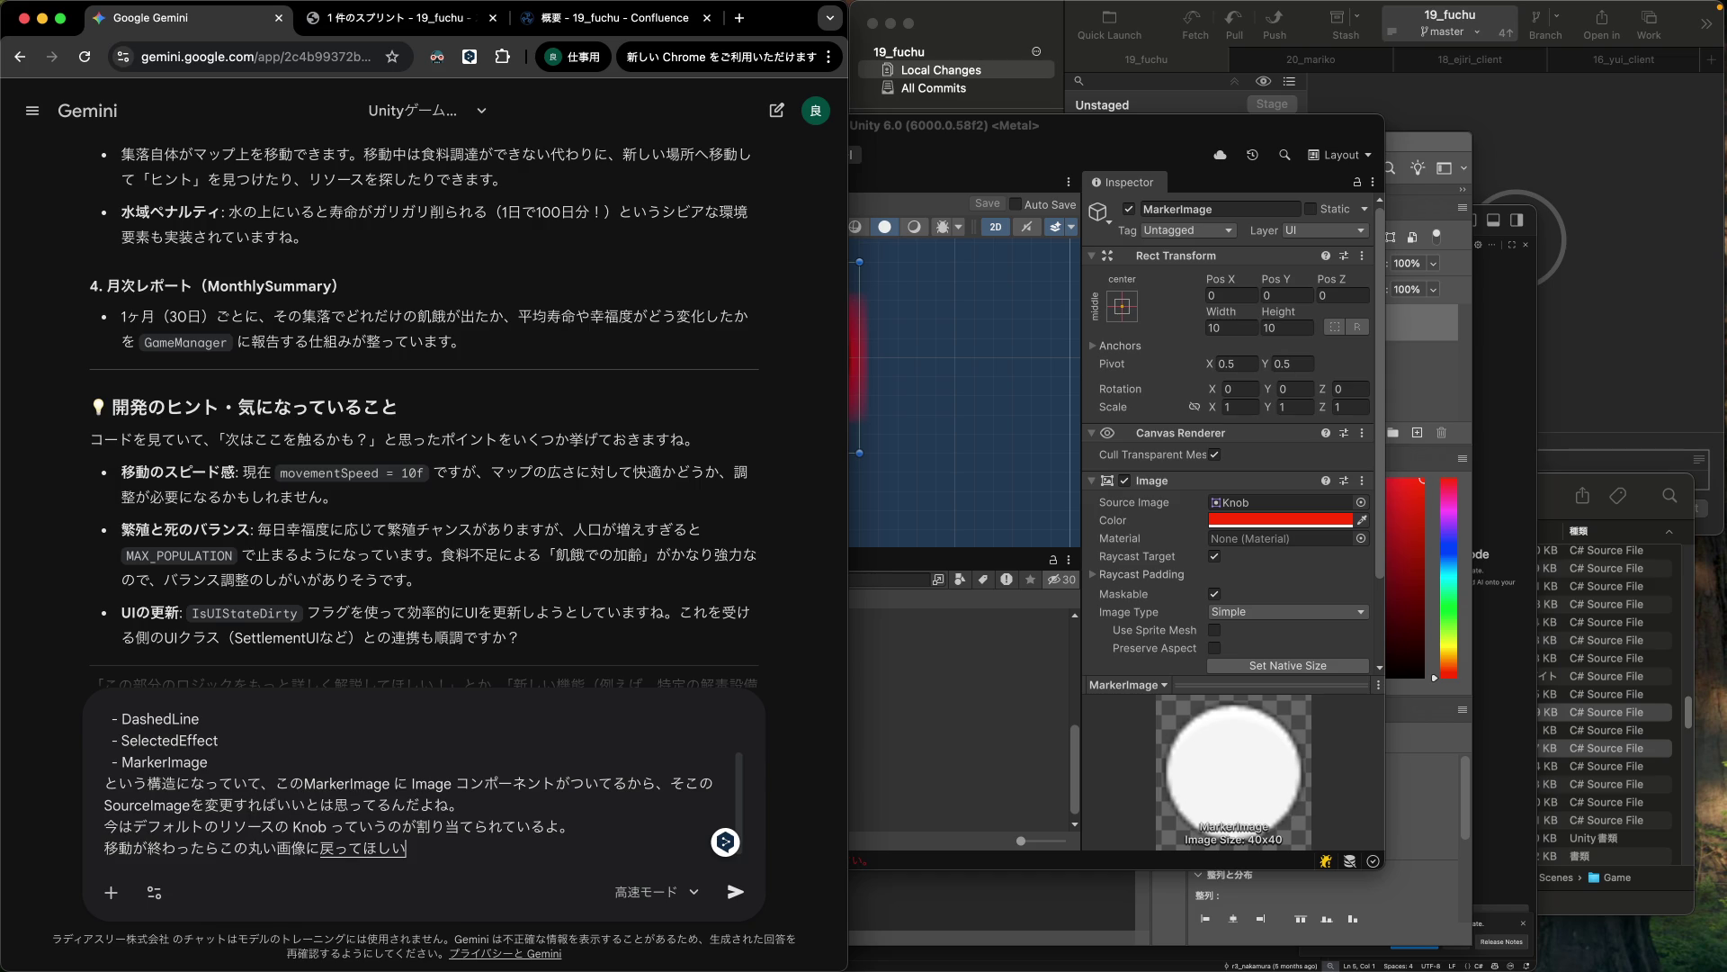
pyautogui.press('space')
pyautogui.press('Return')
# Check the Knob source image in Unity, then finish and send the question to Gemini.
pyautogui.click(1234, 509)
pyautogui.click(1235, 510)
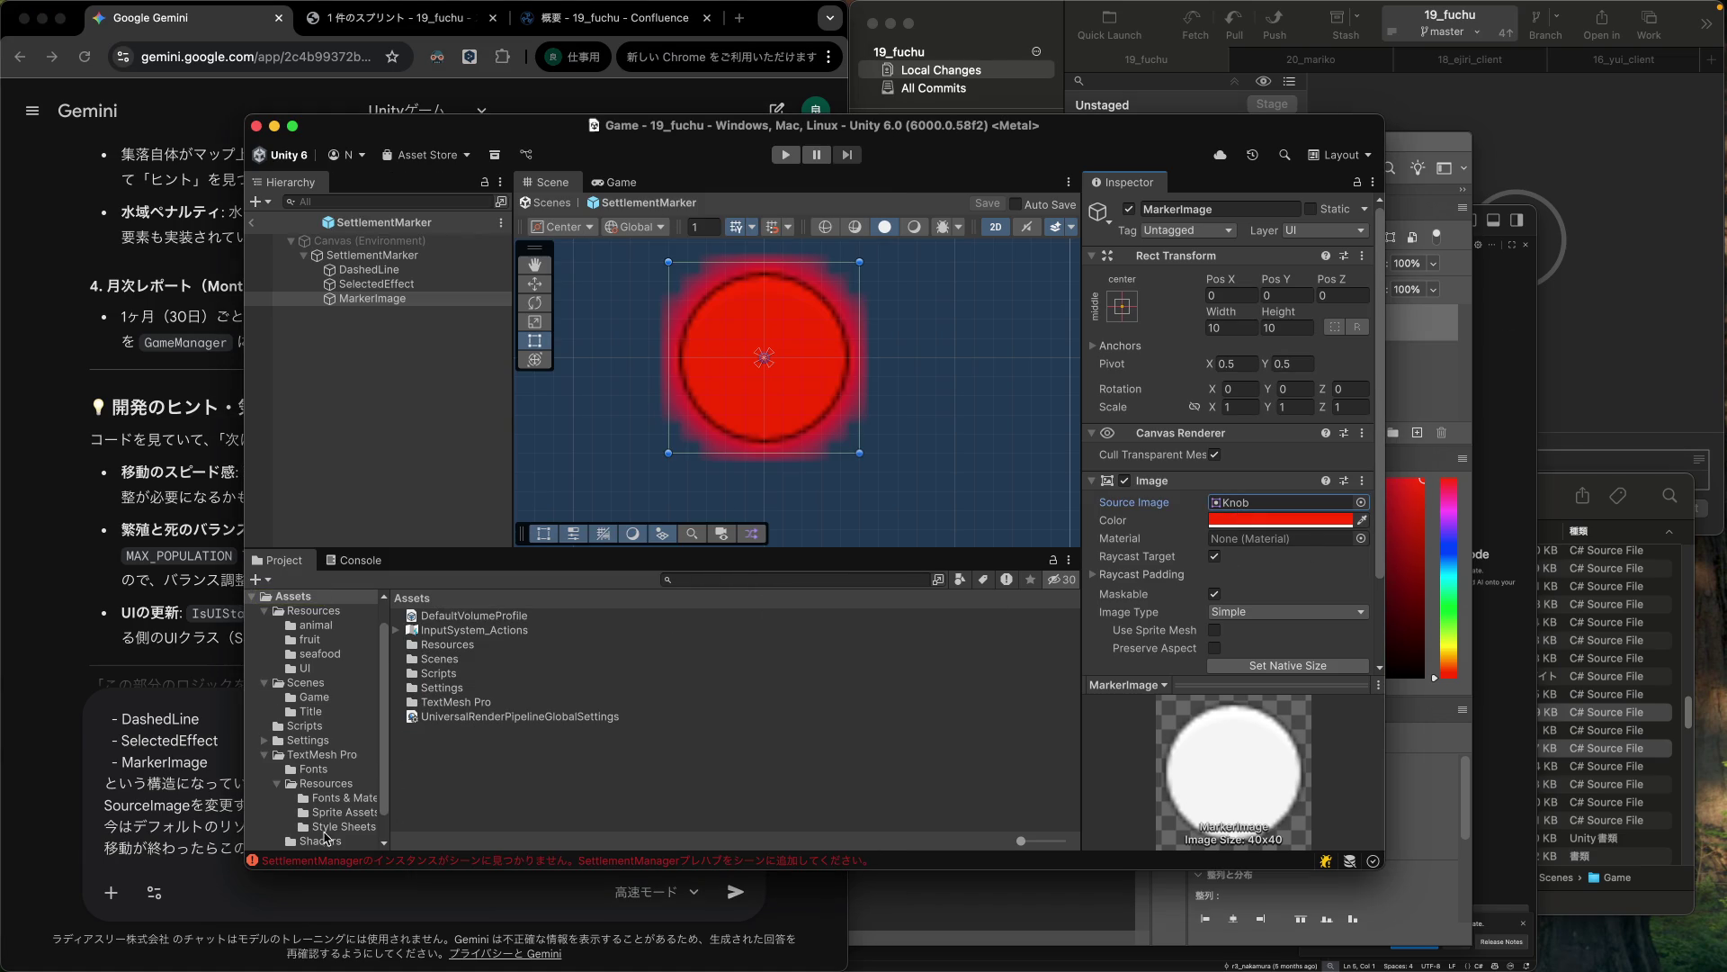
pyautogui.click(186, 848)
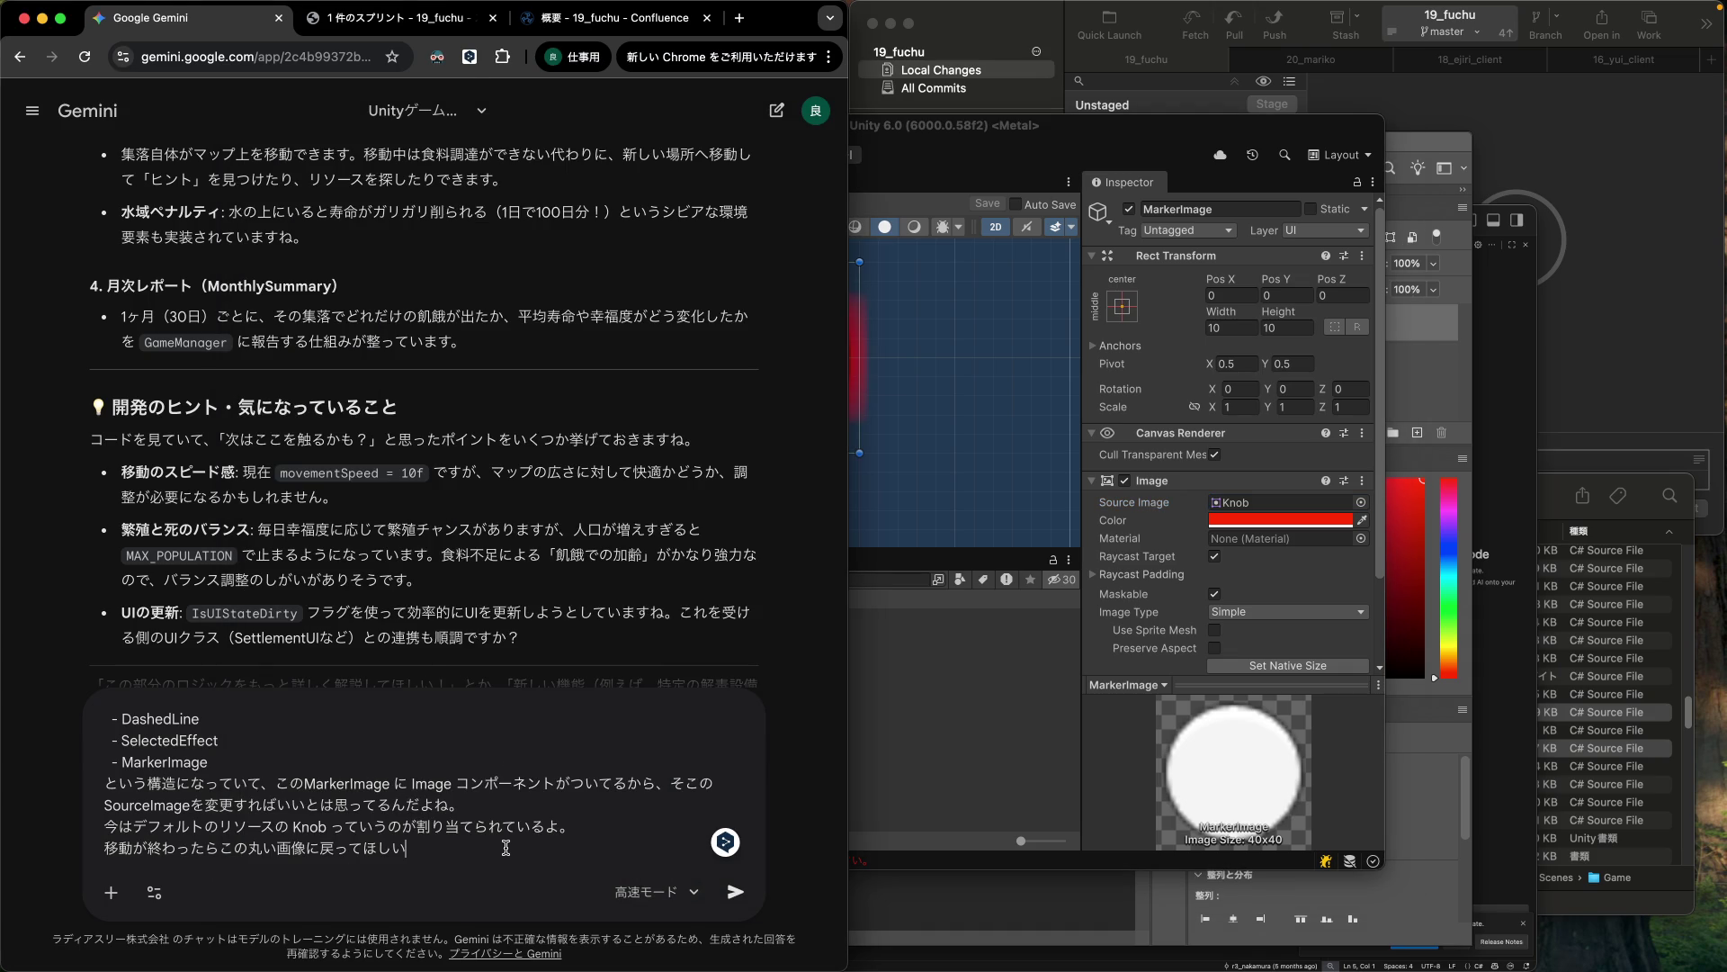
pyautogui.write('よ。')
pyautogui.press('super+Up')
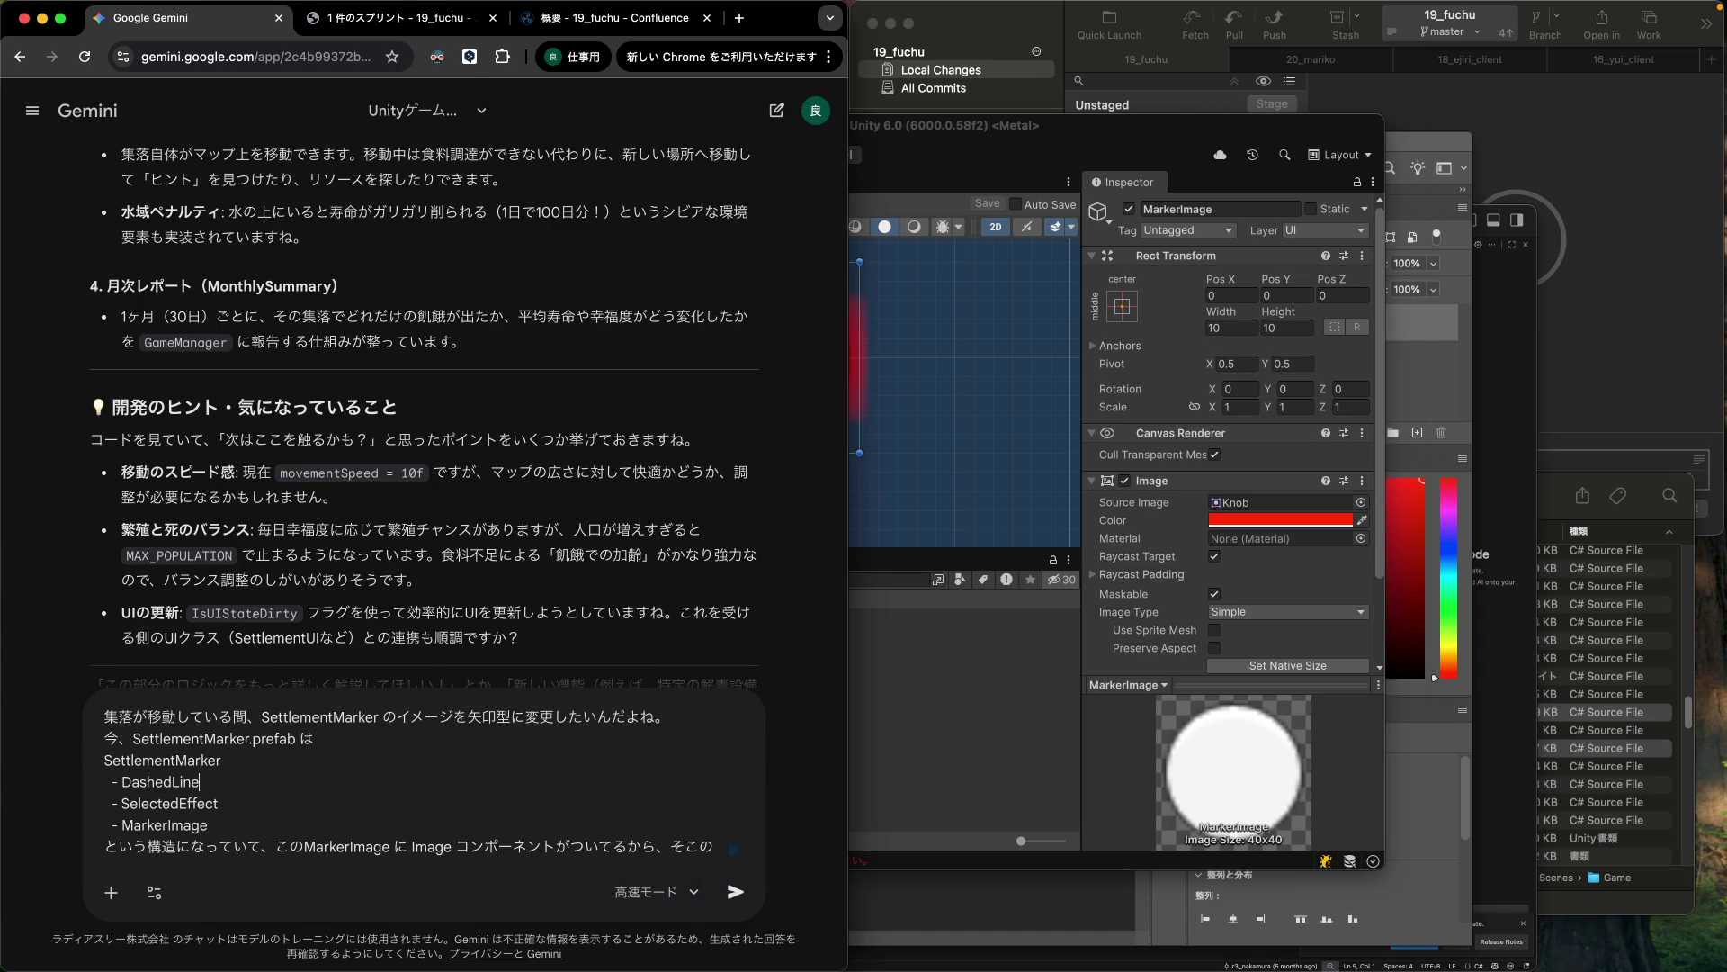
pyautogui.press('super+Down')
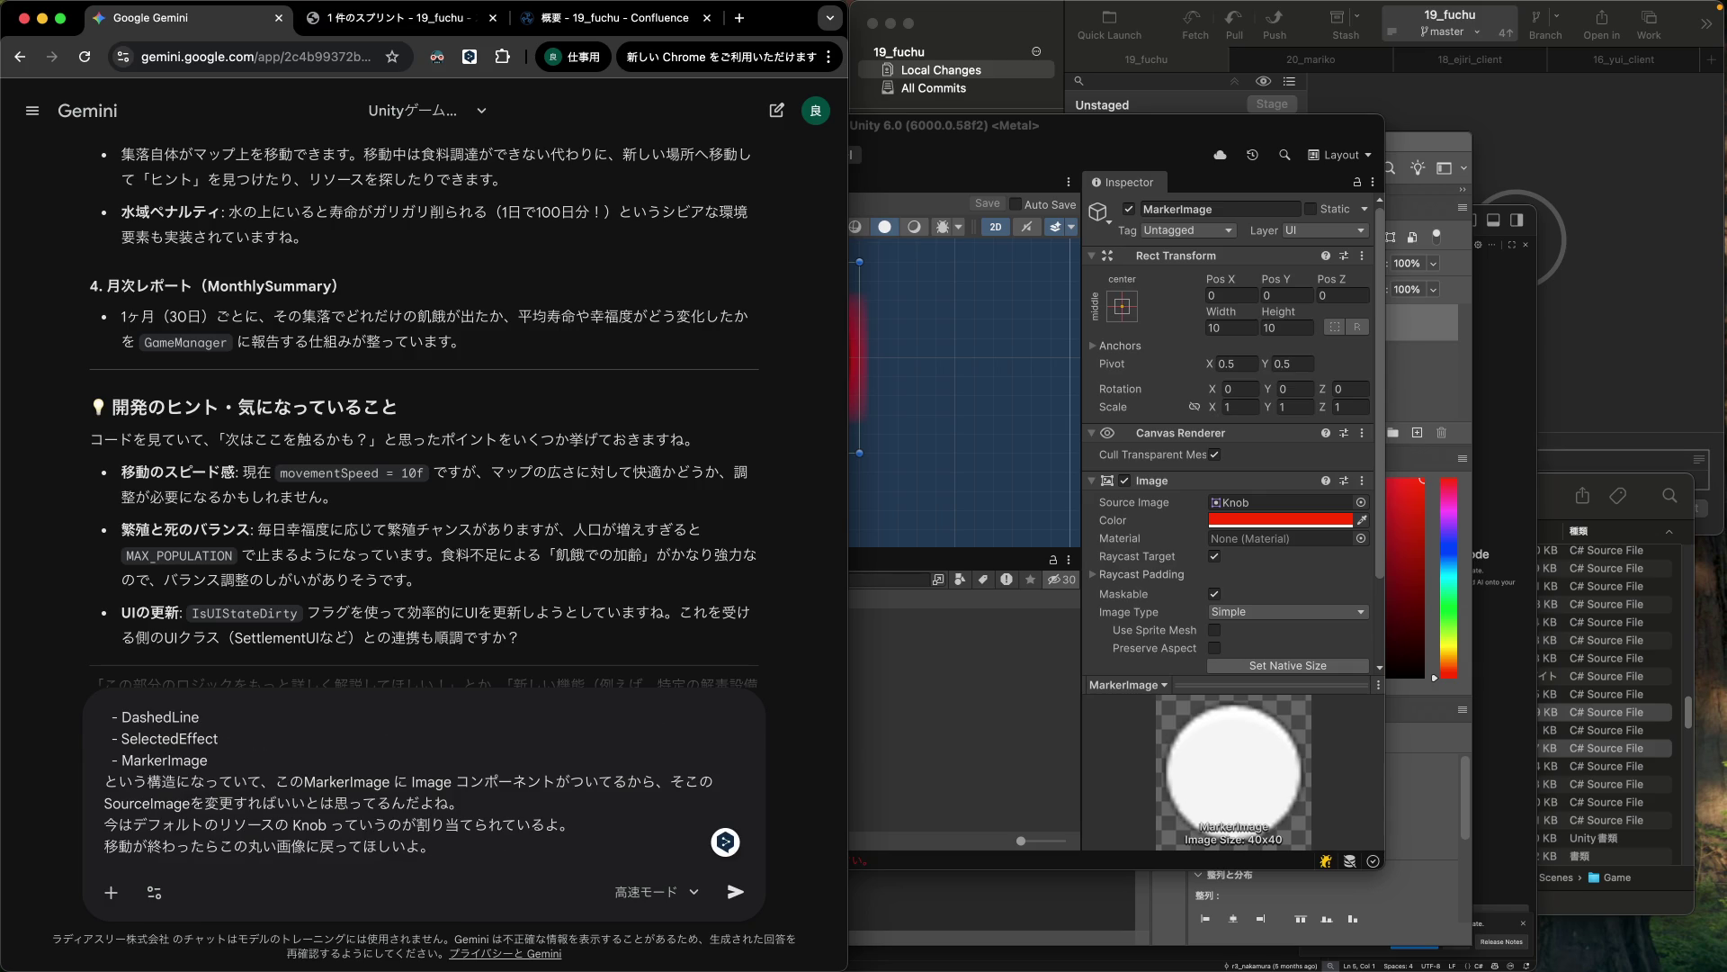
pyautogui.press('Return')
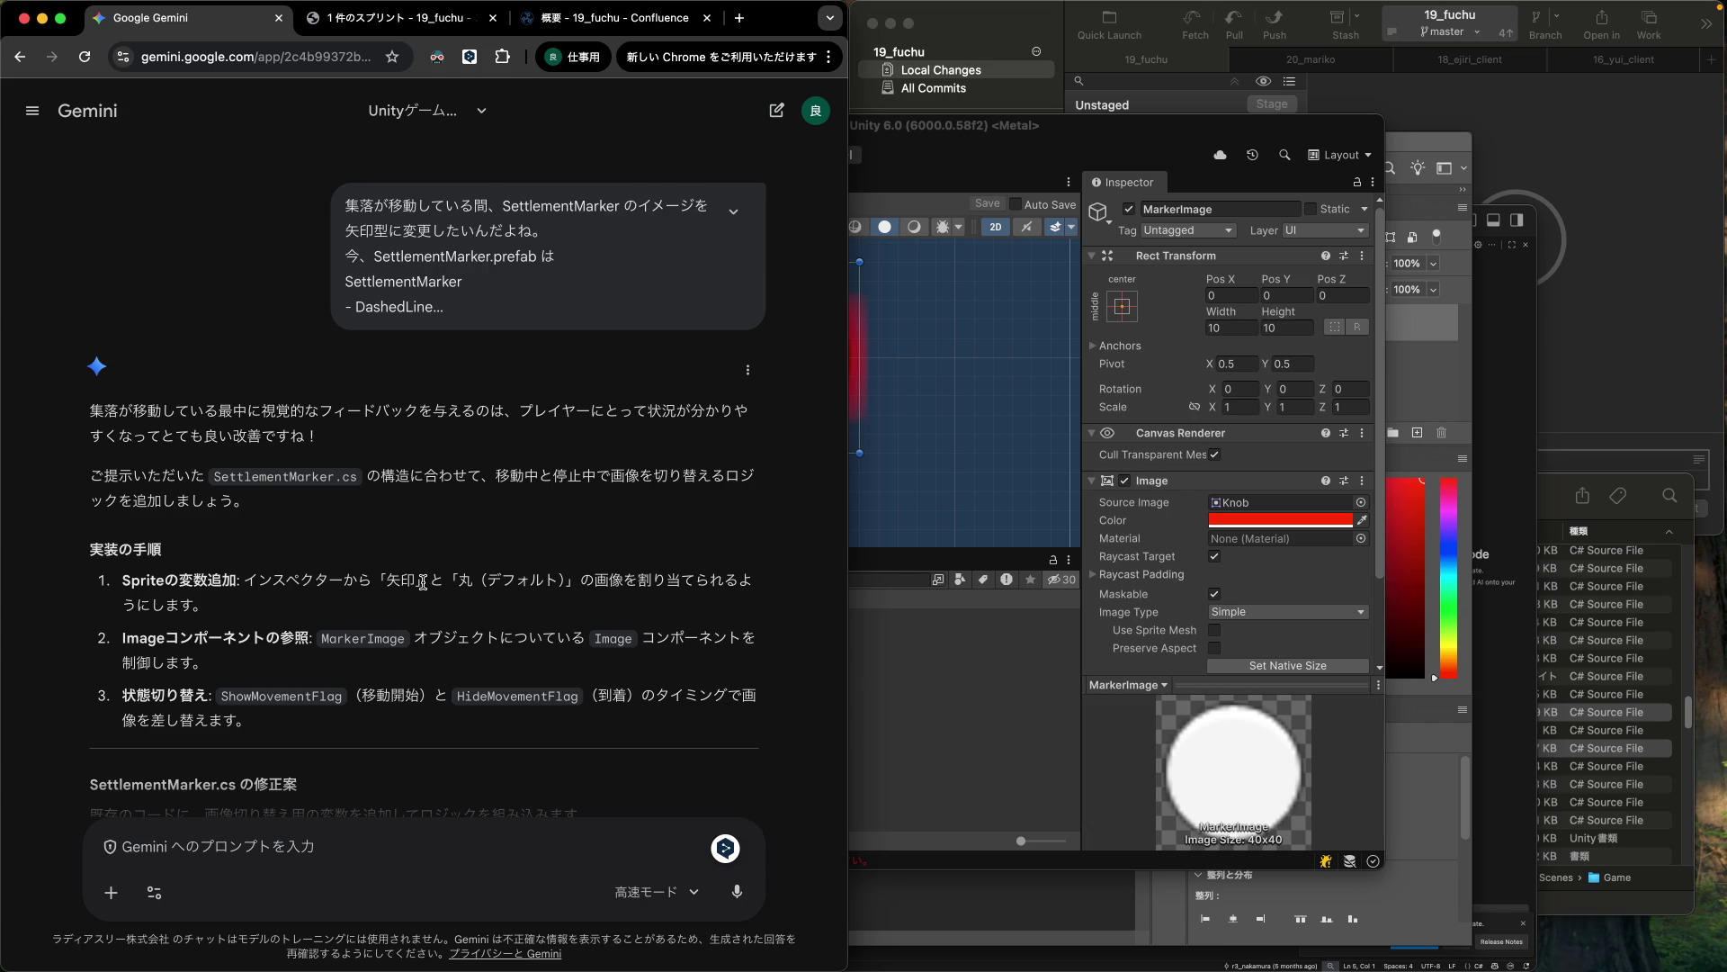
# Scroll Gemini's reply and select the four [Header("Image Settings")] field lines.
pyautogui.scroll(-2, 311, 562)
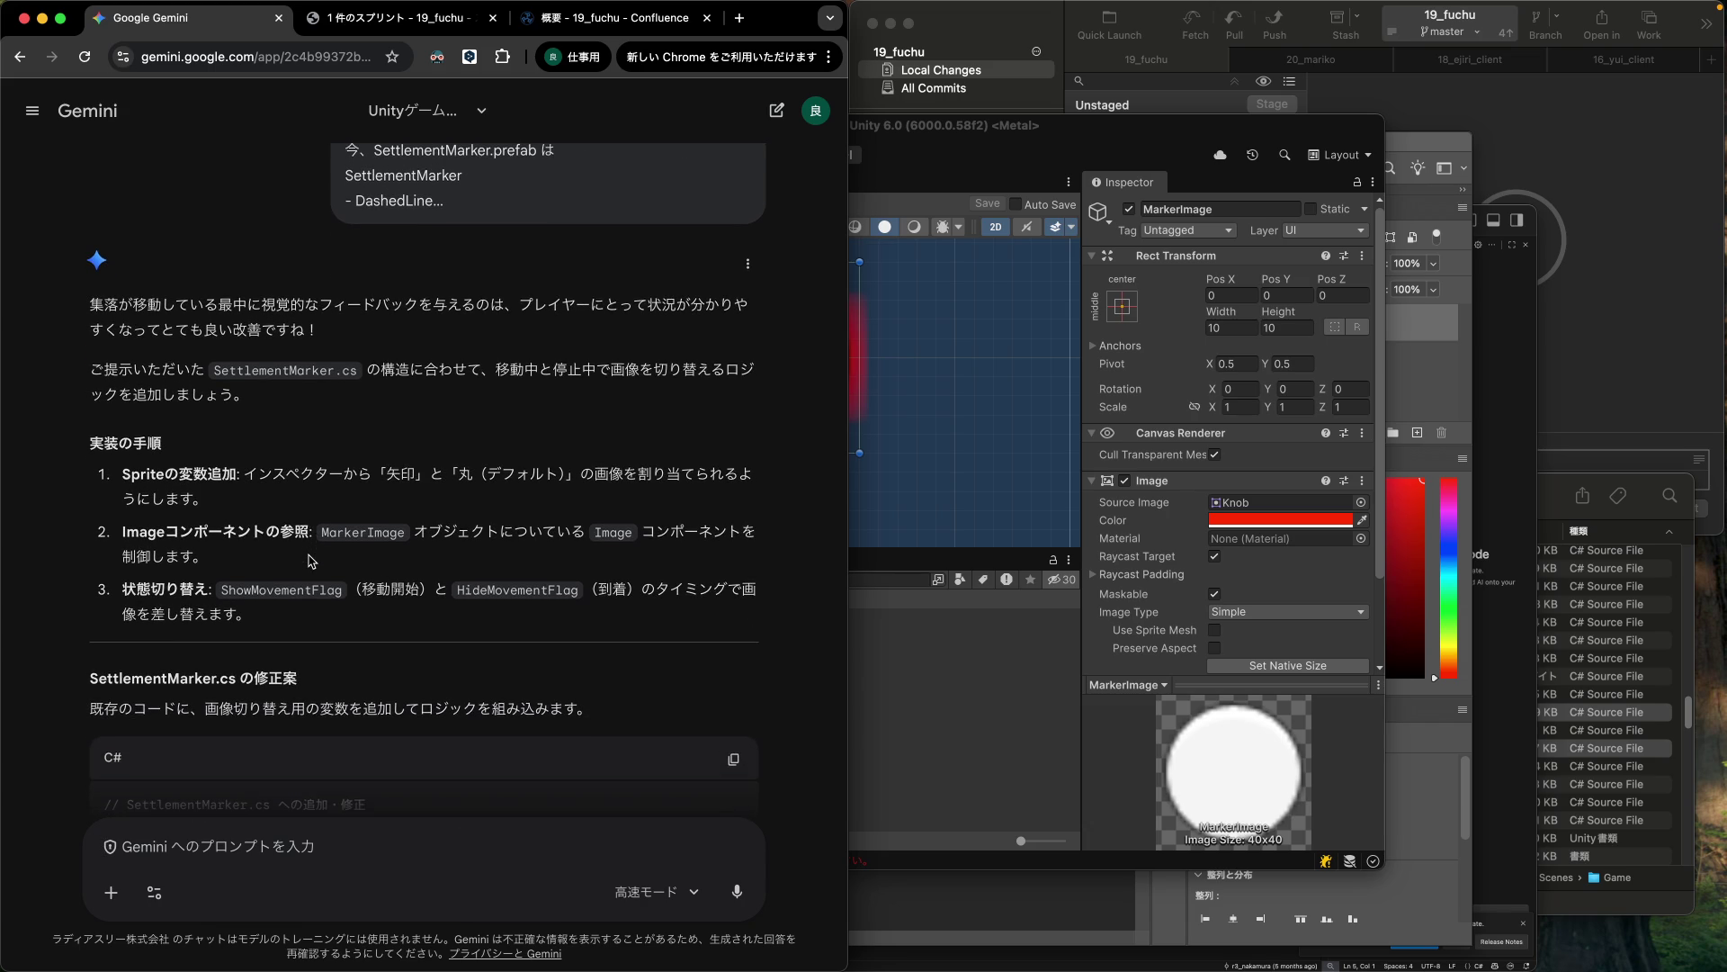
pyautogui.scroll(-2, 312, 561)
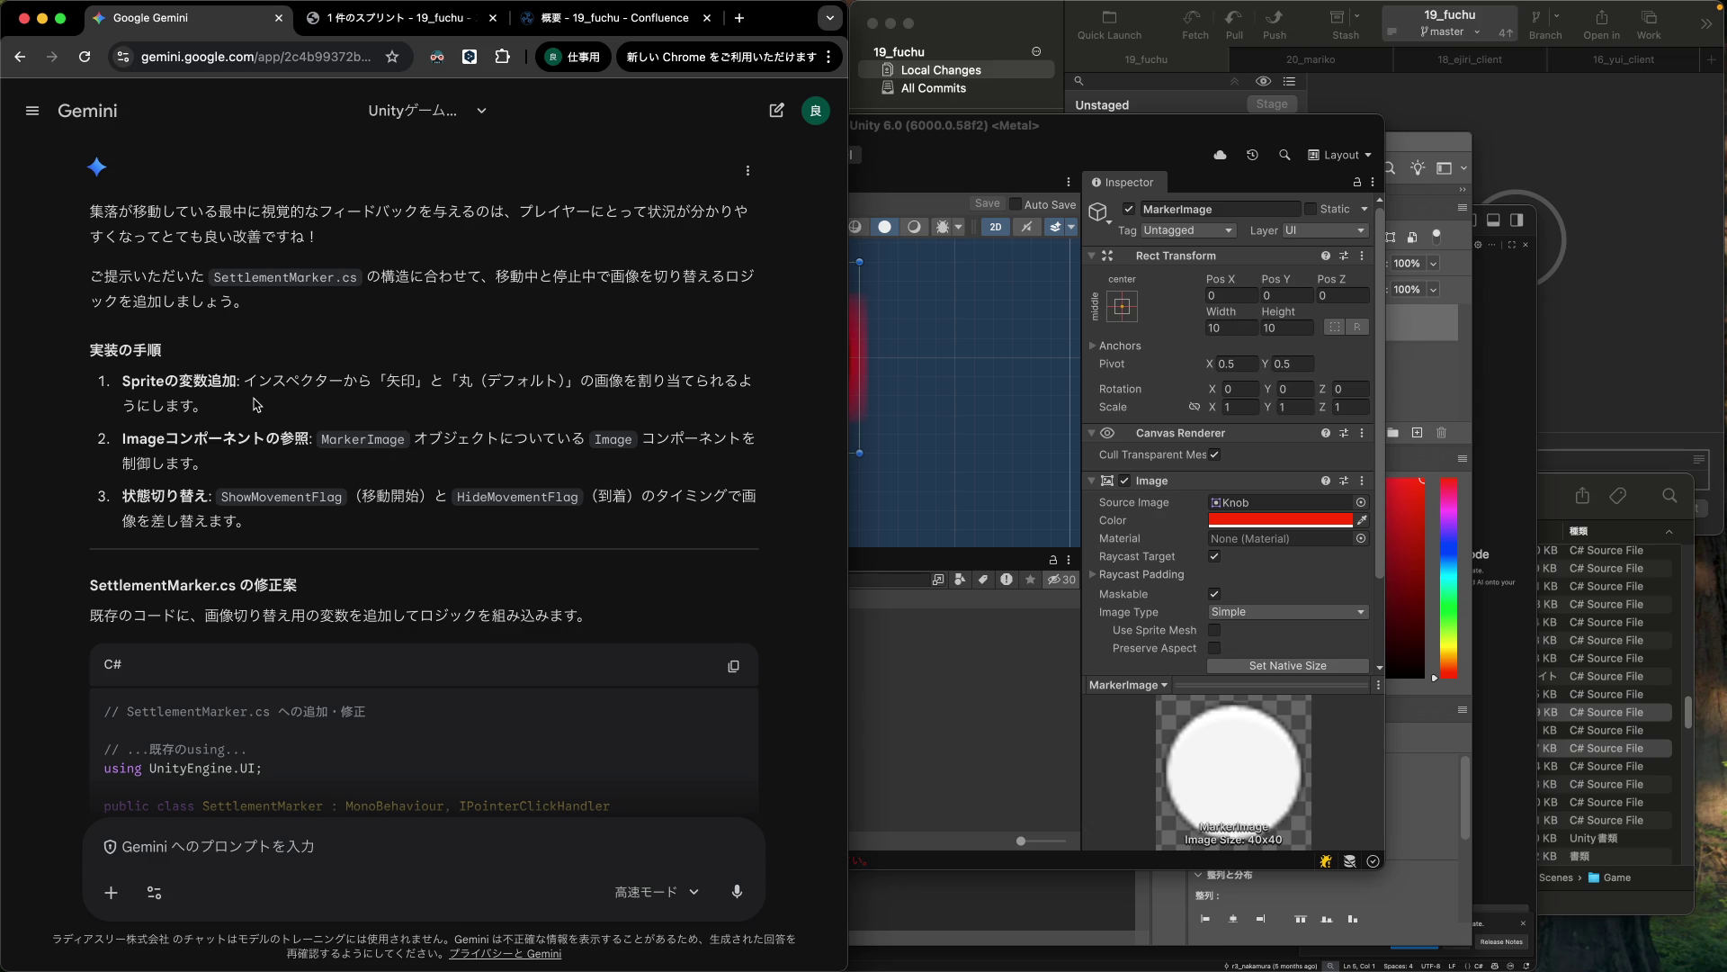
pyautogui.scroll(-2, 257, 405)
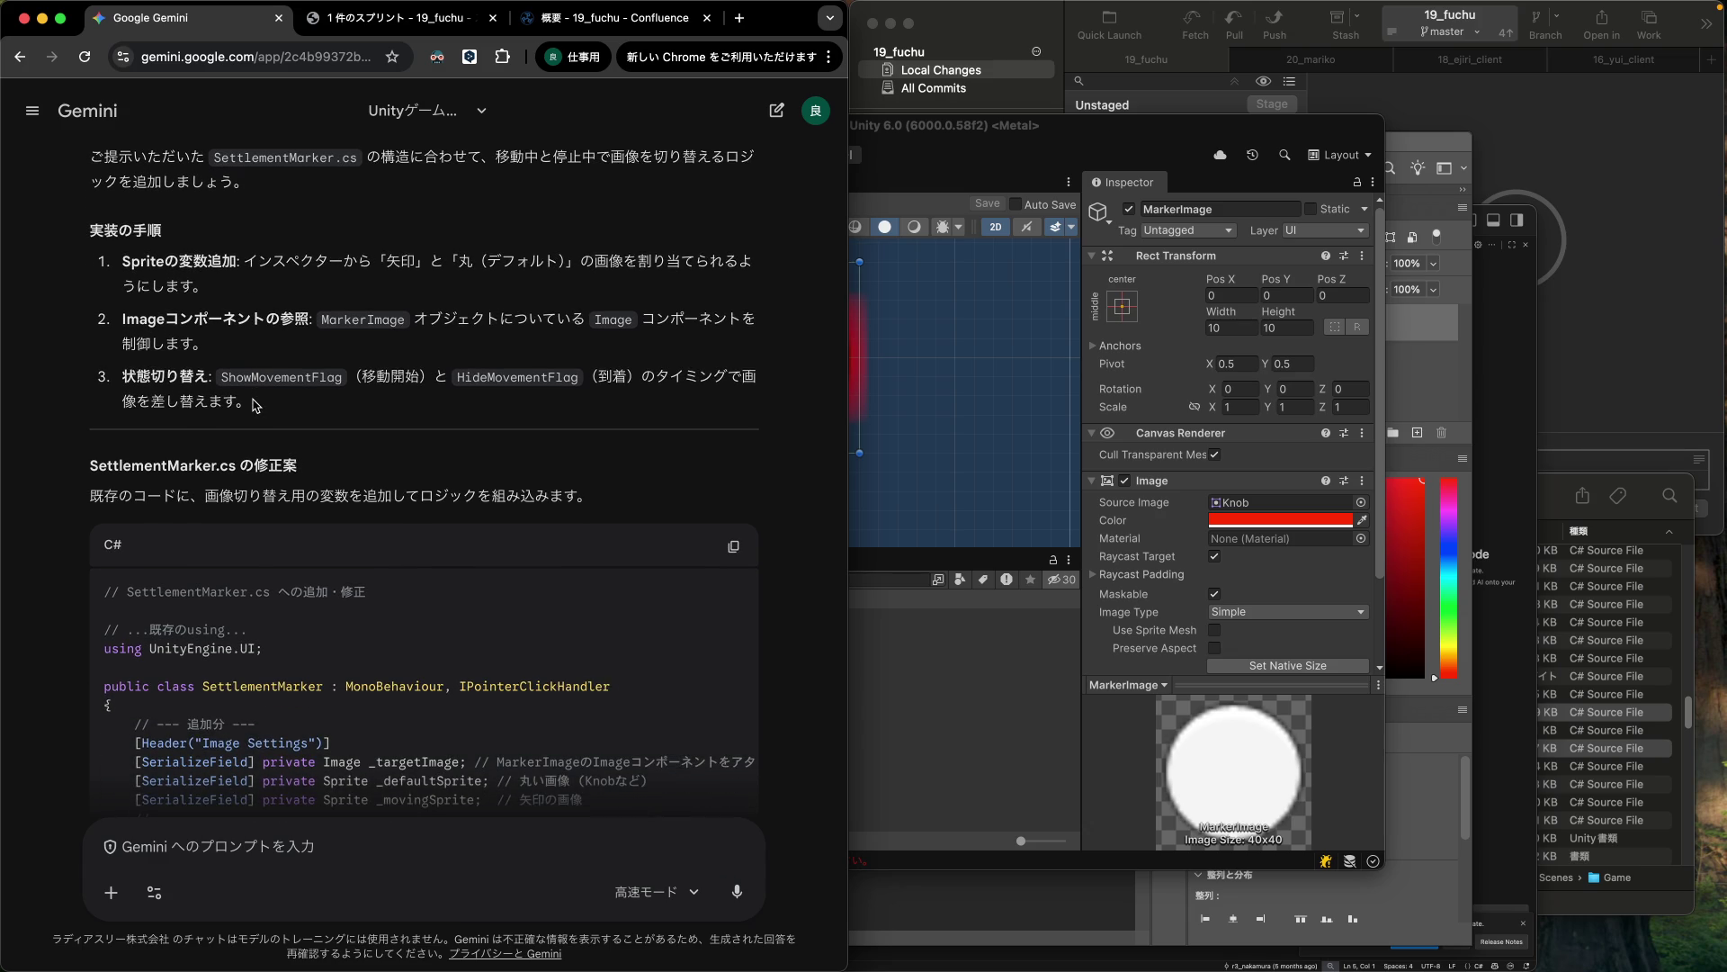
pyautogui.scroll(-3, 412, 344)
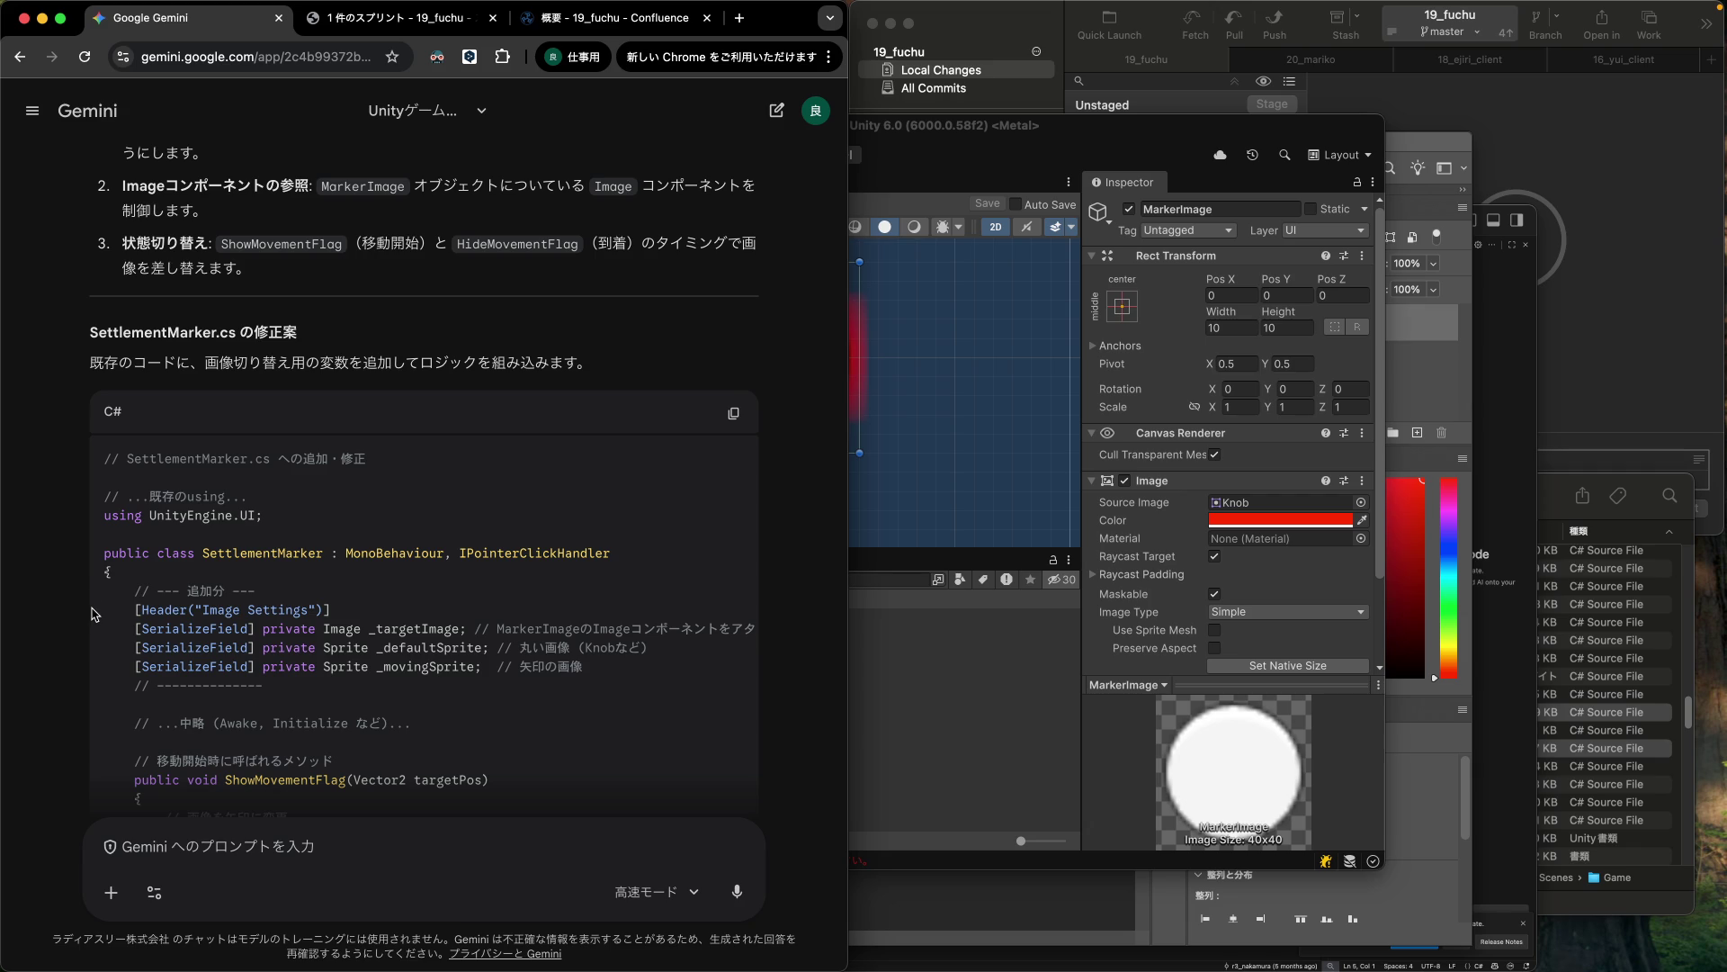
pyautogui.moveTo(95, 619); pyautogui.dragTo(102, 692)
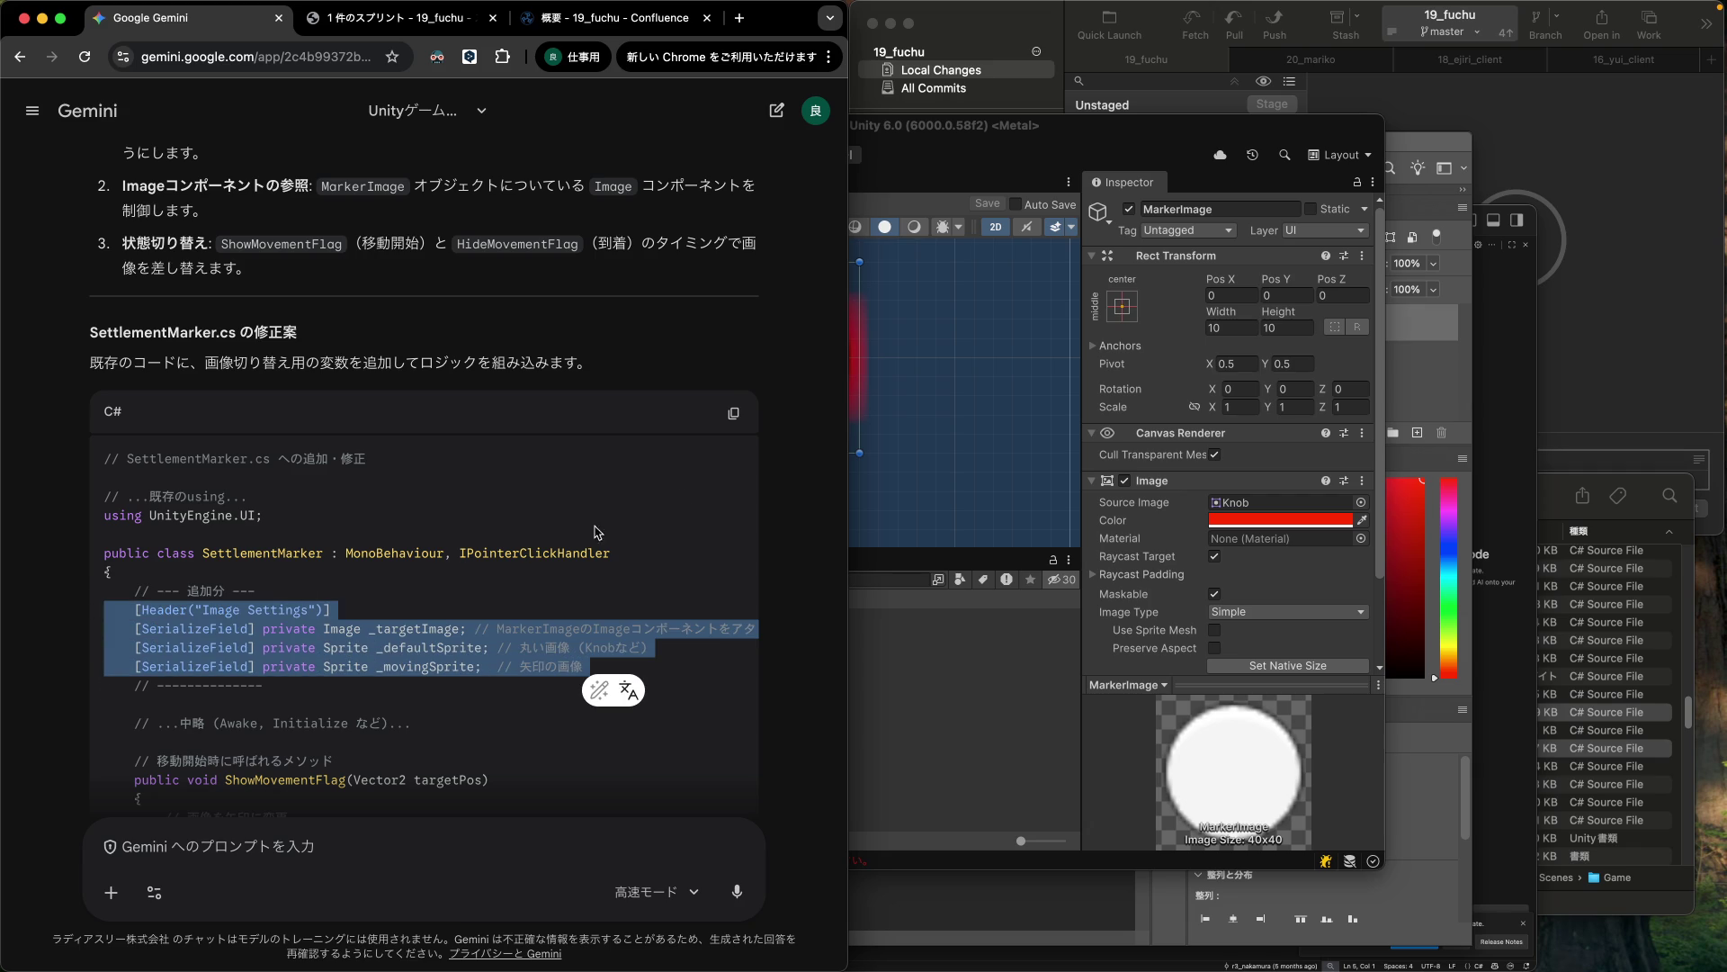
pyautogui.click(1520, 436)
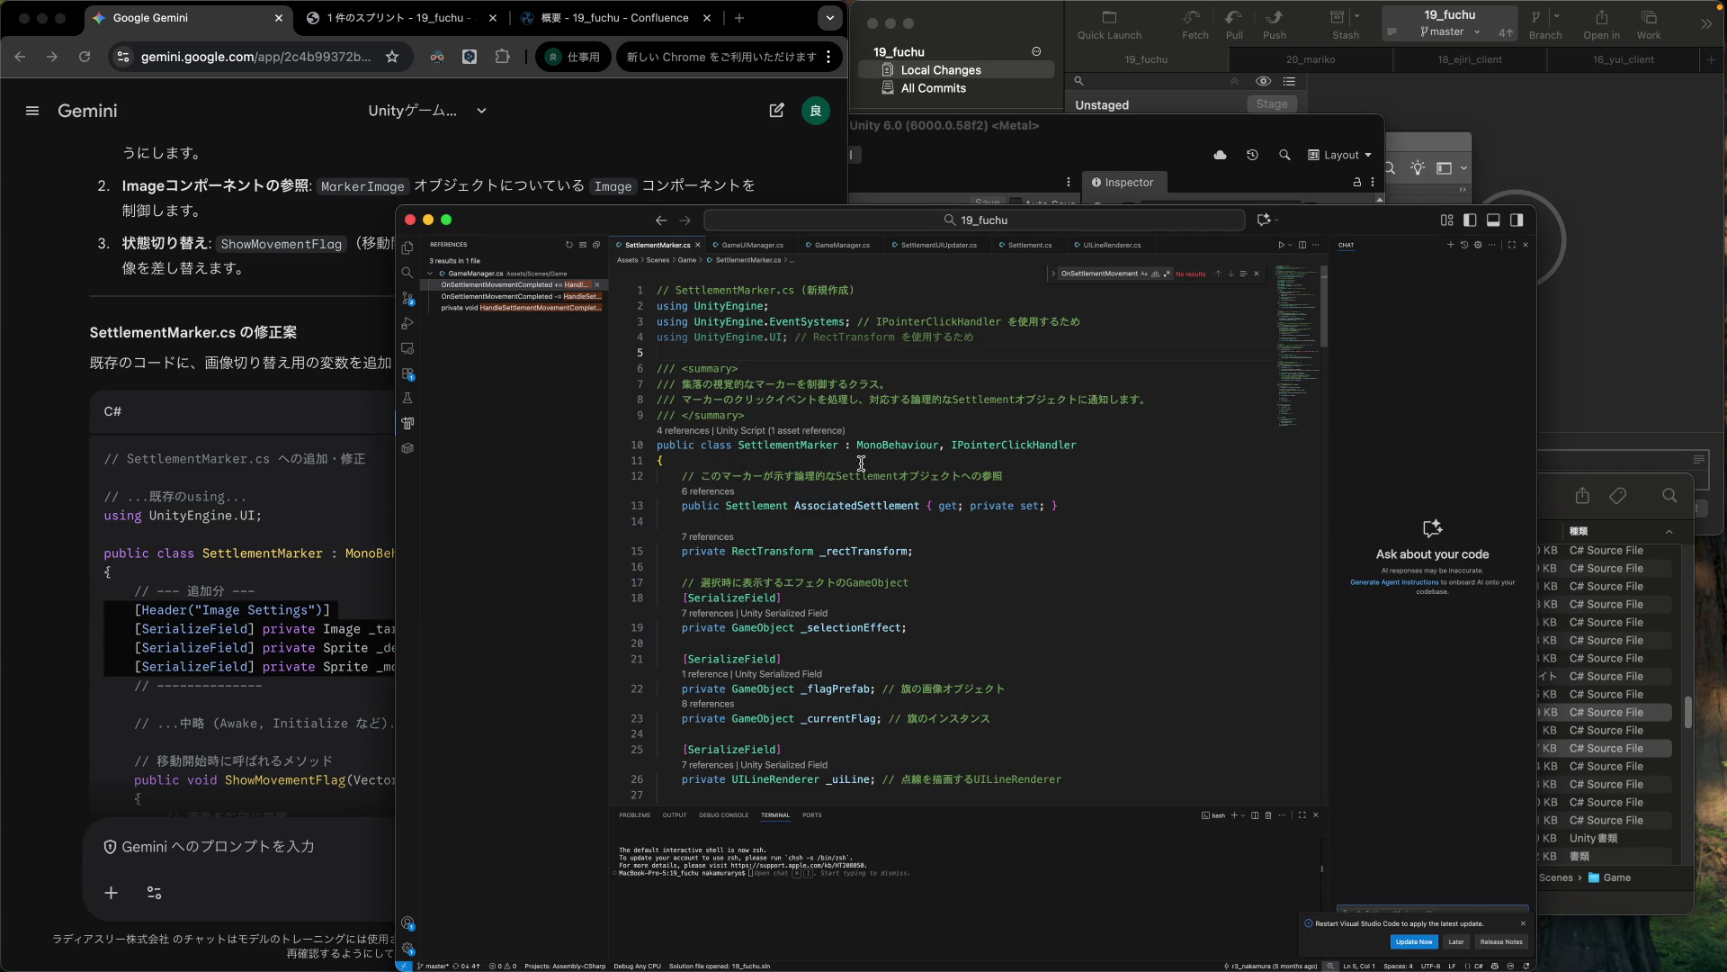
# Paste the _targetImage, _defaultSprite and _movingSprite fields below _uiLine in SettlementMarker.cs.
pyautogui.scroll(-3, 899, 576)
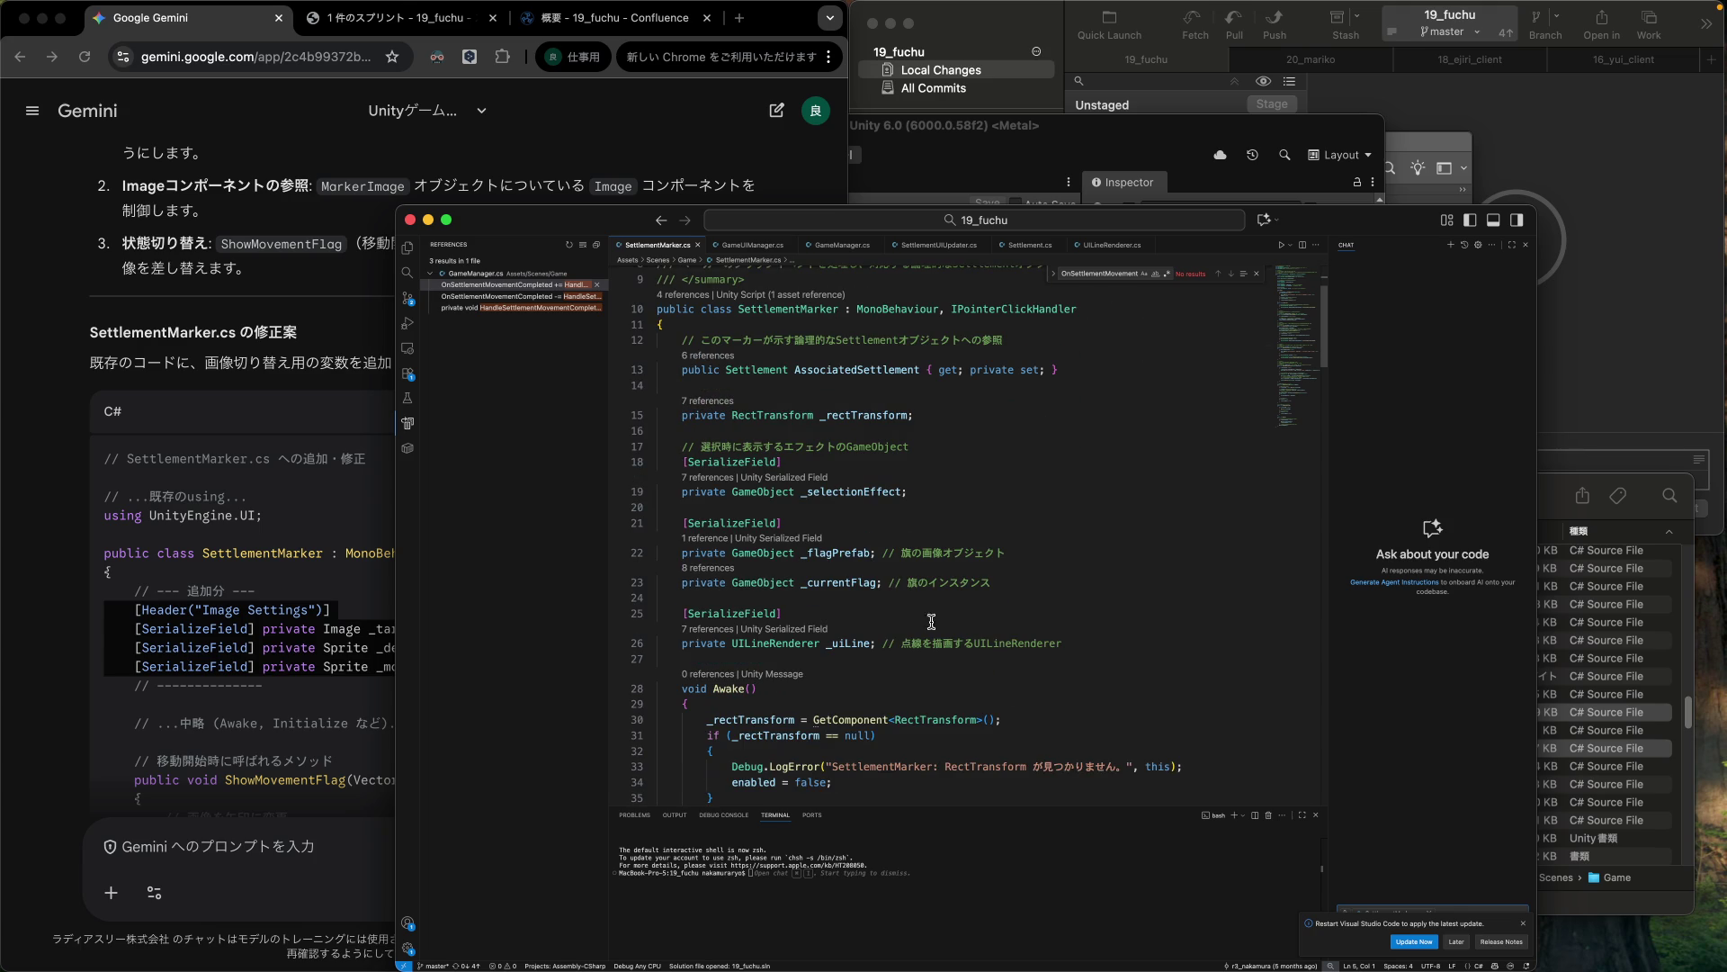
pyautogui.click(1088, 641)
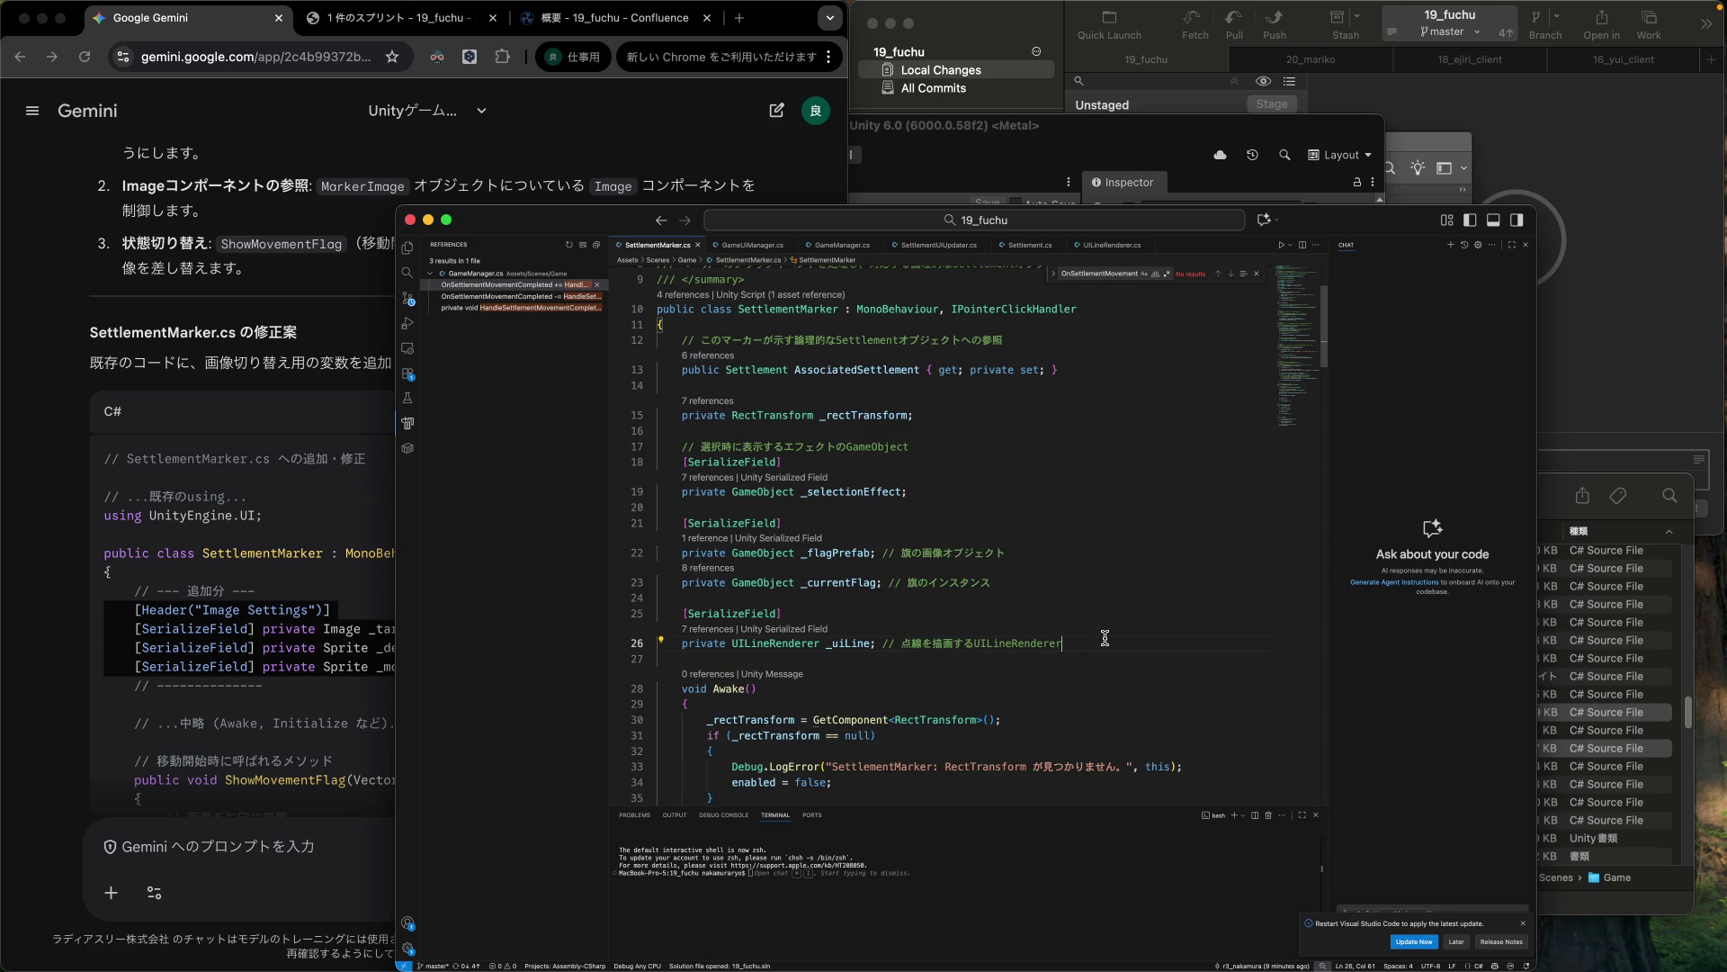
pyautogui.press('Return')
pyautogui.press('Return')
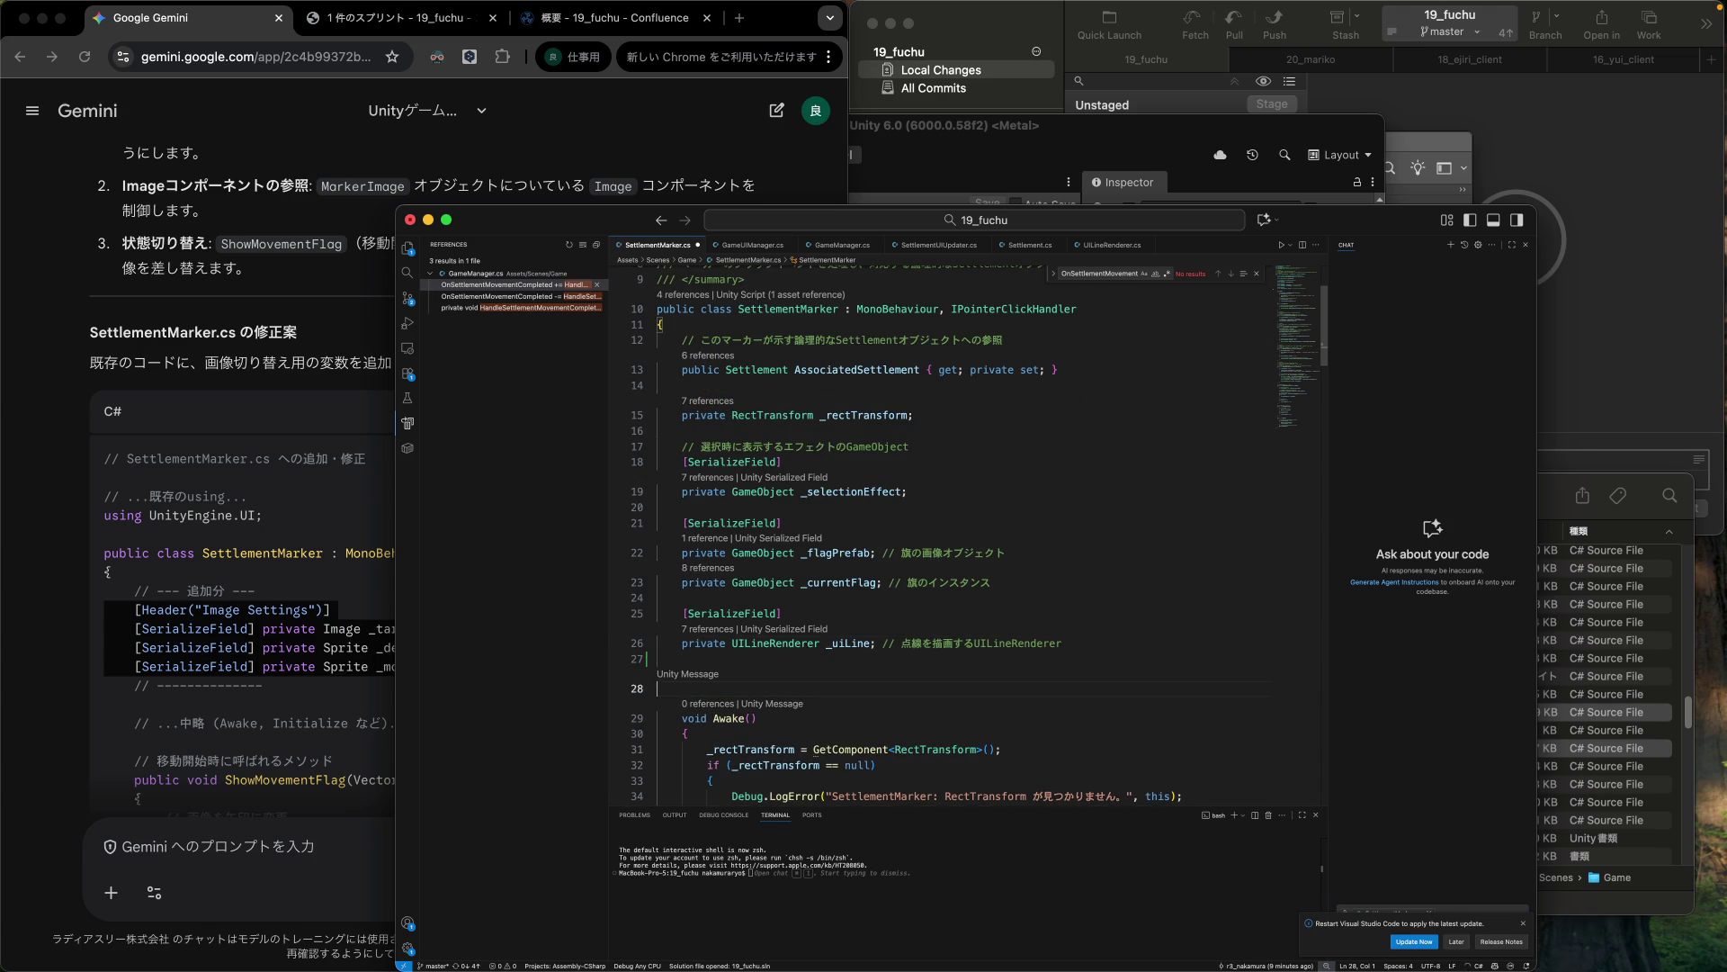
pyautogui.press('super+v')
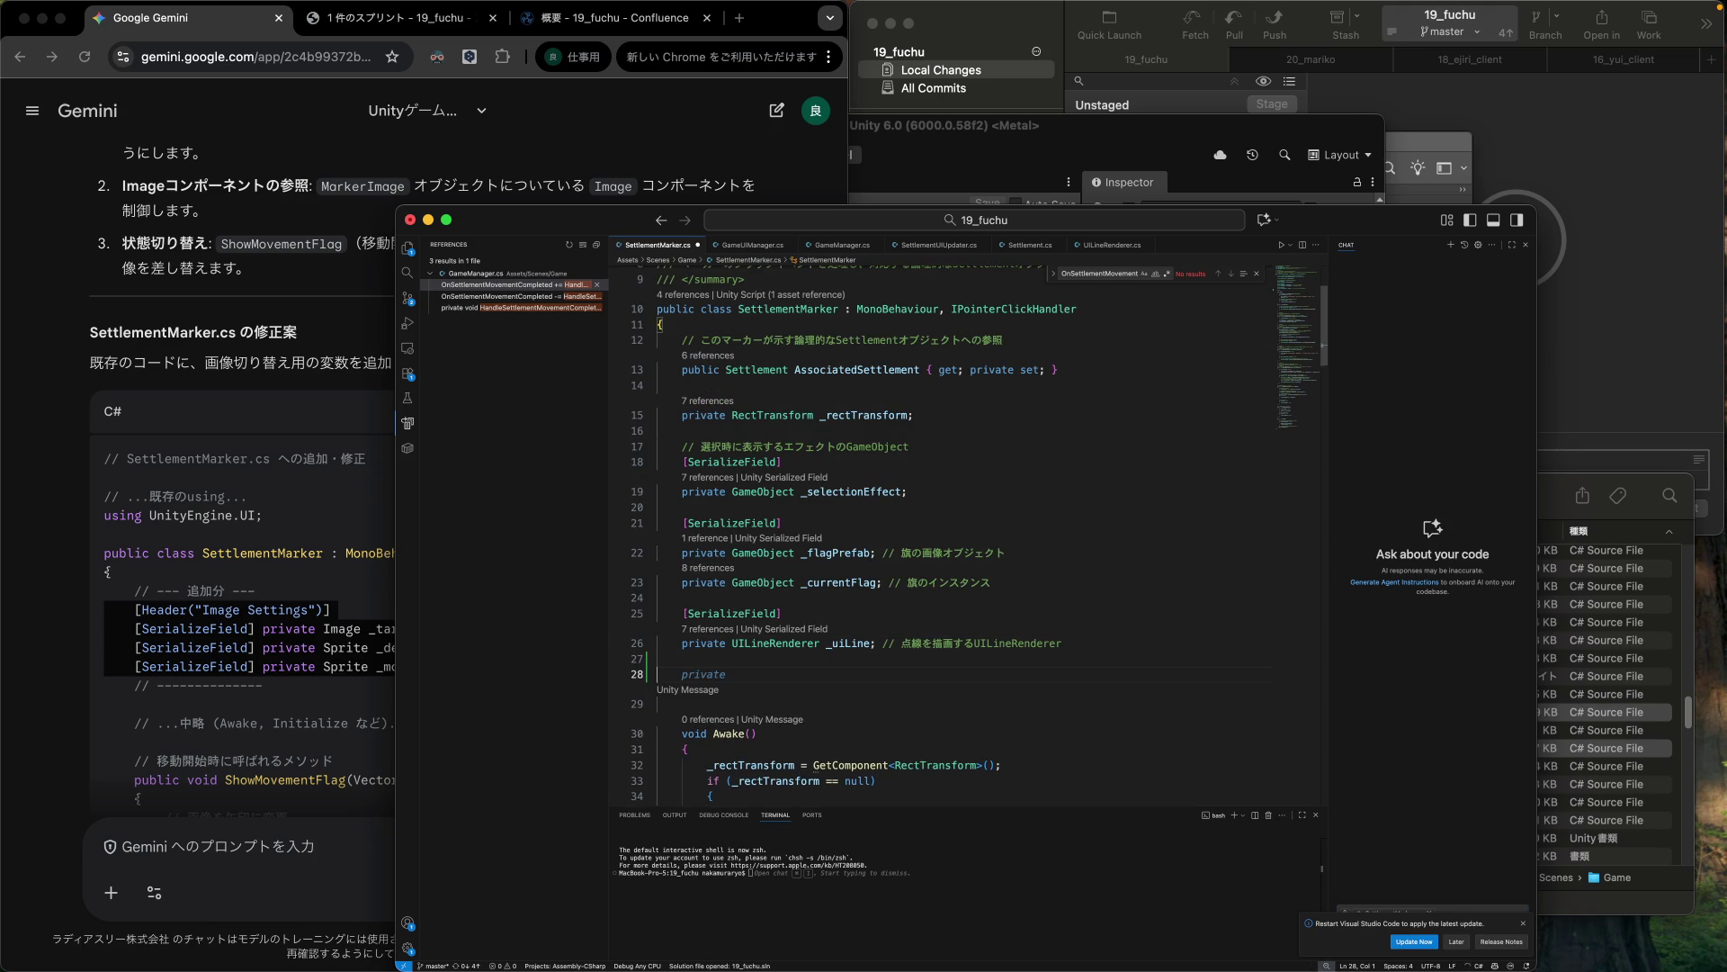
pyautogui.scroll(-3, 990, 540)
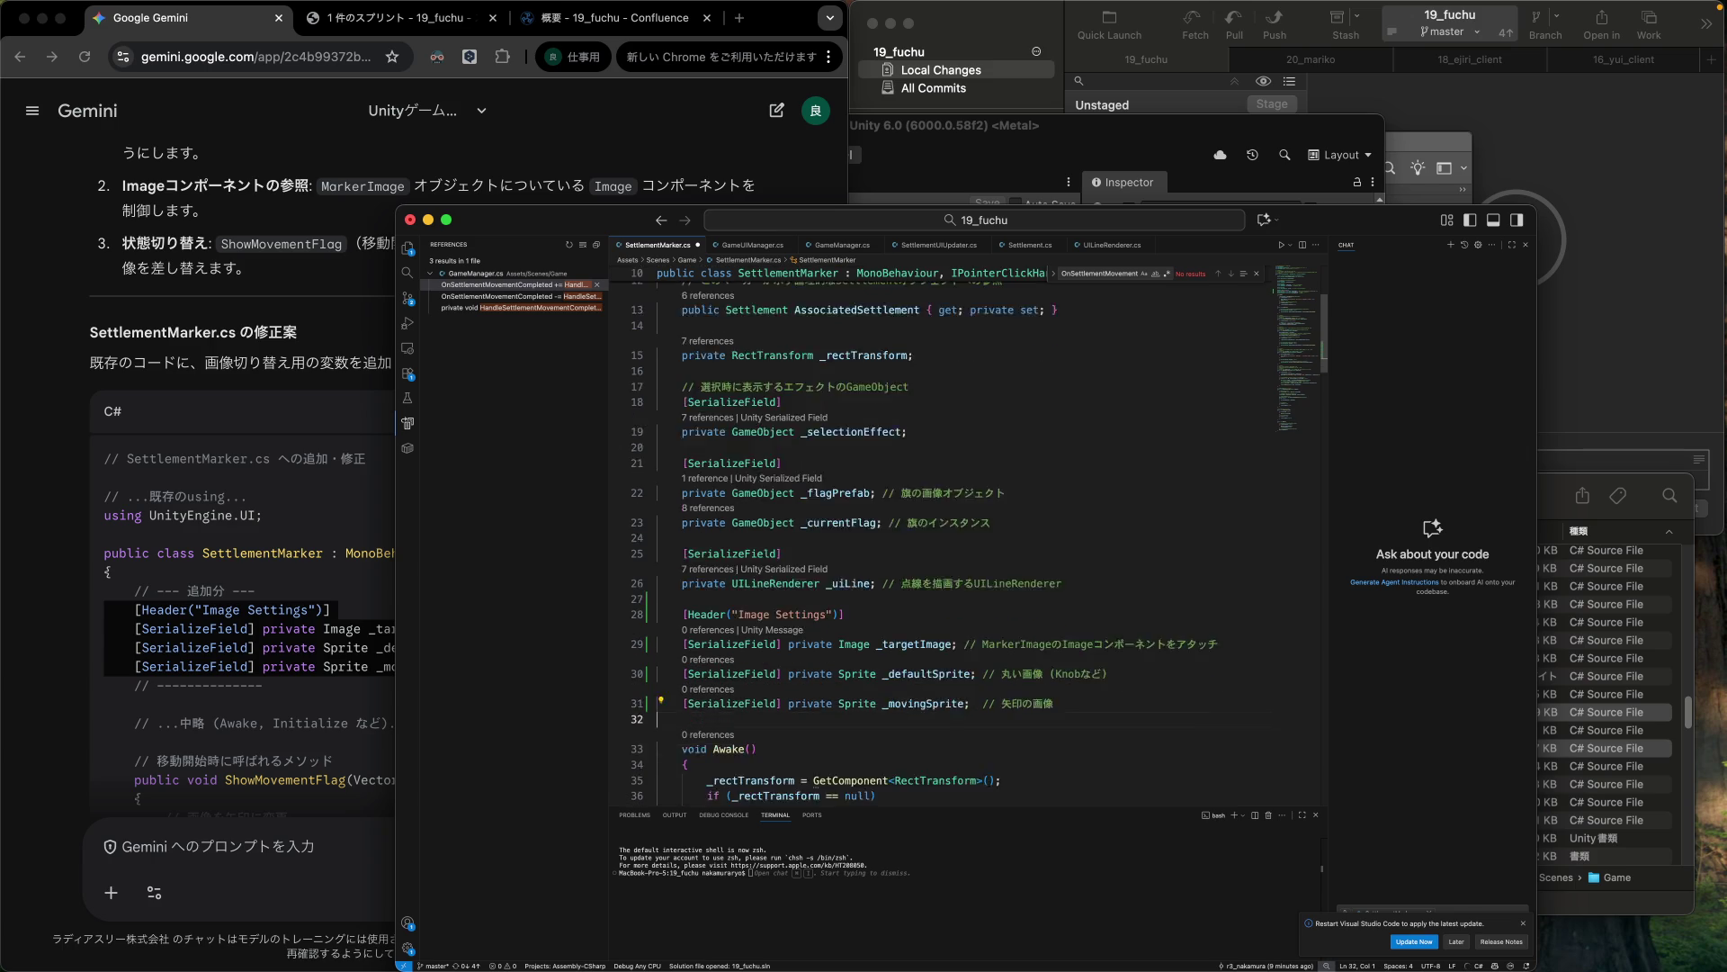
pyautogui.press('Down')
pyautogui.click(684, 598)
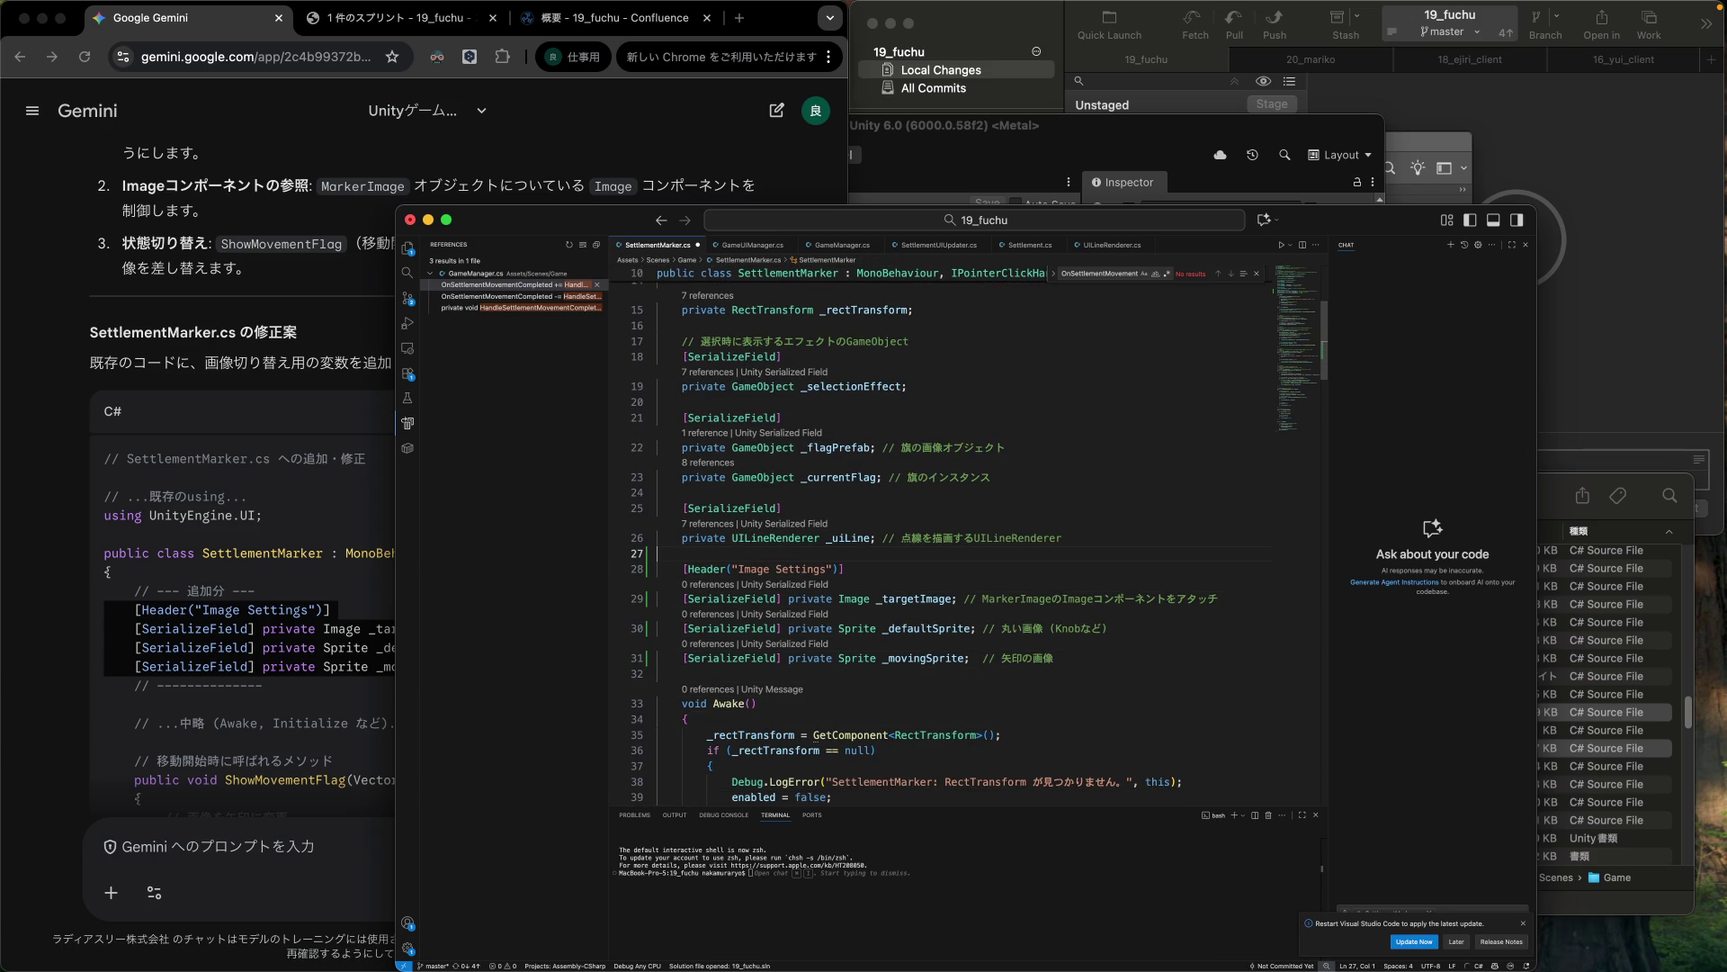
pyautogui.click(1066, 657)
pyautogui.click(315, 717)
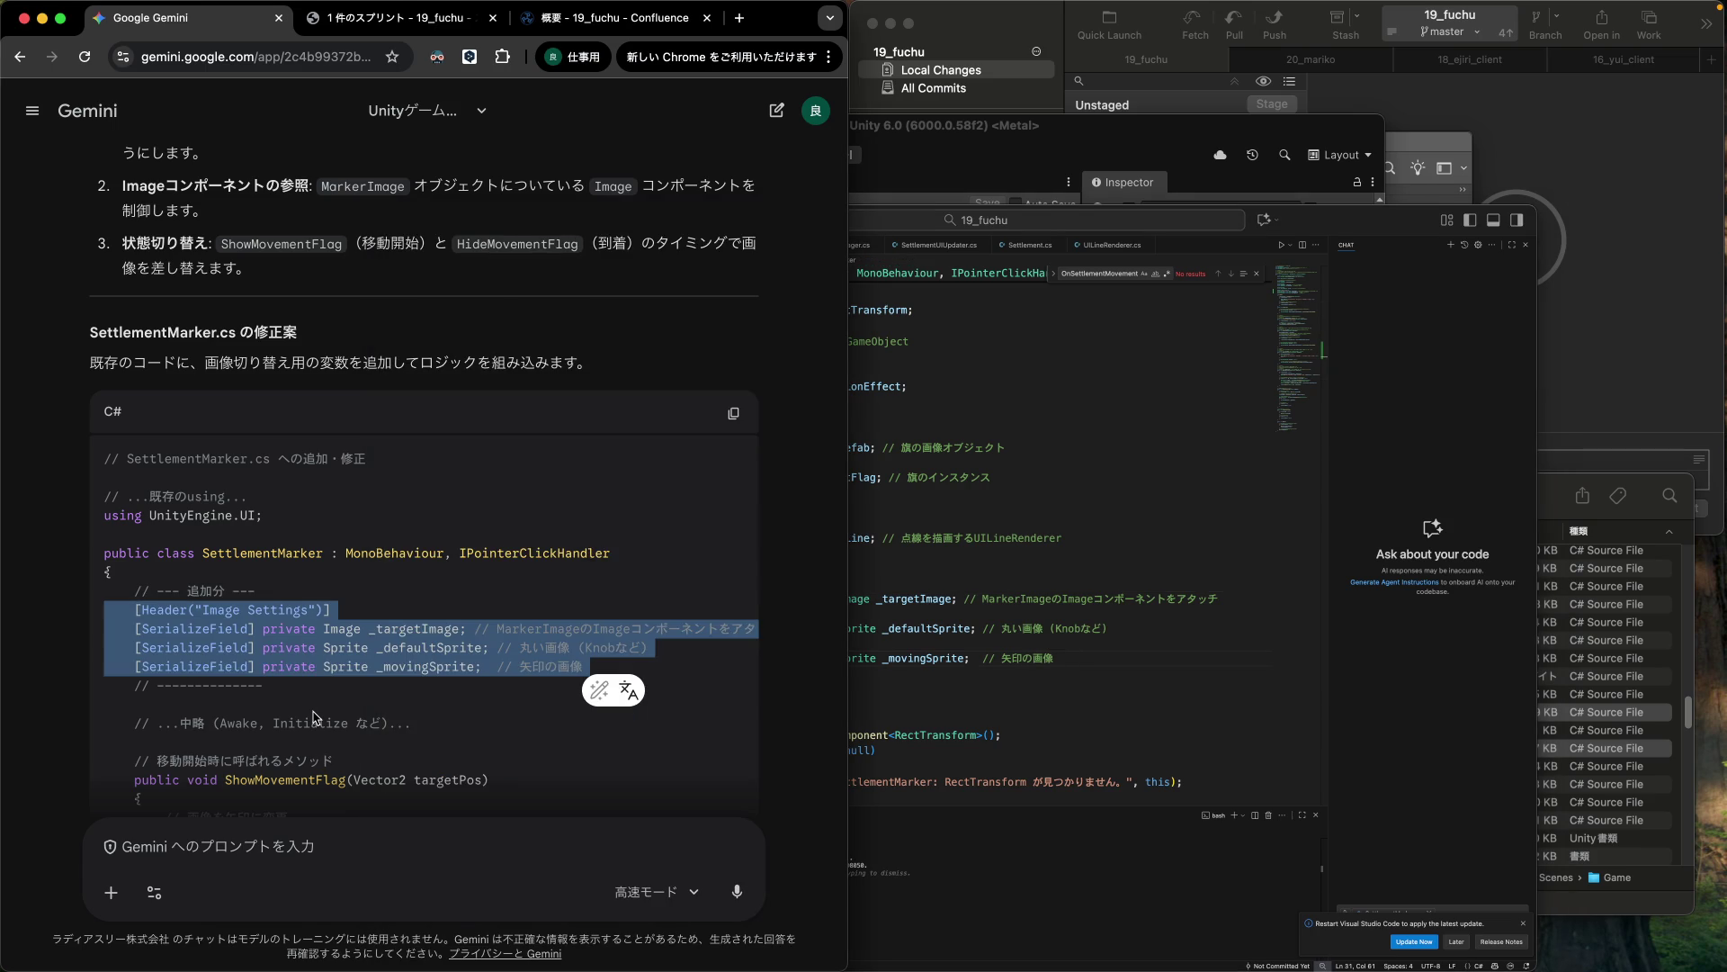
# Select and copy the line-updating block, lines 126–134, in UpdateMarkerPosition.
pyautogui.scroll(-5, 315, 717)
pyautogui.scroll(-4, 315, 717)
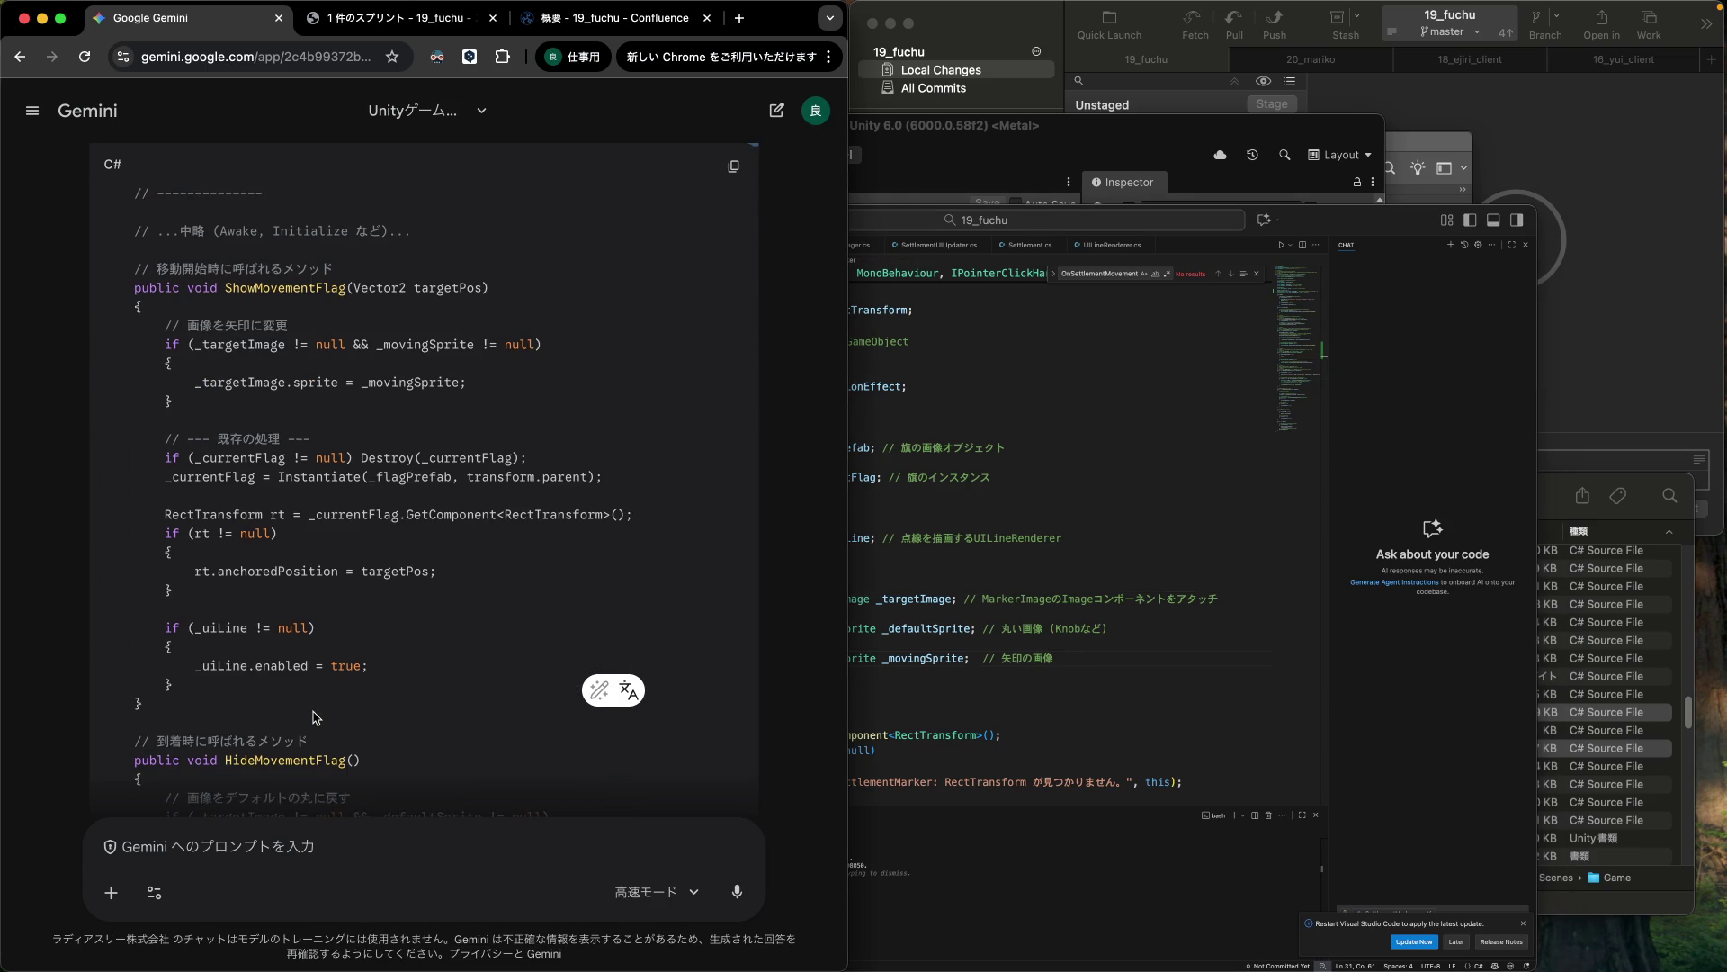
pyautogui.click(931, 619)
pyautogui.scroll(-10, 930, 616)
pyautogui.scroll(-10, 930, 618)
pyautogui.scroll(-7, 931, 618)
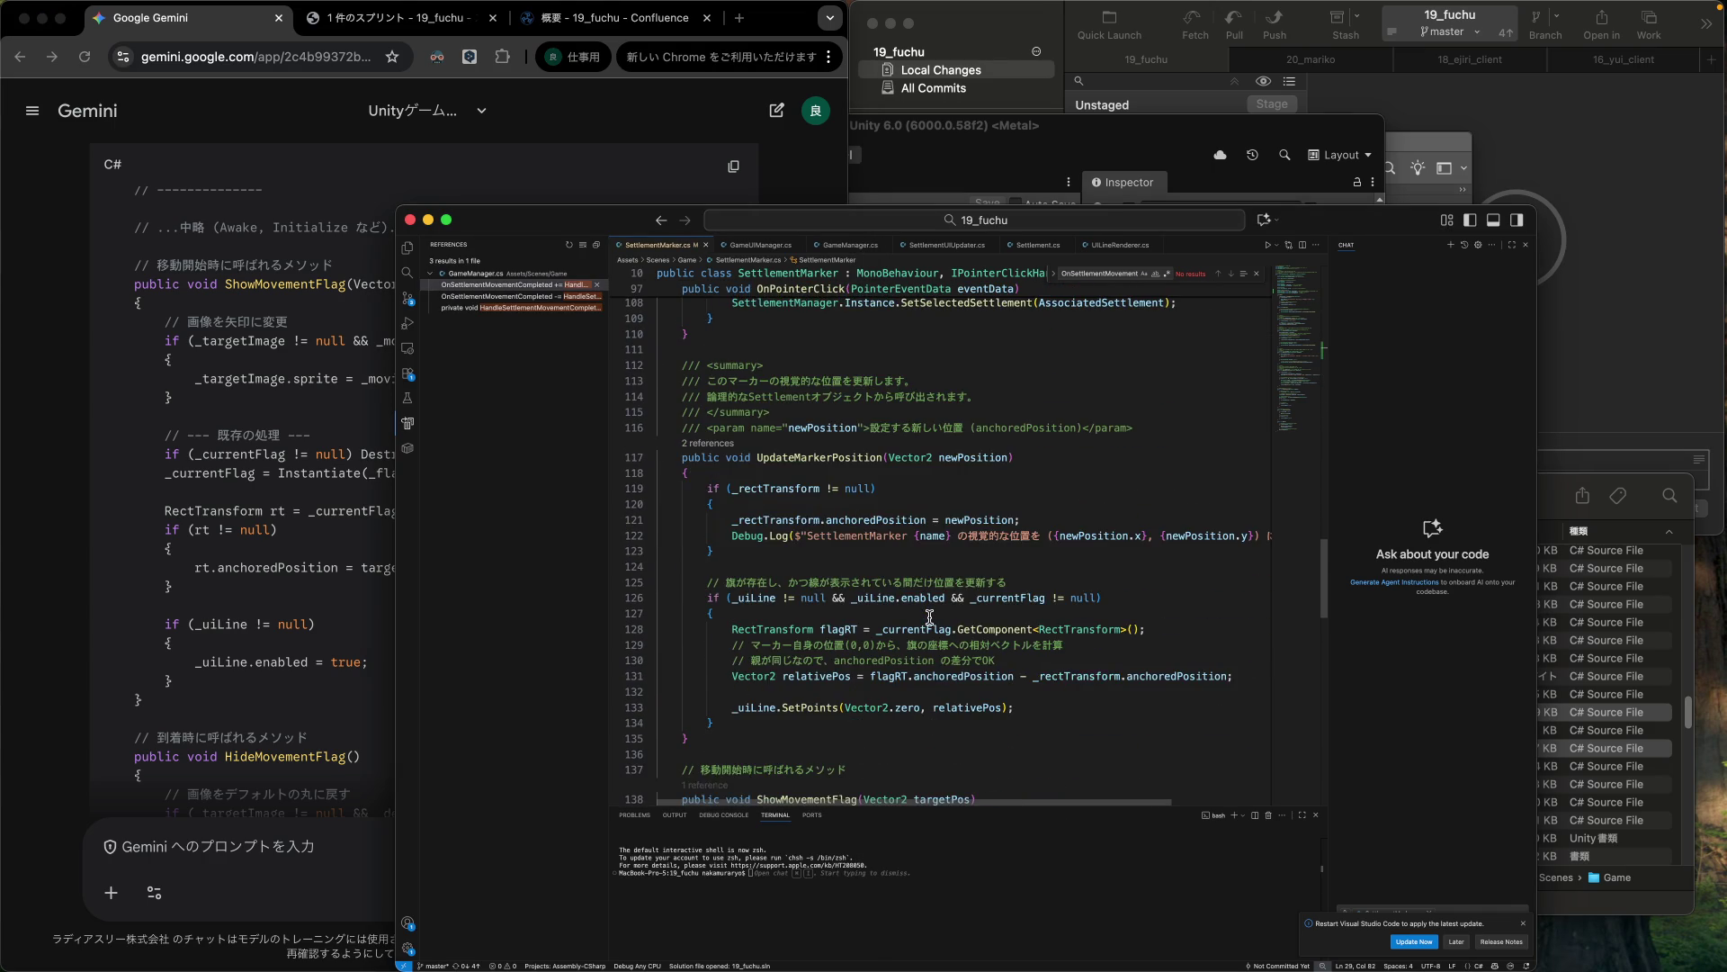
pyautogui.scroll(-1, 931, 617)
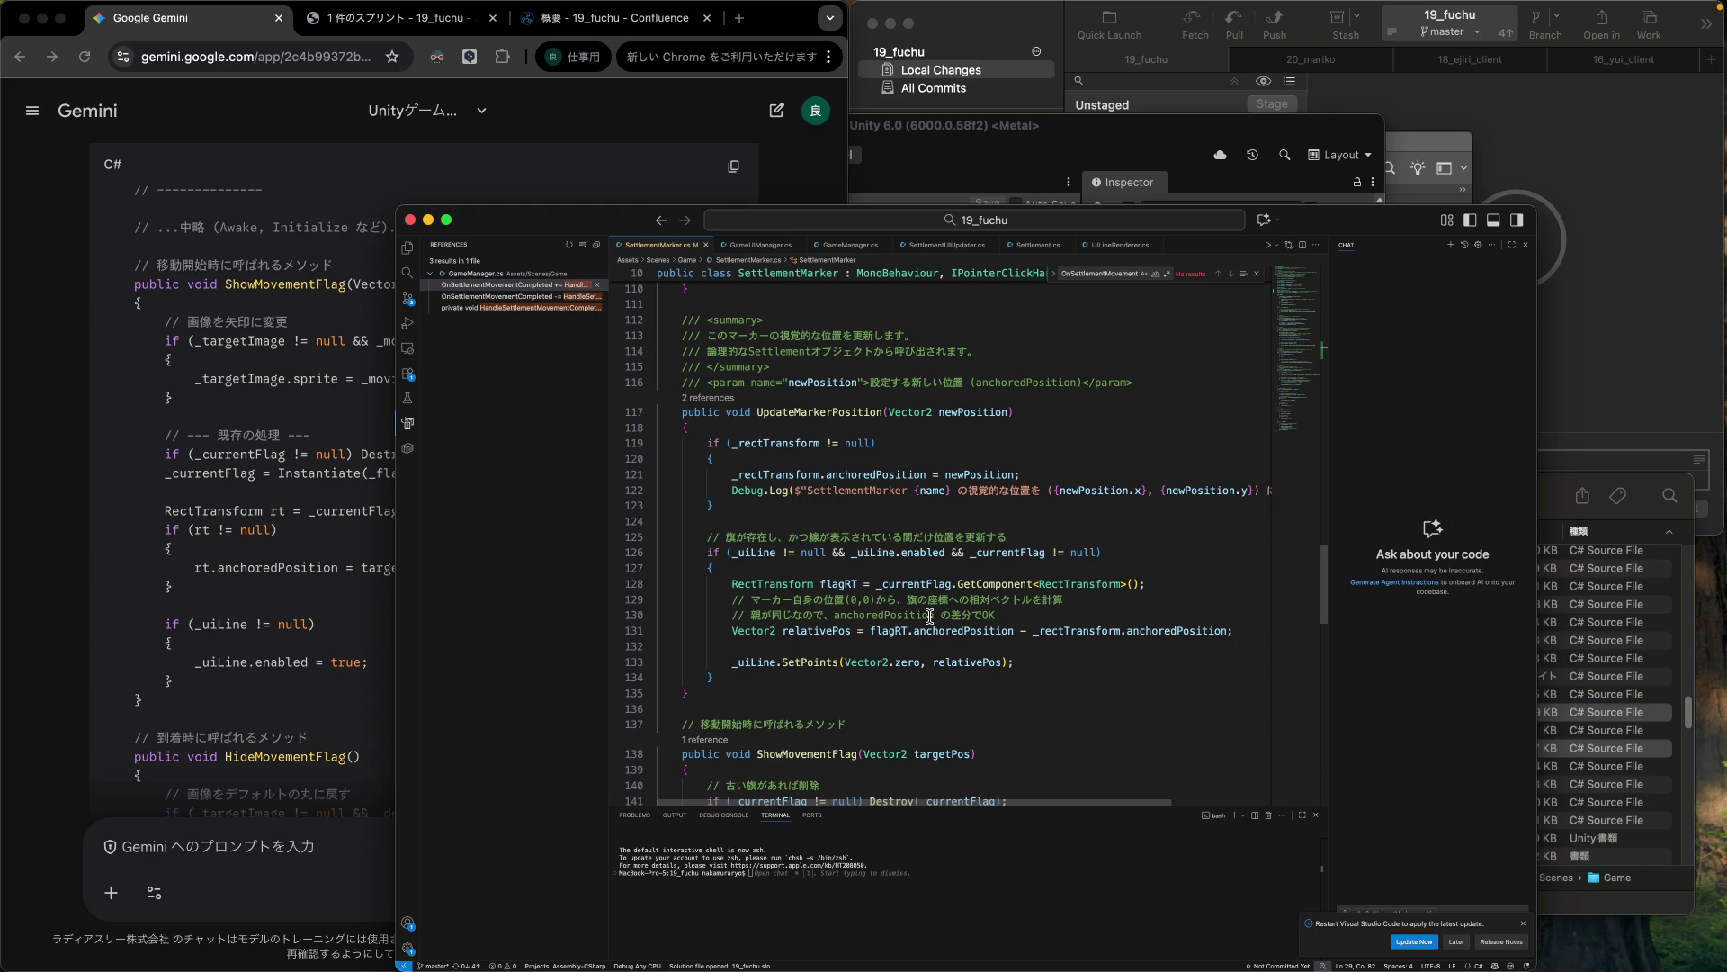
pyautogui.scroll(-8, 931, 618)
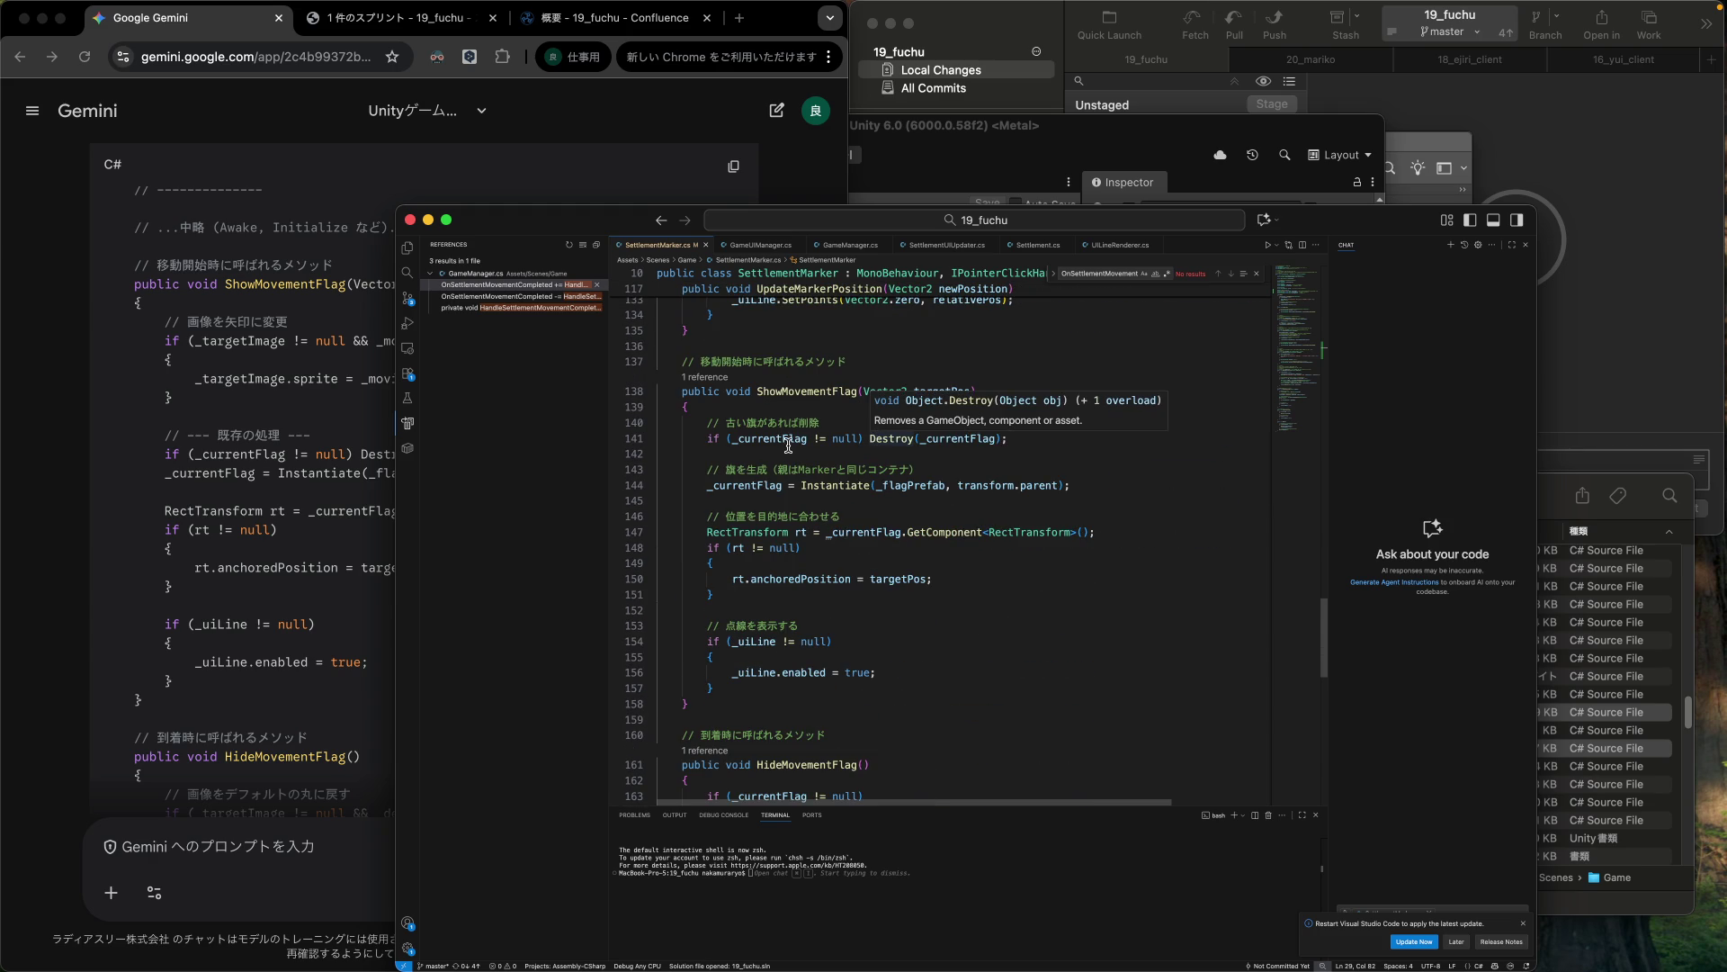
pyautogui.scroll(4, 788, 446)
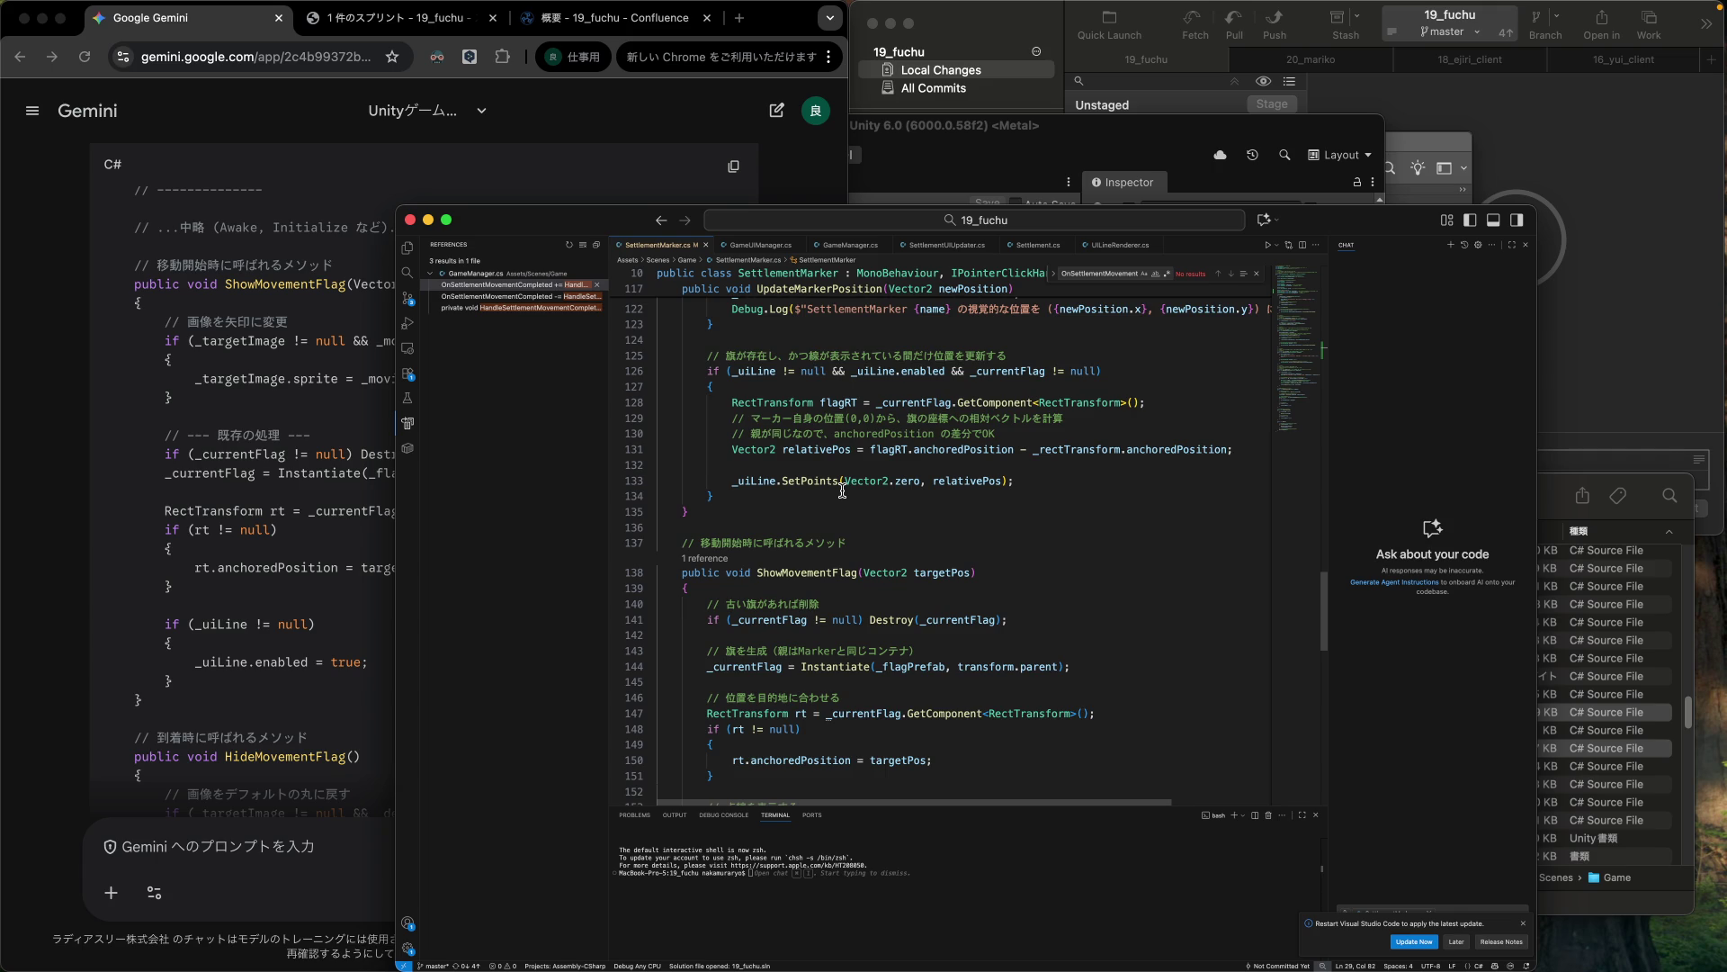
pyautogui.scroll(-1, 842, 492)
pyautogui.scroll(-1, 842, 491)
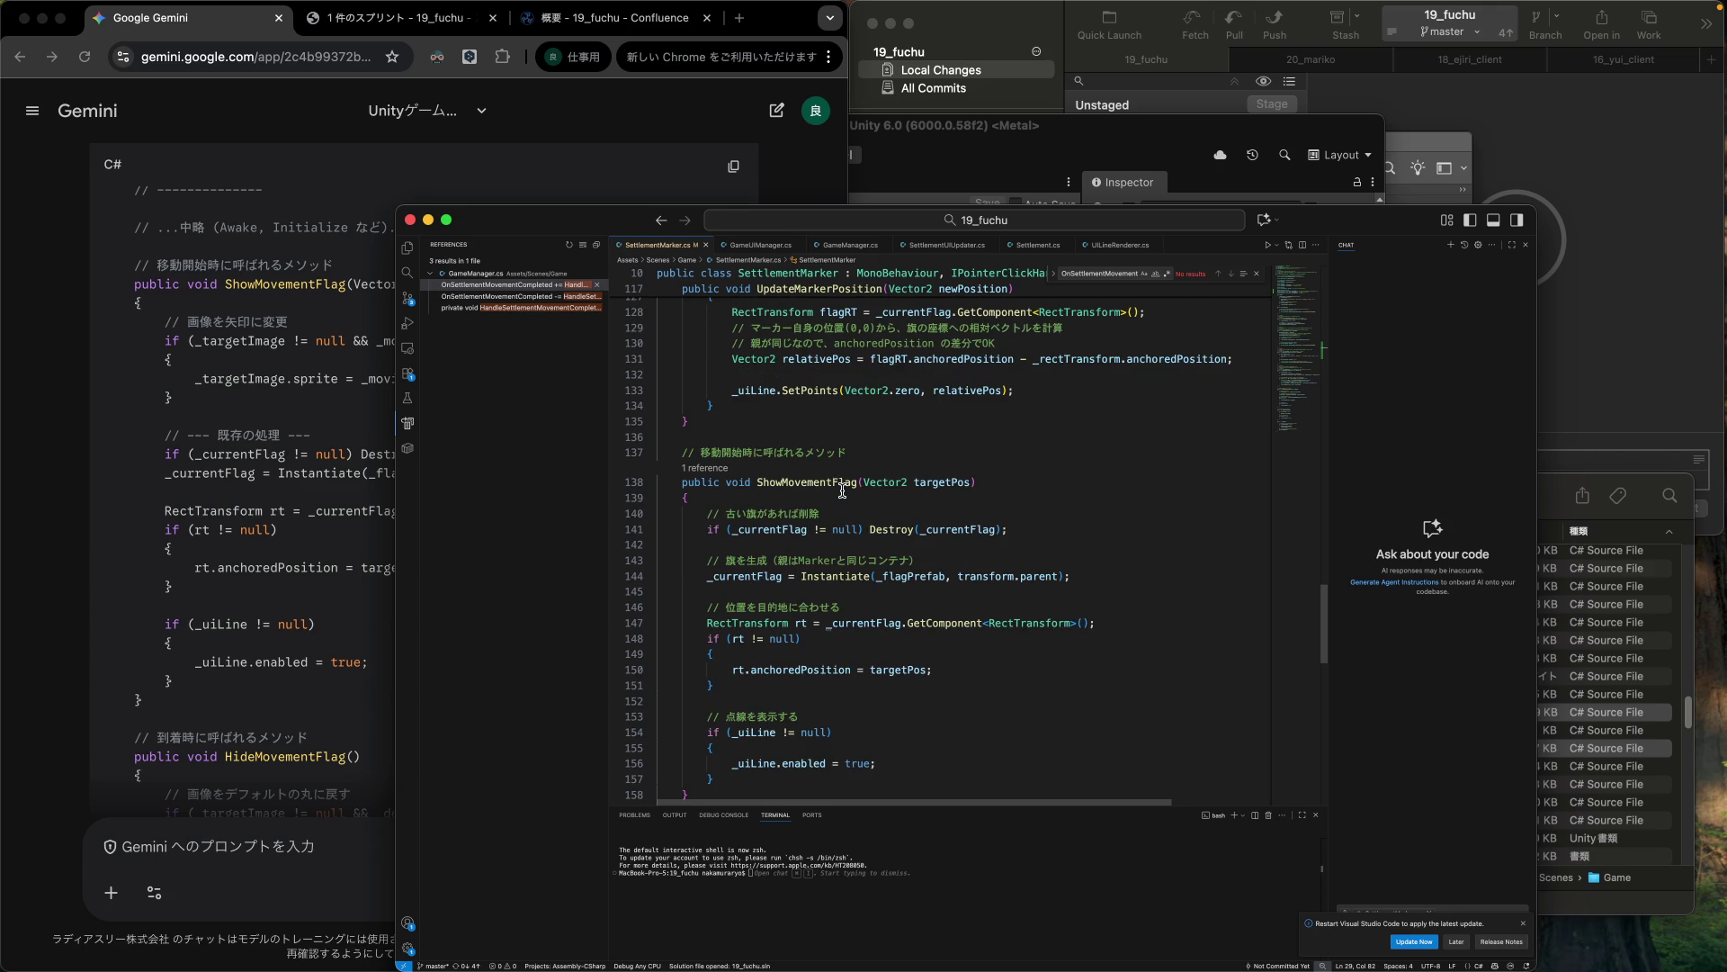
pyautogui.scroll(1, 836, 477)
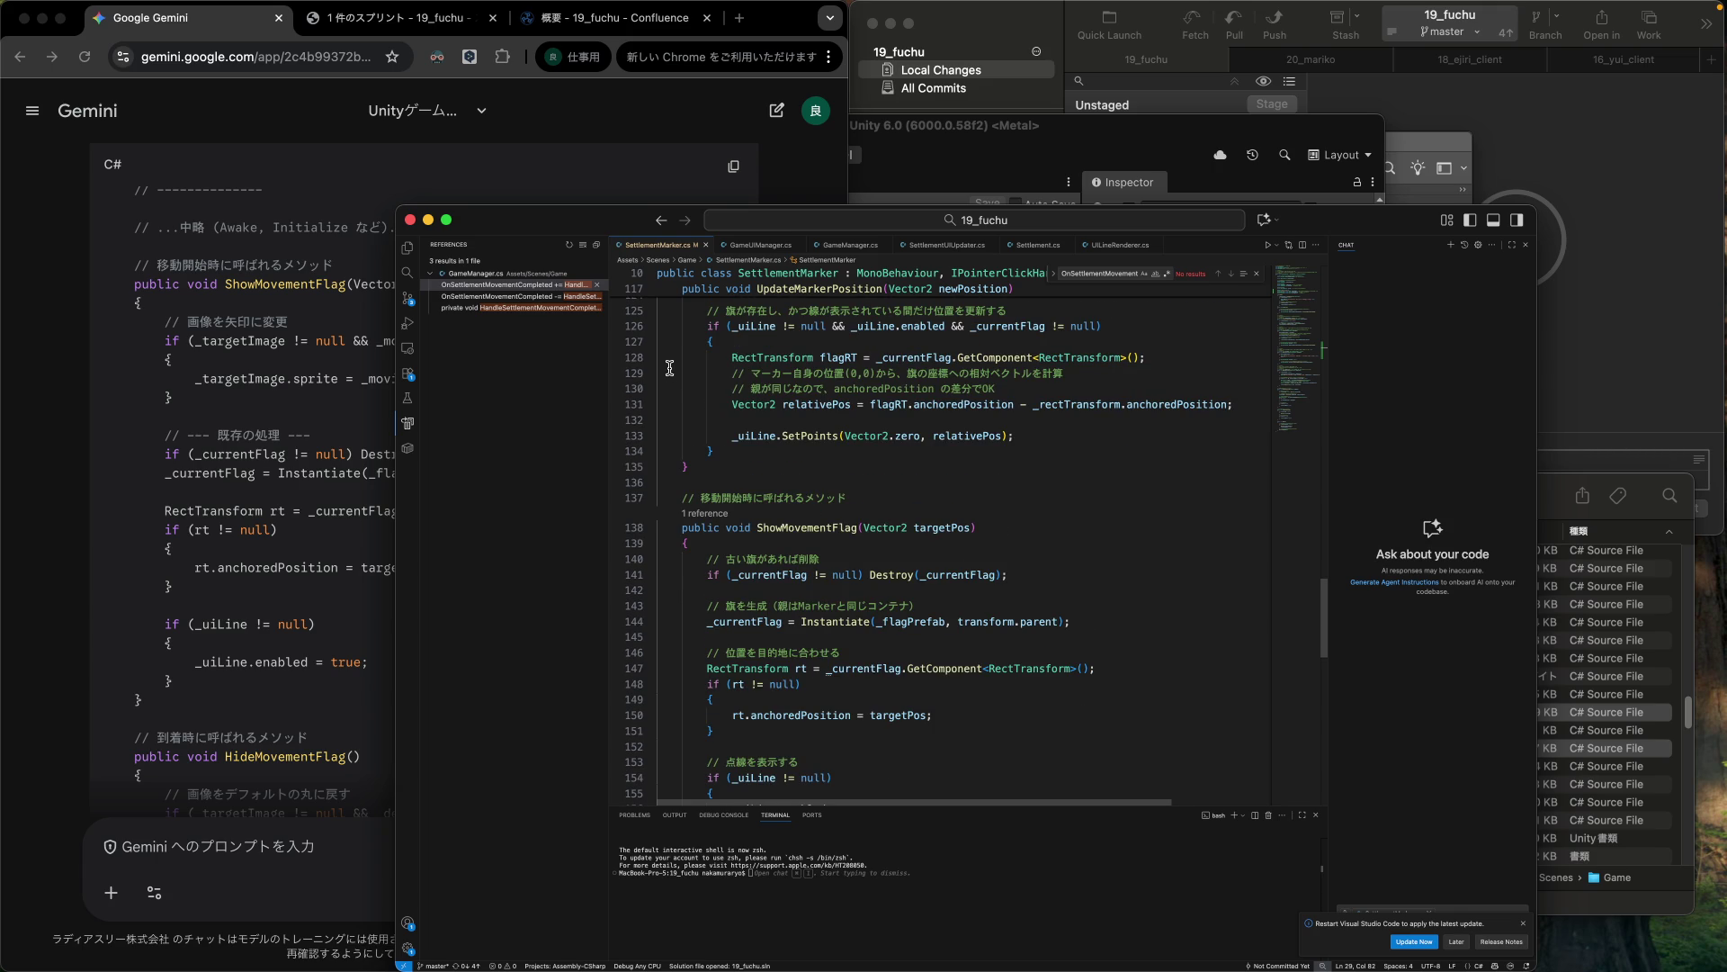
pyautogui.moveTo(666, 358); pyautogui.dragTo(668, 398)
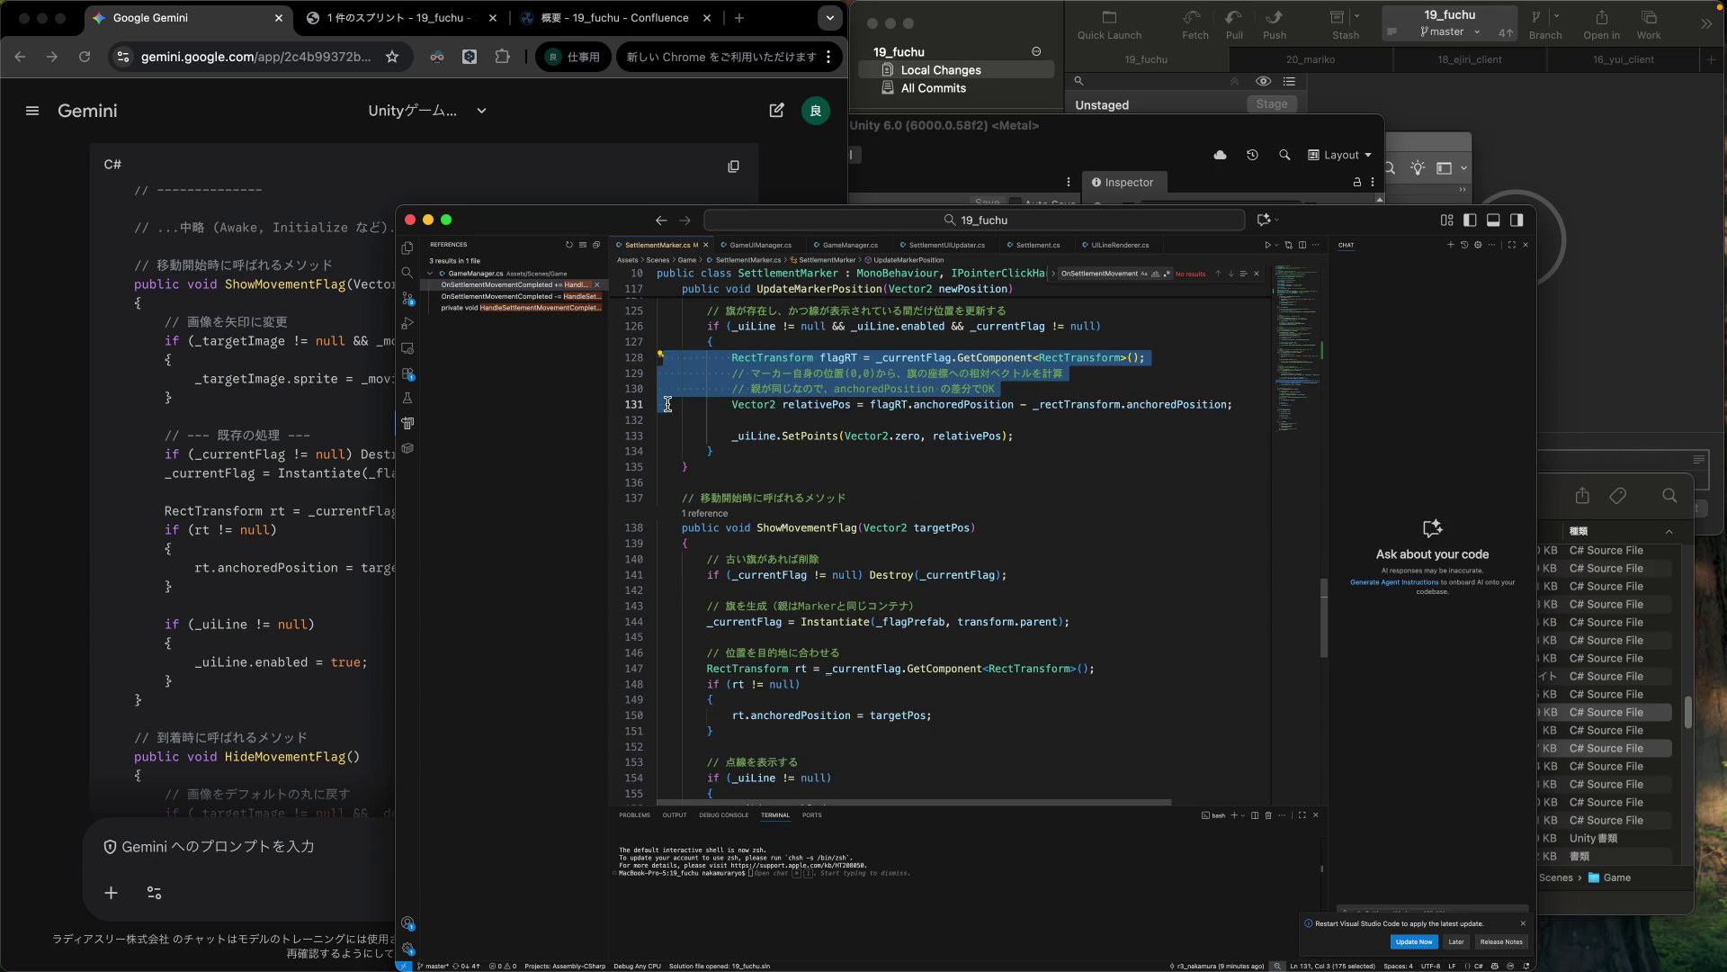
pyautogui.click(682, 342)
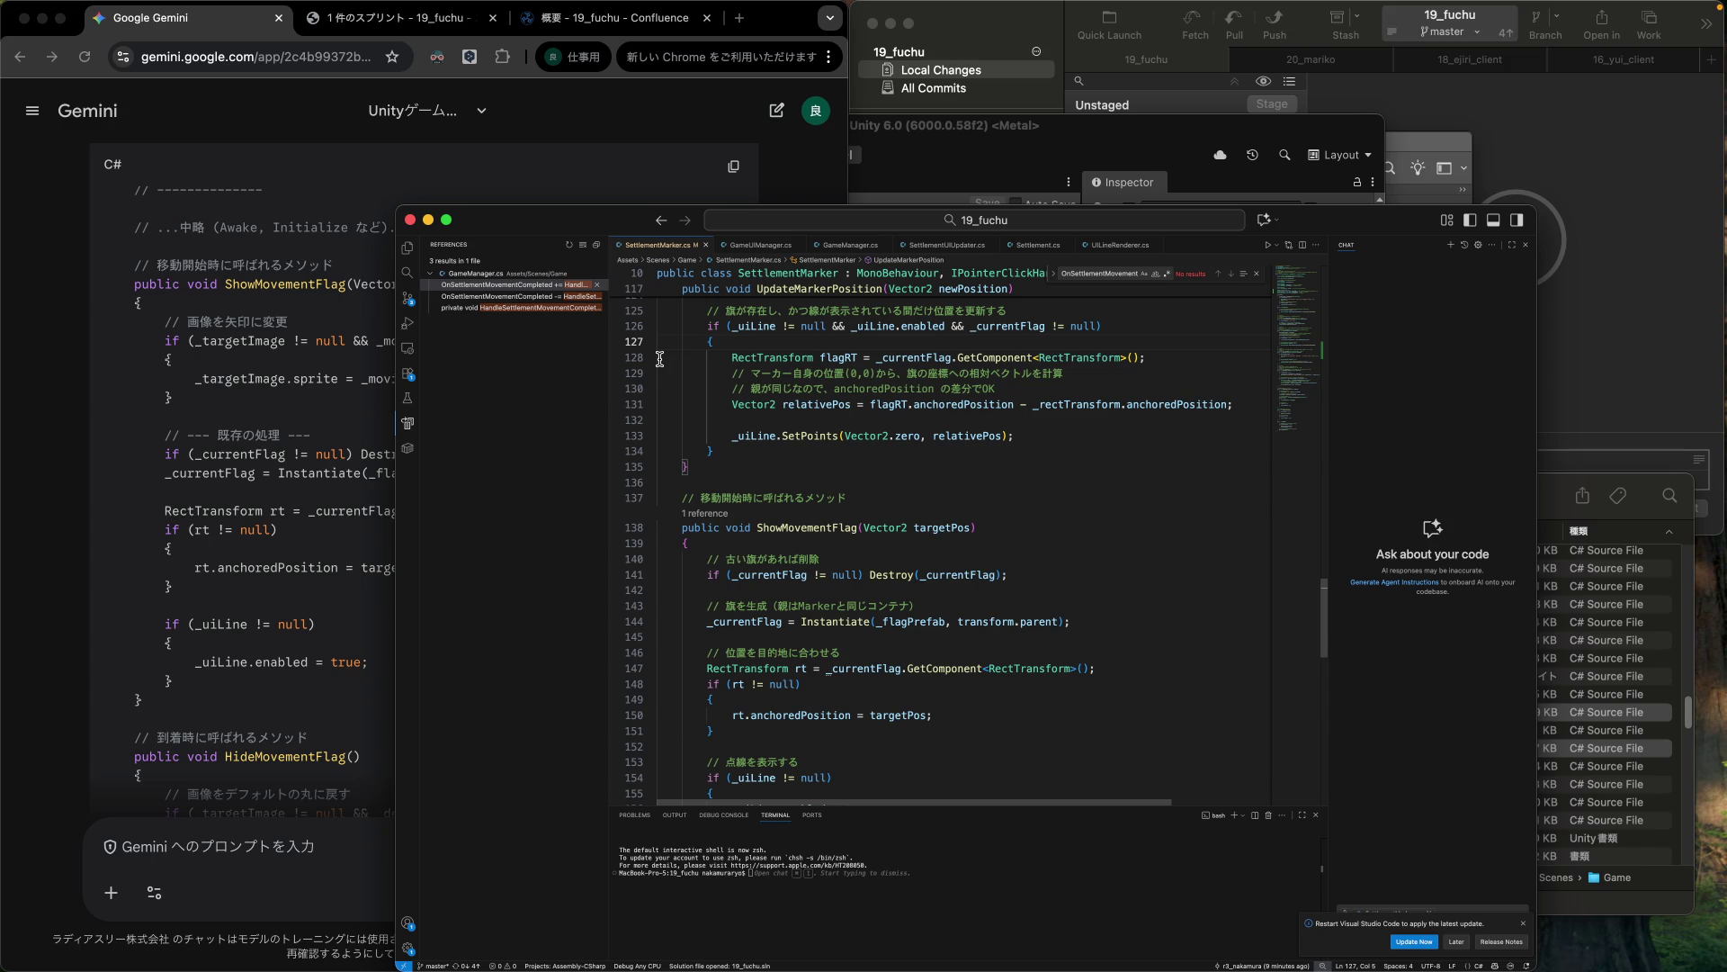
pyautogui.scroll(-3, 800, 666)
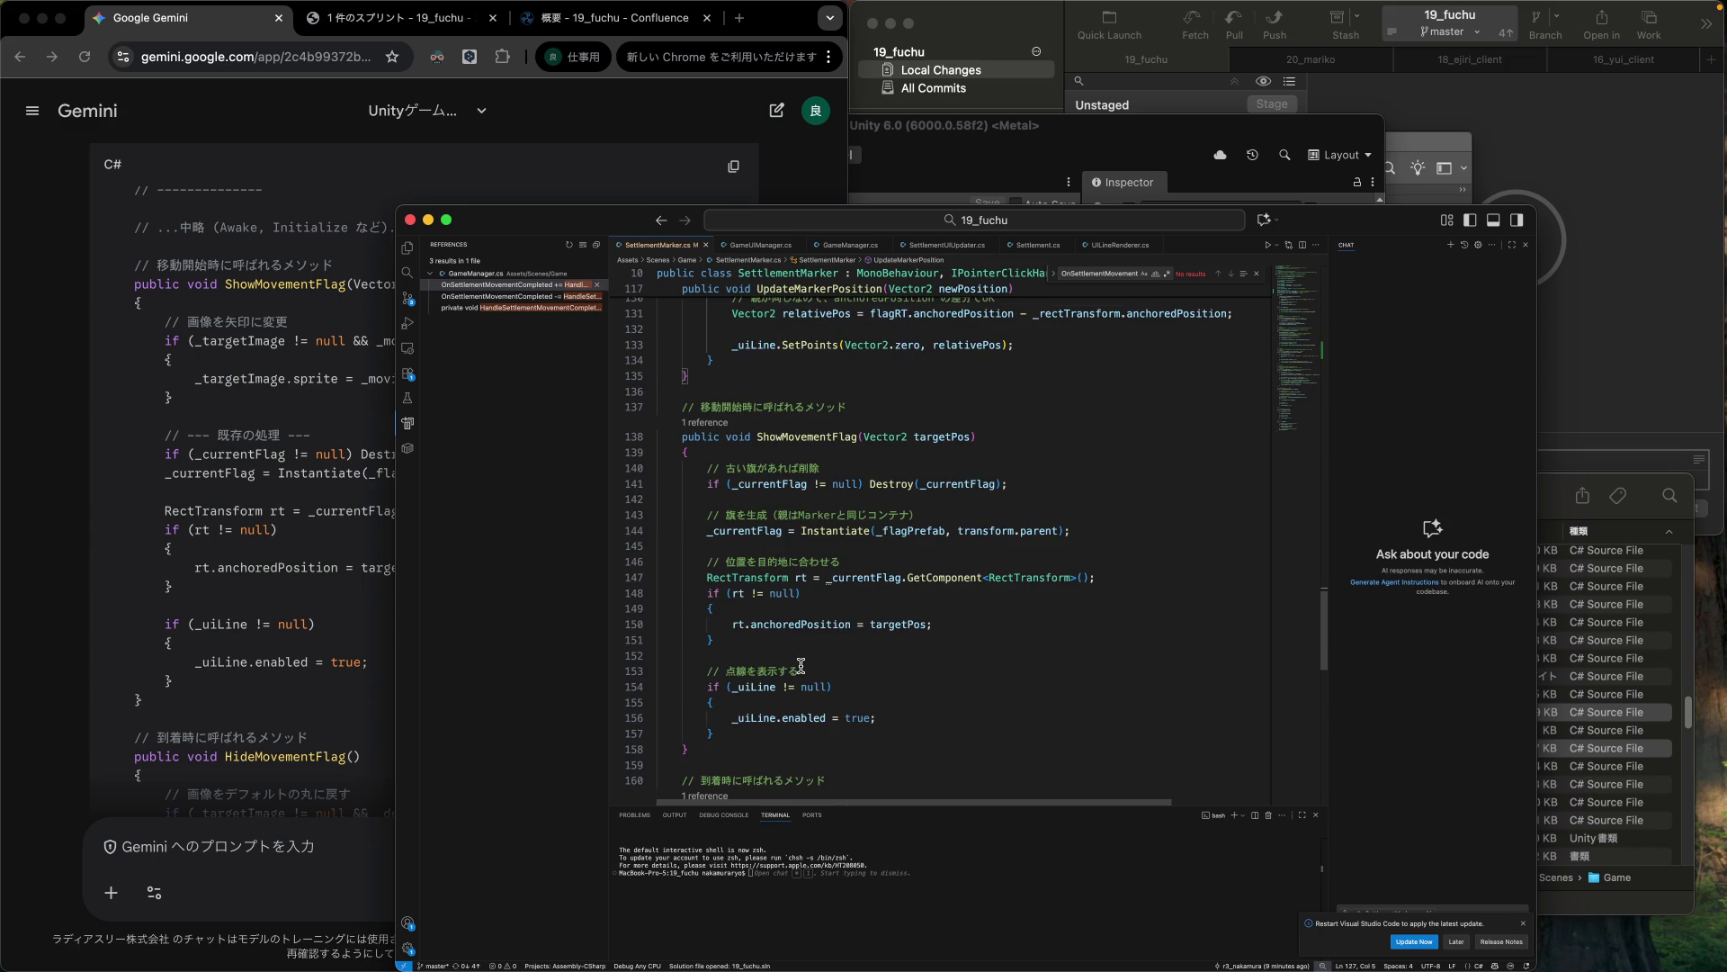
pyautogui.scroll(3, 781, 574)
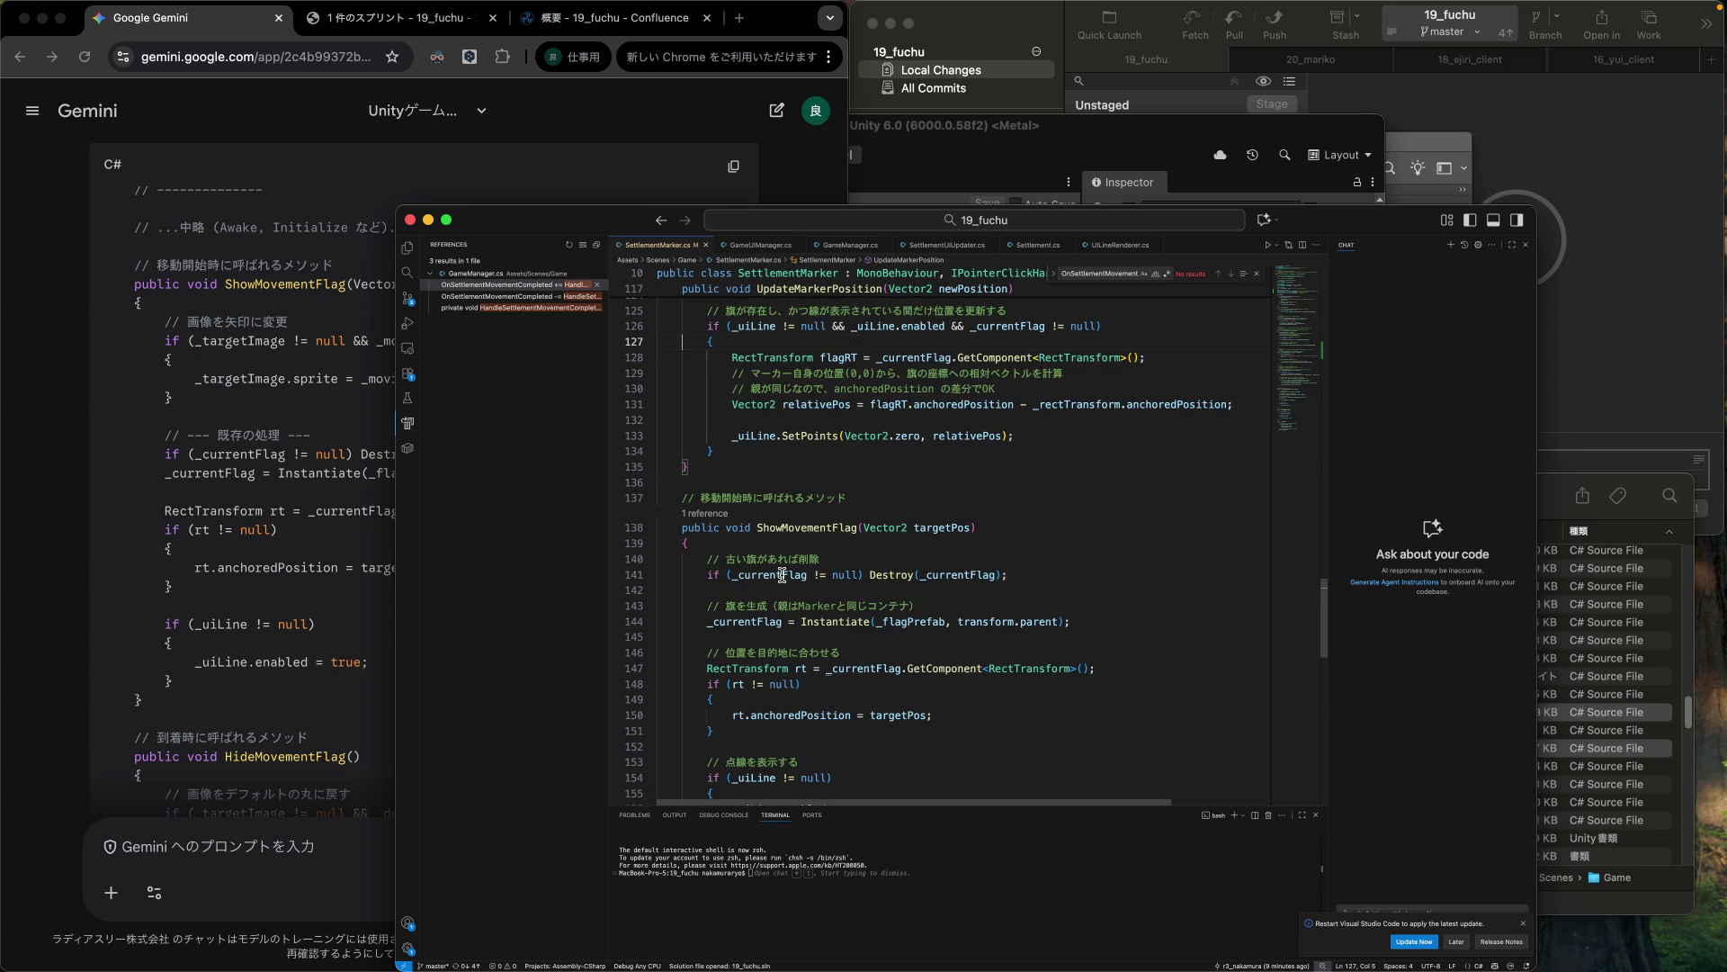
pyautogui.scroll(-3, 782, 574)
pyautogui.scroll(5, 782, 574)
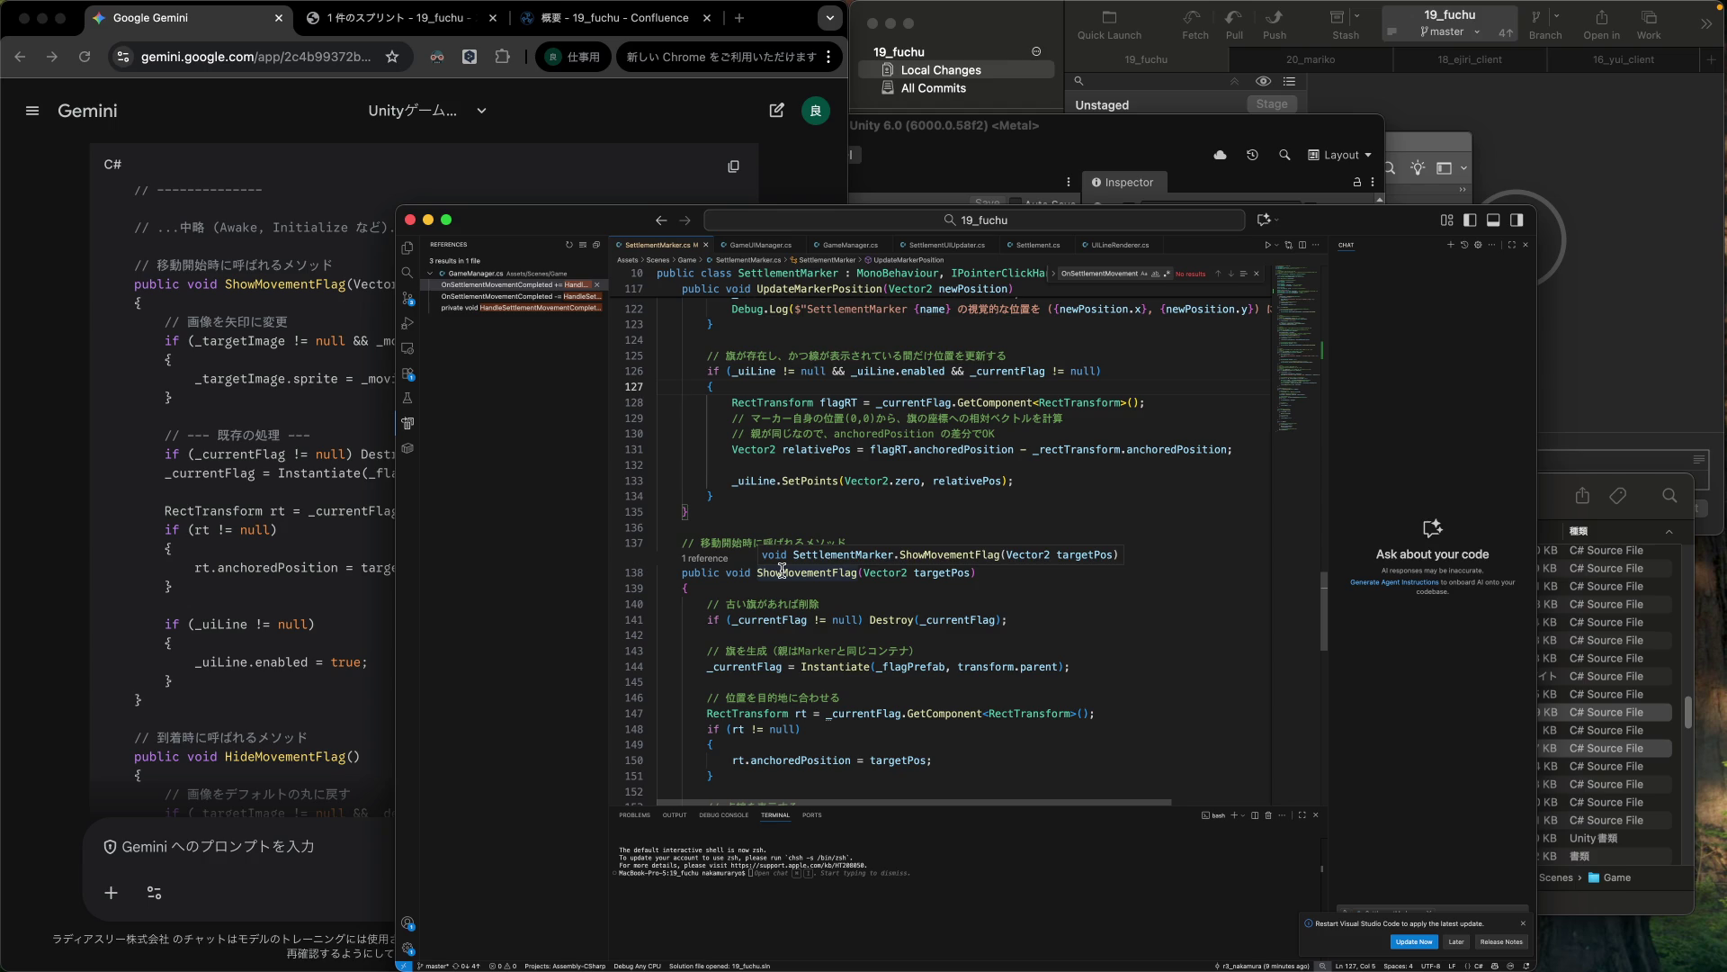
pyautogui.scroll(-2, 782, 571)
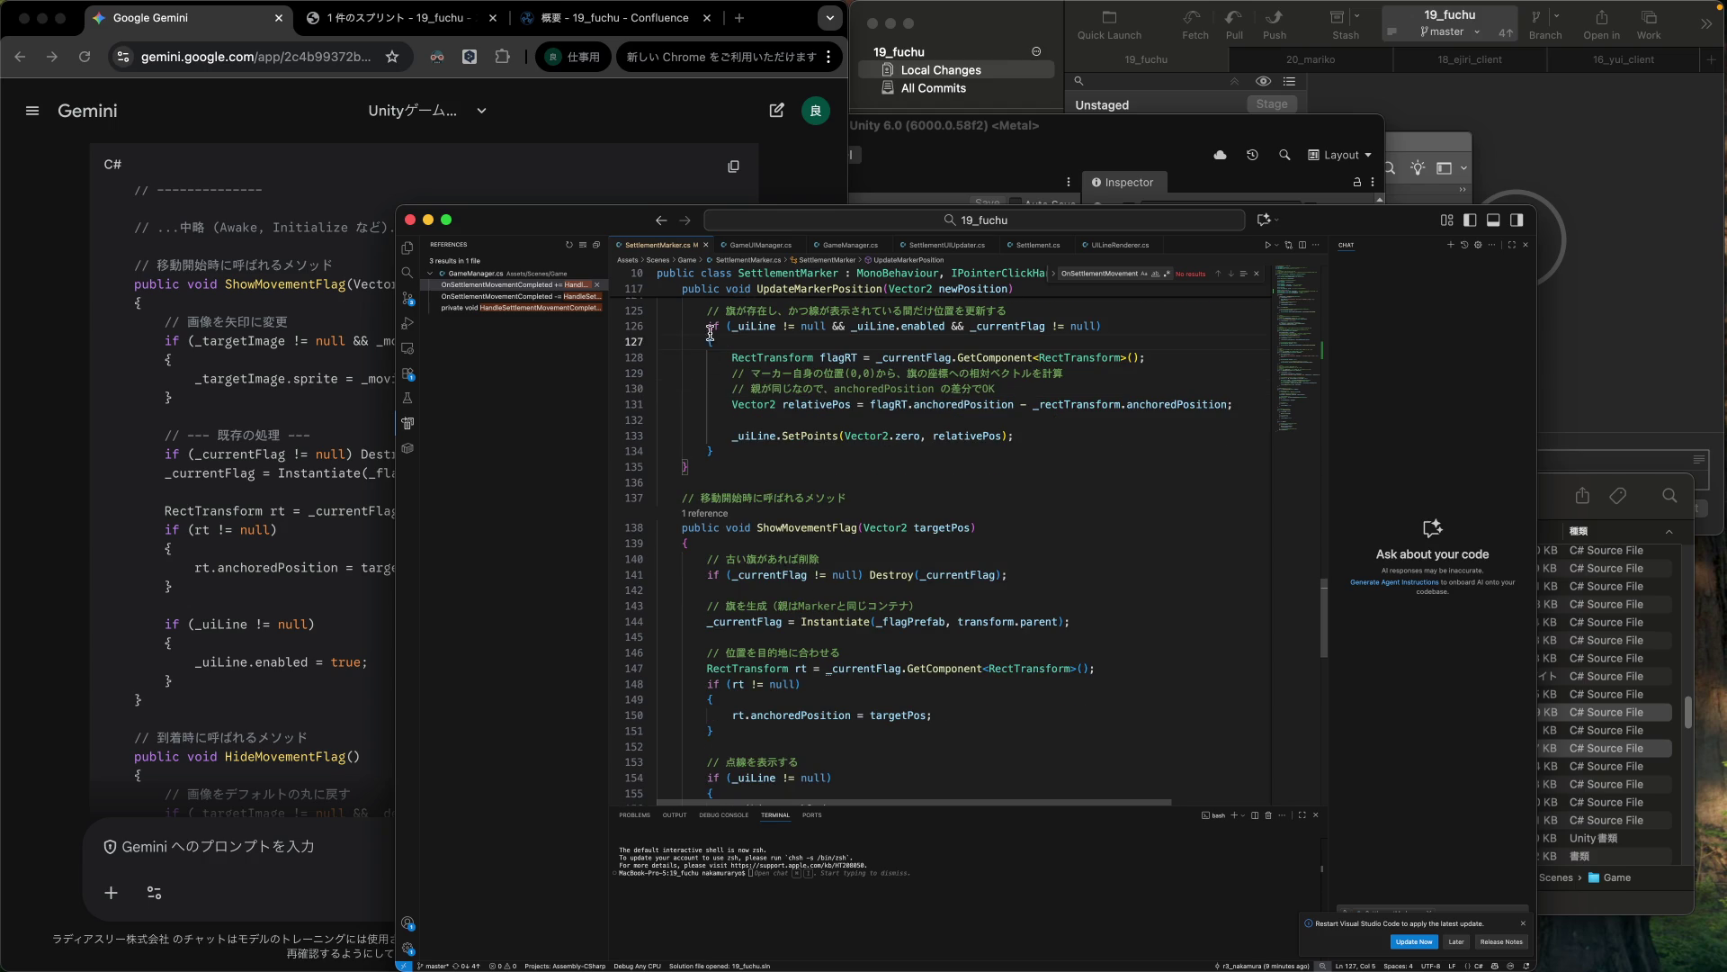
pyautogui.moveTo(659, 324); pyautogui.dragTo(662, 468)
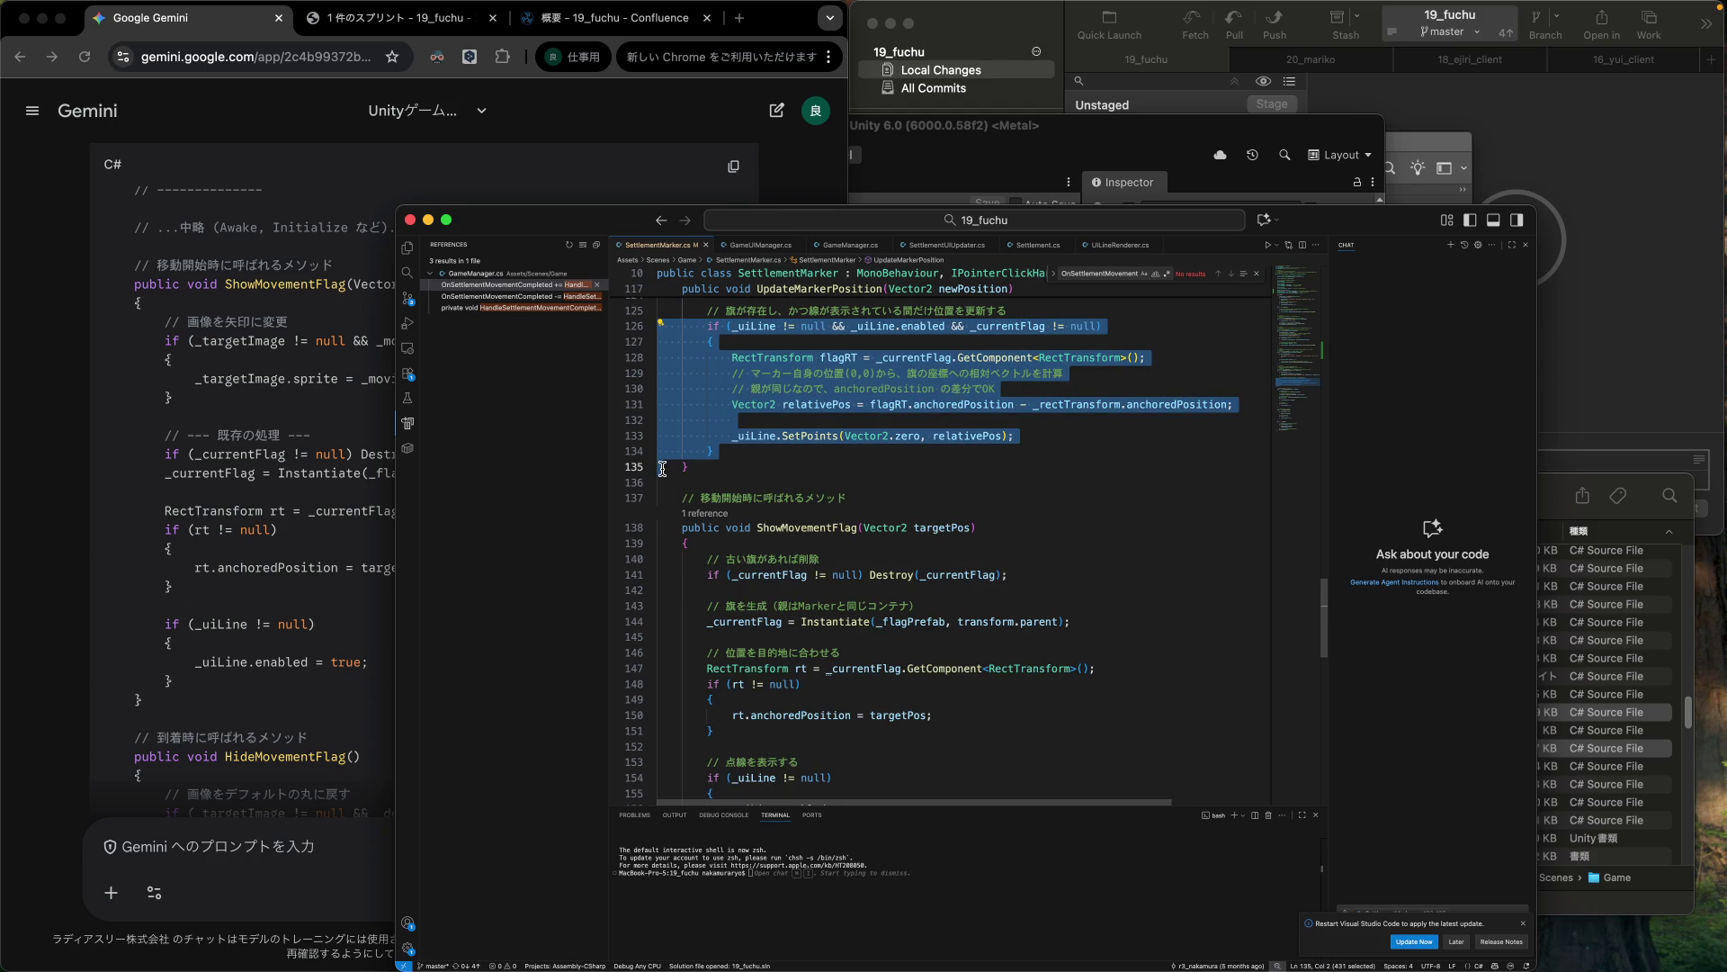
pyautogui.hotkey('shift', 'Up')
pyautogui.hotkey('shift', 'Down')
pyautogui.press('super+c')
# Paste it indented after `_uiLine.enabled = true;` and drop the `_uiLine` checks from the condition.
pyautogui.scroll(-3, 778, 452)
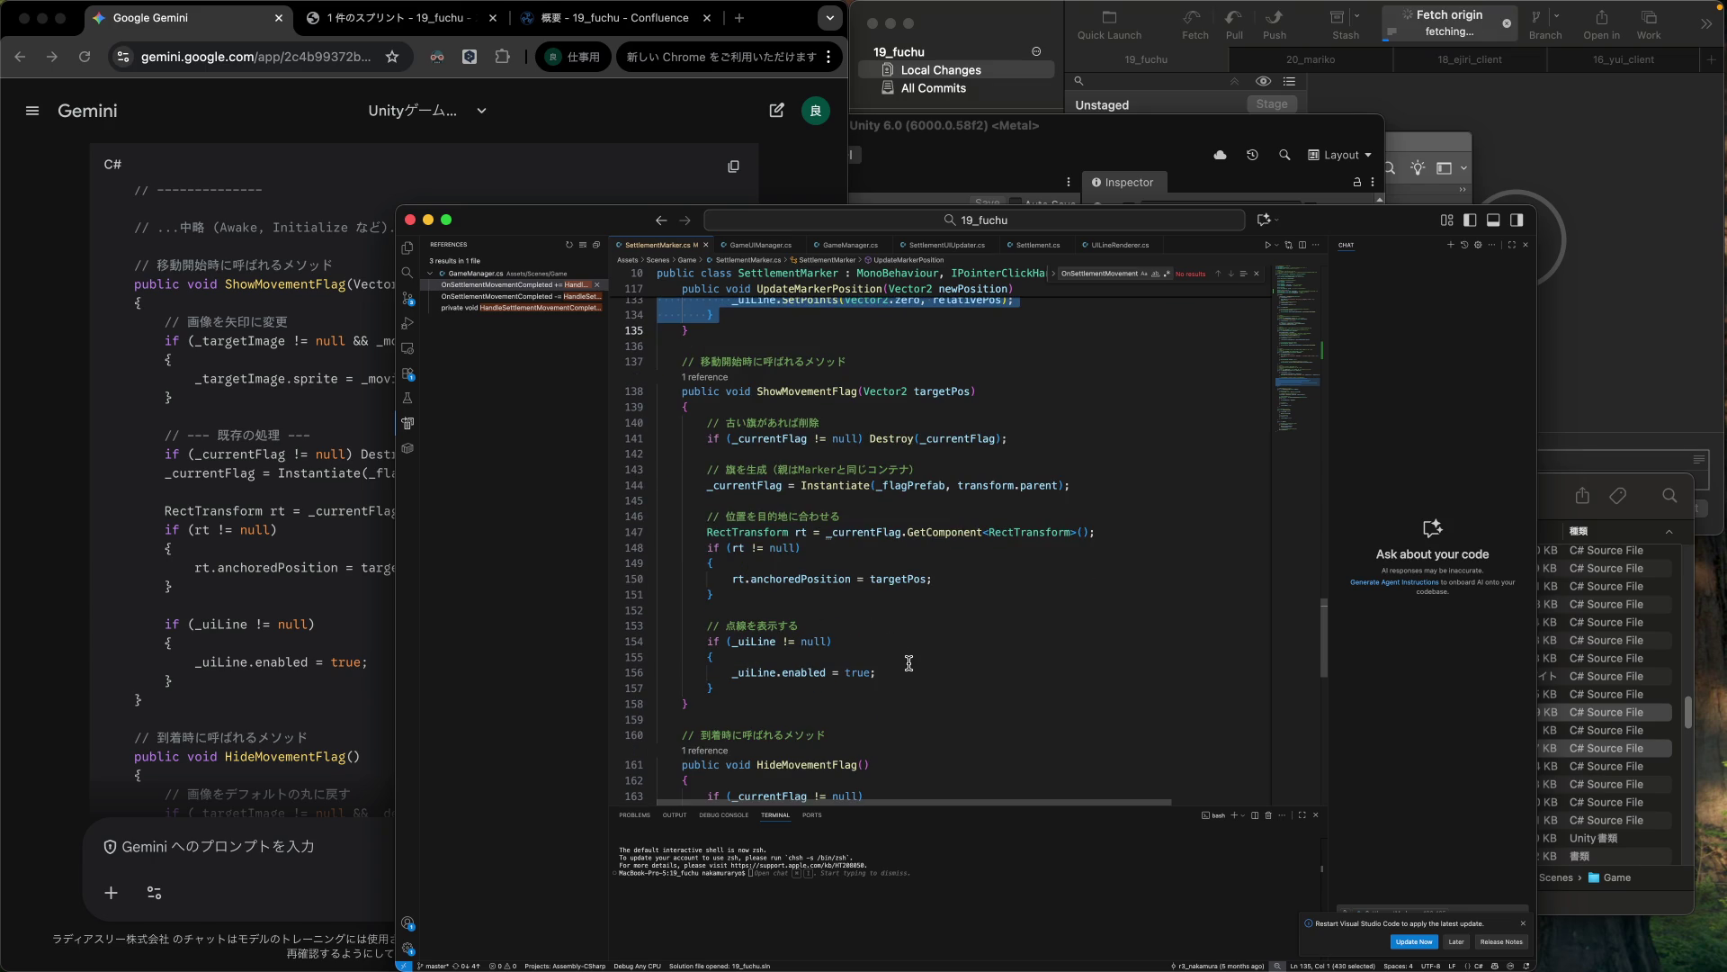
pyautogui.click(909, 663)
pyautogui.press('Down')
pyautogui.press('Down')
pyautogui.press('super+v')
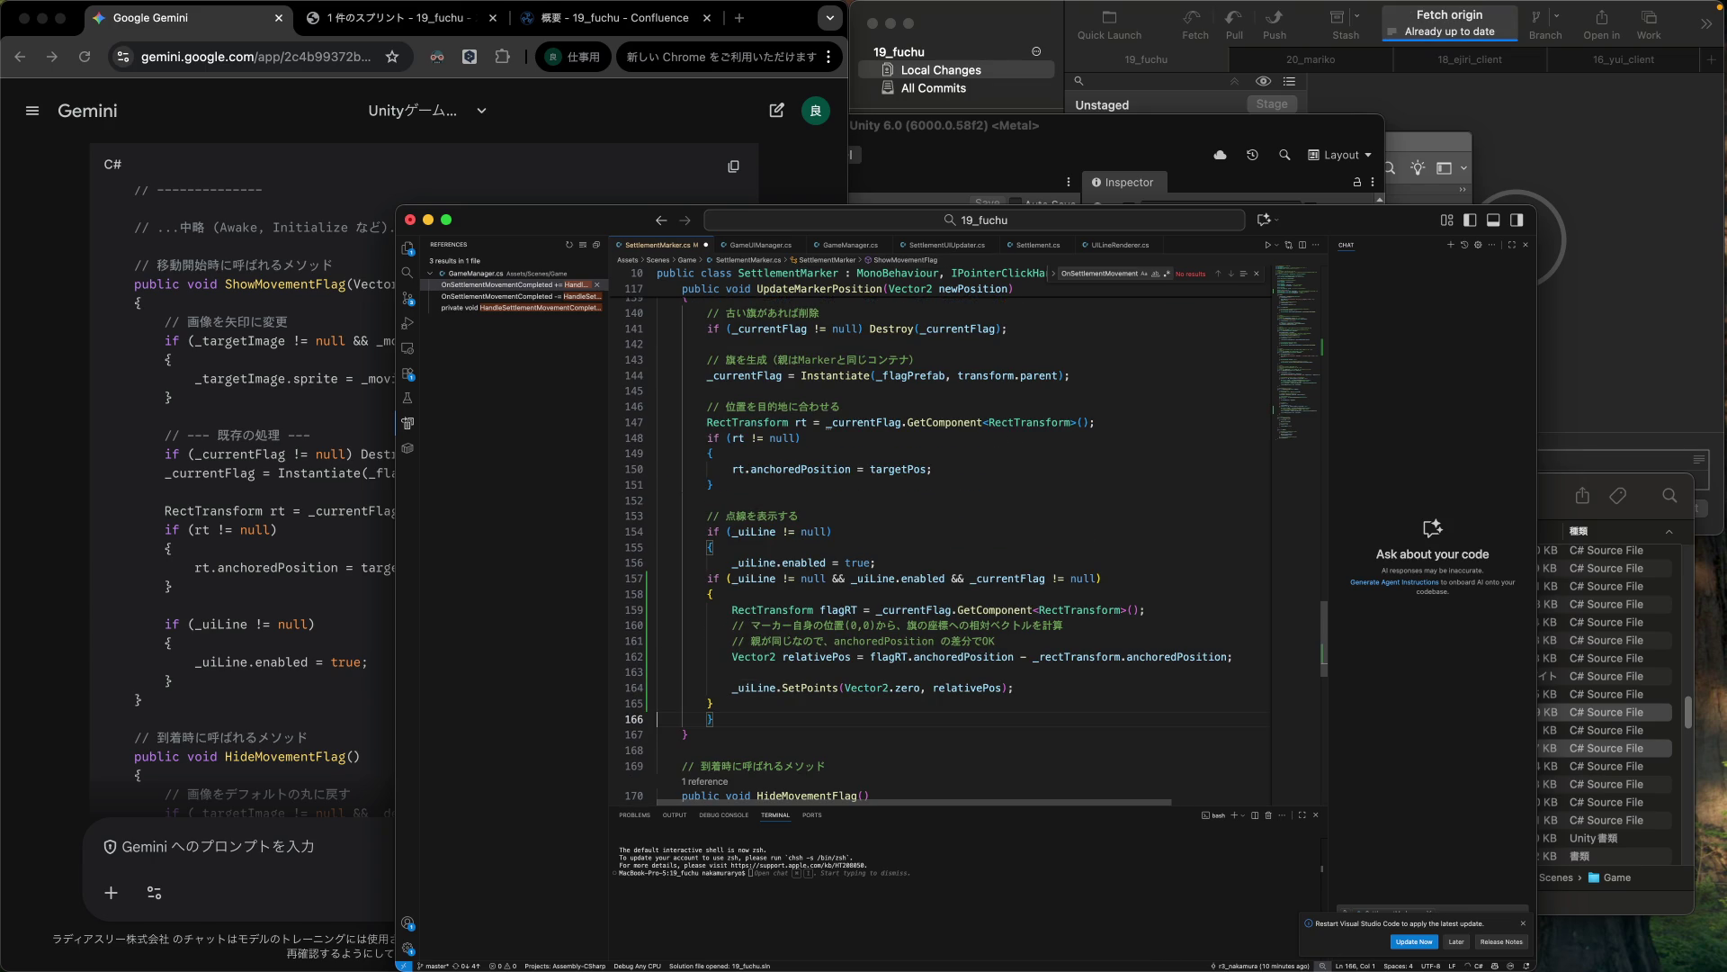
pyautogui.hotkey('shift', 'Up')
pyautogui.hotkey('shift', 'Up')
pyautogui.hotkey('shift', 'Up')
pyautogui.hotkey('shift', 'Up')
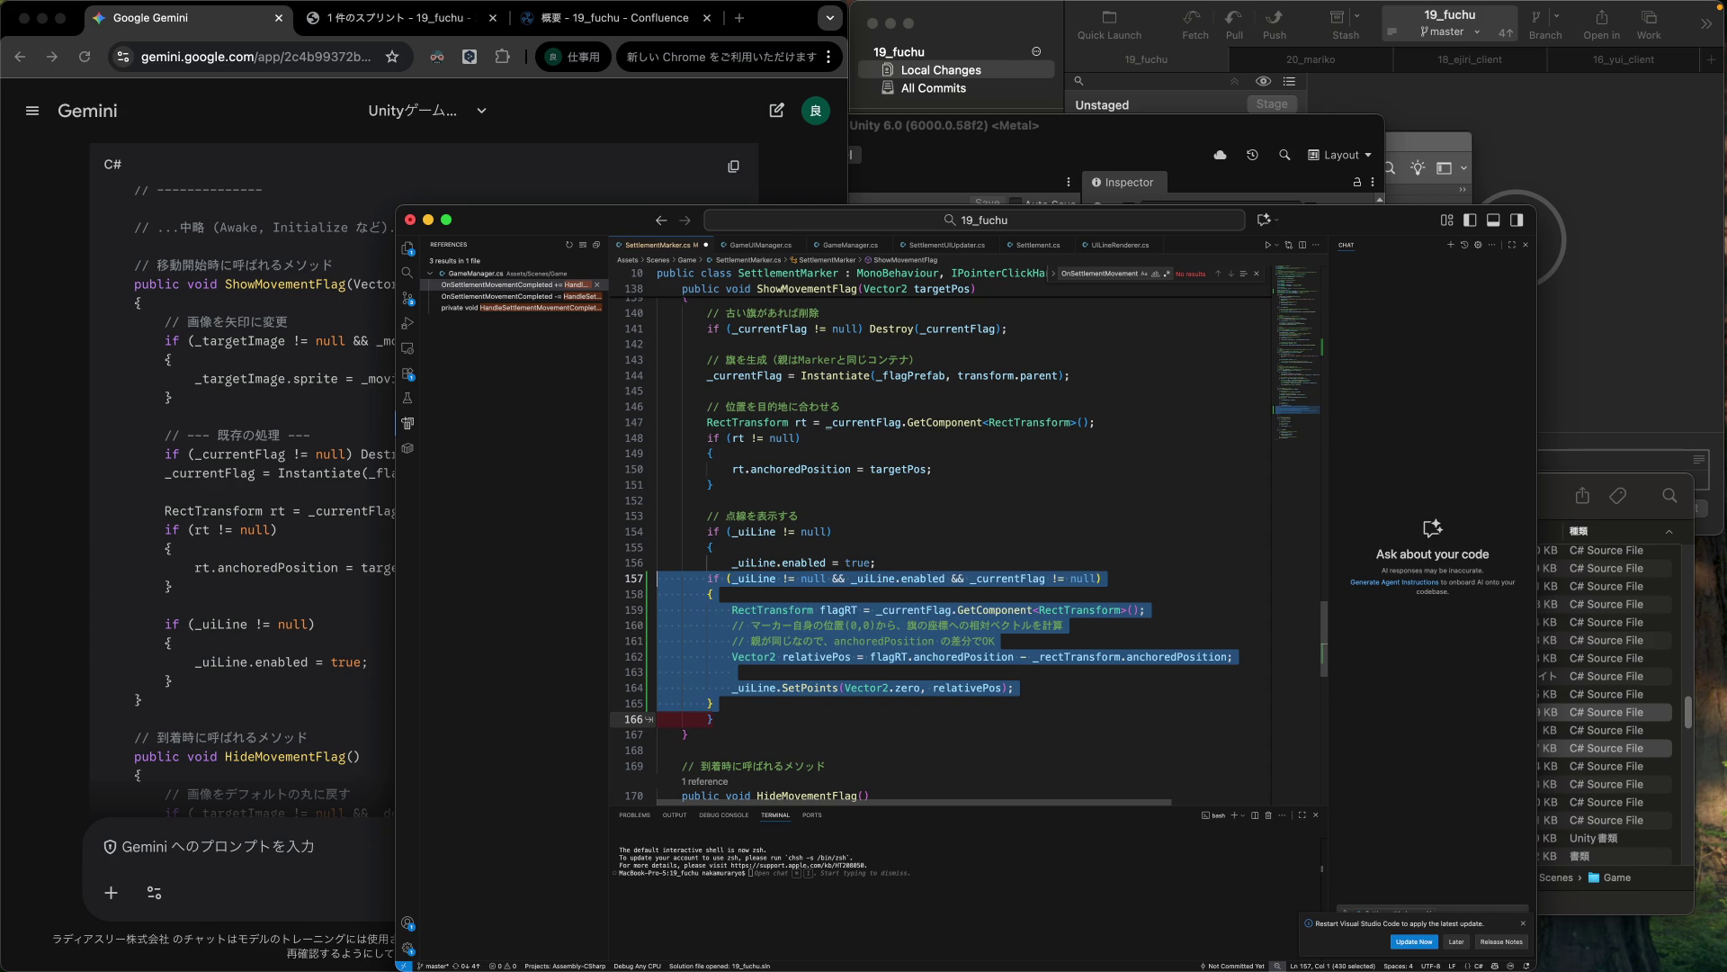
pyautogui.press('Tab')
pyautogui.click(665, 734)
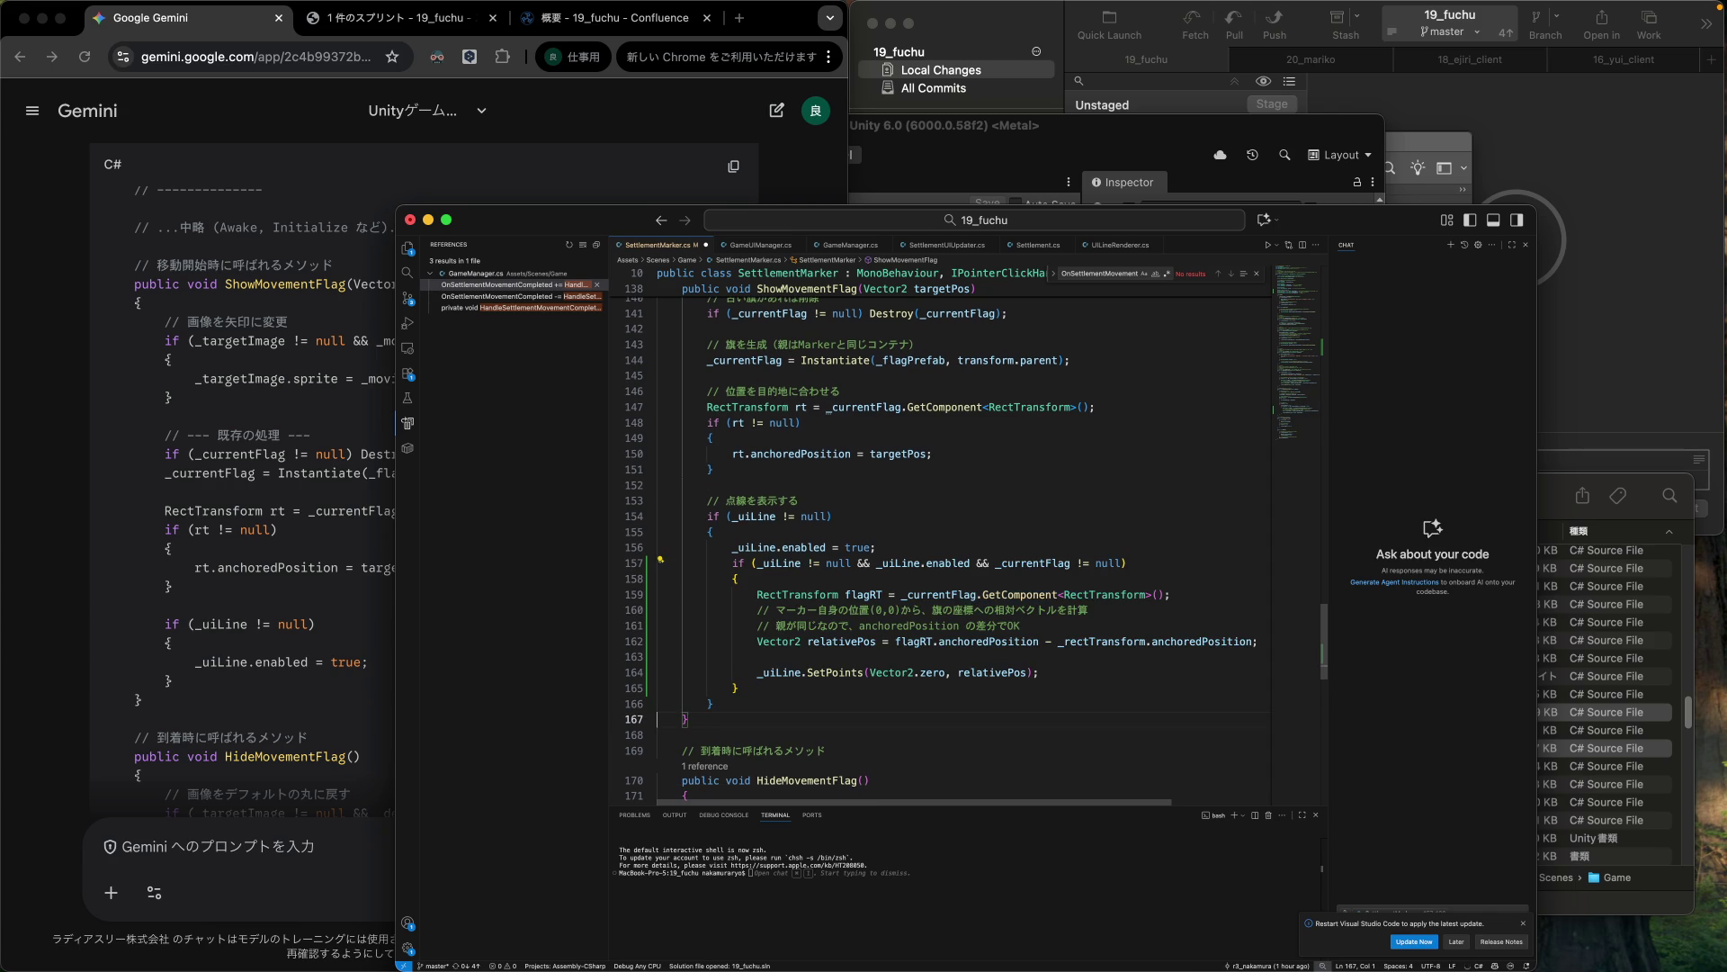
pyautogui.moveTo(994, 563); pyautogui.dragTo(761, 563)
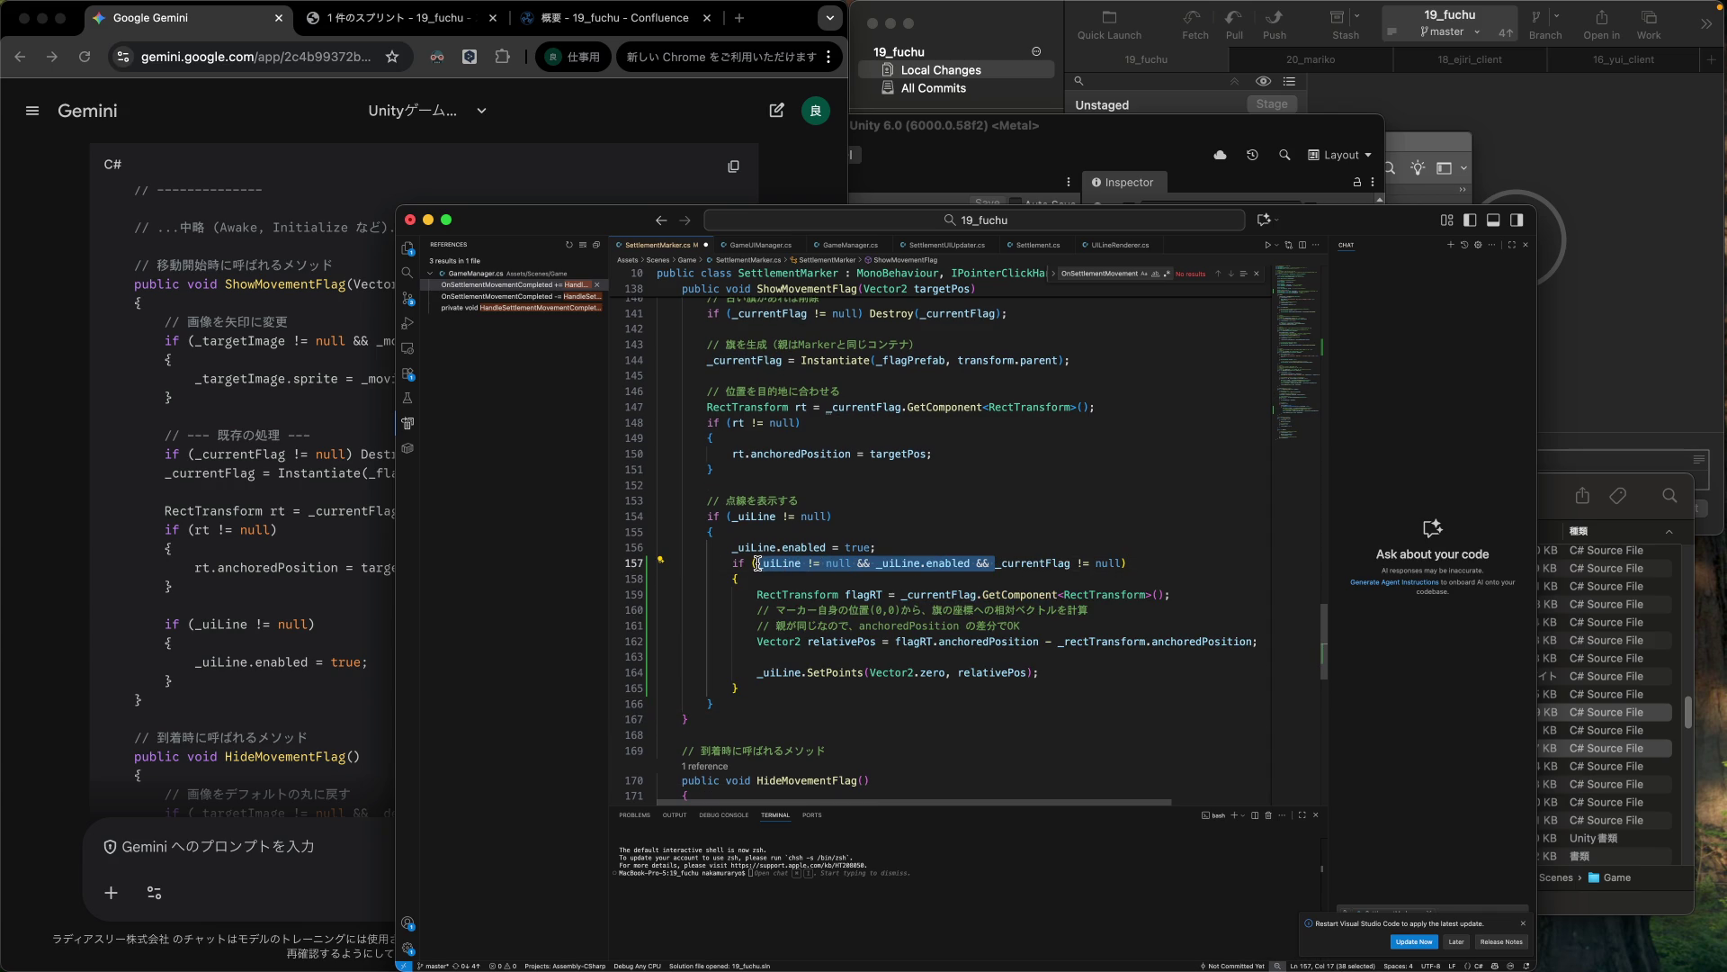
pyautogui.press('BackSpace')
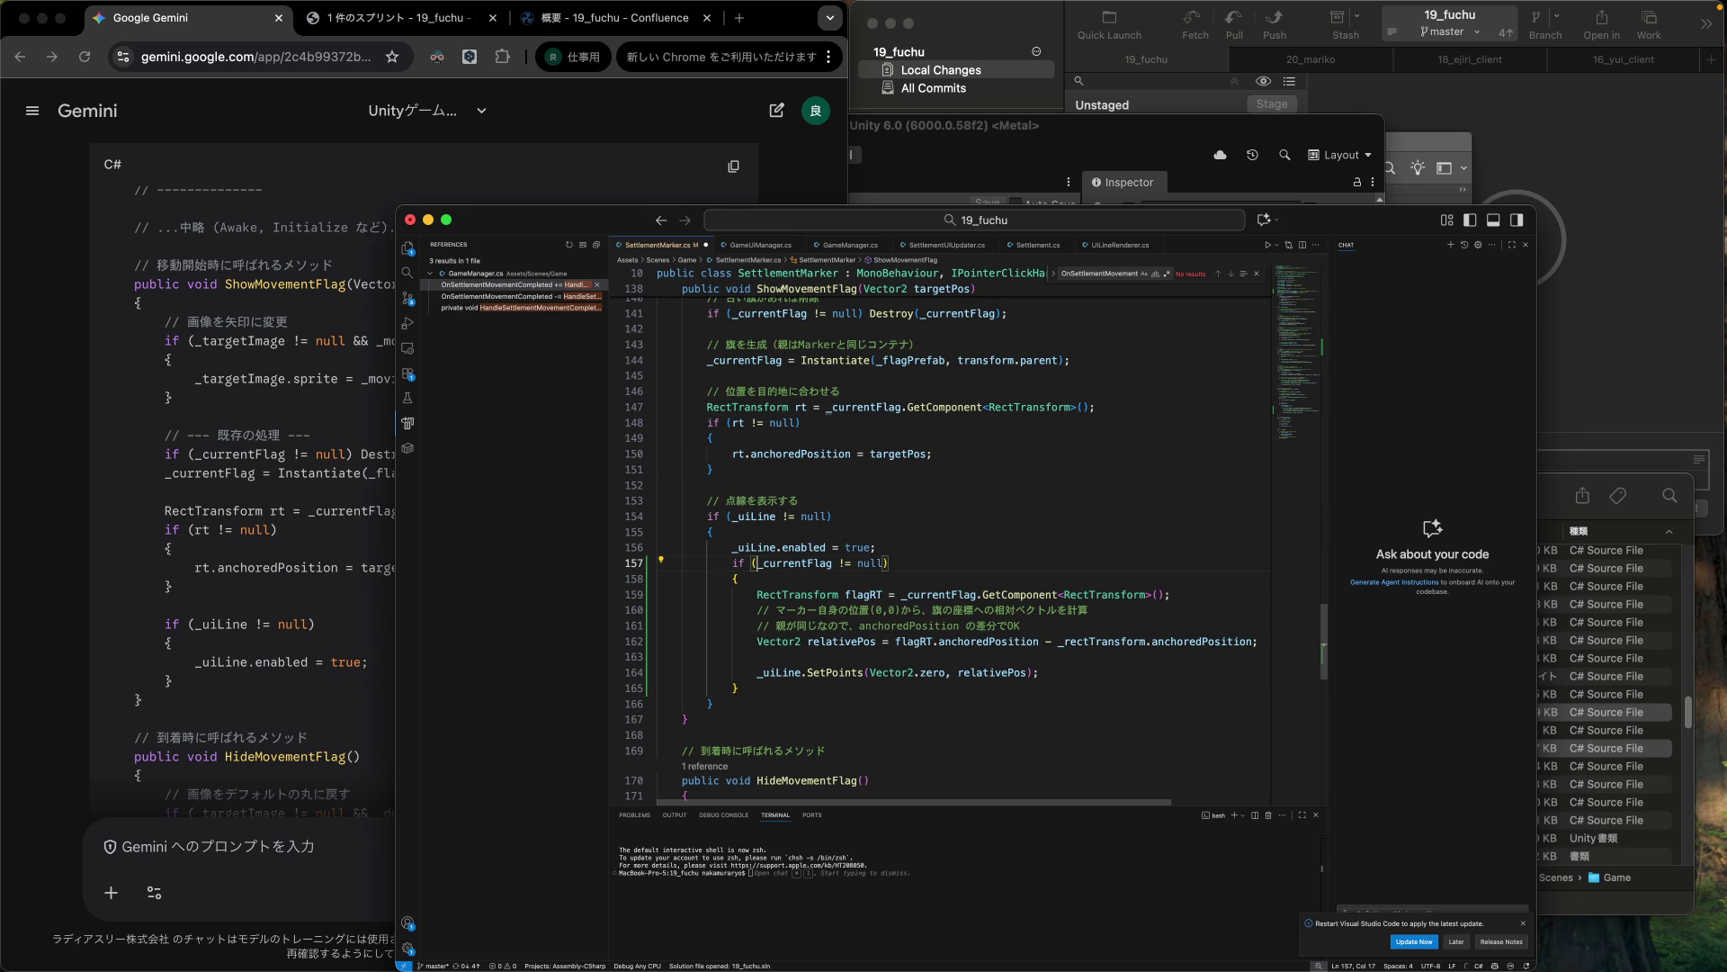
pyautogui.click(980, 573)
# Find and select Gemini's arrow sprite swap snippet for ShowMovementFlag.
pyautogui.scroll(-3, 949, 561)
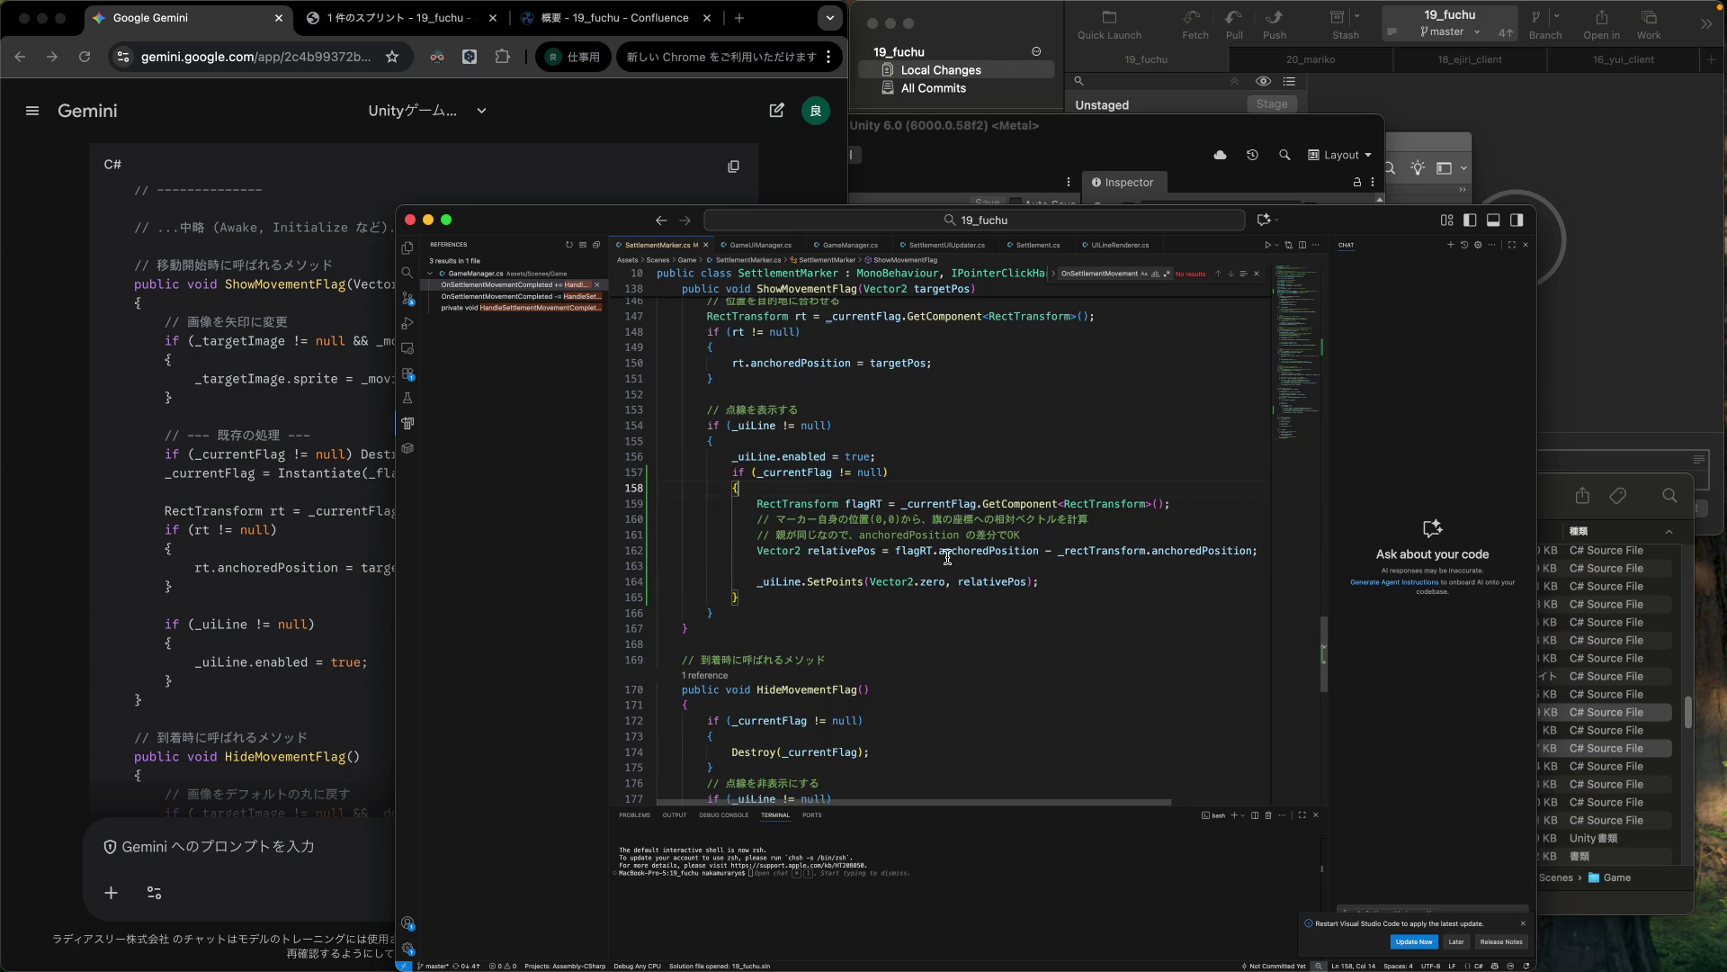
pyautogui.scroll(-4, 830, 555)
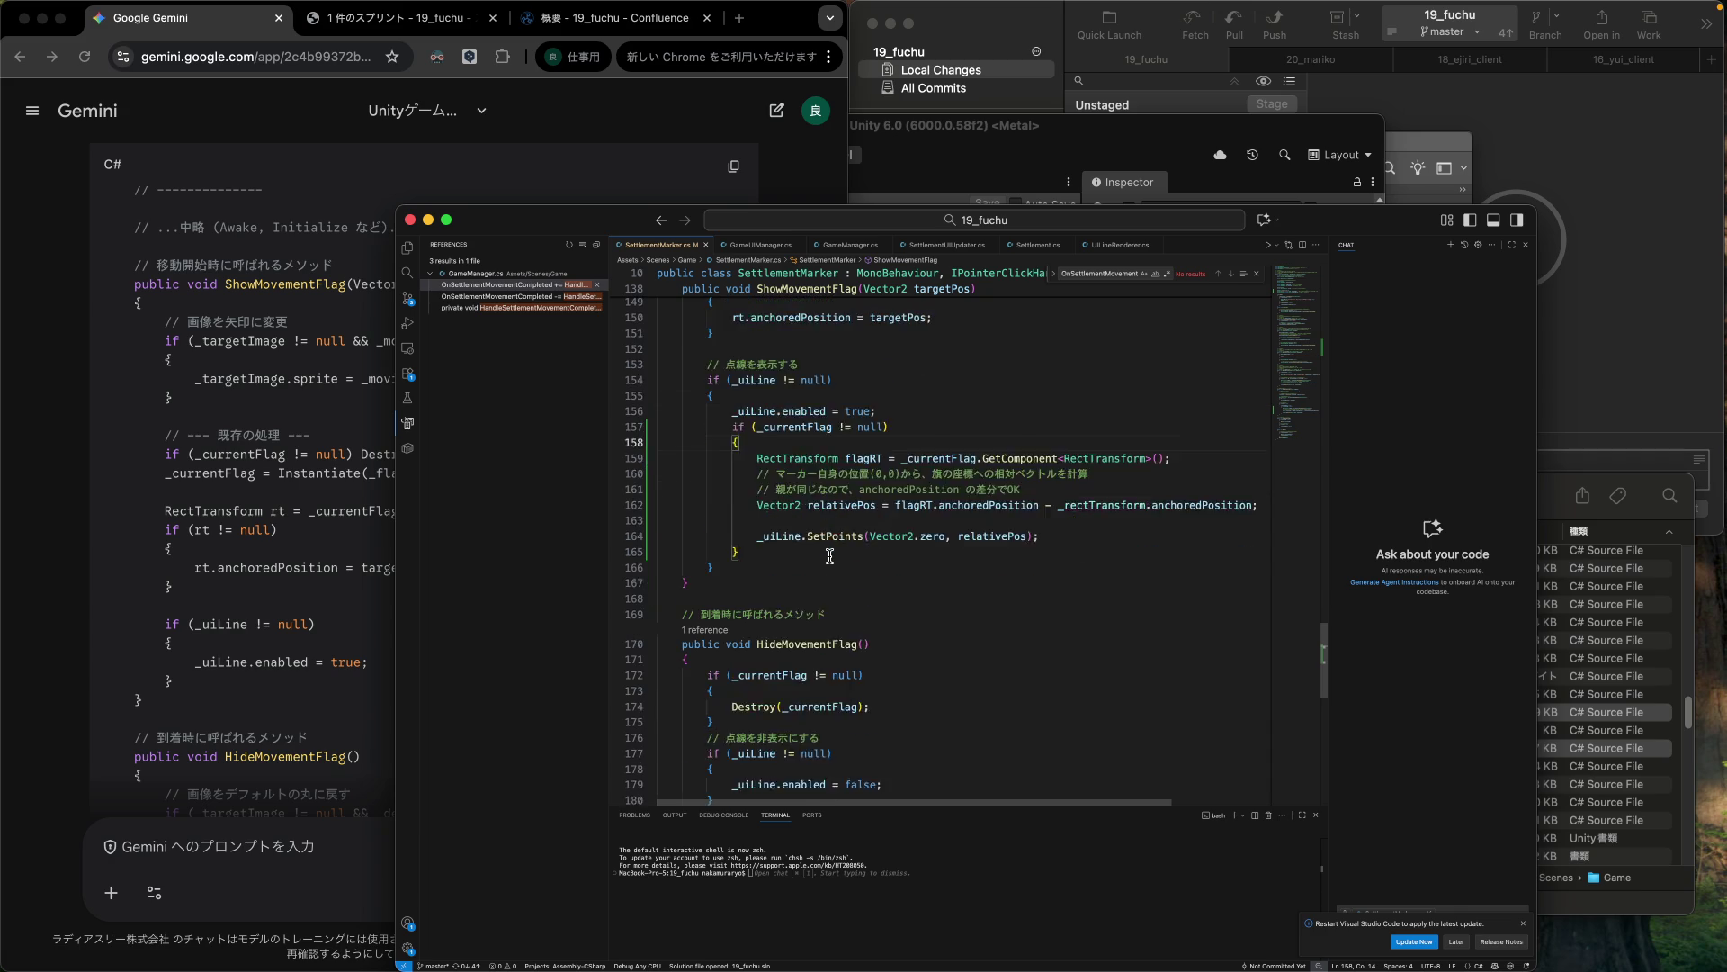
pyautogui.scroll(-2, 830, 555)
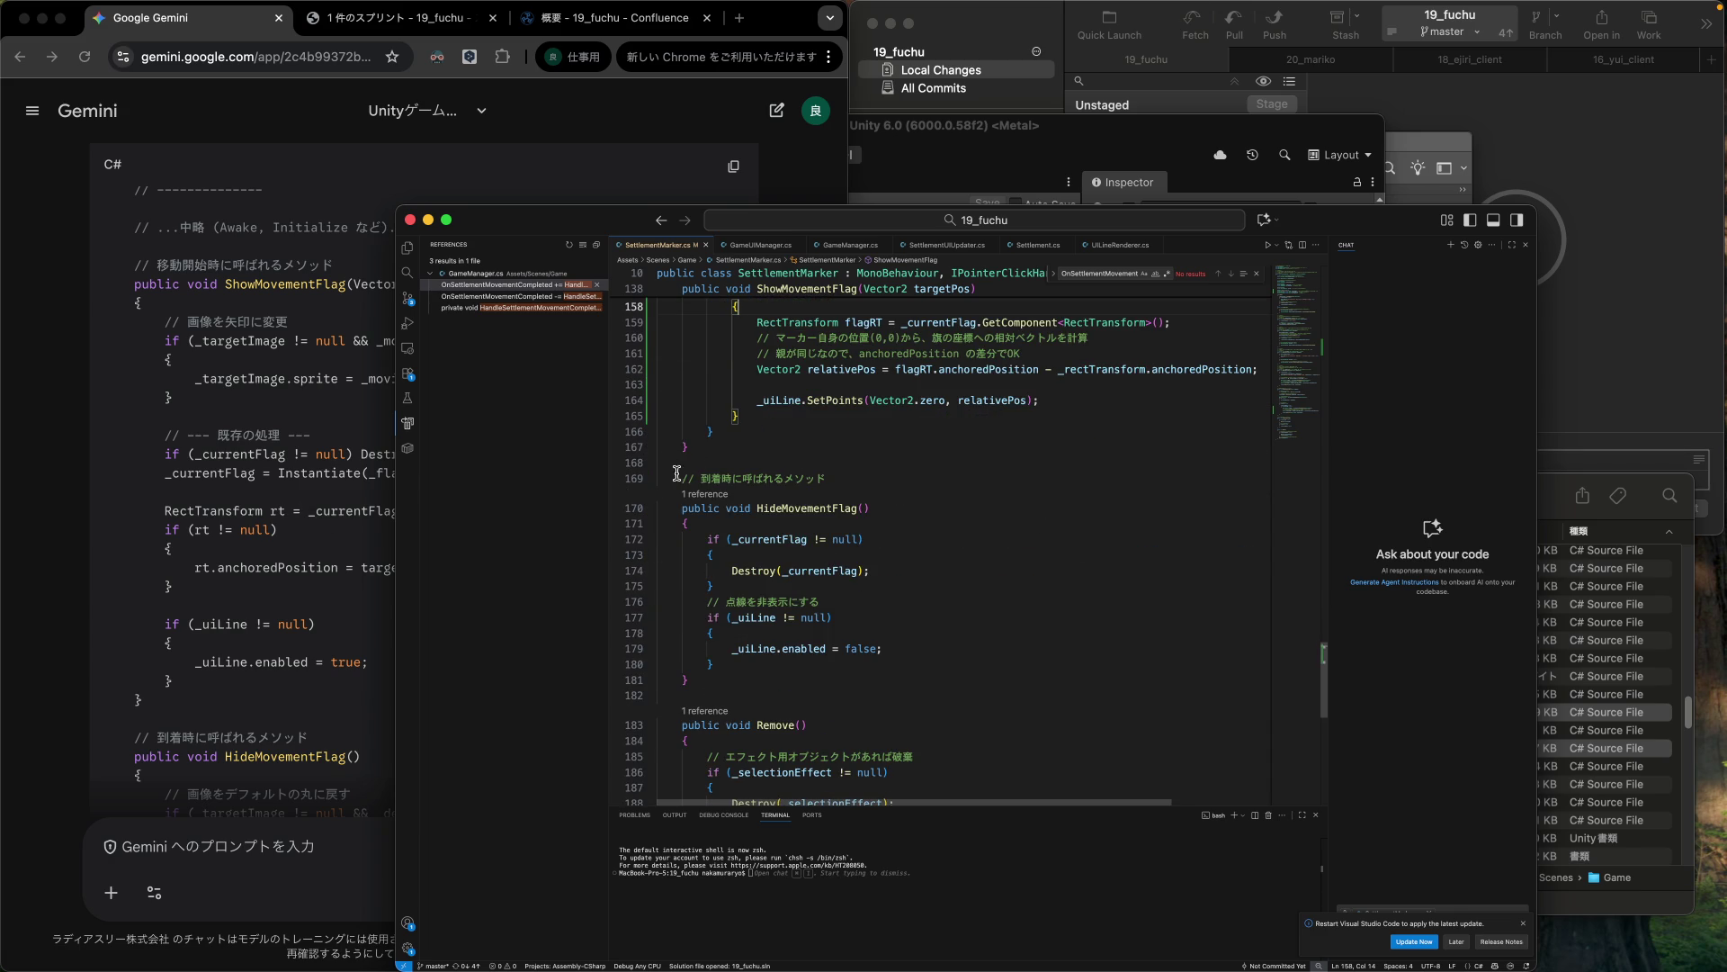
pyautogui.moveTo(107, 317); pyautogui.dragTo(178, 400)
pyautogui.click(916, 431)
pyautogui.scroll(7, 916, 426)
pyautogui.scroll(4, 916, 427)
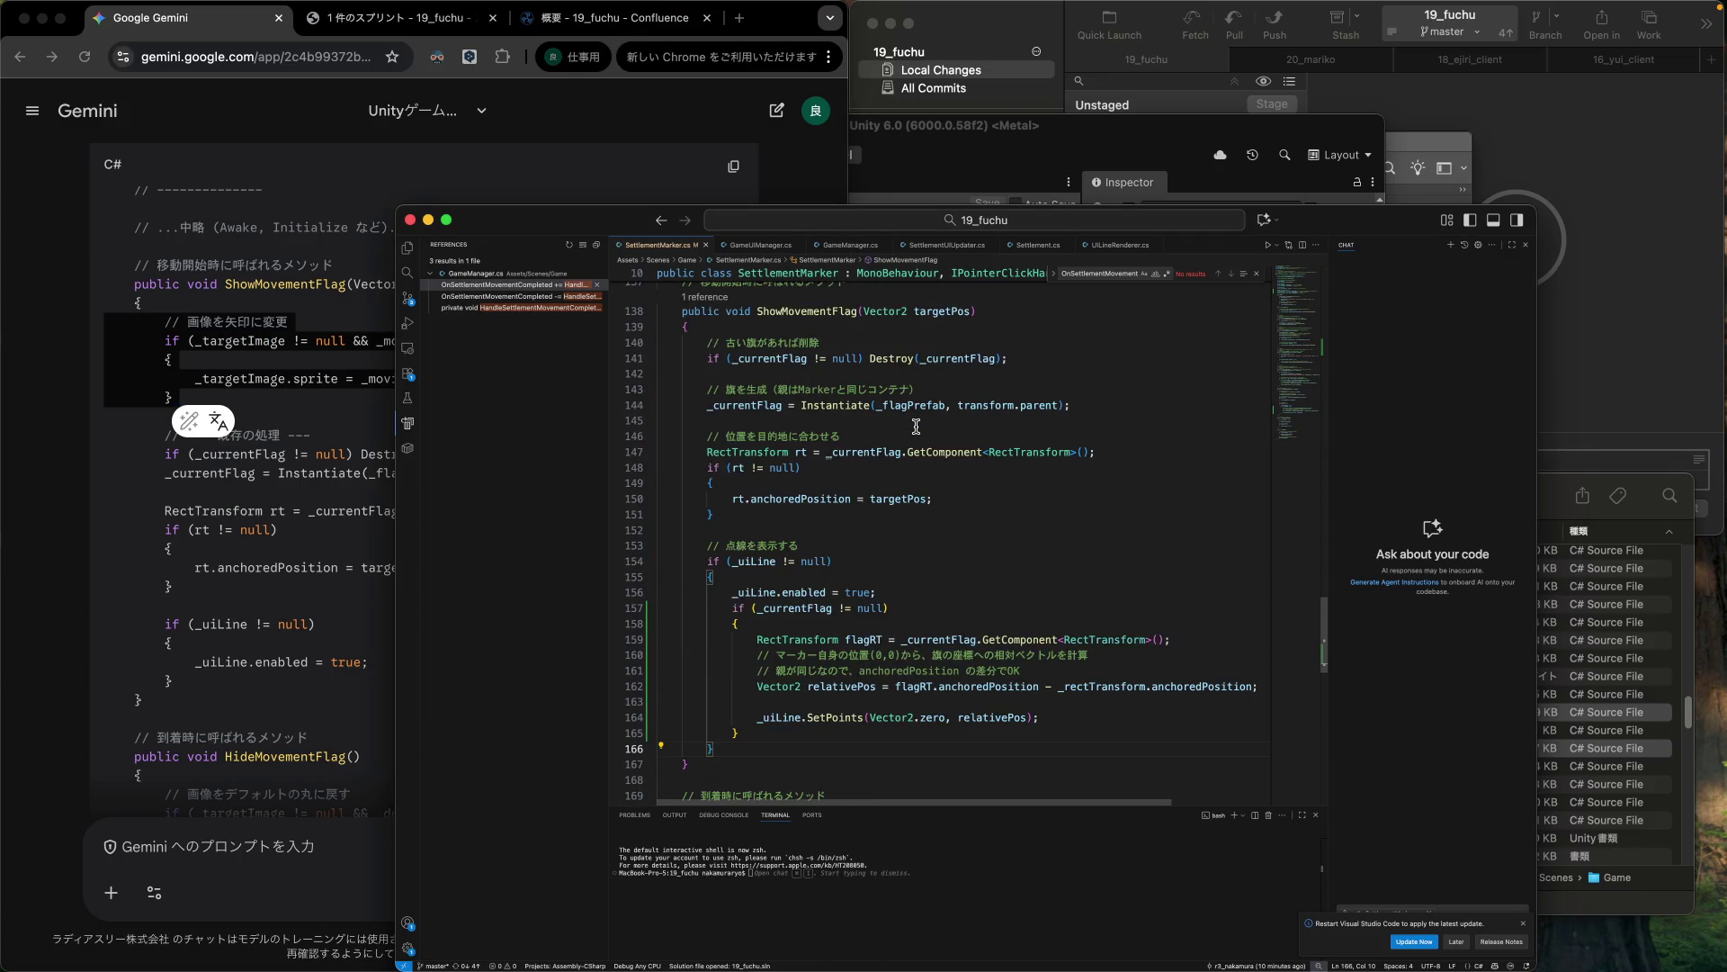
# Paste the _movingSprite swap code at the top of ShowMovementFlag and fix its indentation.
pyautogui.click(1090, 406)
pyautogui.click(658, 388)
pyautogui.press('Return')
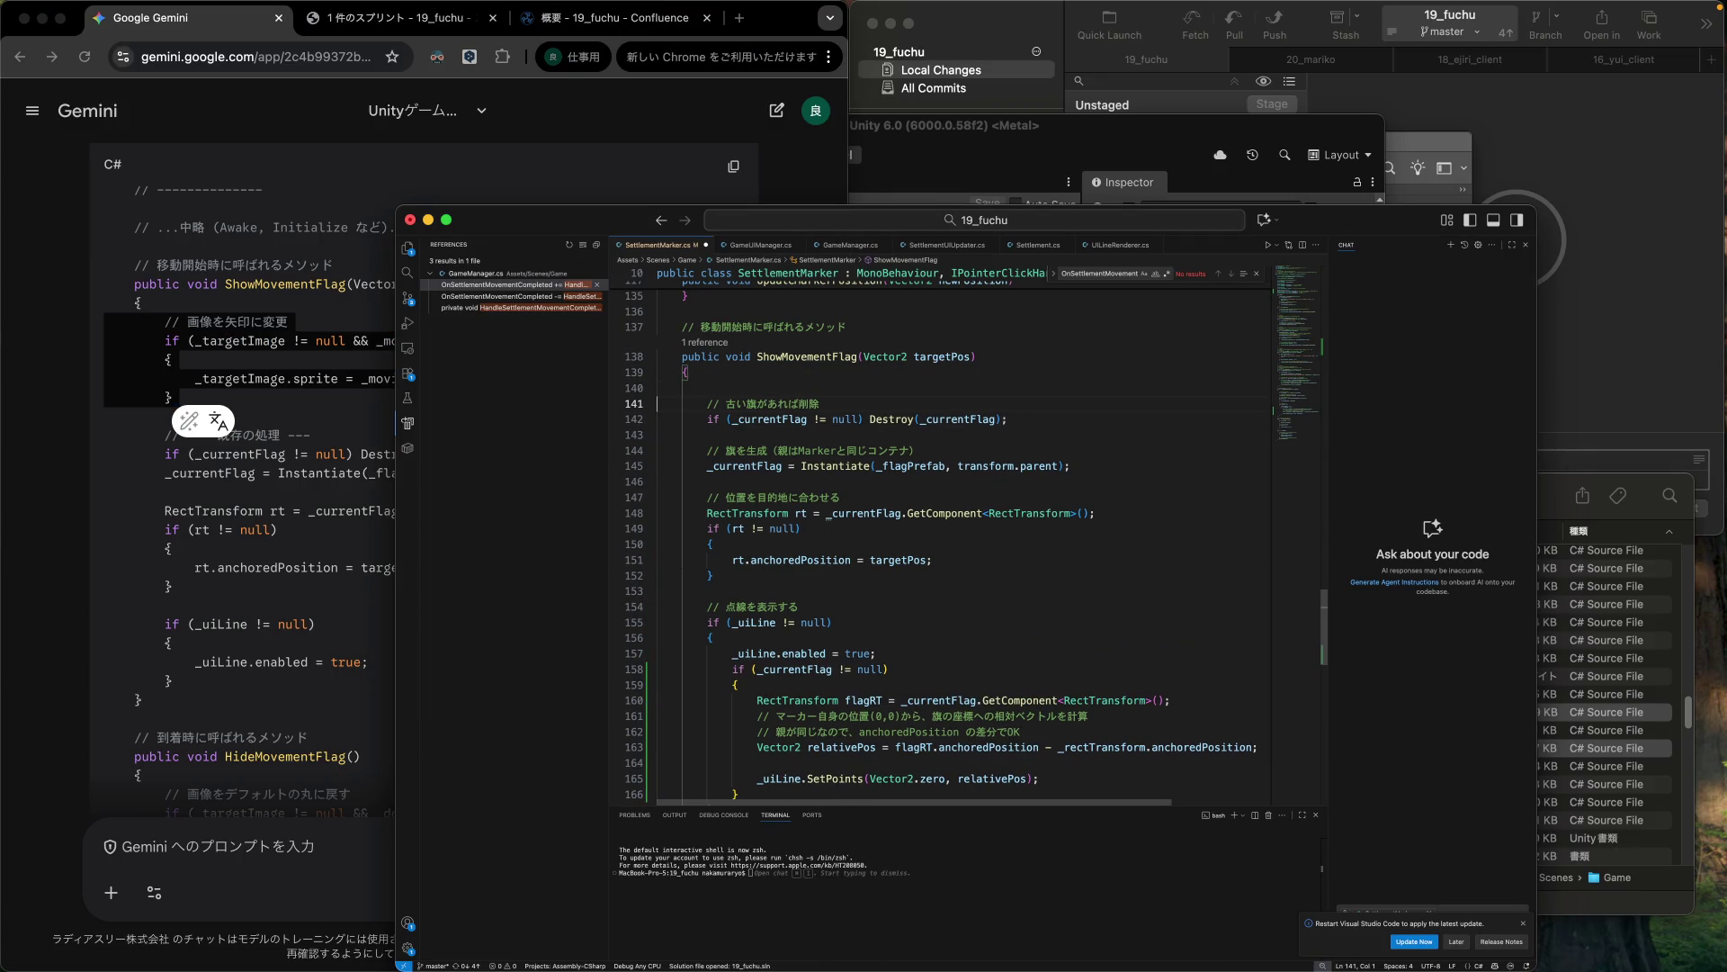
pyautogui.write('// 画像を矢印に変更         if (_targetImage != null && _movingSprite != null)         {             _targetImage.sprite = _movingSprite;         }')
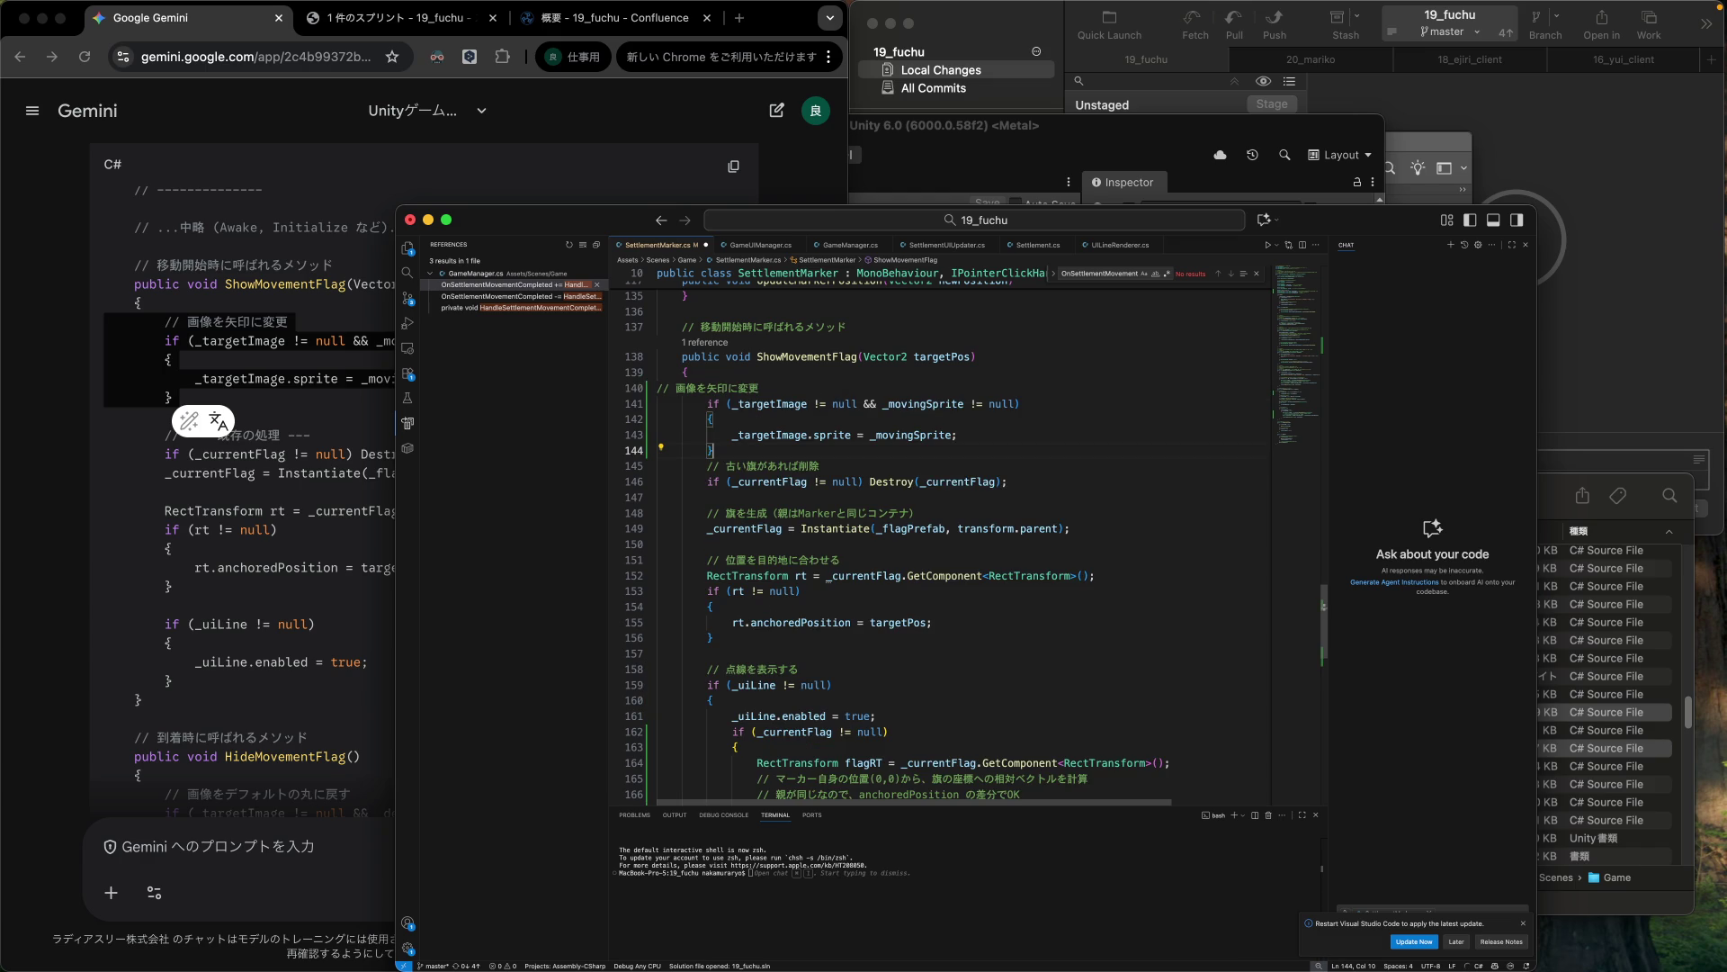
pyautogui.press('Return')
pyautogui.press('Up')
pyautogui.press('Up')
pyautogui.press('Up')
pyautogui.press('Tab')
pyautogui.press('Tab')
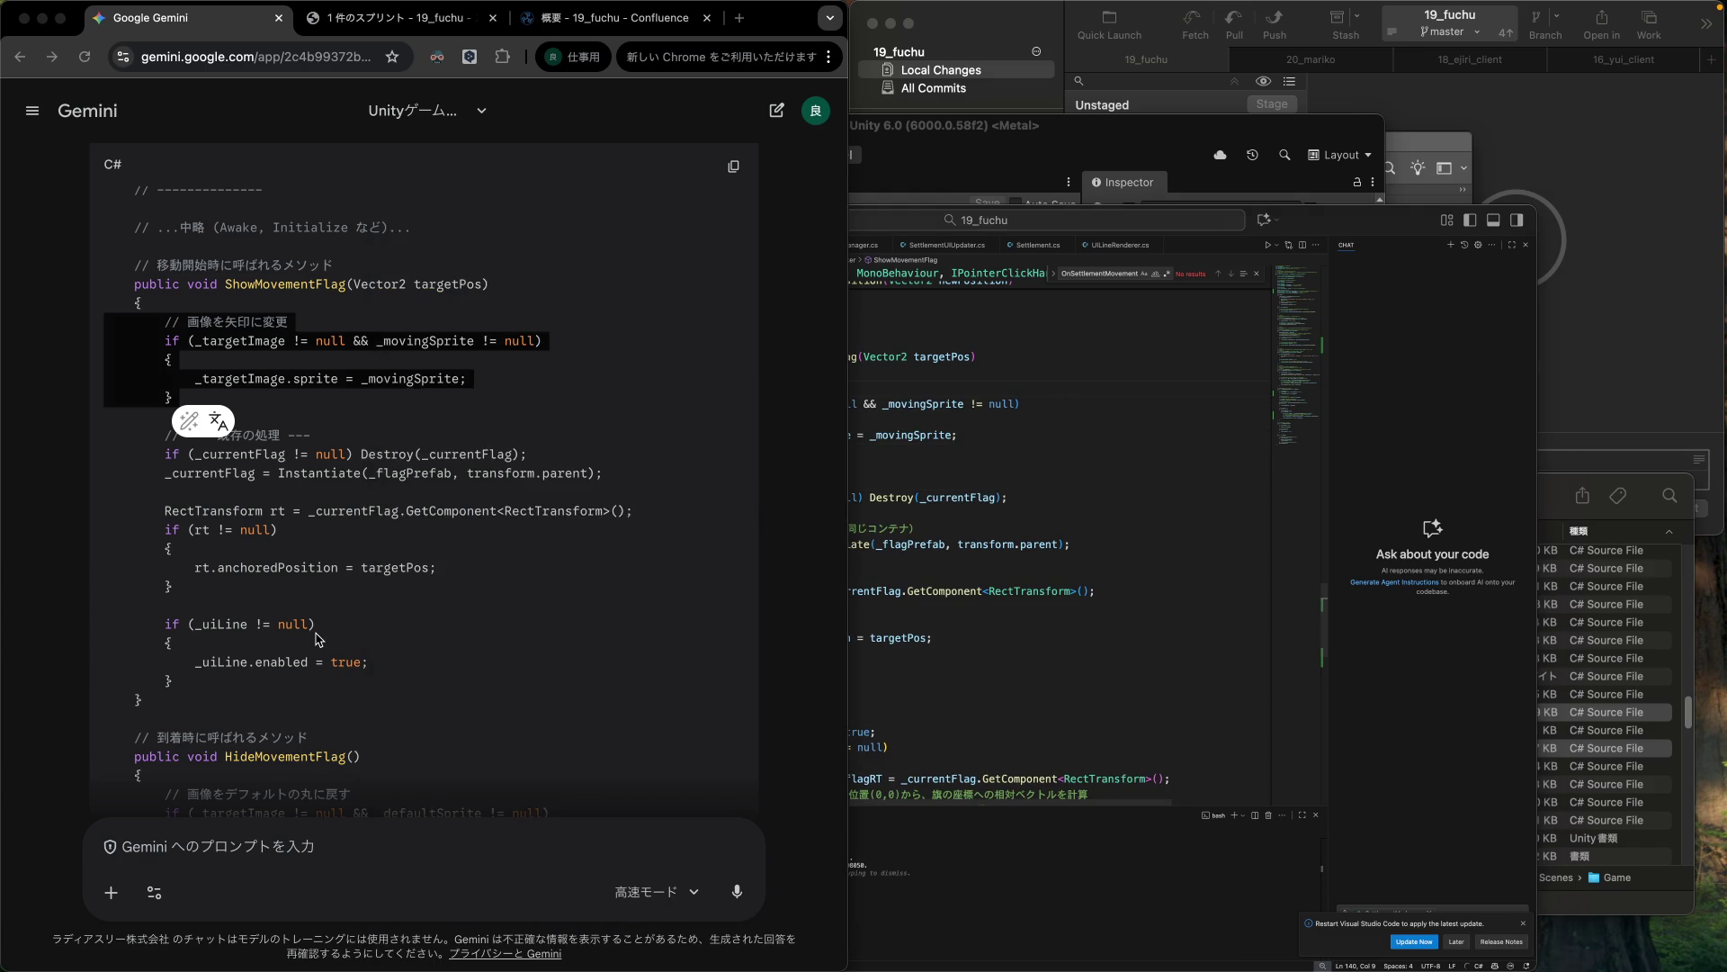
# Review Gemini's HideMovementFlag changes, then go back to SettlementMarker.cs.
pyautogui.press('super+Tab')
pyautogui.scroll(-3, 317, 640)
pyautogui.scroll(-2, 318, 639)
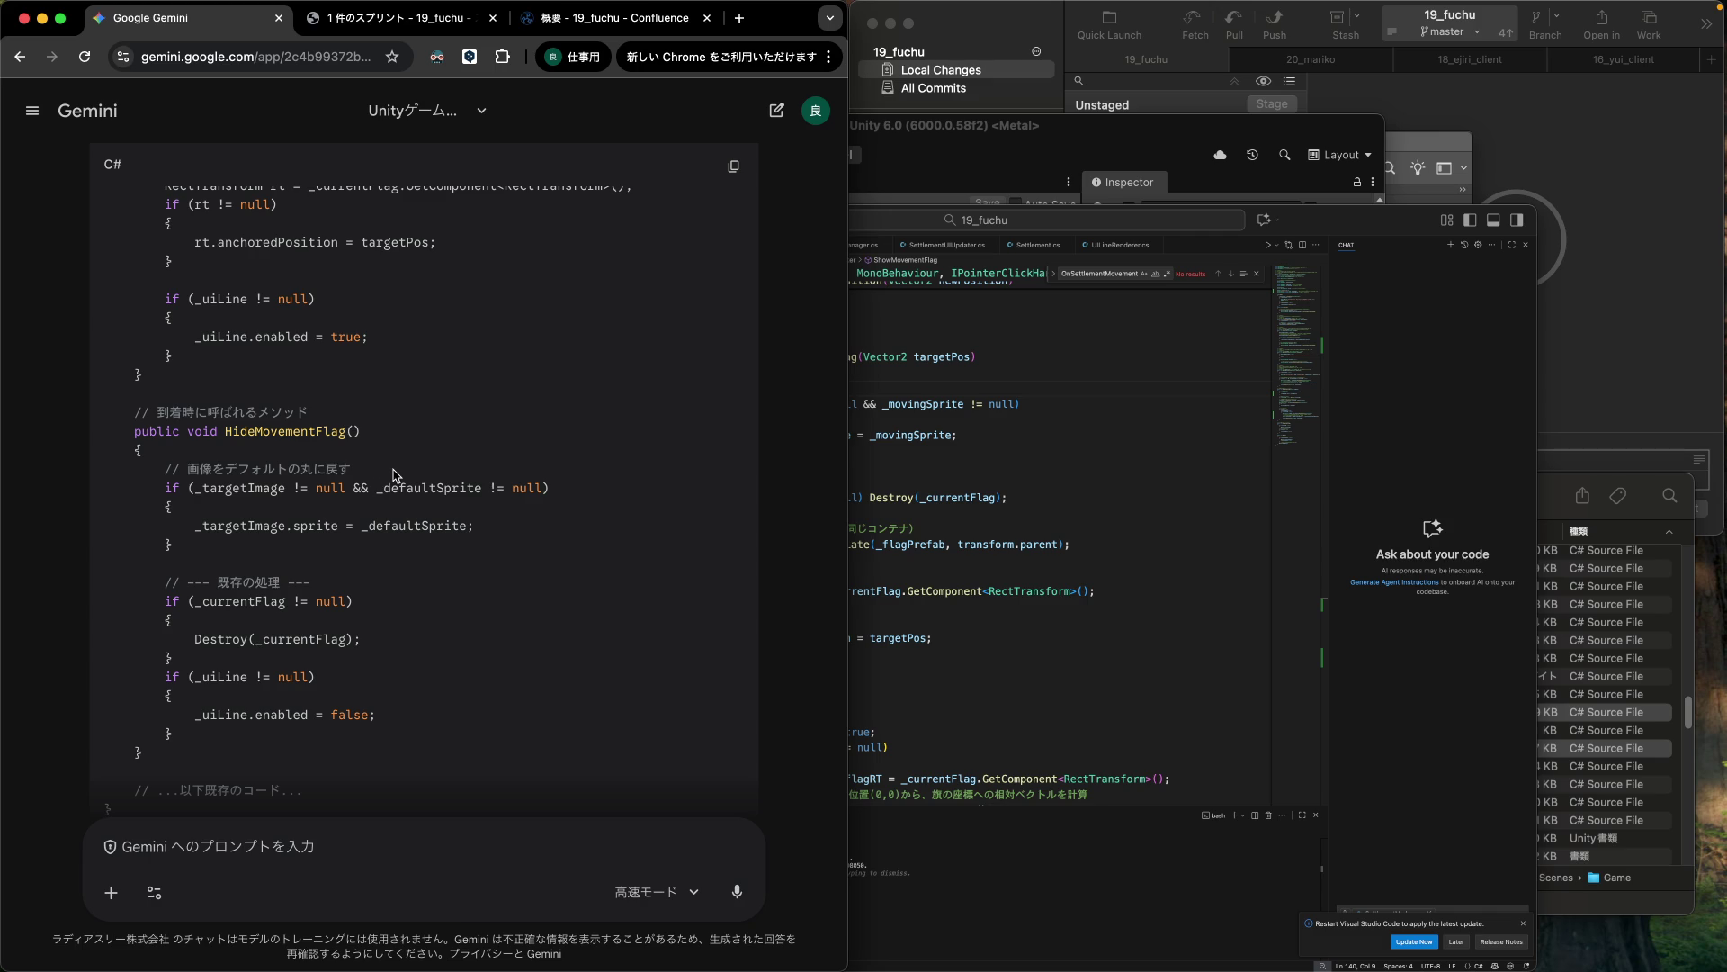
pyautogui.click(1008, 613)
pyautogui.scroll(-5, 1005, 613)
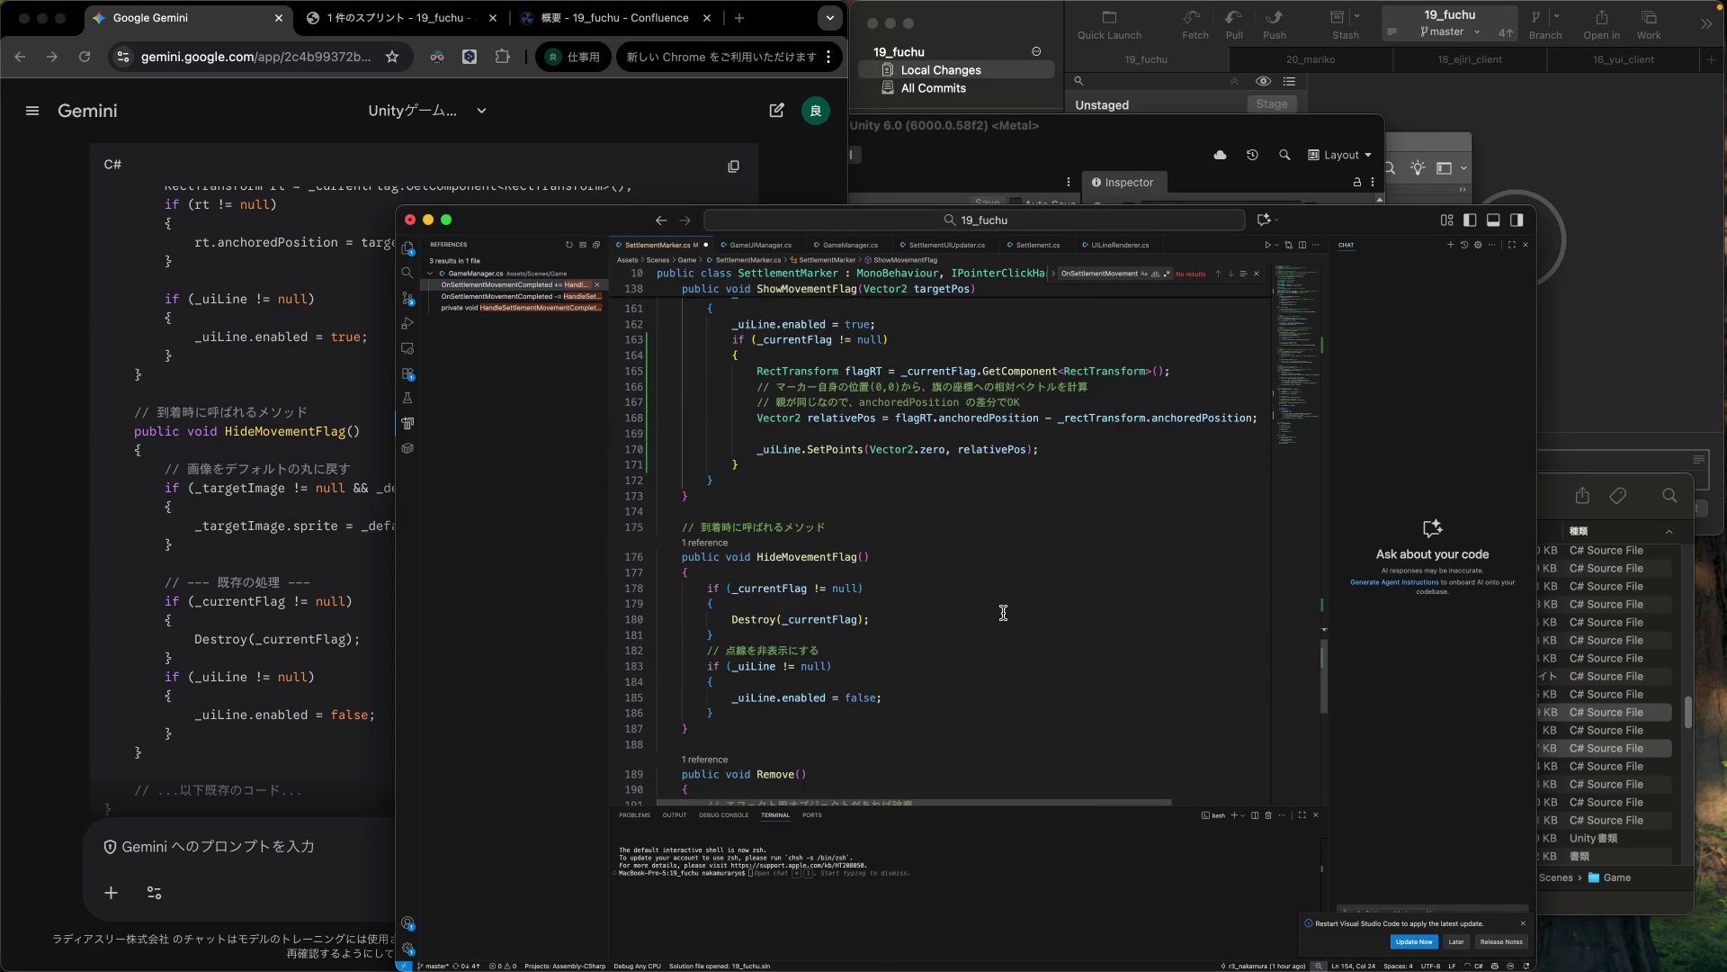
# Copy Gemini's revert-to-default-sprite block into HideMovementFlag above the _currentFlag check.
pyautogui.scroll(-2, 1004, 613)
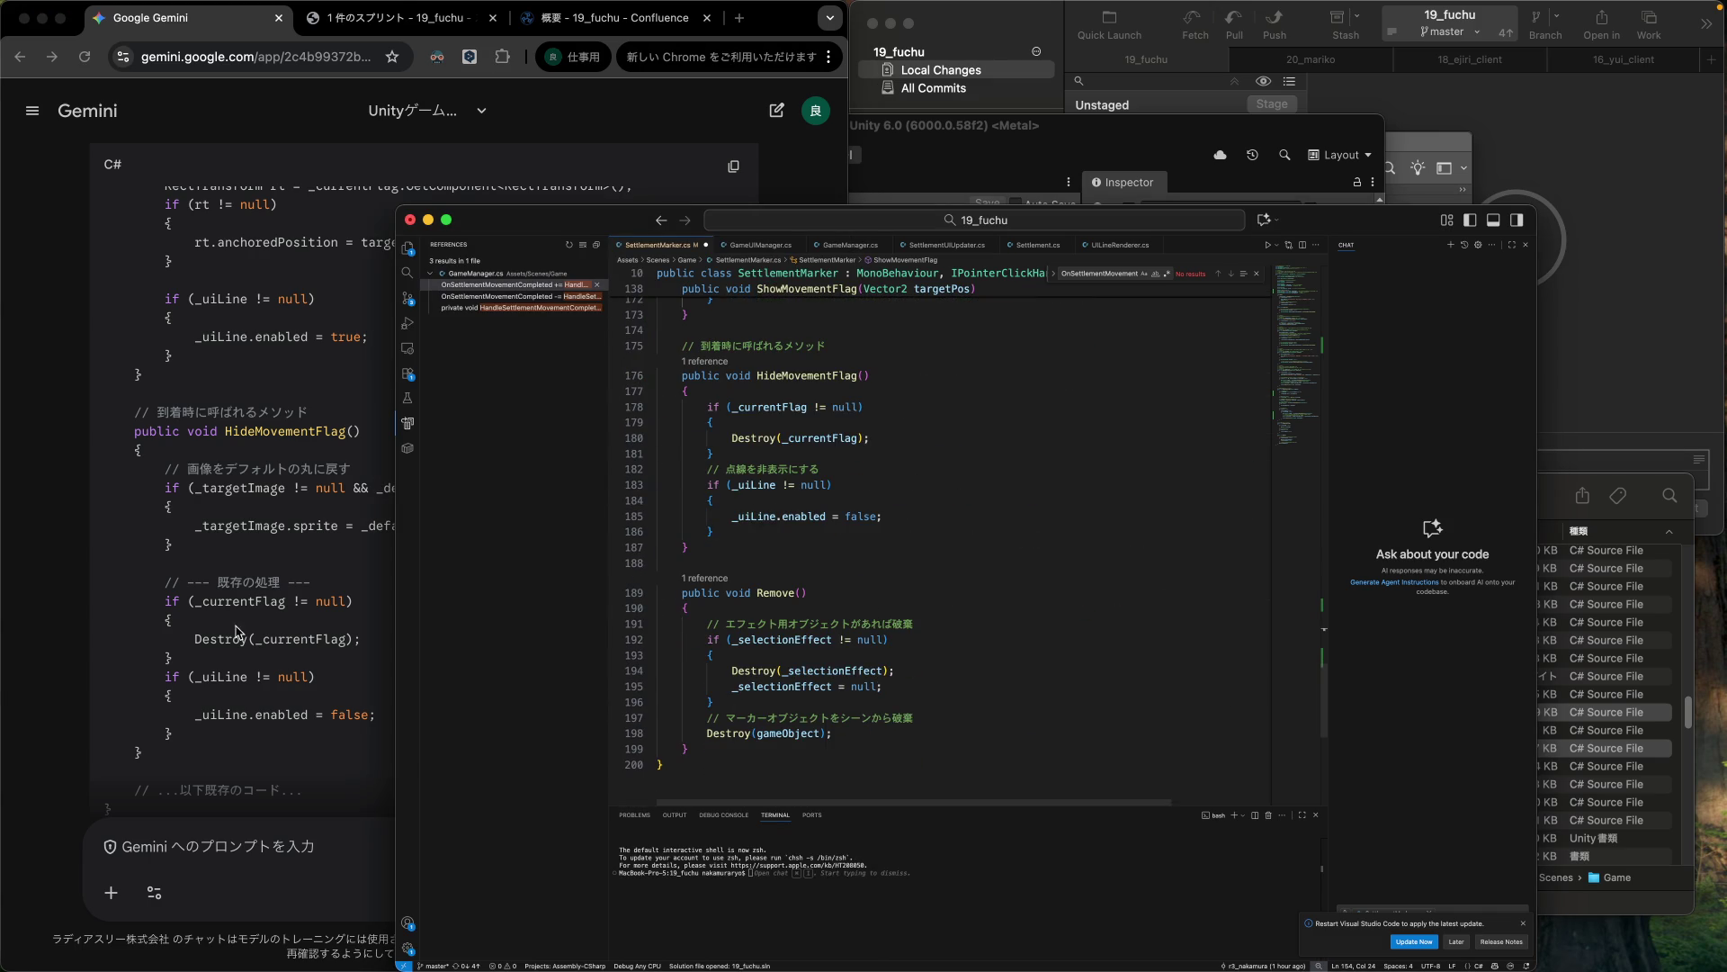
pyautogui.click(281, 653)
pyautogui.moveTo(100, 464); pyautogui.dragTo(96, 587)
pyautogui.press('super+c')
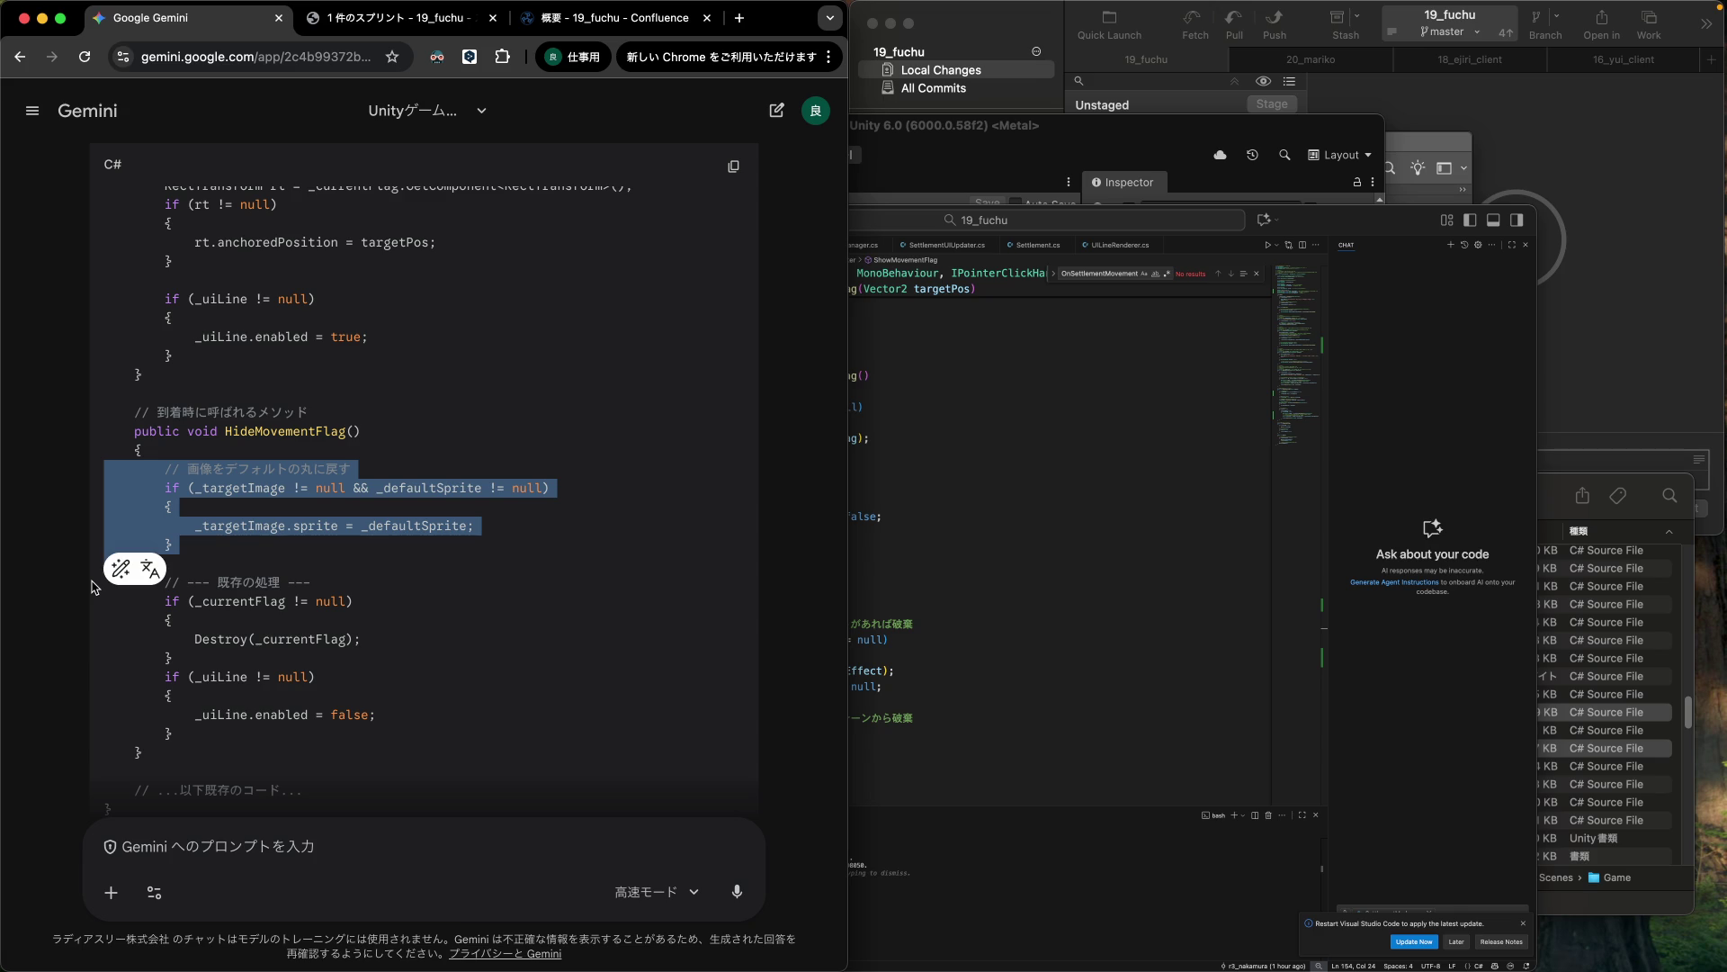
pyautogui.click(860, 441)
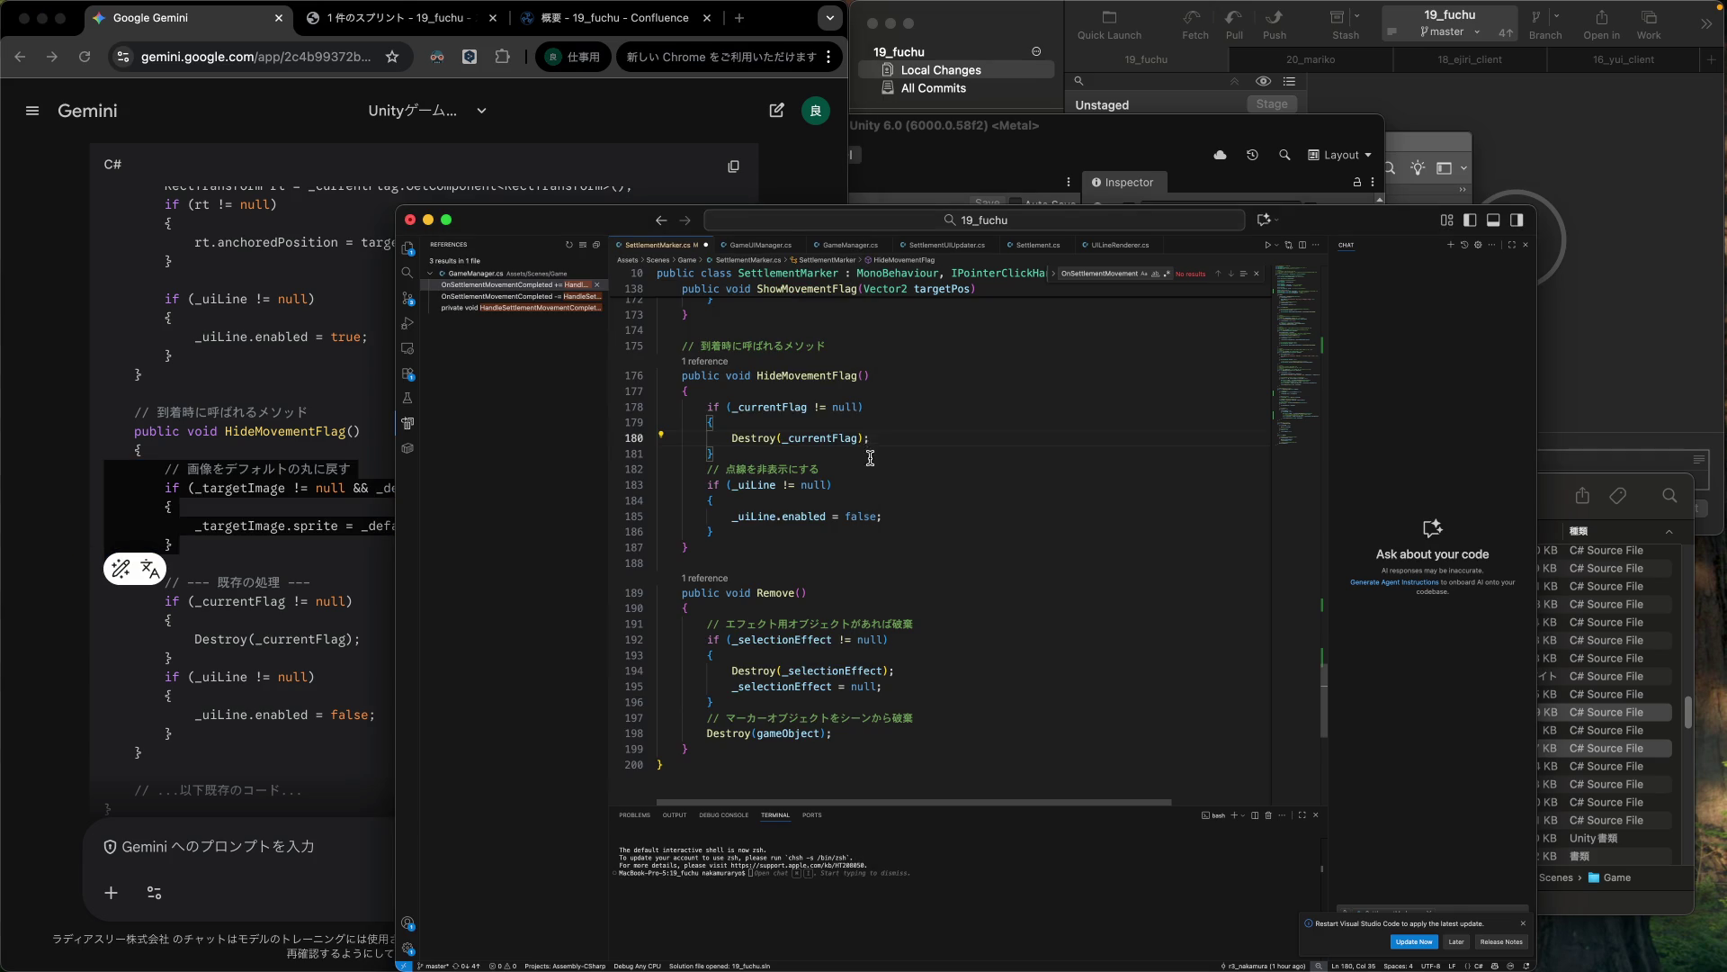
pyautogui.click(881, 399)
pyautogui.press('super+Left')
pyautogui.press('super+v')
pyautogui.press('Return')
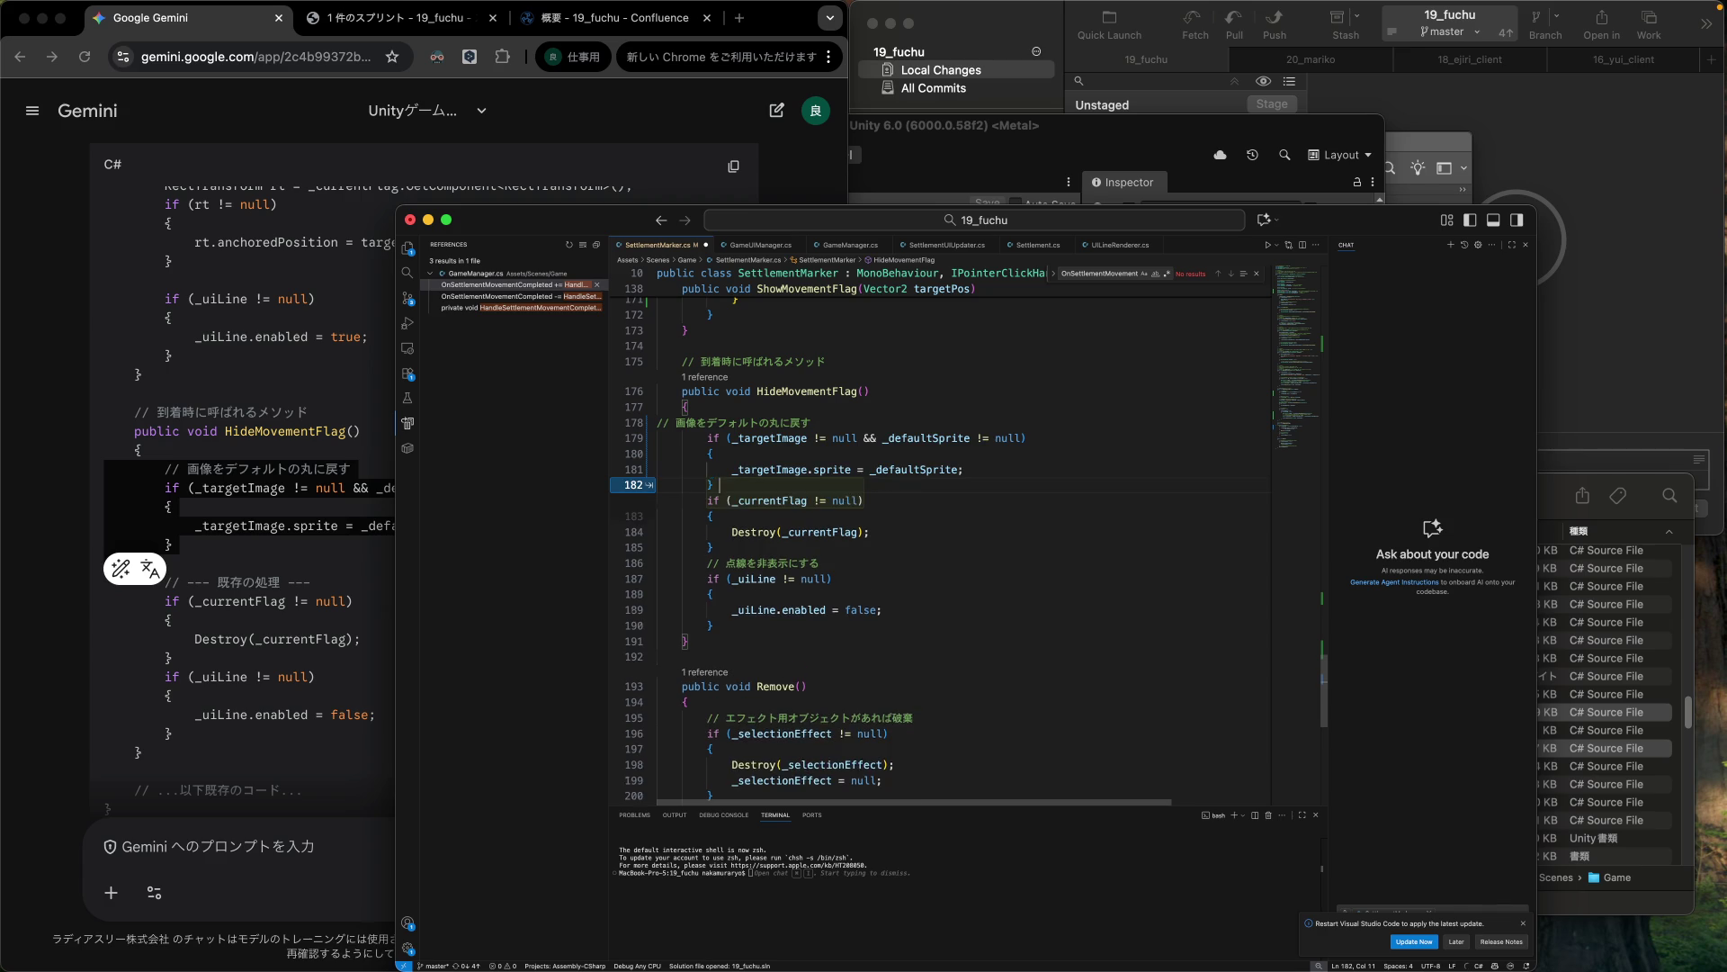
pyautogui.press('super+z')
pyautogui.press('super+z')
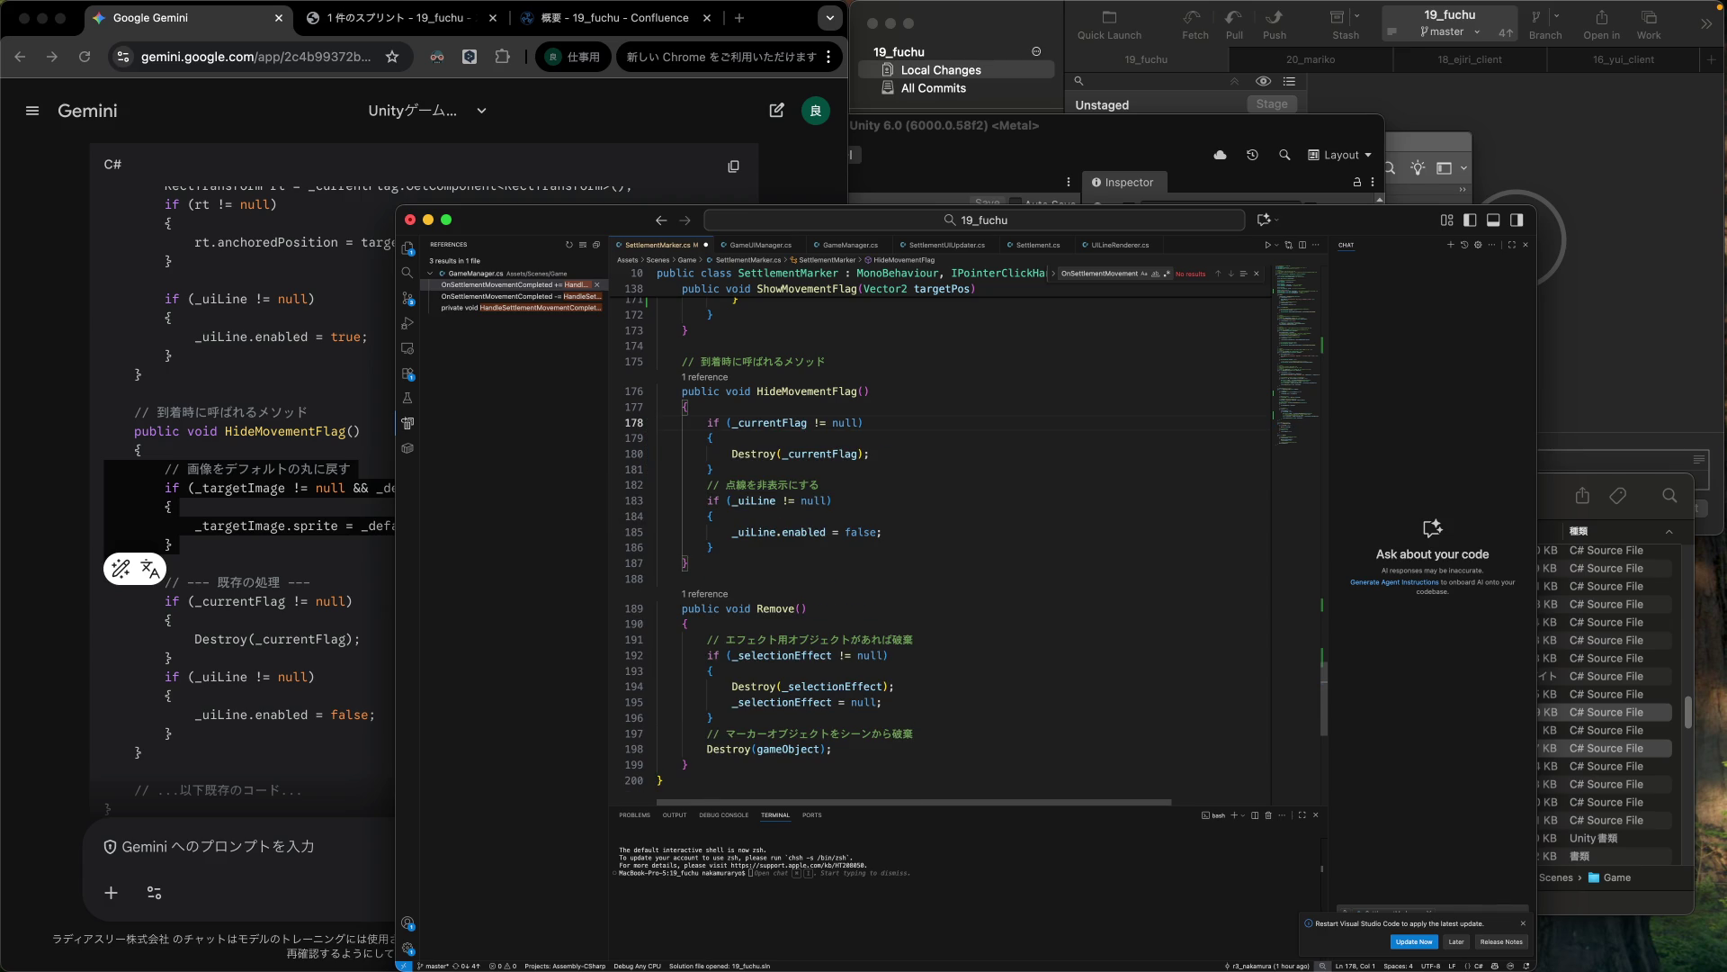
pyautogui.press('super+v')
# Move the _currentFlag check onto its own line below the pasted sprite-reset block.
pyautogui.press('Return')
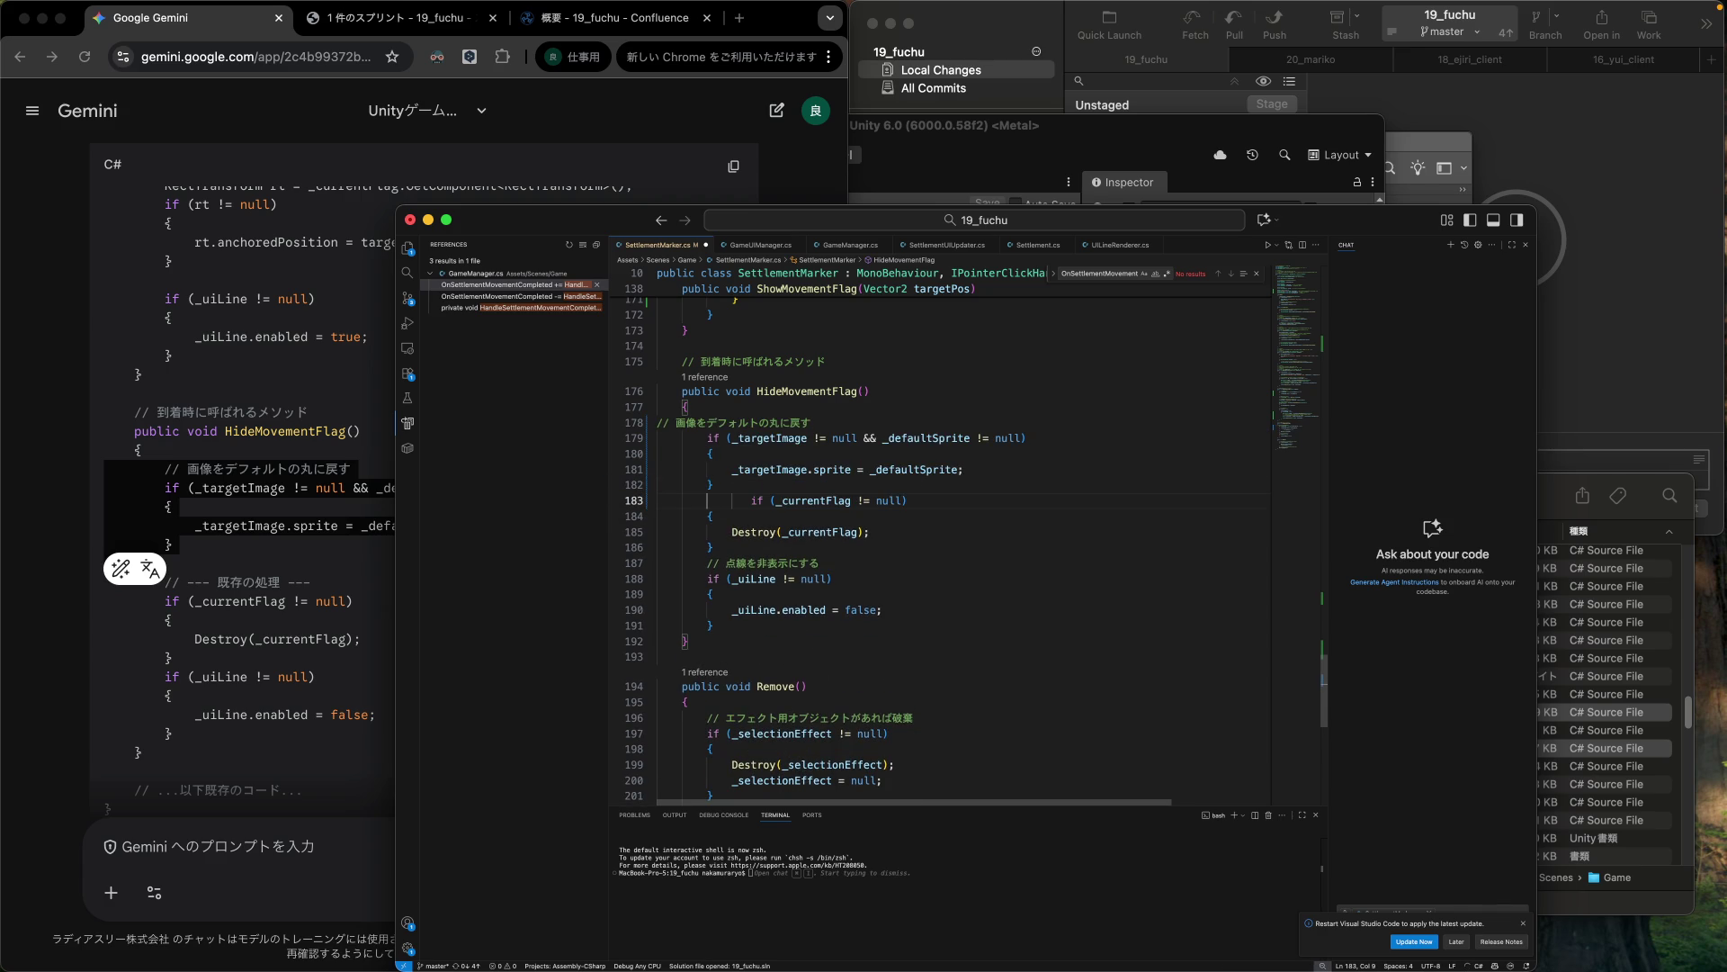
pyautogui.press('BackSpace')
pyautogui.press('Right')
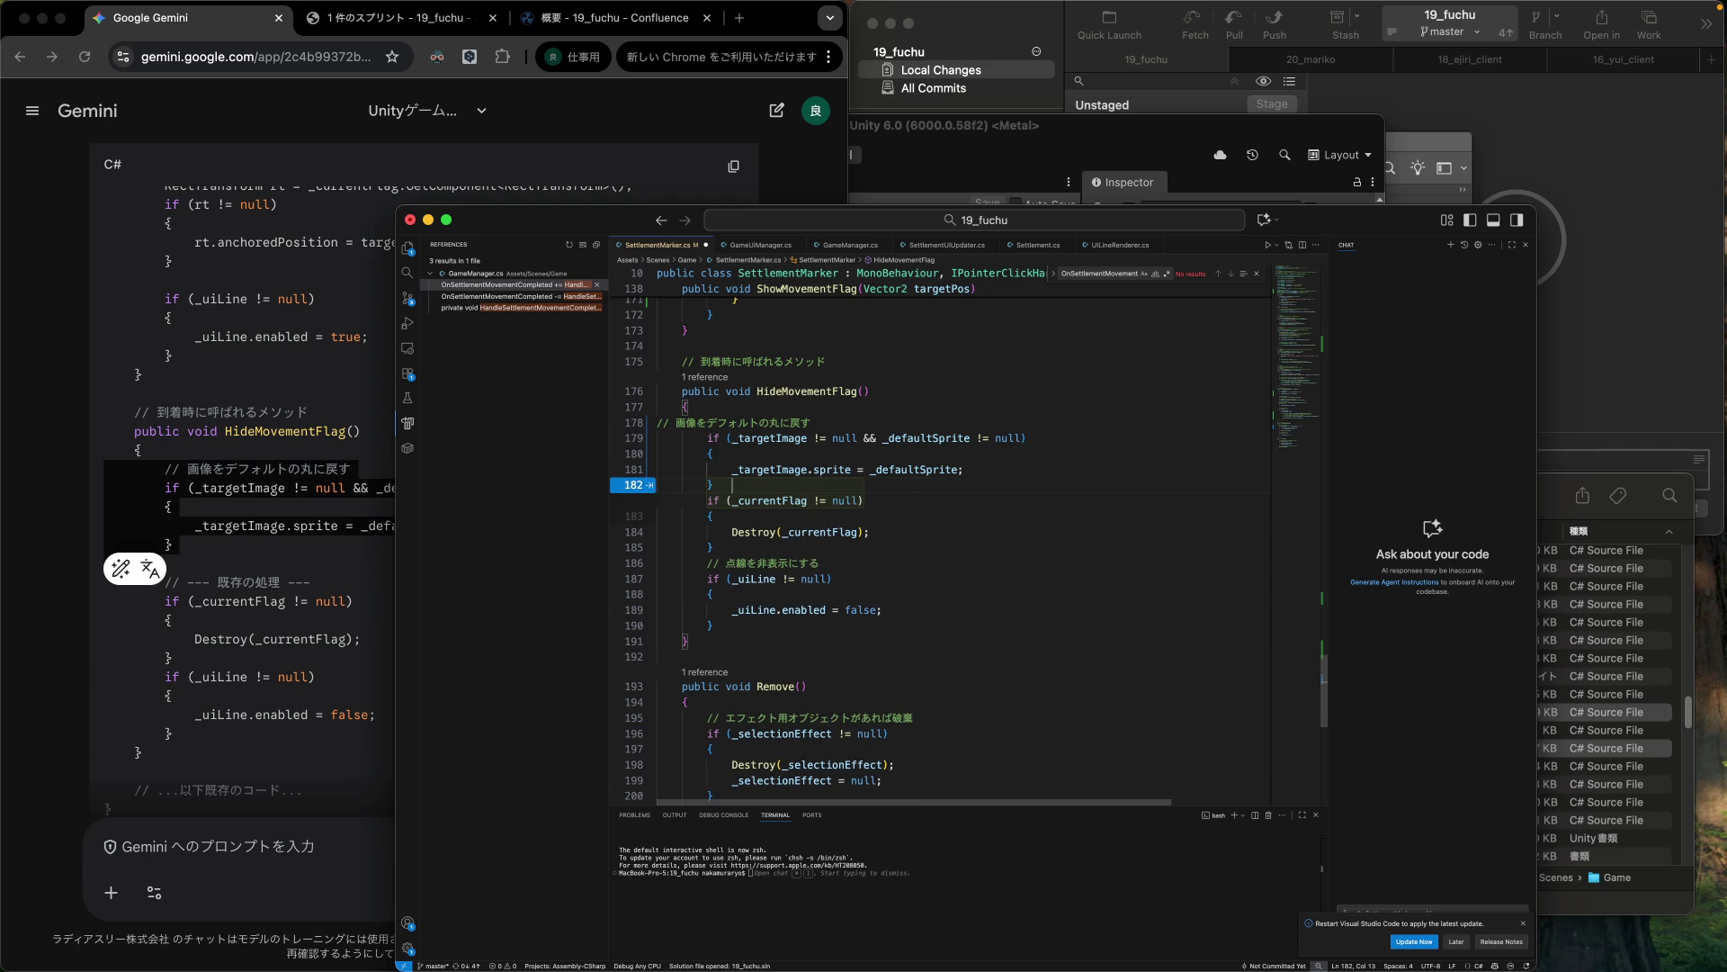
pyautogui.hotkey('shift', 'Left')
pyautogui.hotkey('shift', 'Left')
pyautogui.hotkey('shift', 'Left')
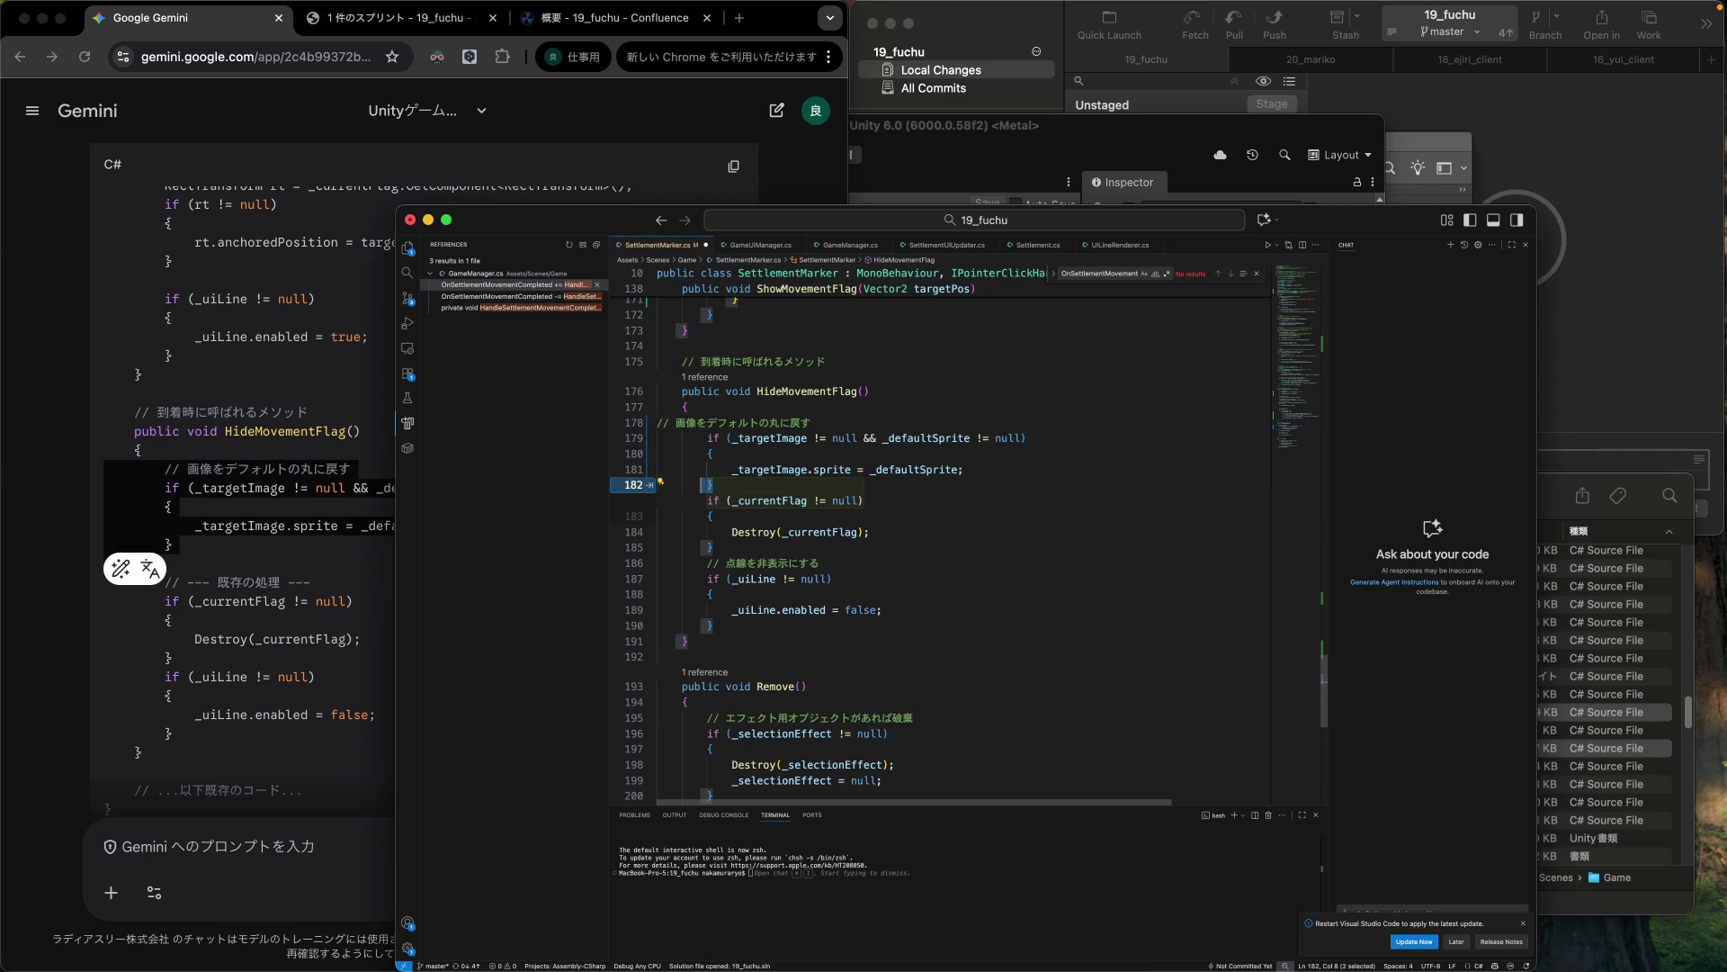
pyautogui.hotkey('shift', 'Right')
pyautogui.hotkey('shift', 'Right')
pyautogui.hotkey('shift', 'Right')
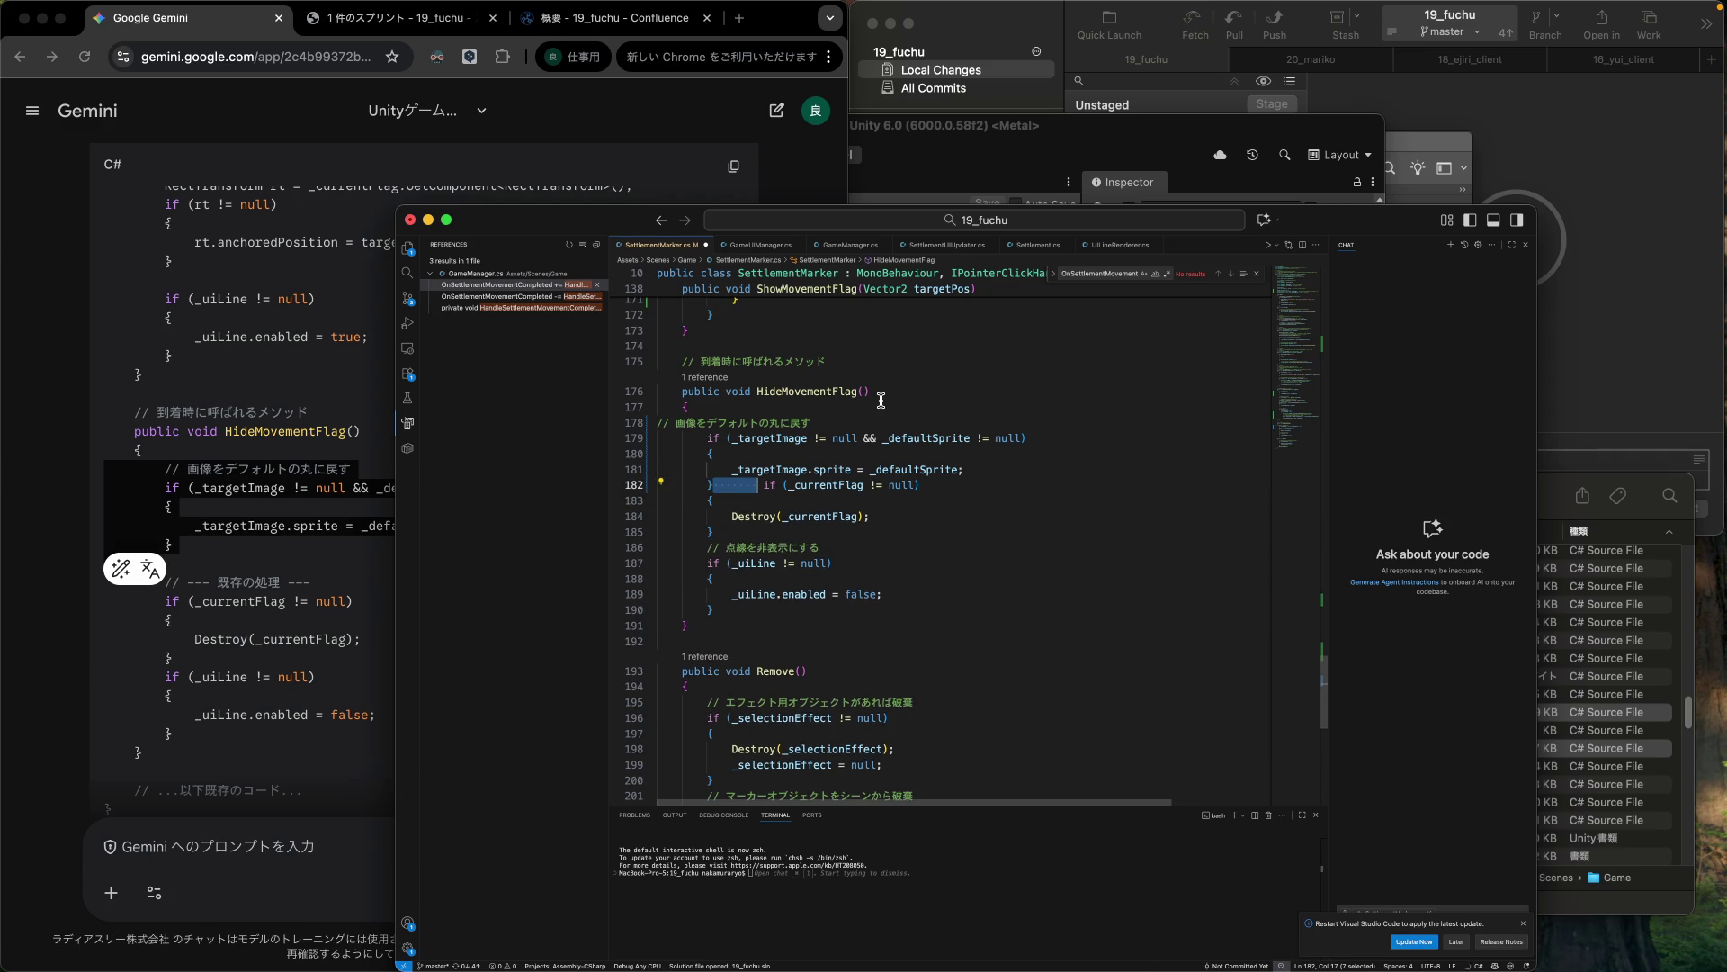
pyautogui.click(795, 492)
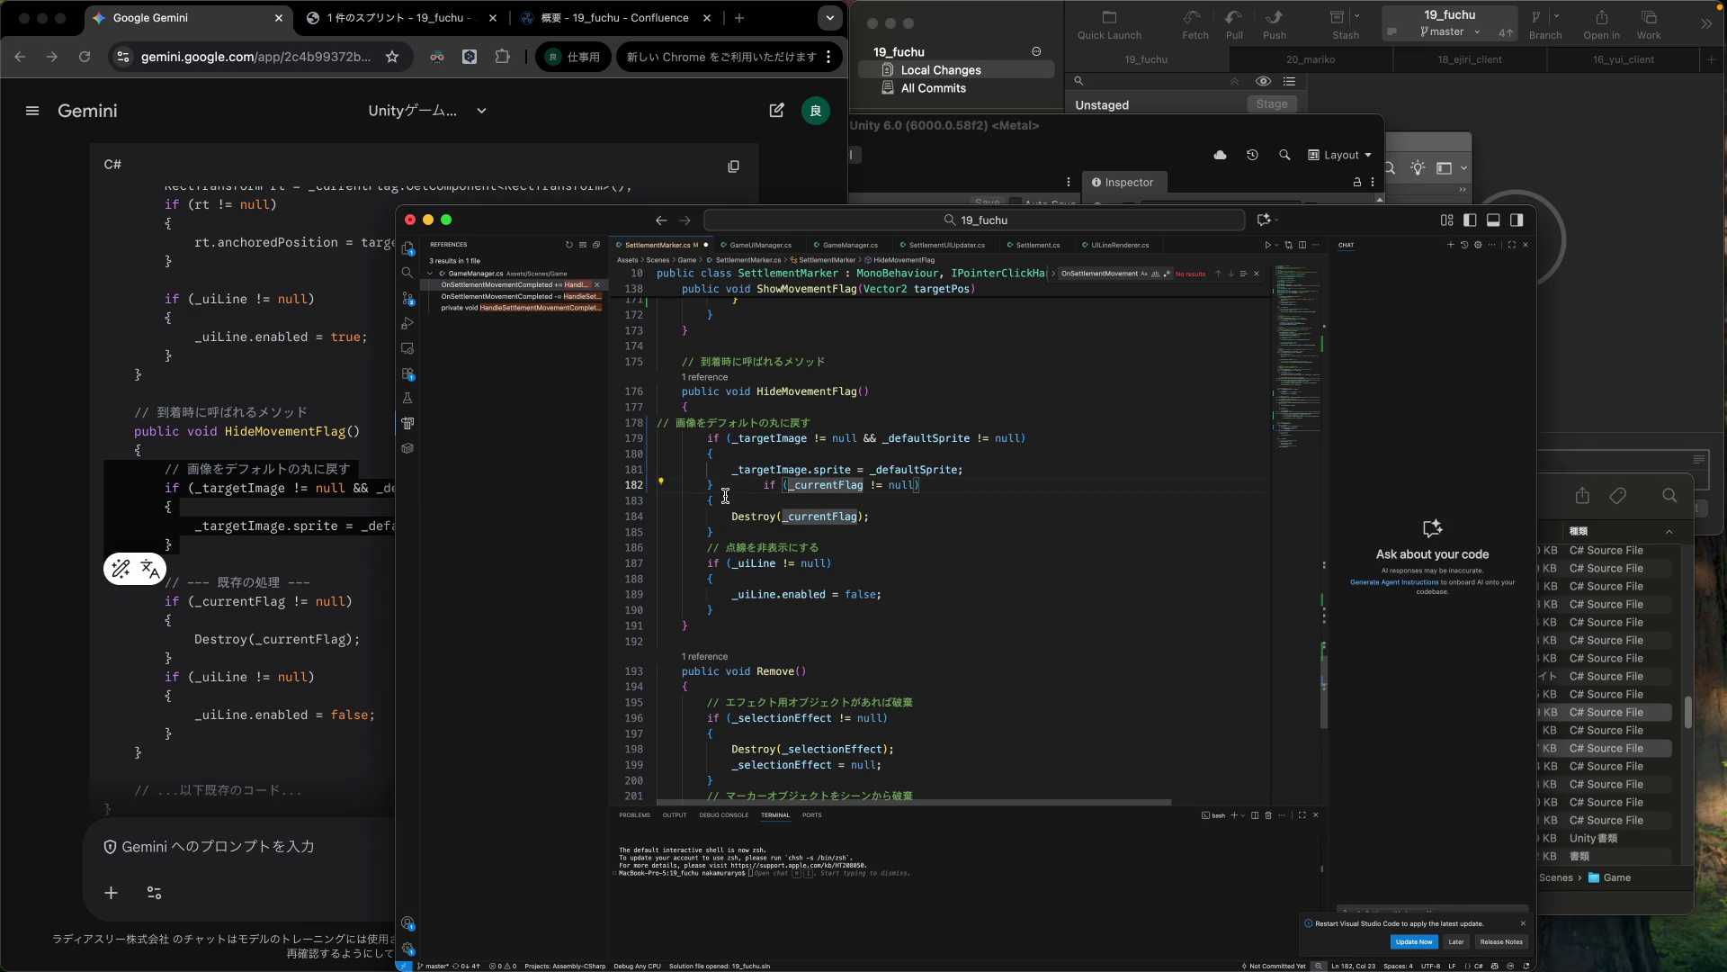
pyautogui.click(714, 485)
pyautogui.press('Return')
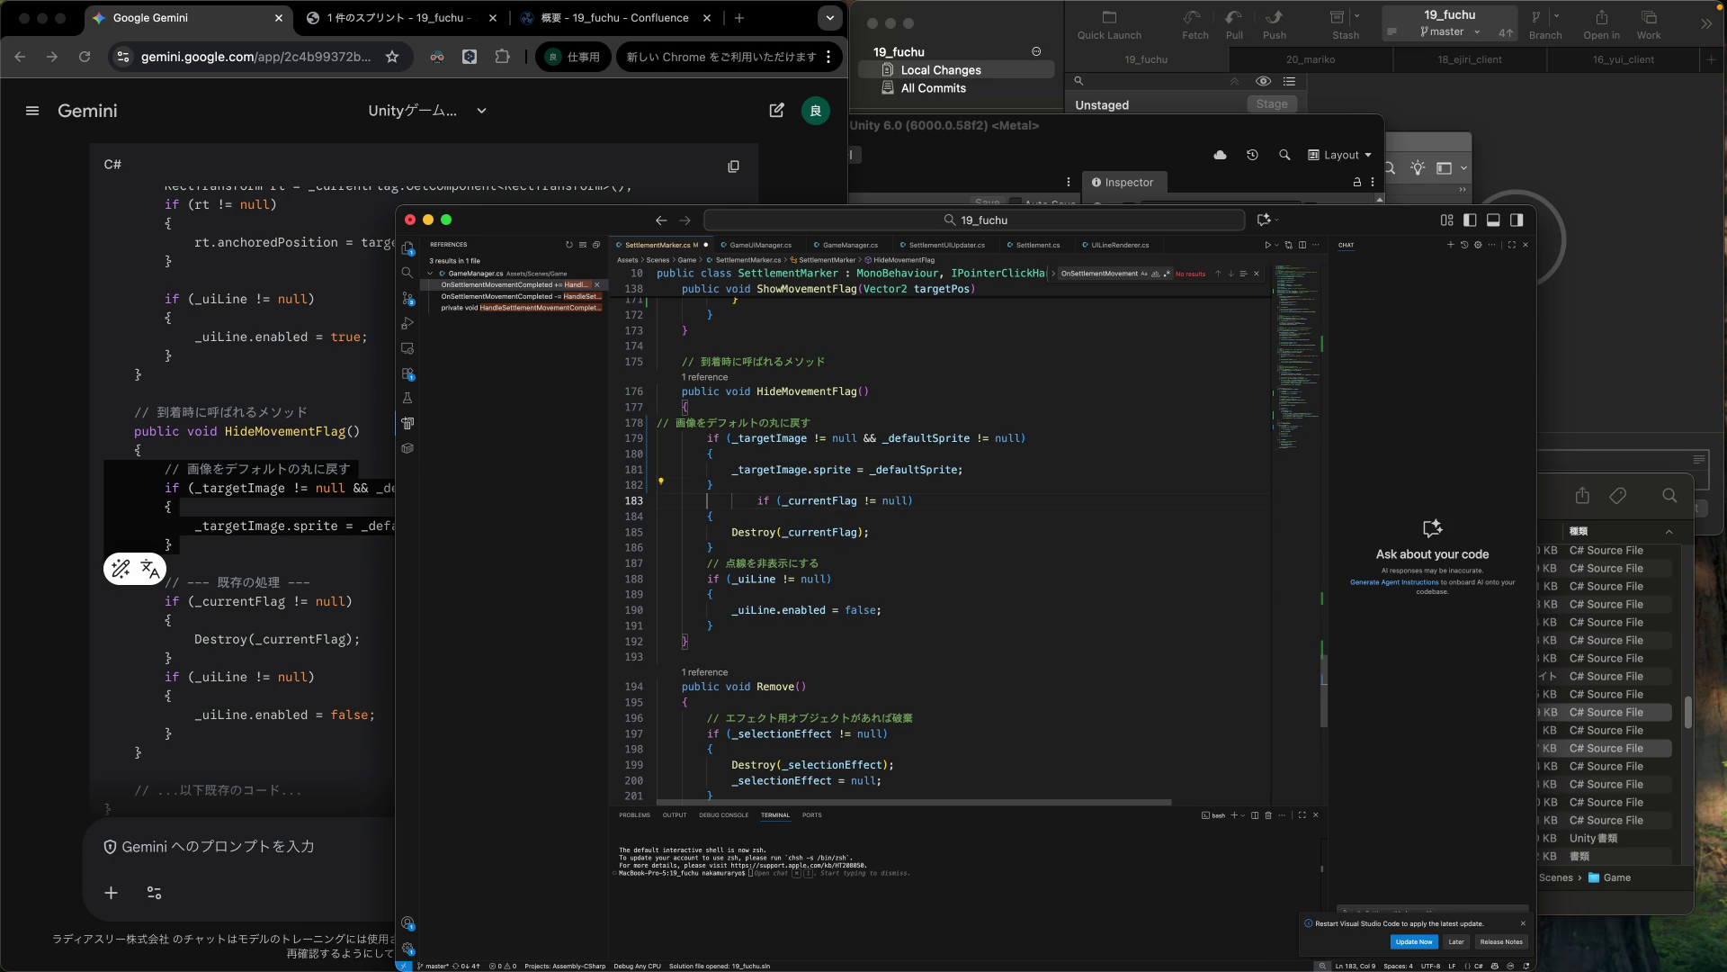
pyautogui.press('Left')
# Outdent the _currentFlag check, add a blank separator line, and indent the comment.
pyautogui.press('super+l')
pyautogui.hotkey('shift', 'Tab')
pyautogui.press('Left')
pyautogui.press('Return')
pyautogui.click(657, 500)
pyautogui.press('Up')
pyautogui.press('Up')
pyautogui.press('Up')
pyautogui.press('Tab')
pyautogui.press('Tab')
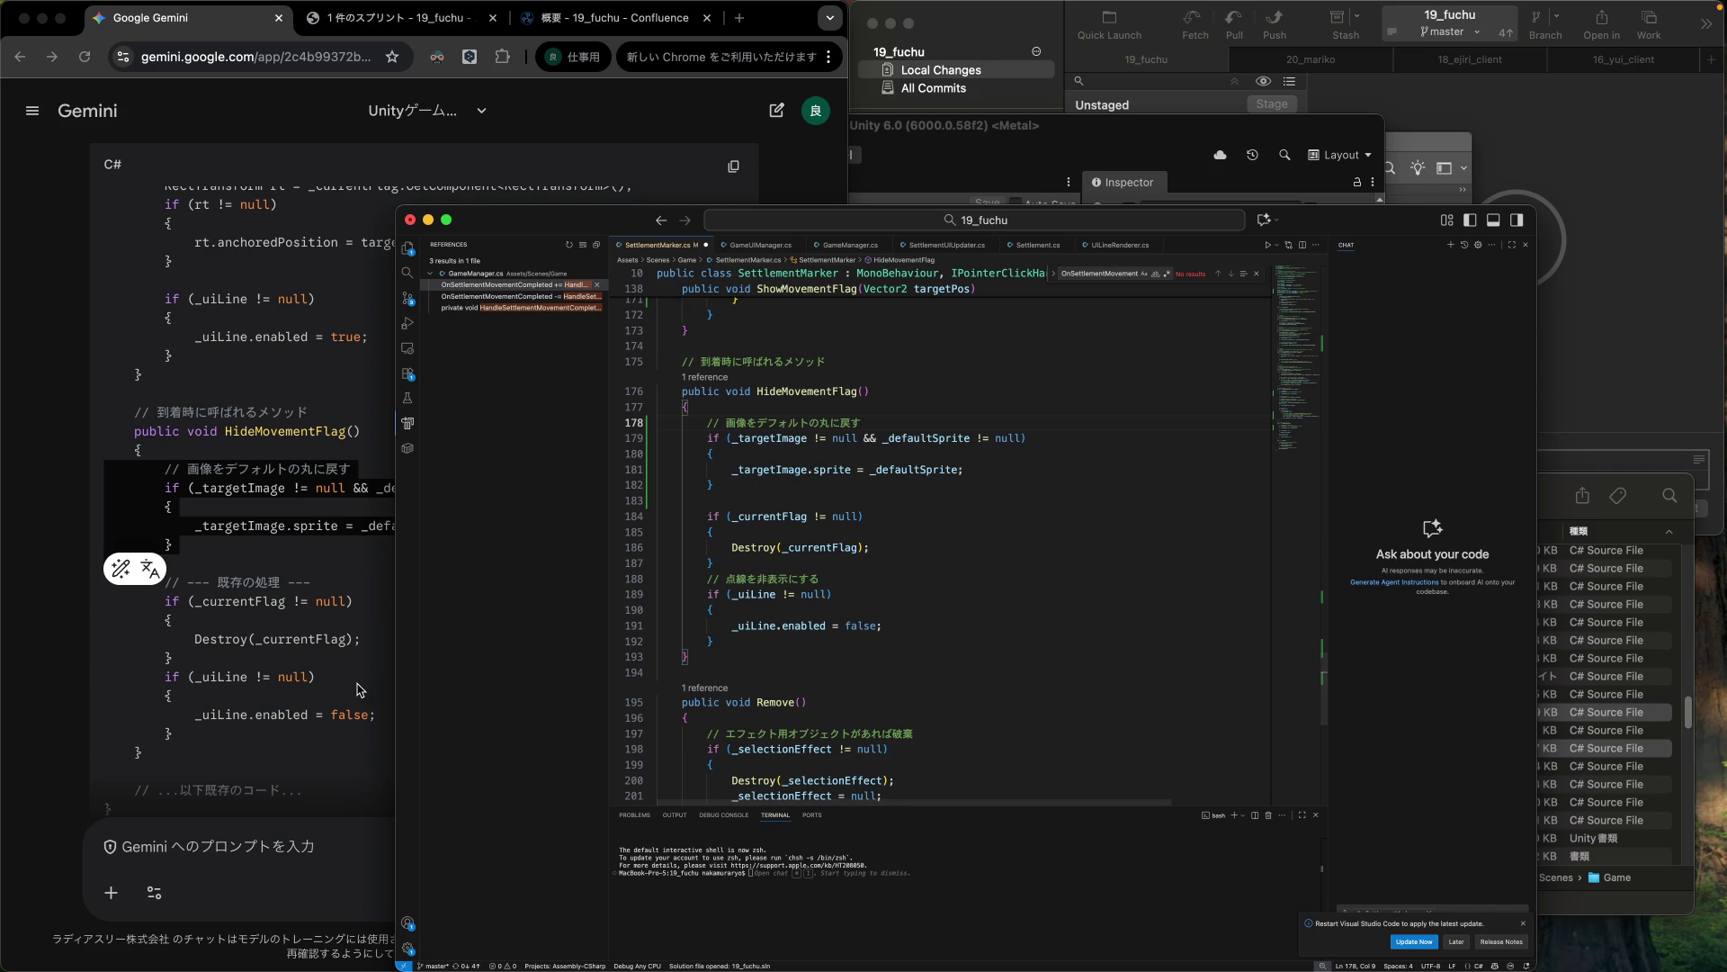
# Compare the edited script against Gemini's answer, then bring Unity to the front.
pyautogui.click(340, 609)
pyautogui.scroll(-5, 340, 612)
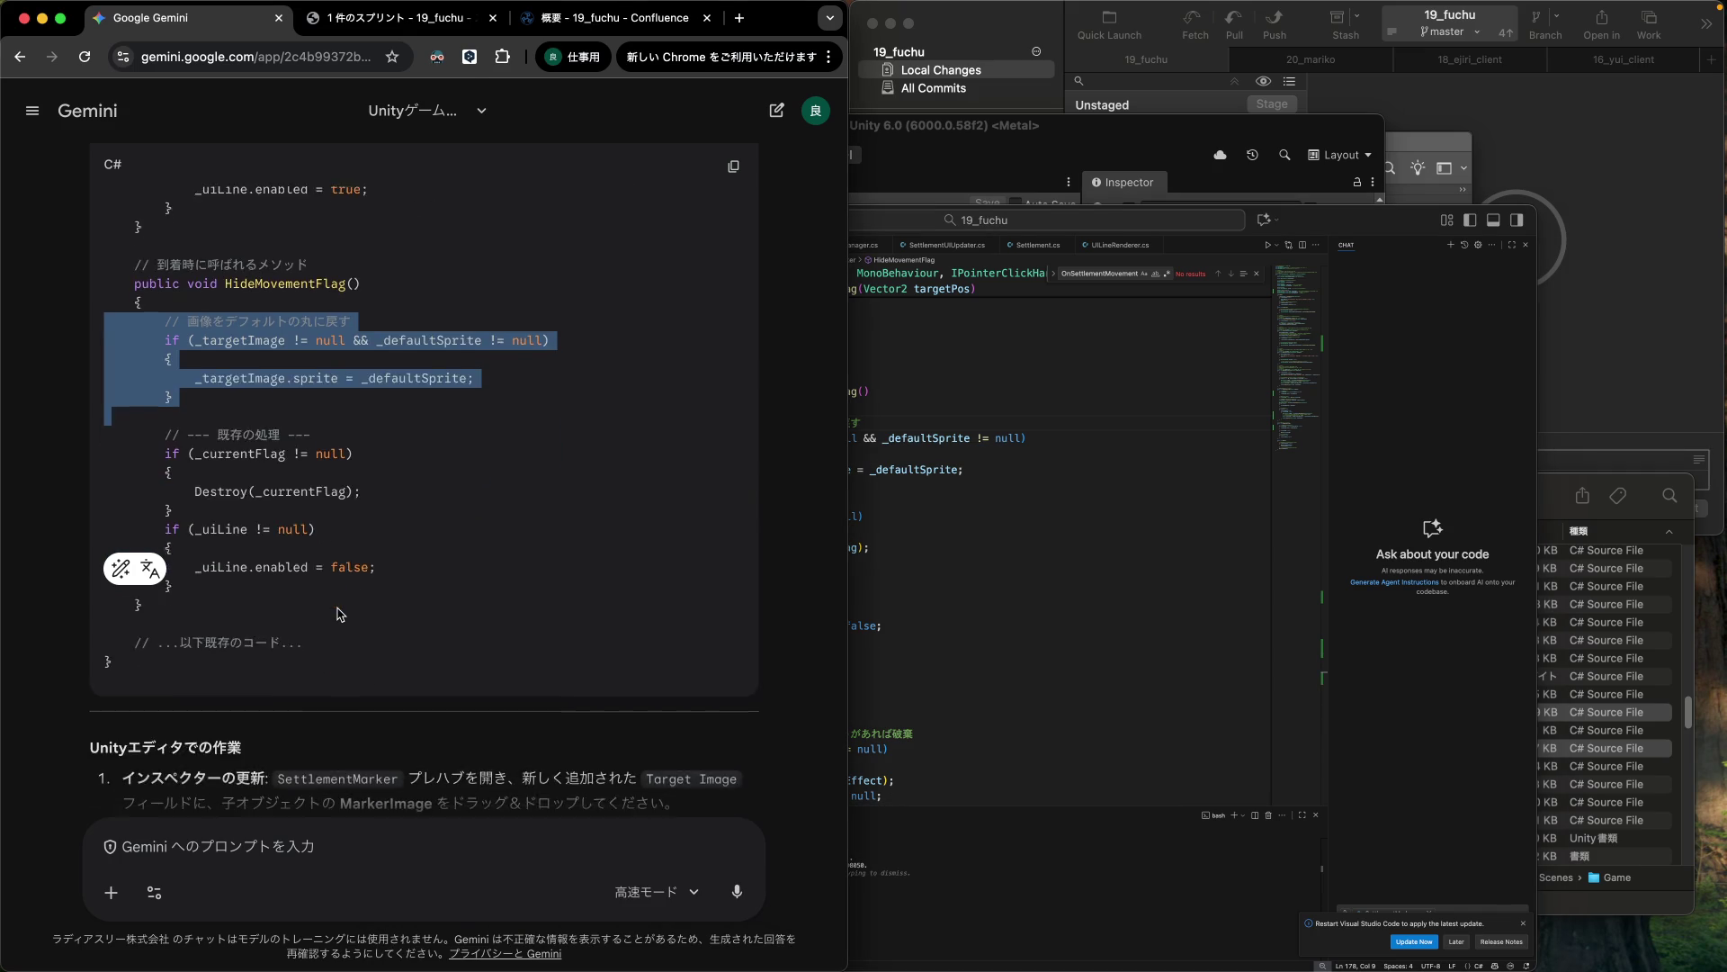
pyautogui.scroll(-3, 340, 618)
pyautogui.click(1064, 448)
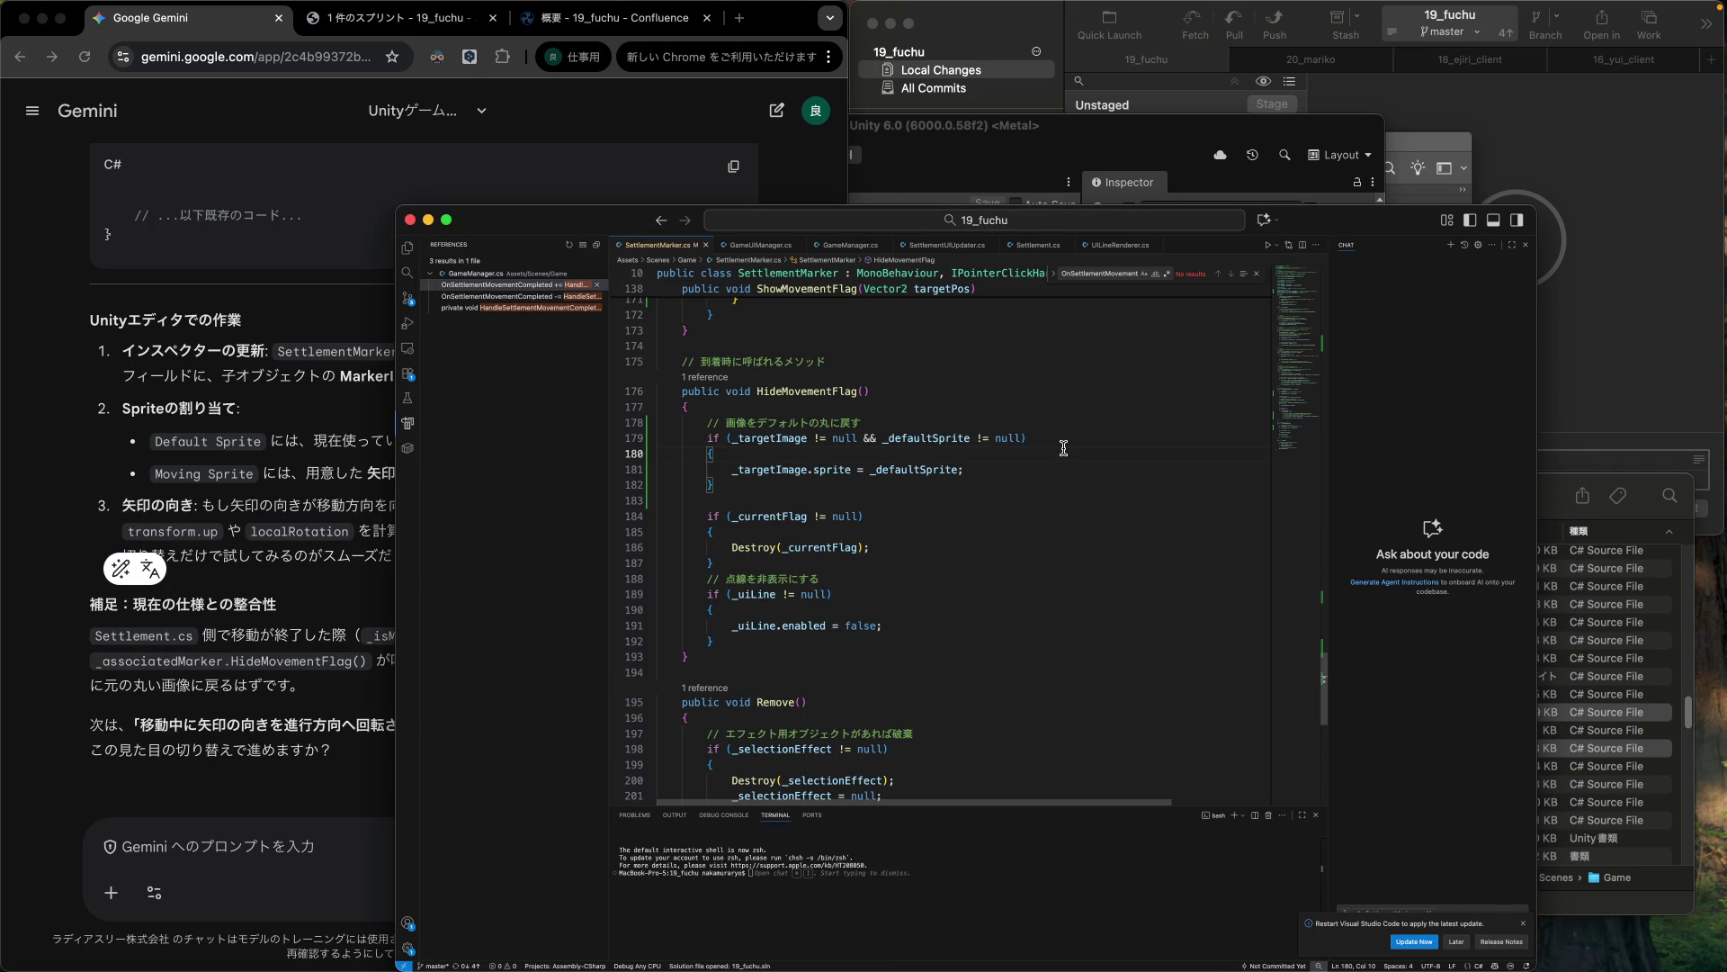
pyautogui.click(1171, 197)
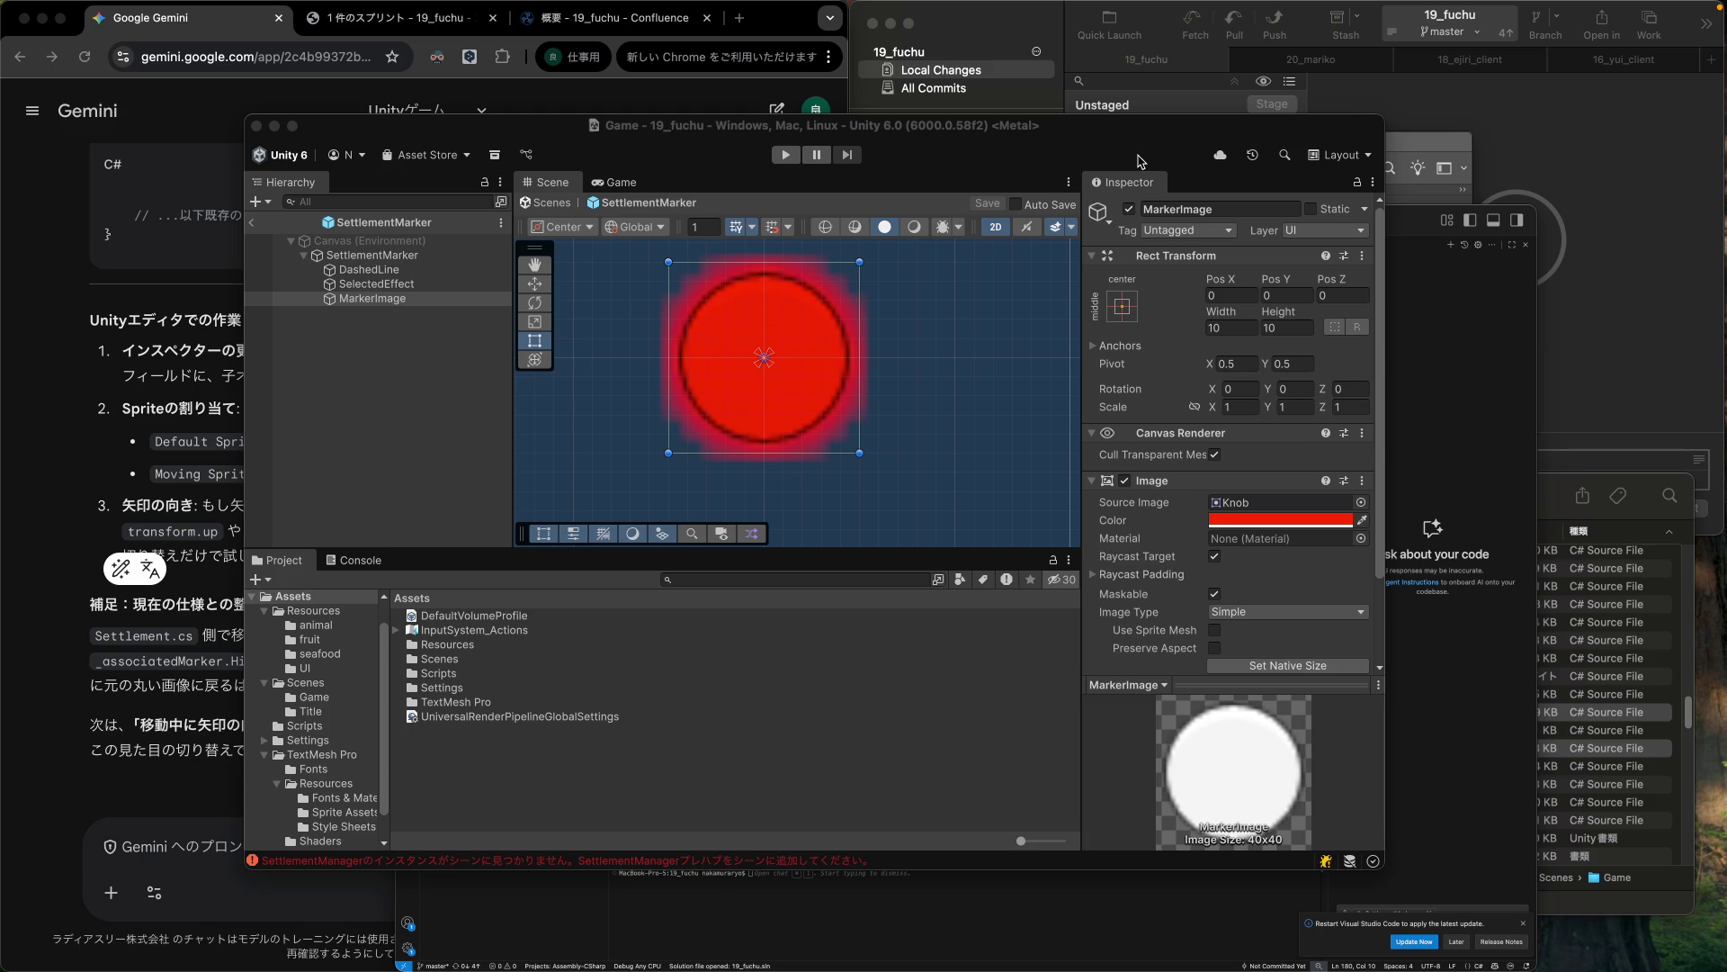
# Assign MarkerImage from the Hierarchy to the SettlementMarker script's Target Image slot.
pyautogui.click(1430, 490)
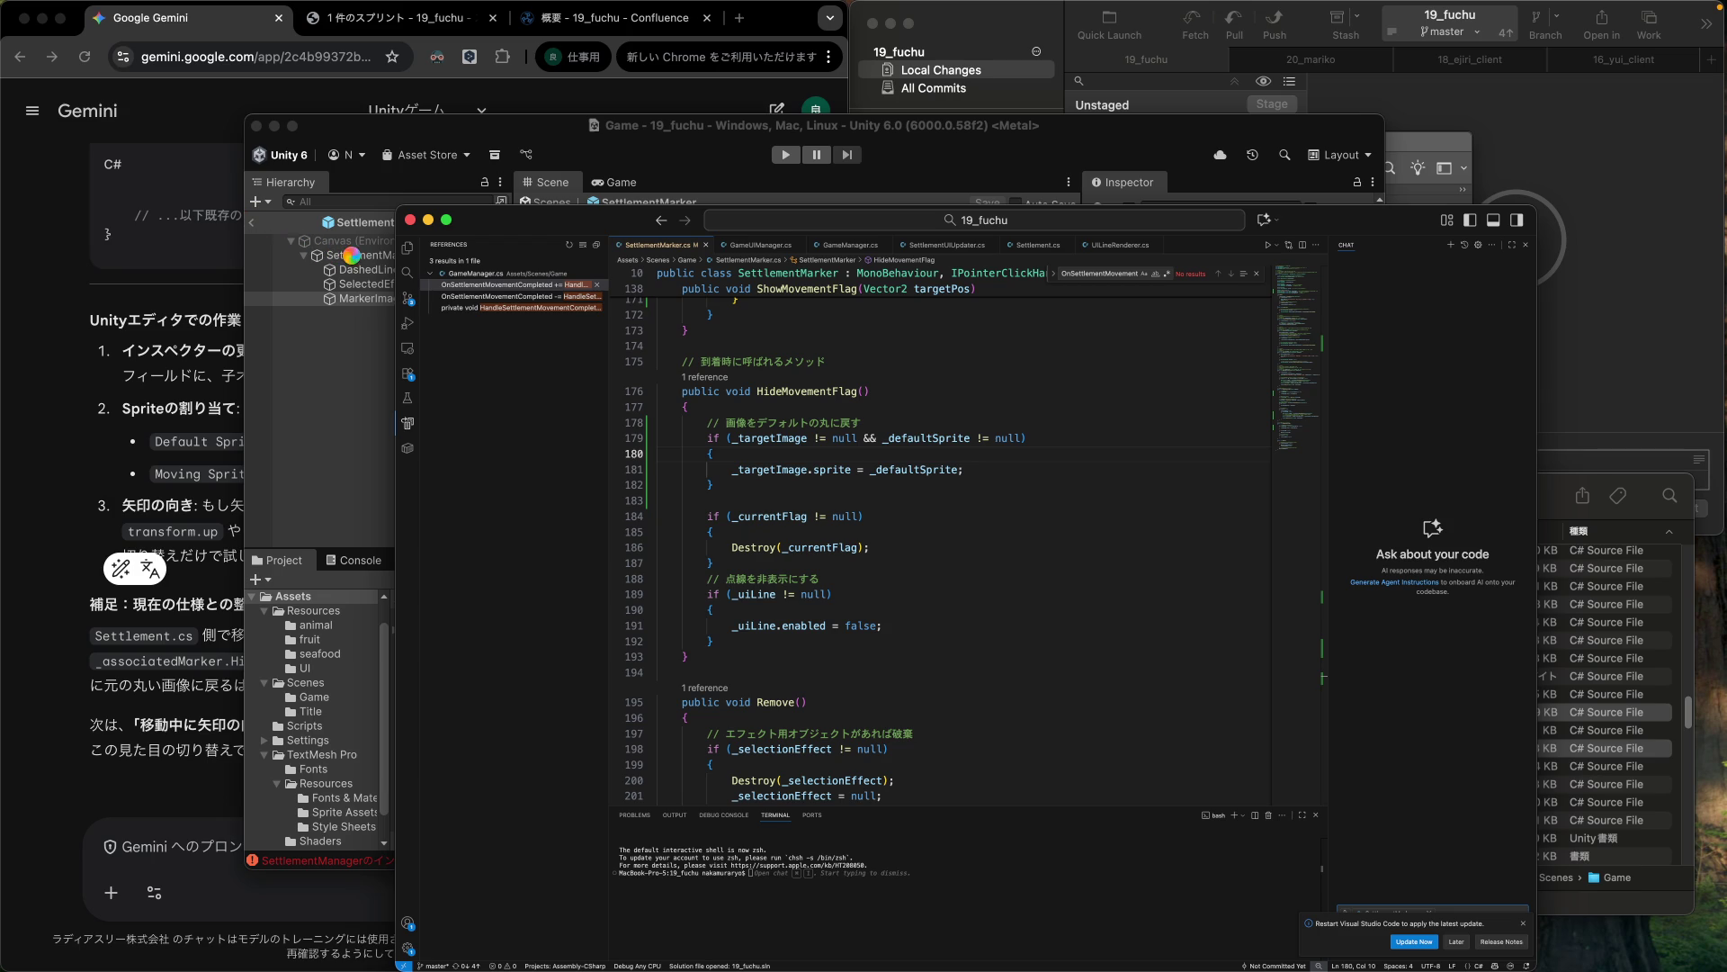
pyautogui.click(353, 261)
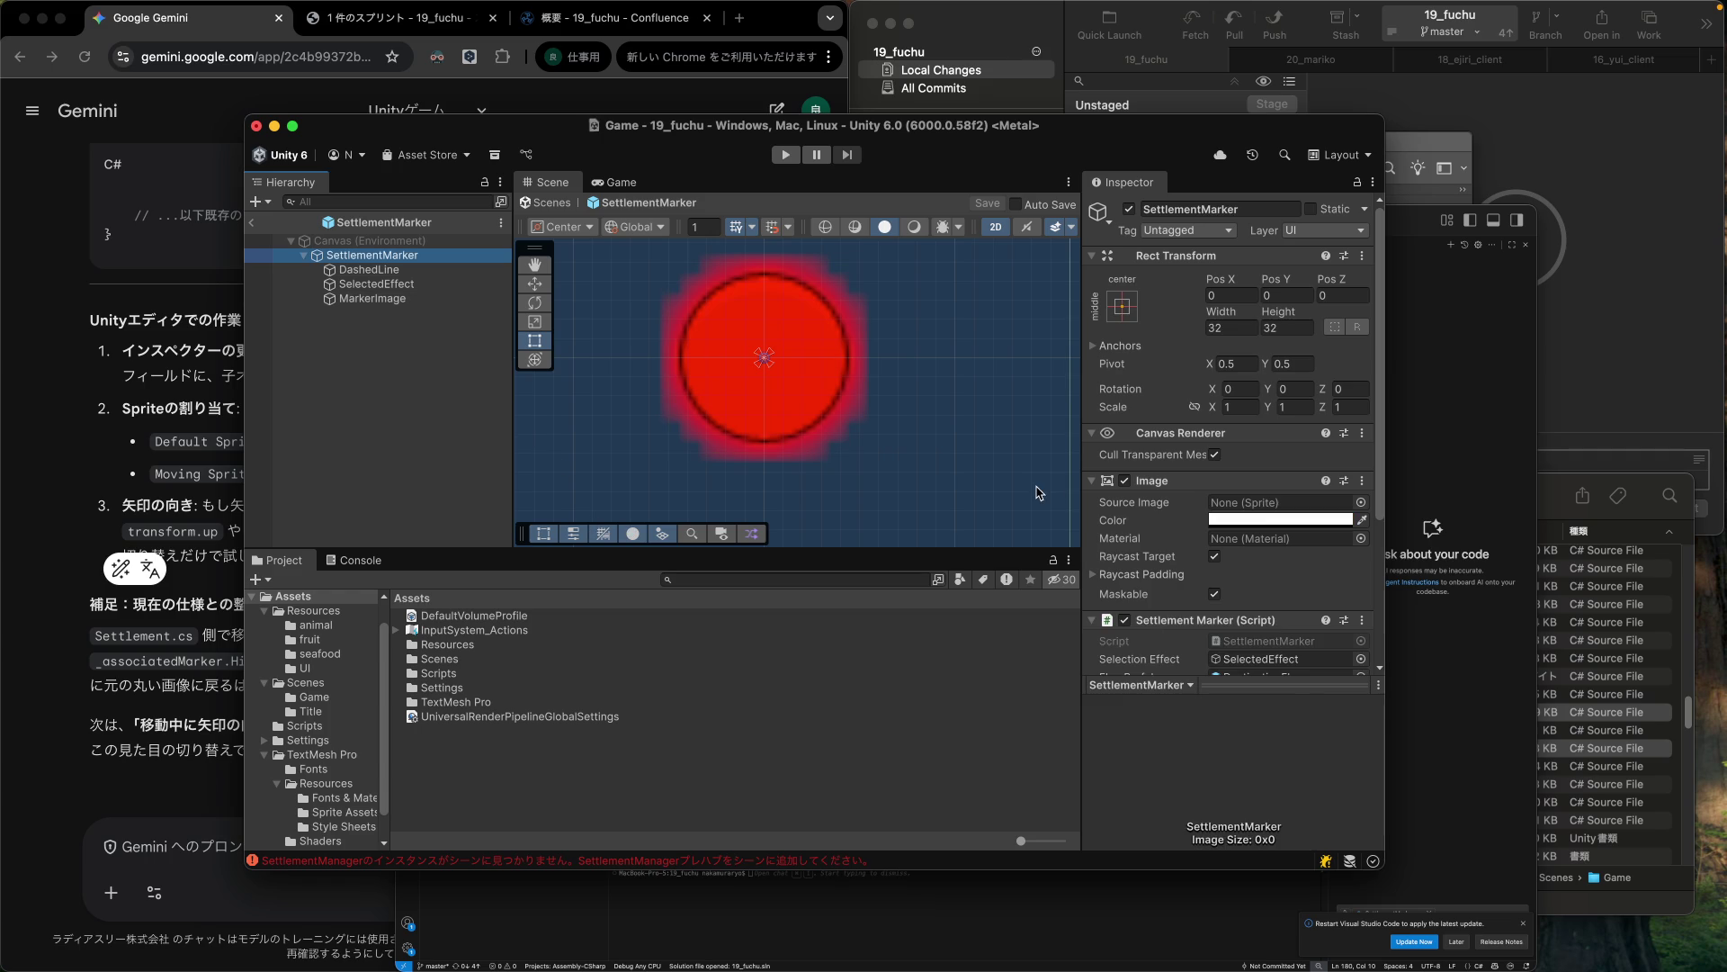
pyautogui.scroll(-5, 1239, 573)
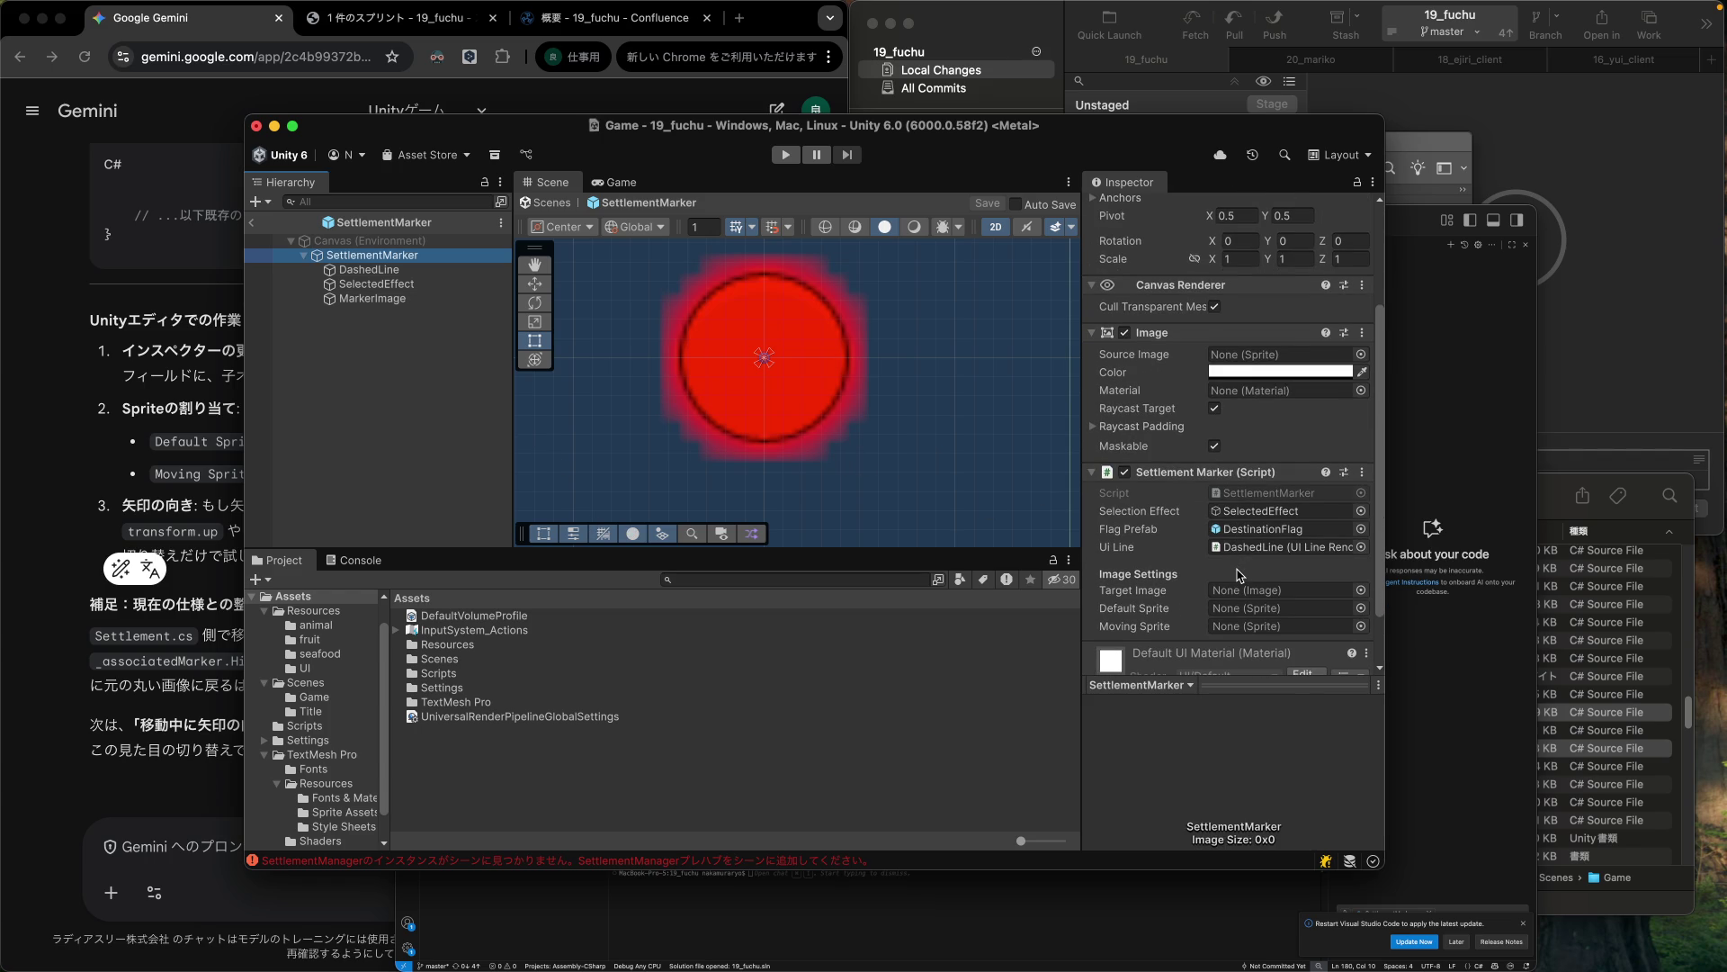
pyautogui.scroll(-1, 1241, 574)
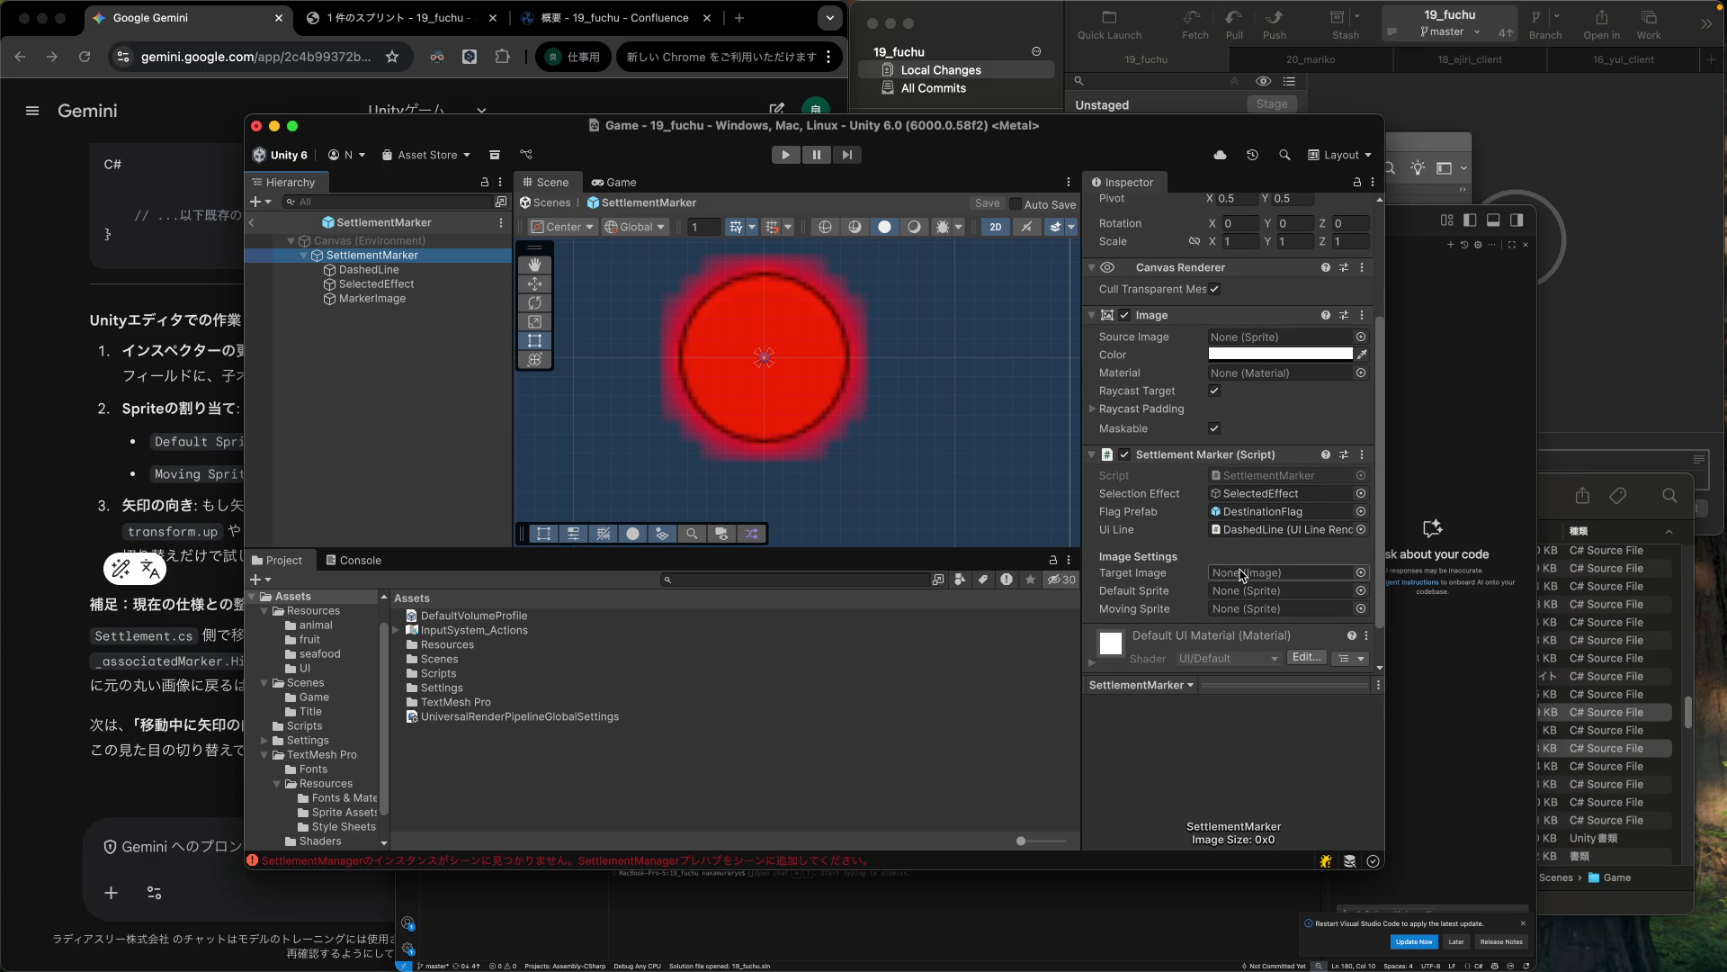
pyautogui.click(1242, 573)
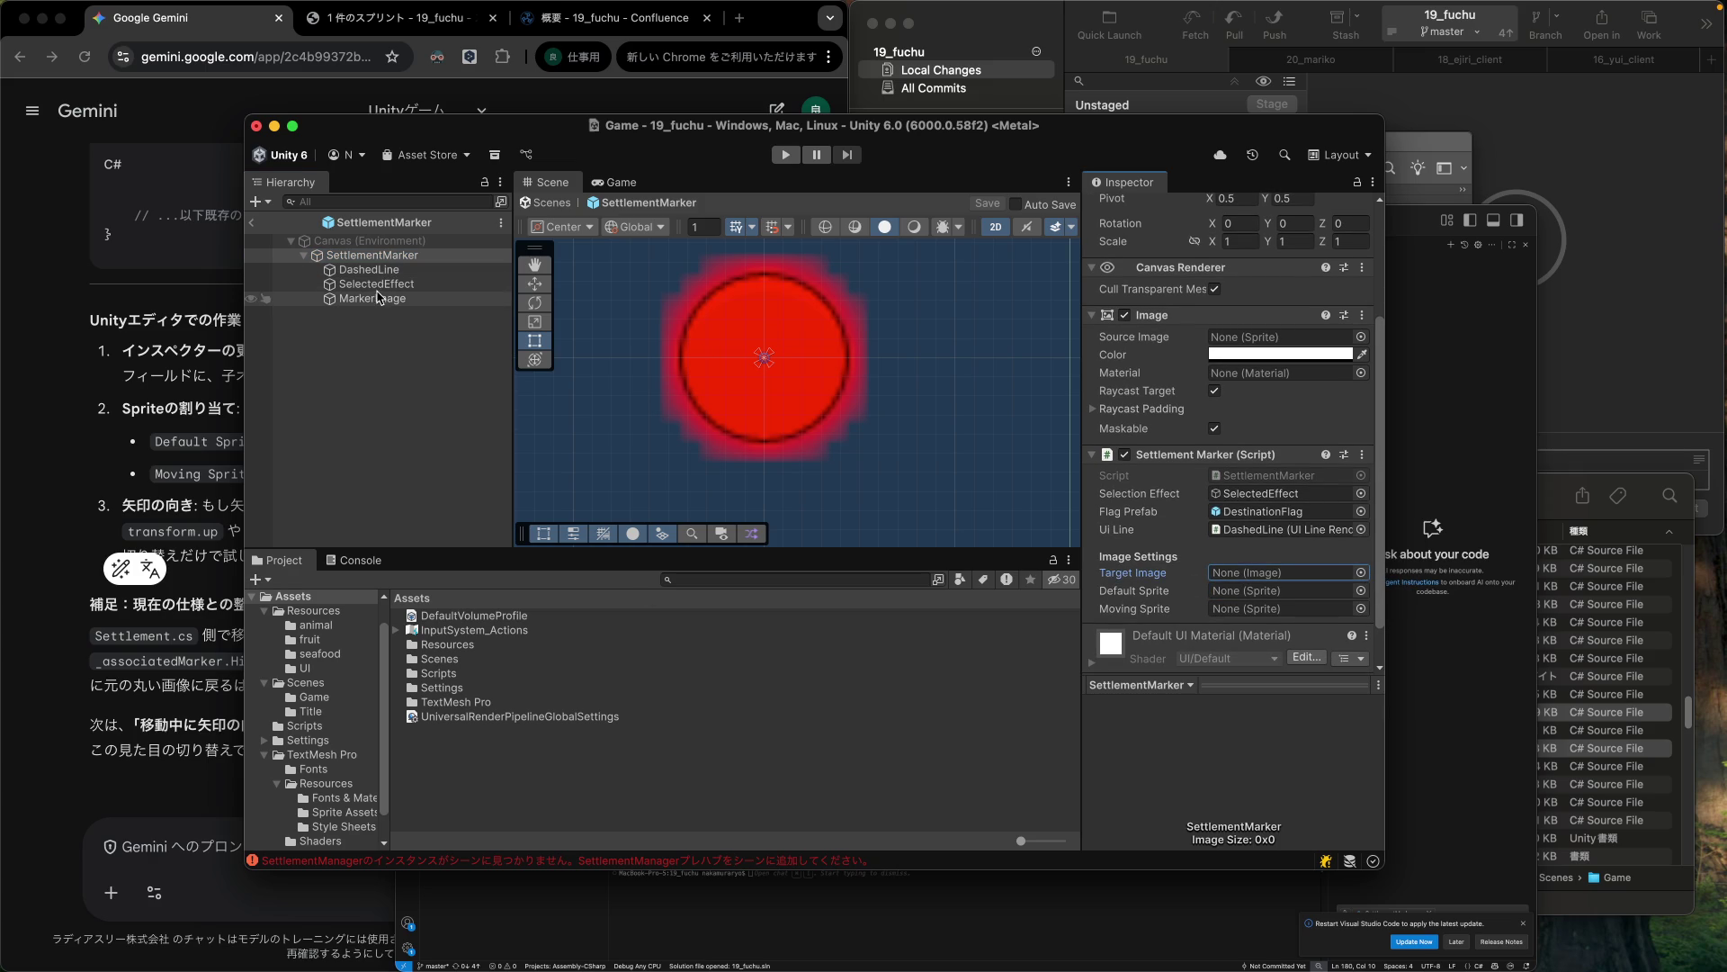
pyautogui.moveTo(378, 304); pyautogui.dragTo(1282, 574)
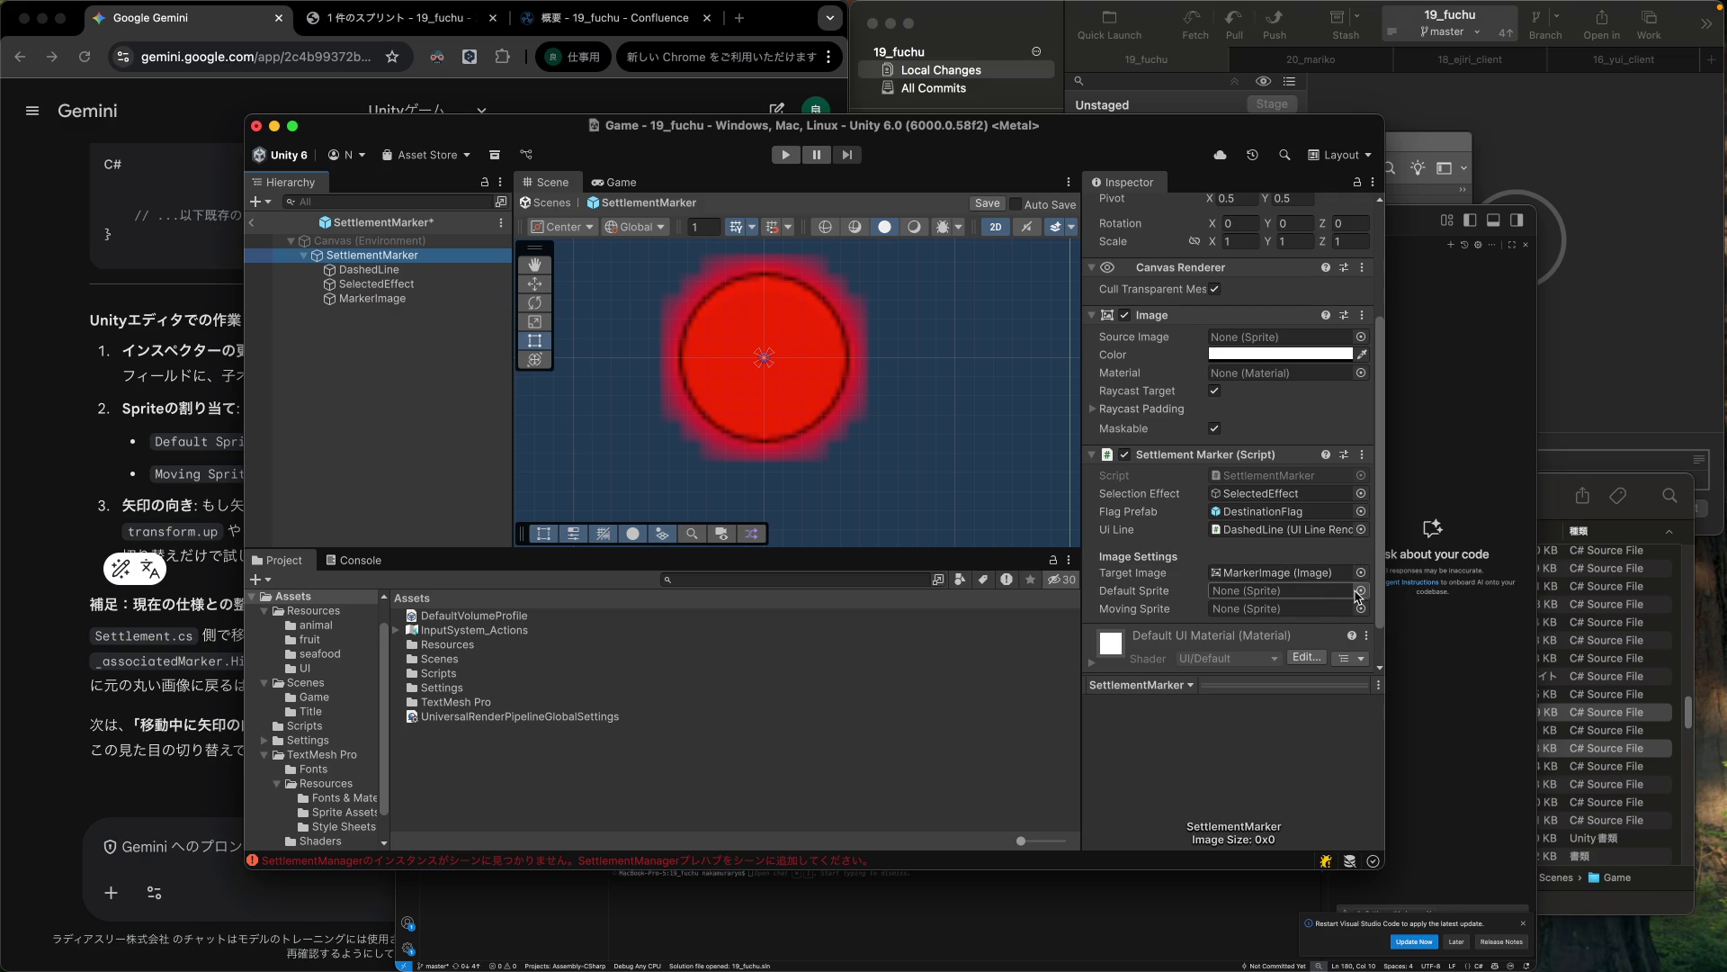
# Set Default Sprite to Knob by searching 'kno' in the object picker.
pyautogui.click(1359, 591)
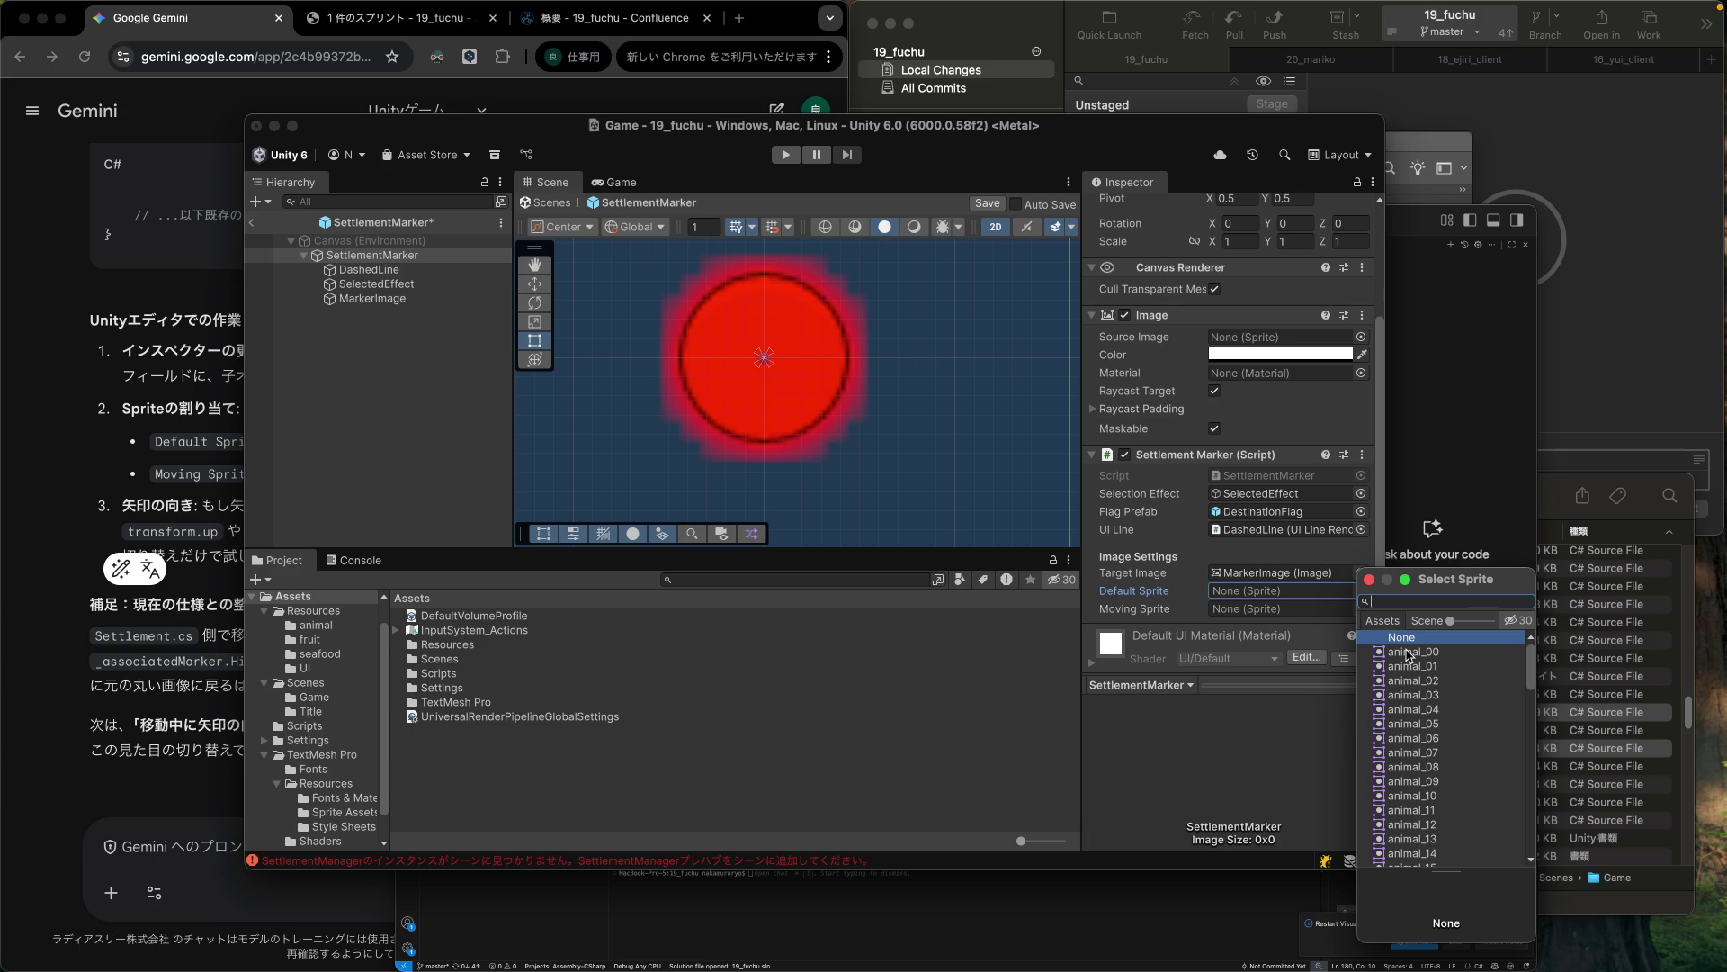
pyautogui.write('k')
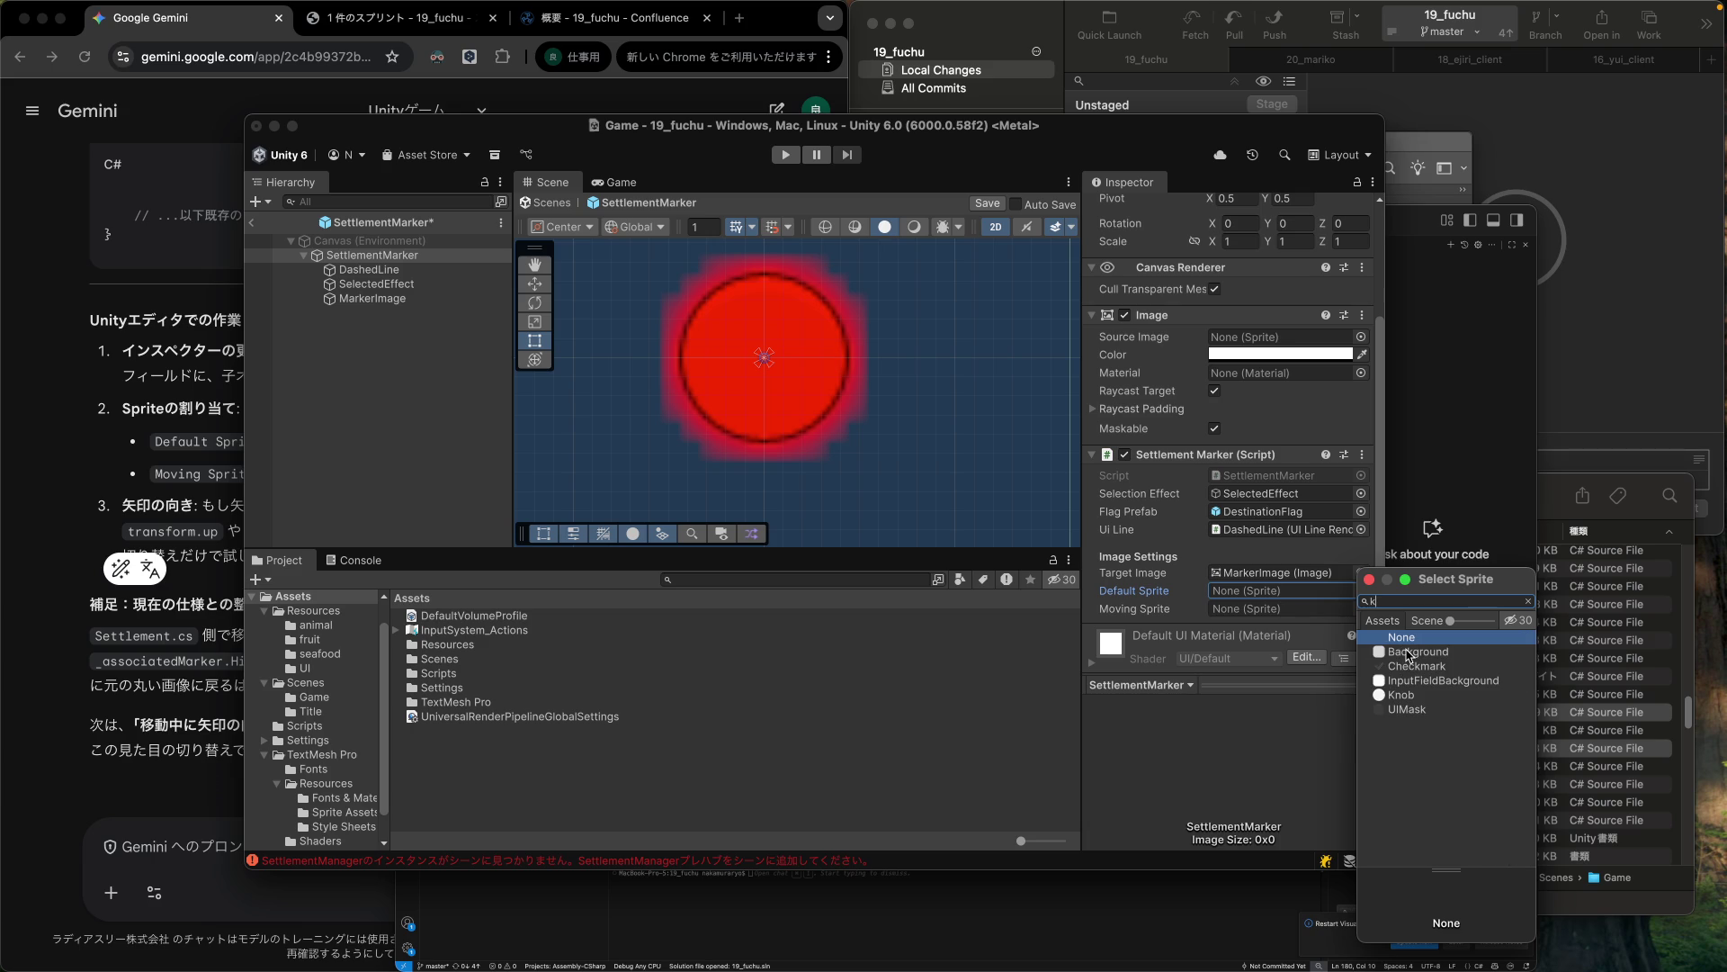
pyautogui.write('nob')
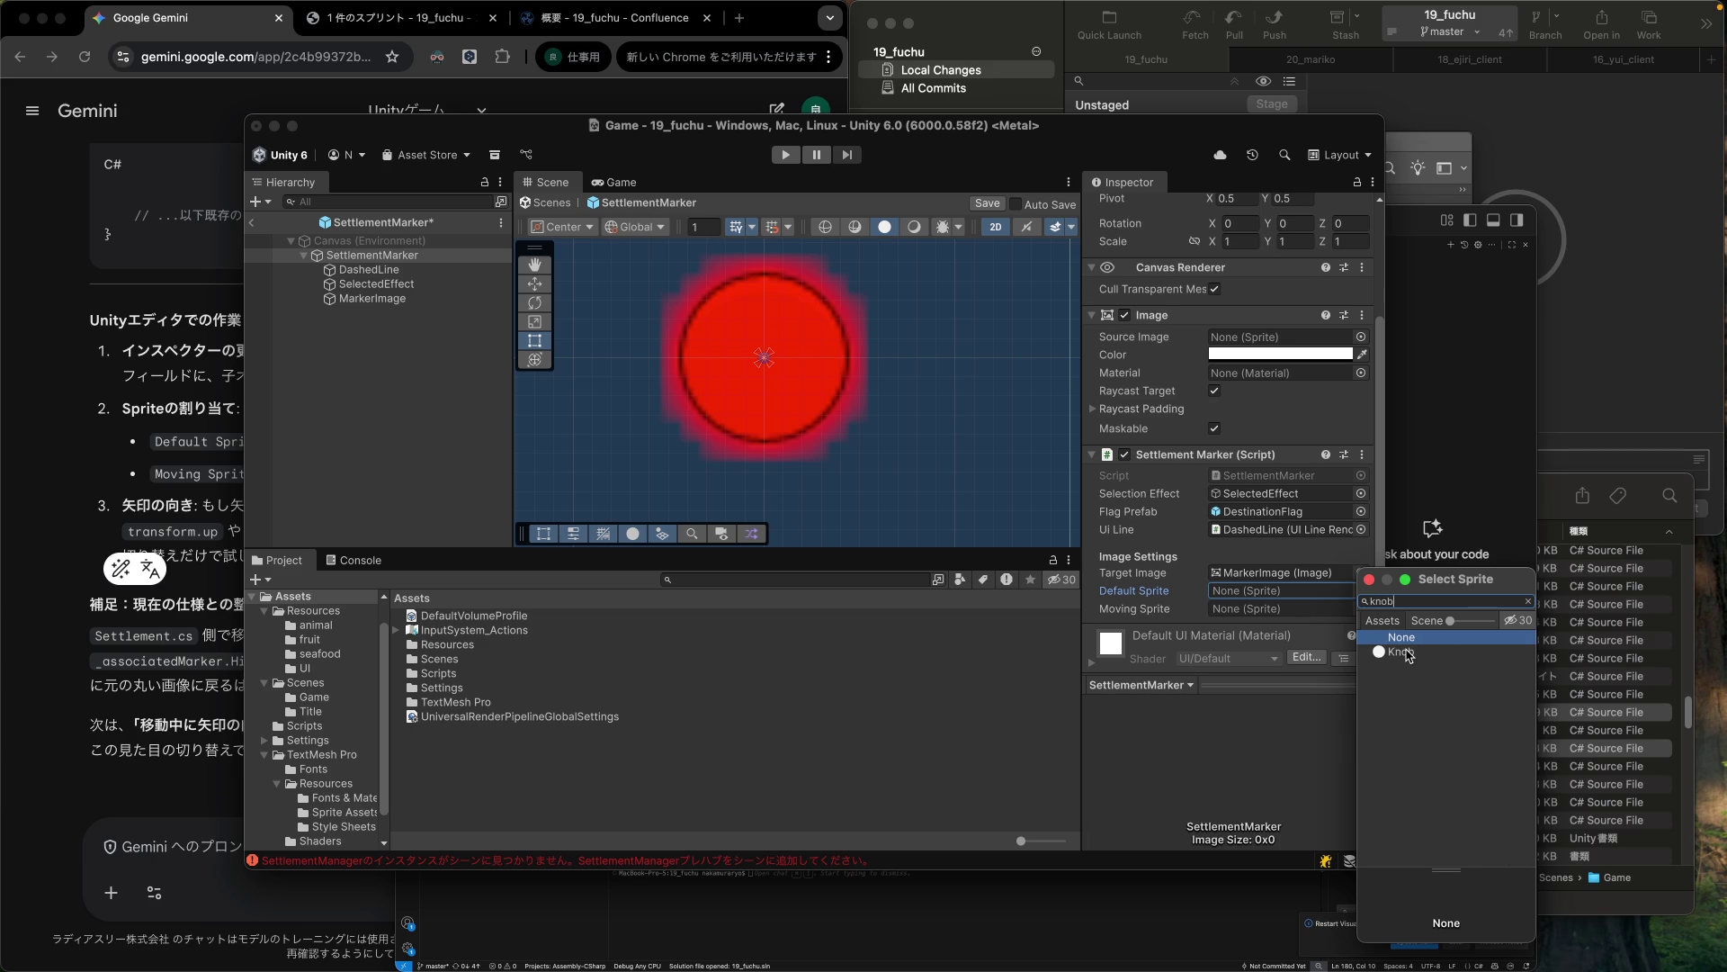
pyautogui.click(1407, 652)
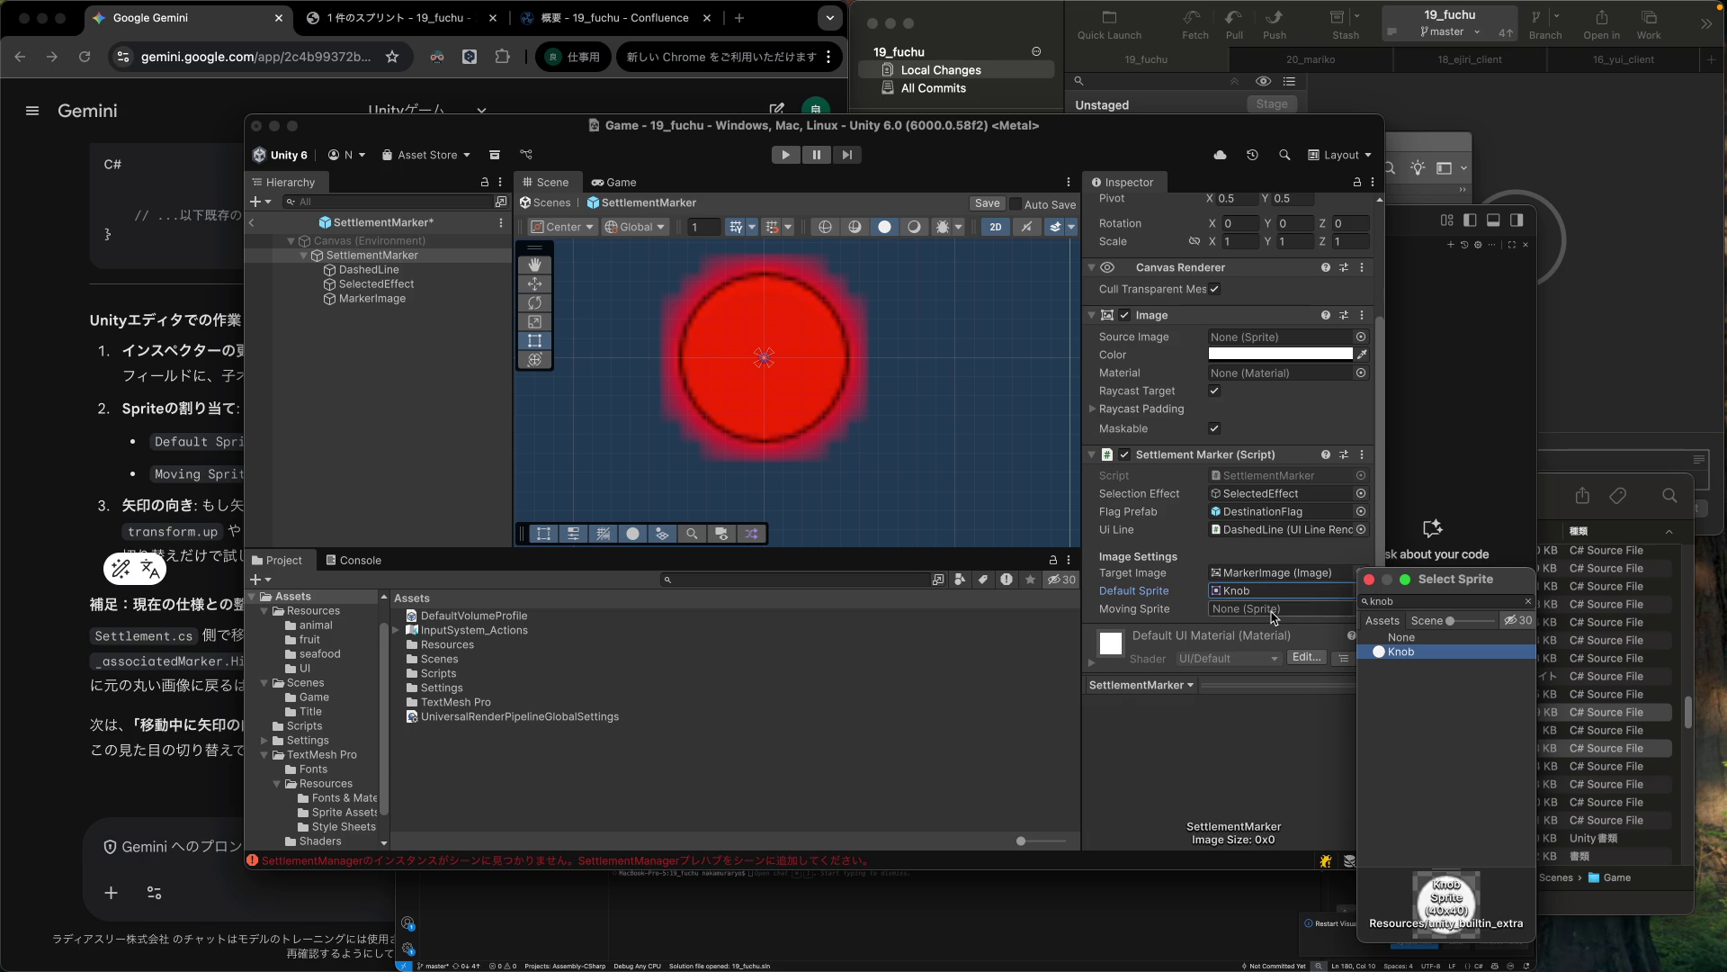
pyautogui.click(1274, 613)
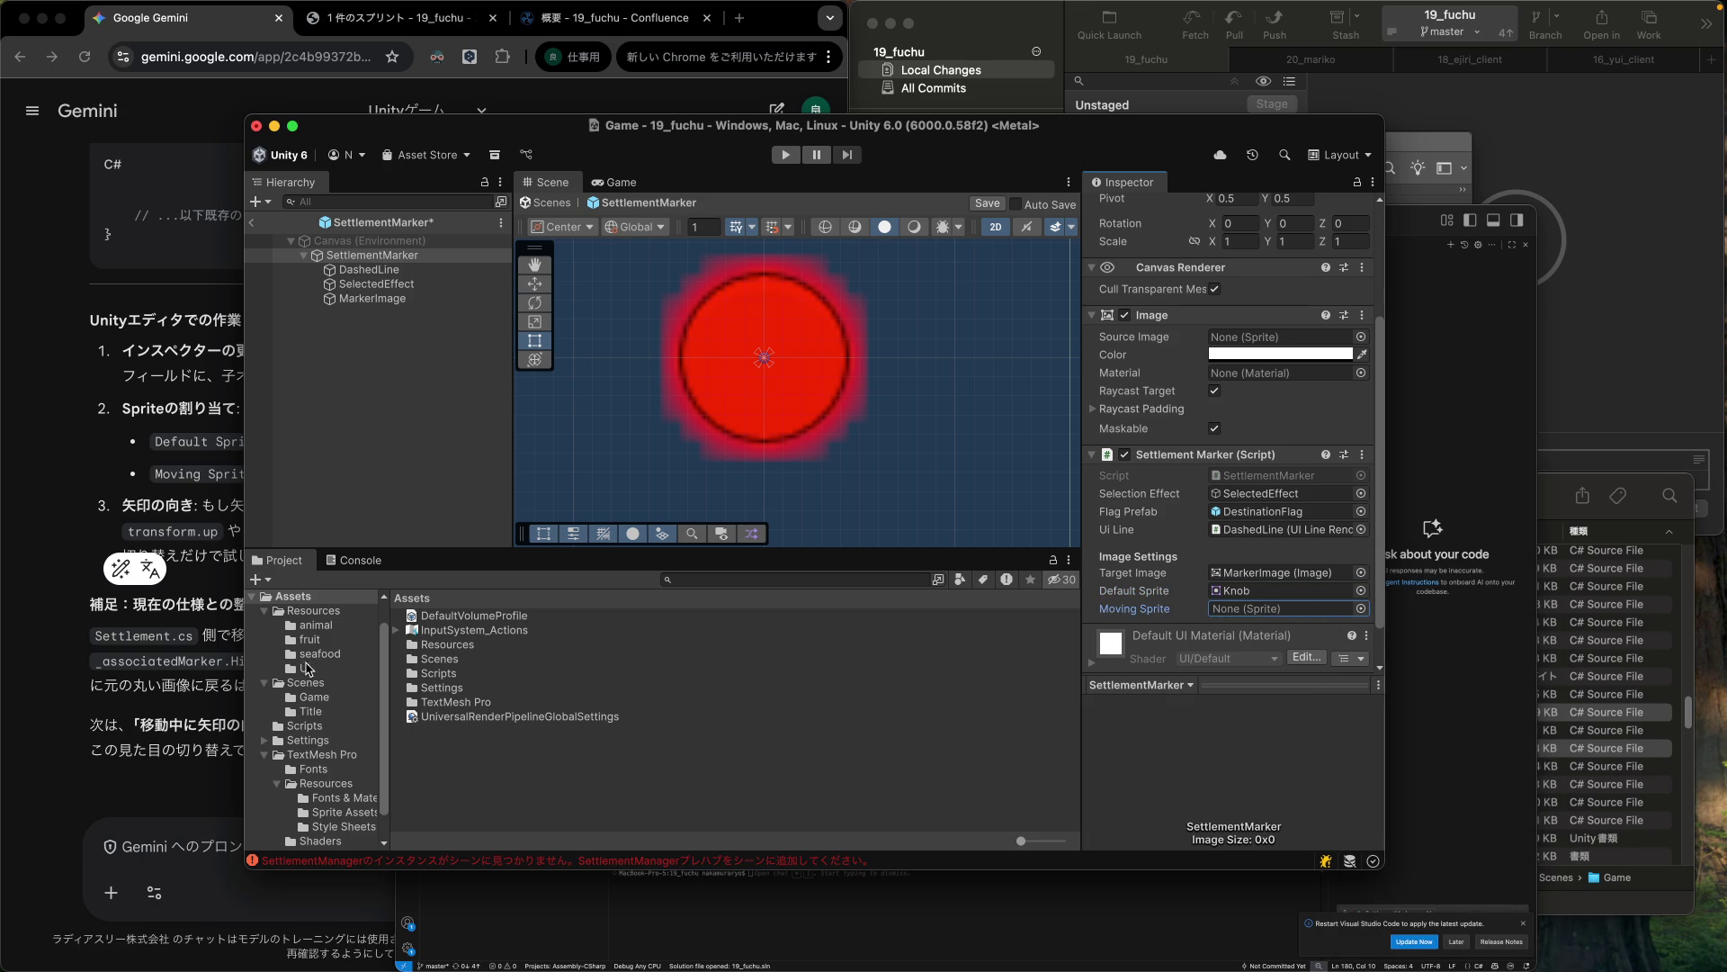
# Assign the SettlementArrow sprite from Assets/Resources/UI to Moving Sprite.
pyautogui.click(307, 668)
pyautogui.scroll(-5, 480, 703)
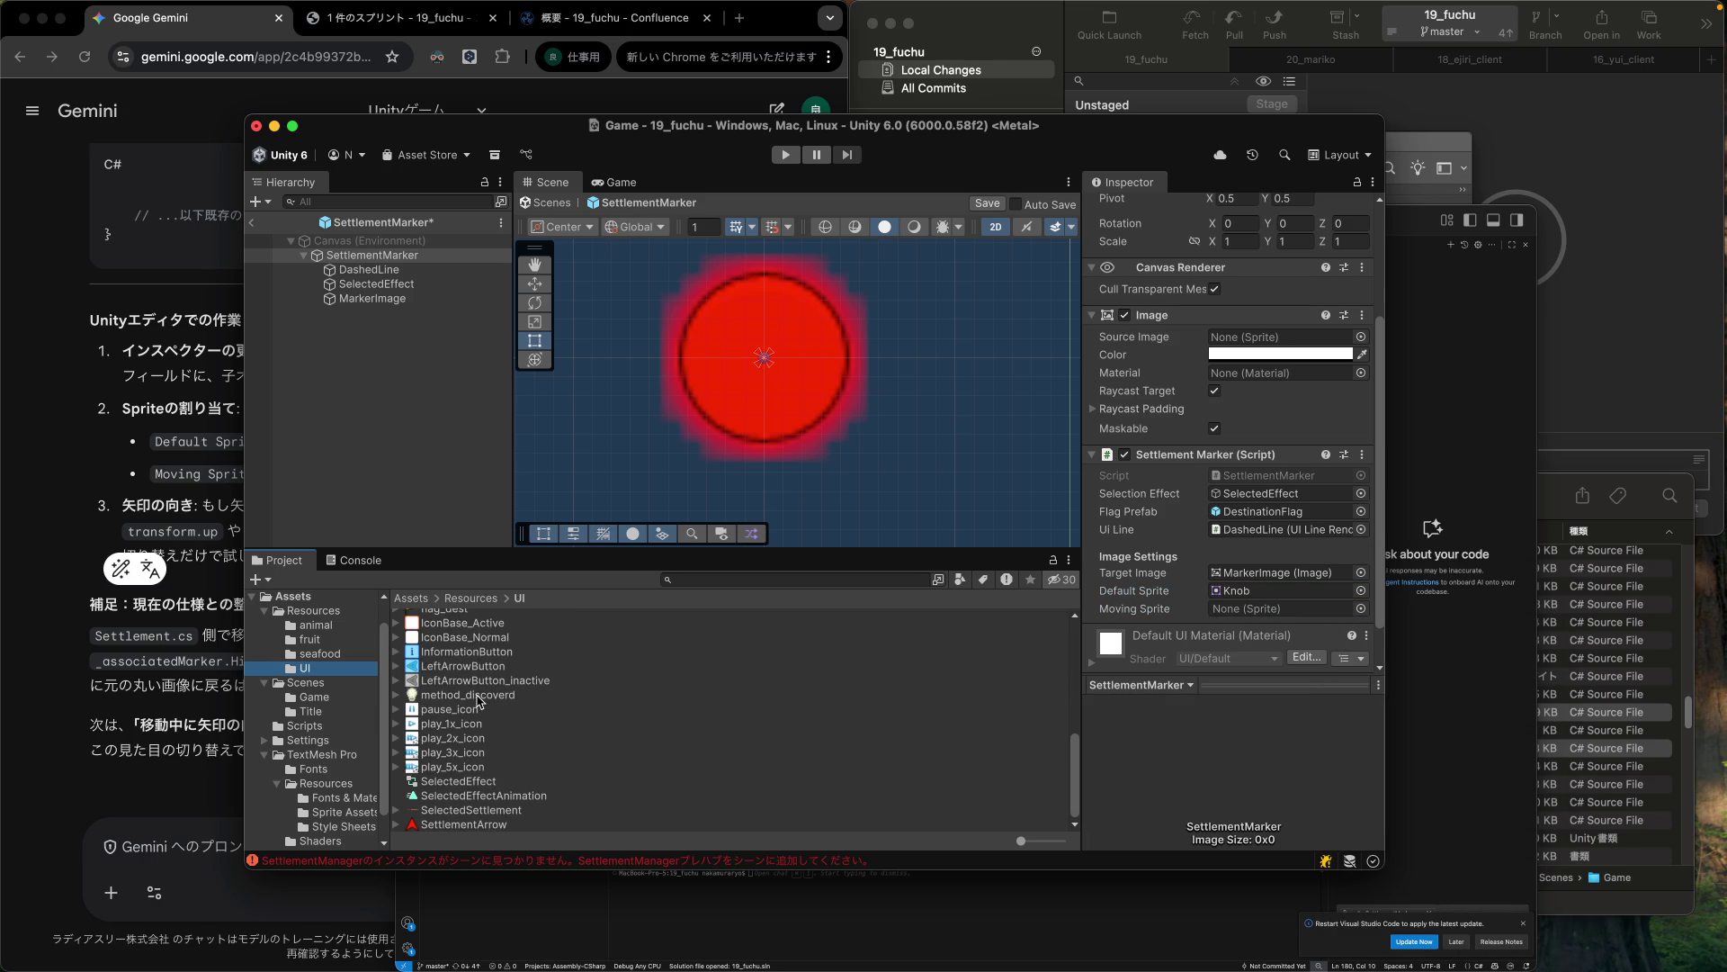
pyautogui.click(459, 826)
pyautogui.moveTo(459, 826)
pyautogui.mouseDown()
pyautogui.moveTo(900, 787)
pyautogui.moveTo(1234, 621)
pyautogui.moveTo(1239, 568)
pyautogui.mouseUp()
# Exit prefab mode back to the Game scene and start Play mode.
pyautogui.scroll(-2, 1234, 621)
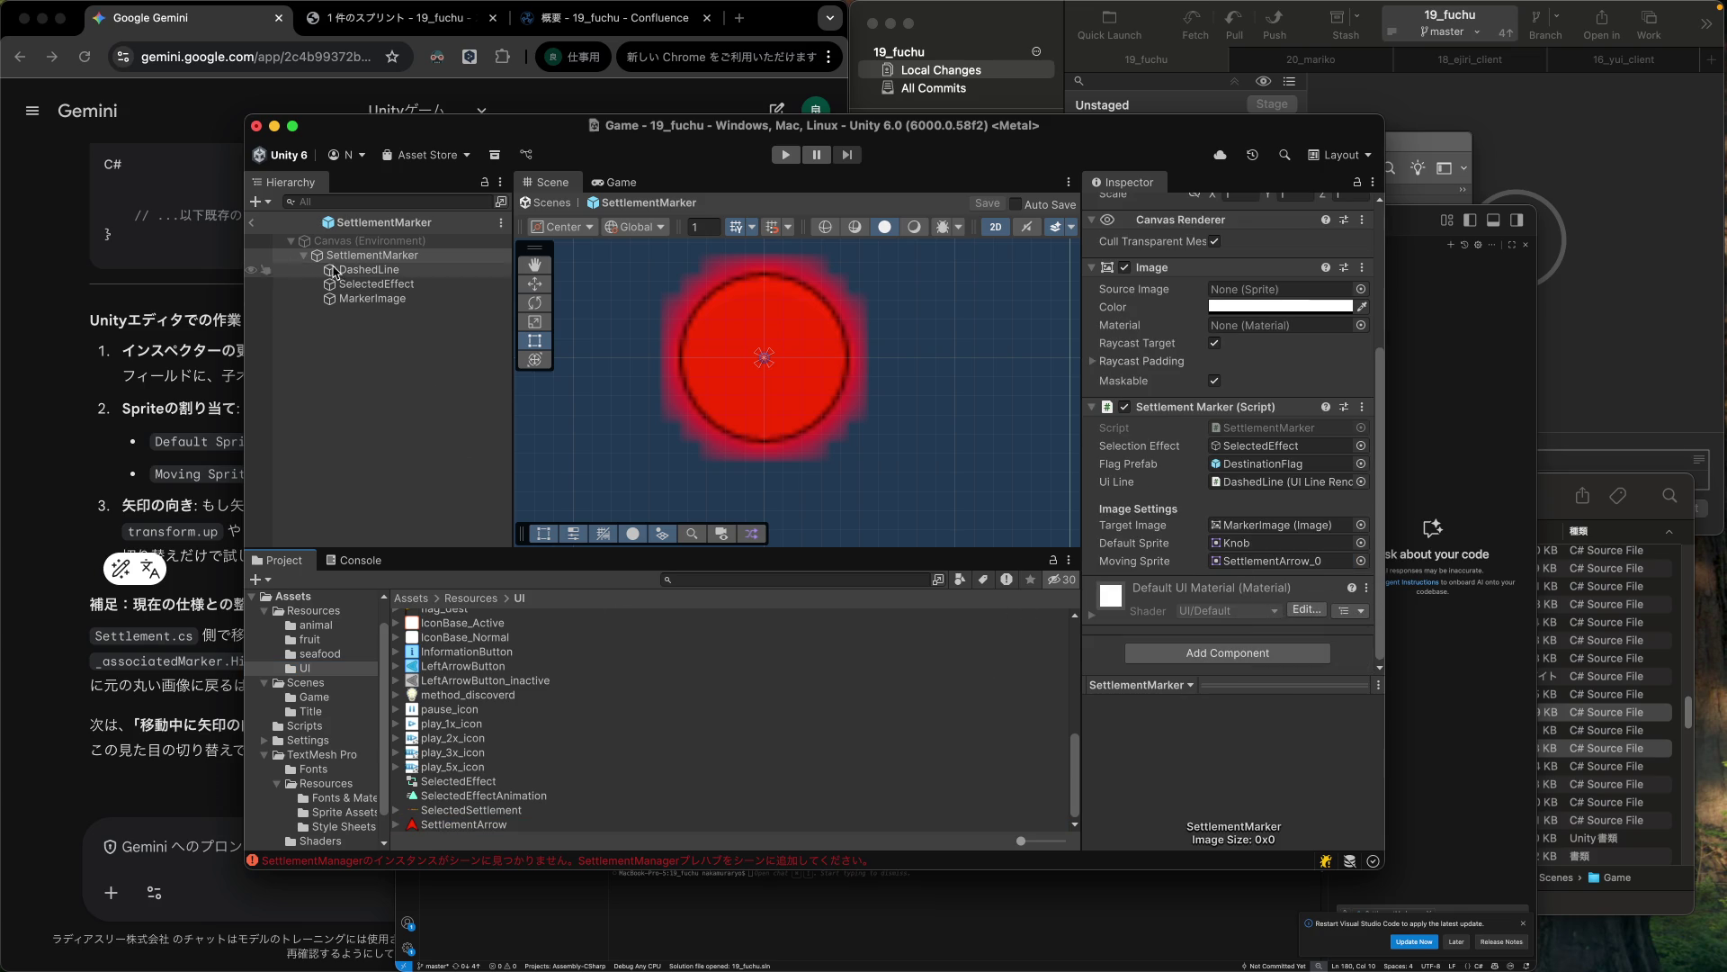
pyautogui.click(253, 223)
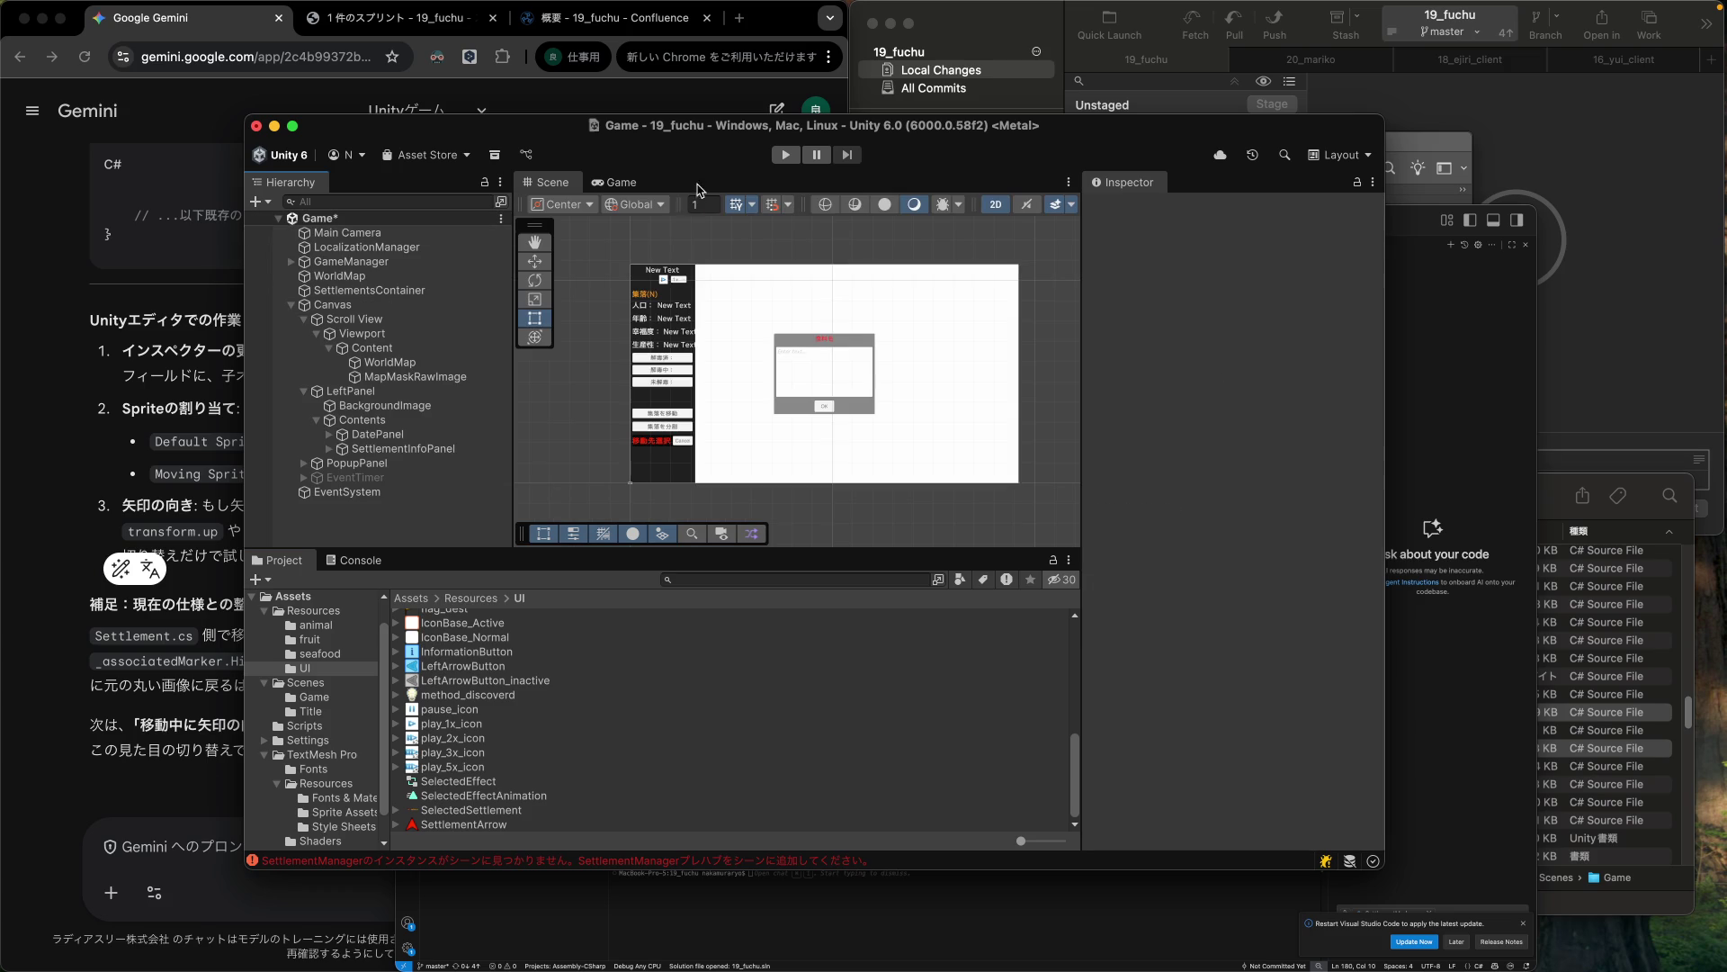
pyautogui.click(794, 159)
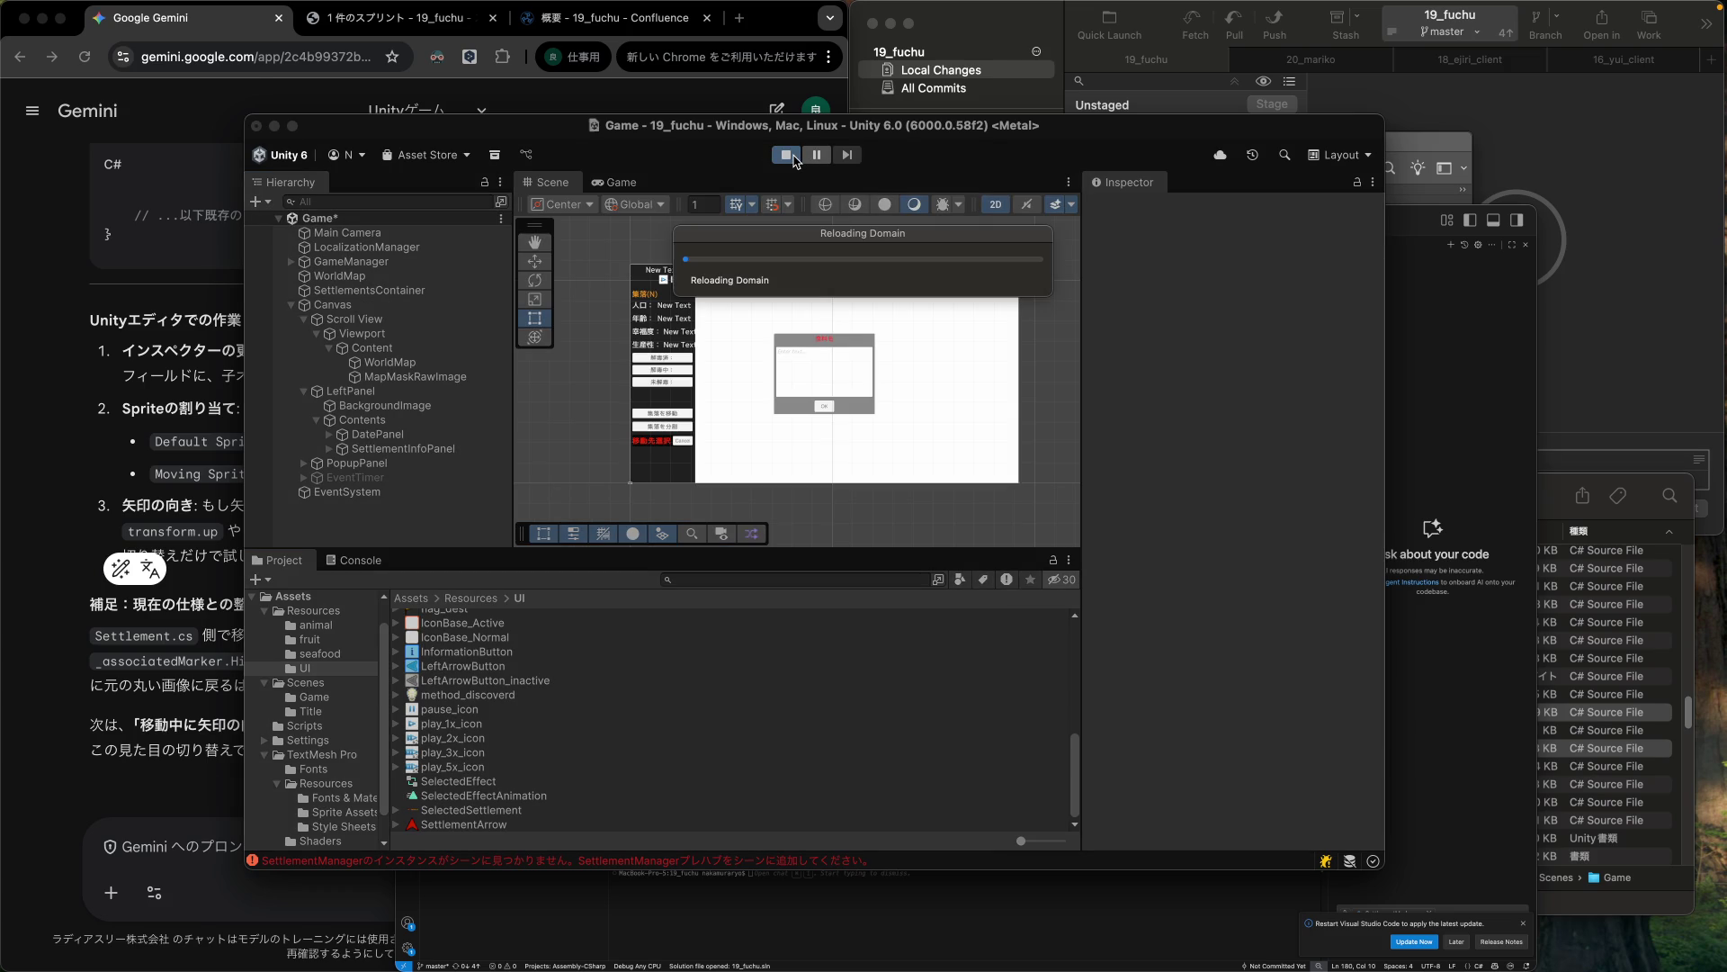
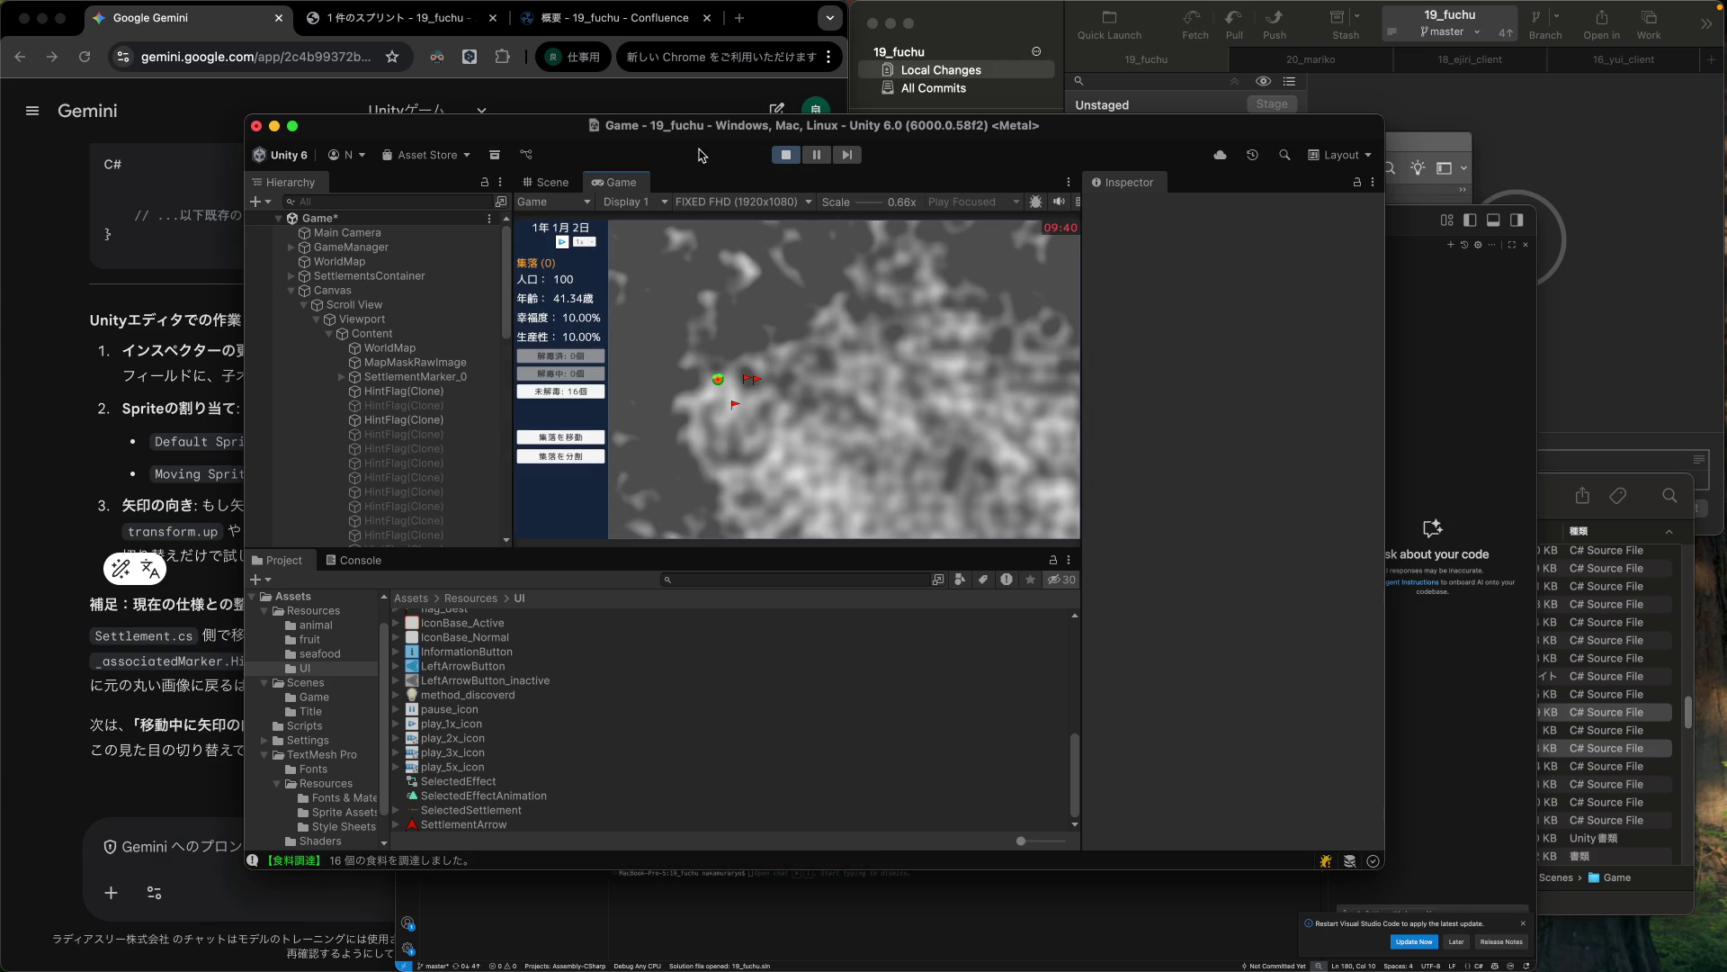
# Send the settlement to a new map destination, then pause the game.
pyautogui.click(560, 437)
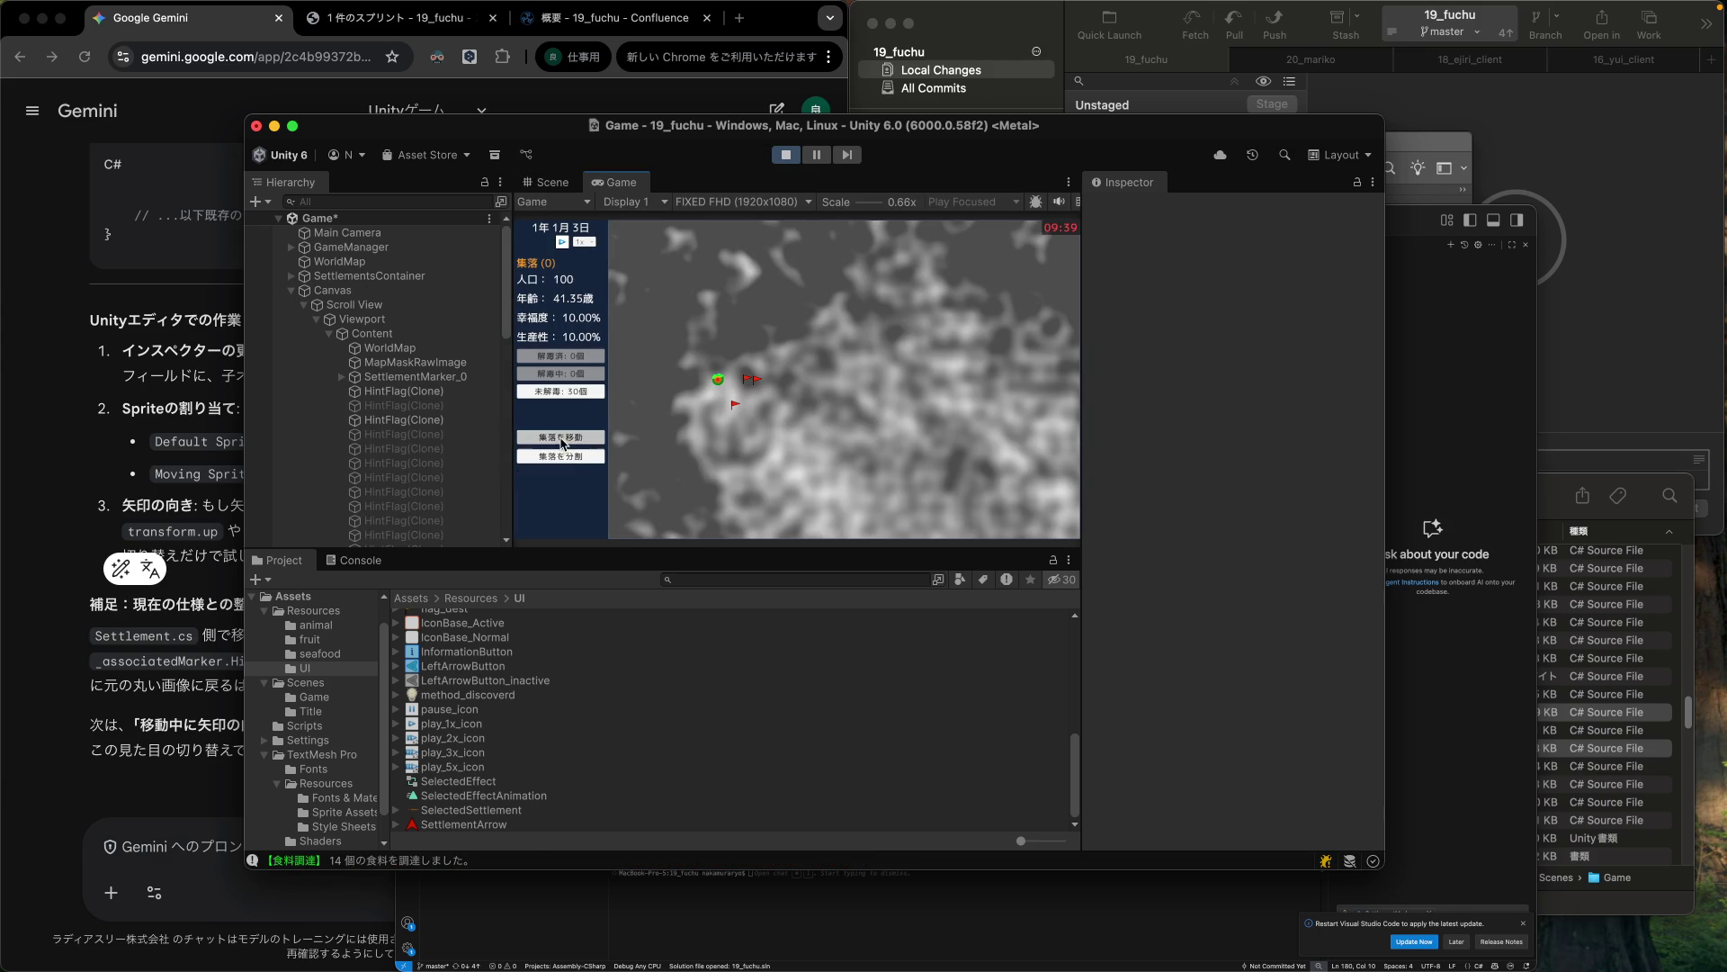
pyautogui.click(778, 417)
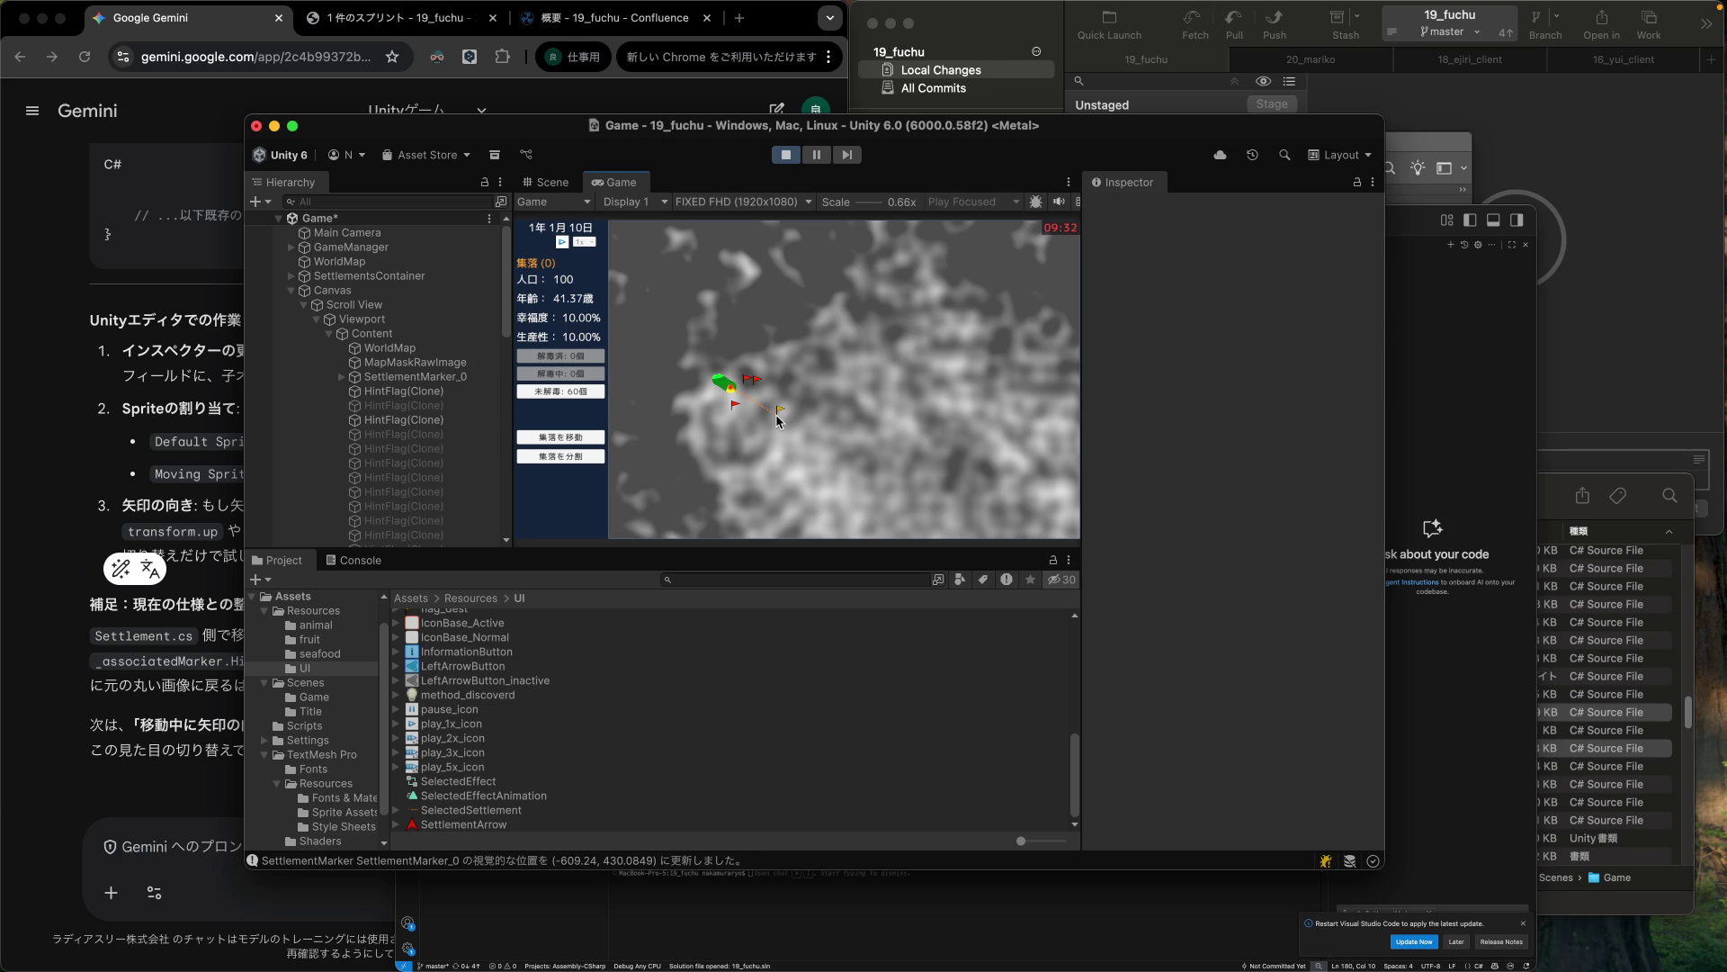
pyautogui.click(563, 243)
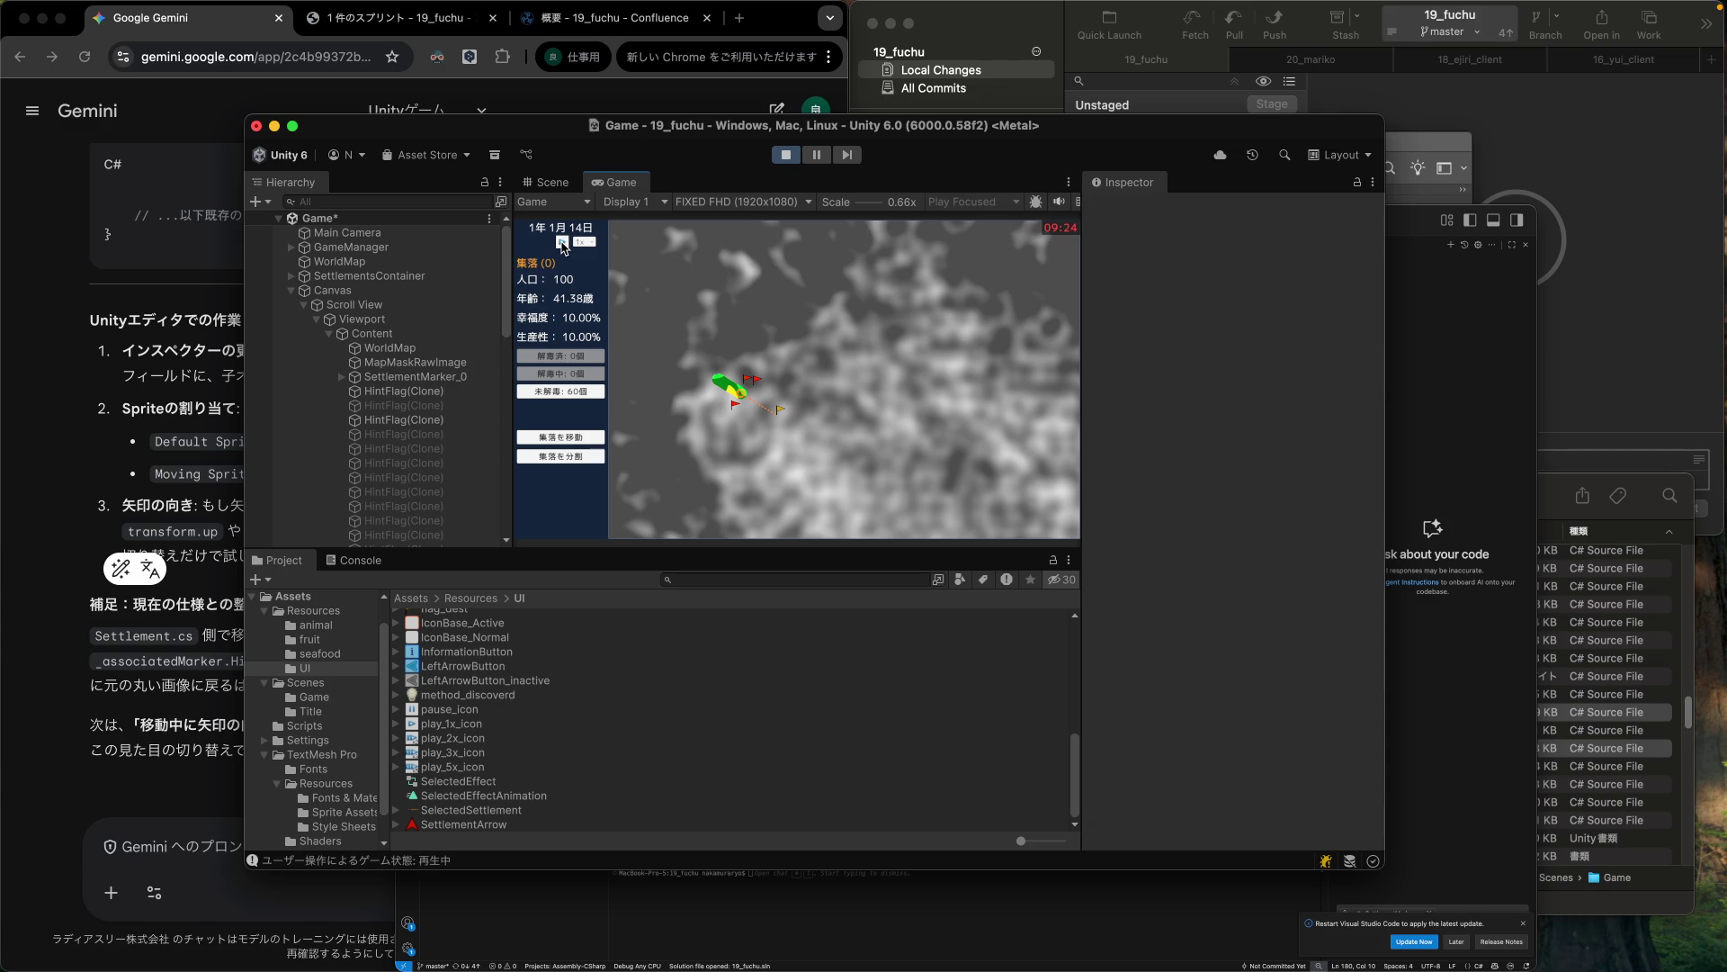
pyautogui.click(563, 243)
pyautogui.click(562, 243)
# Inspect the moving settlement marker in the Scene view.
pyautogui.click(548, 182)
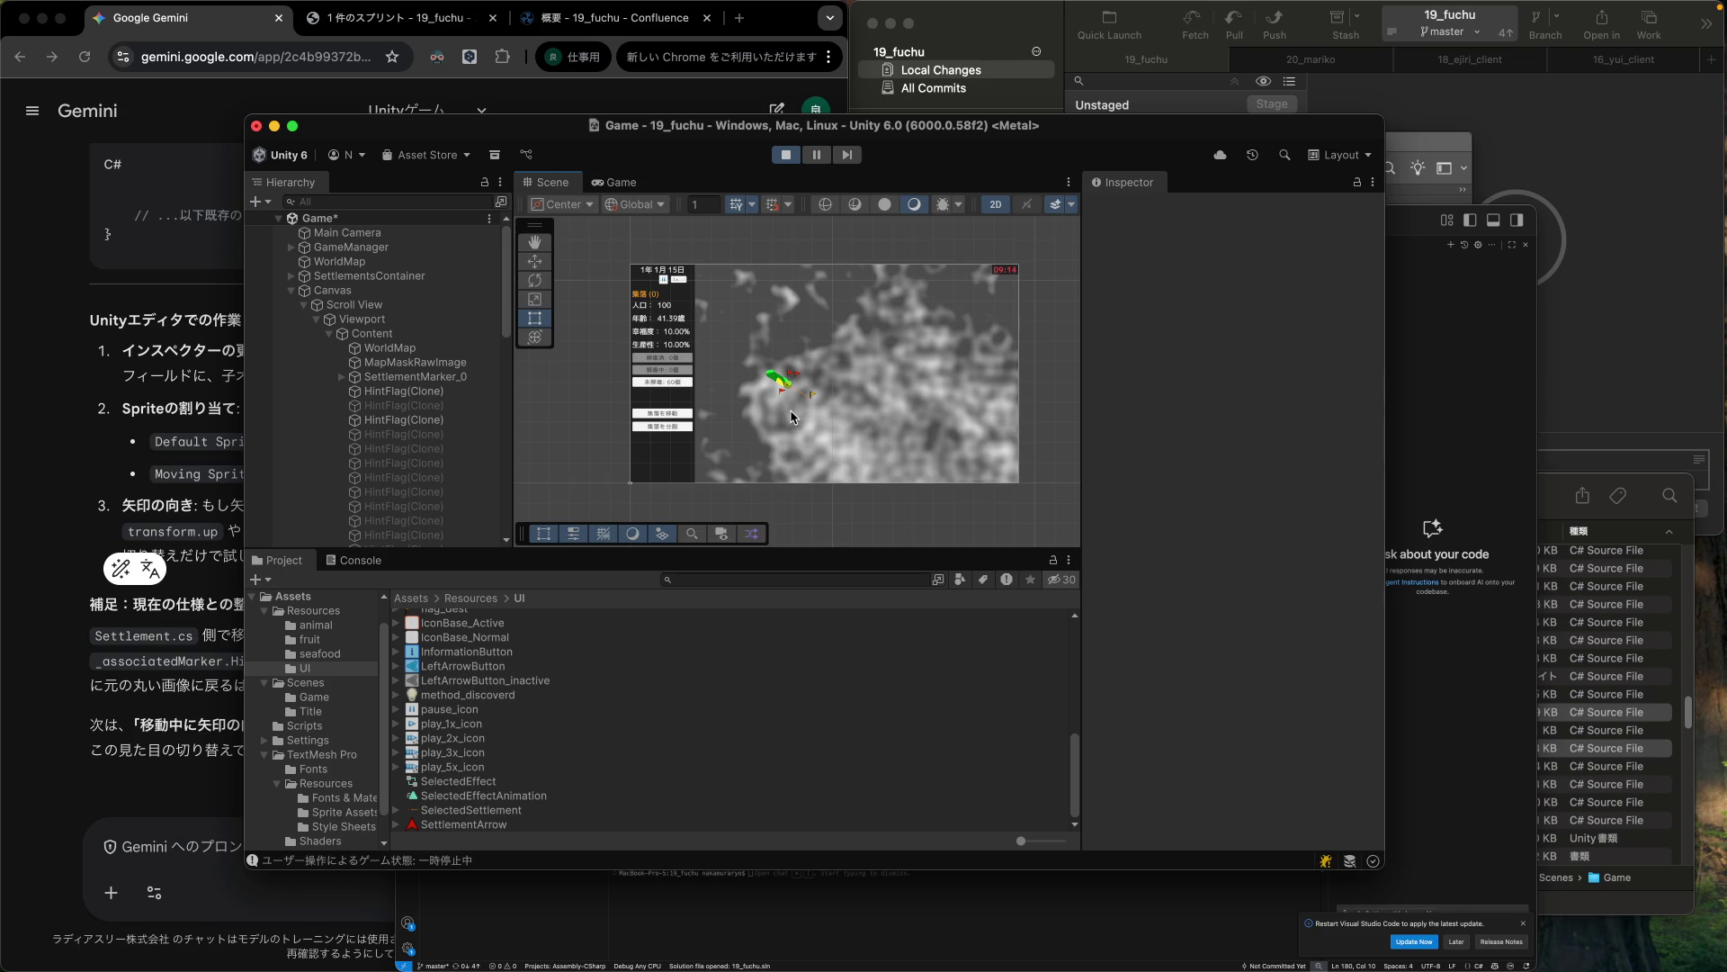
pyautogui.scroll(10, 792, 409)
pyautogui.scroll(2, 792, 402)
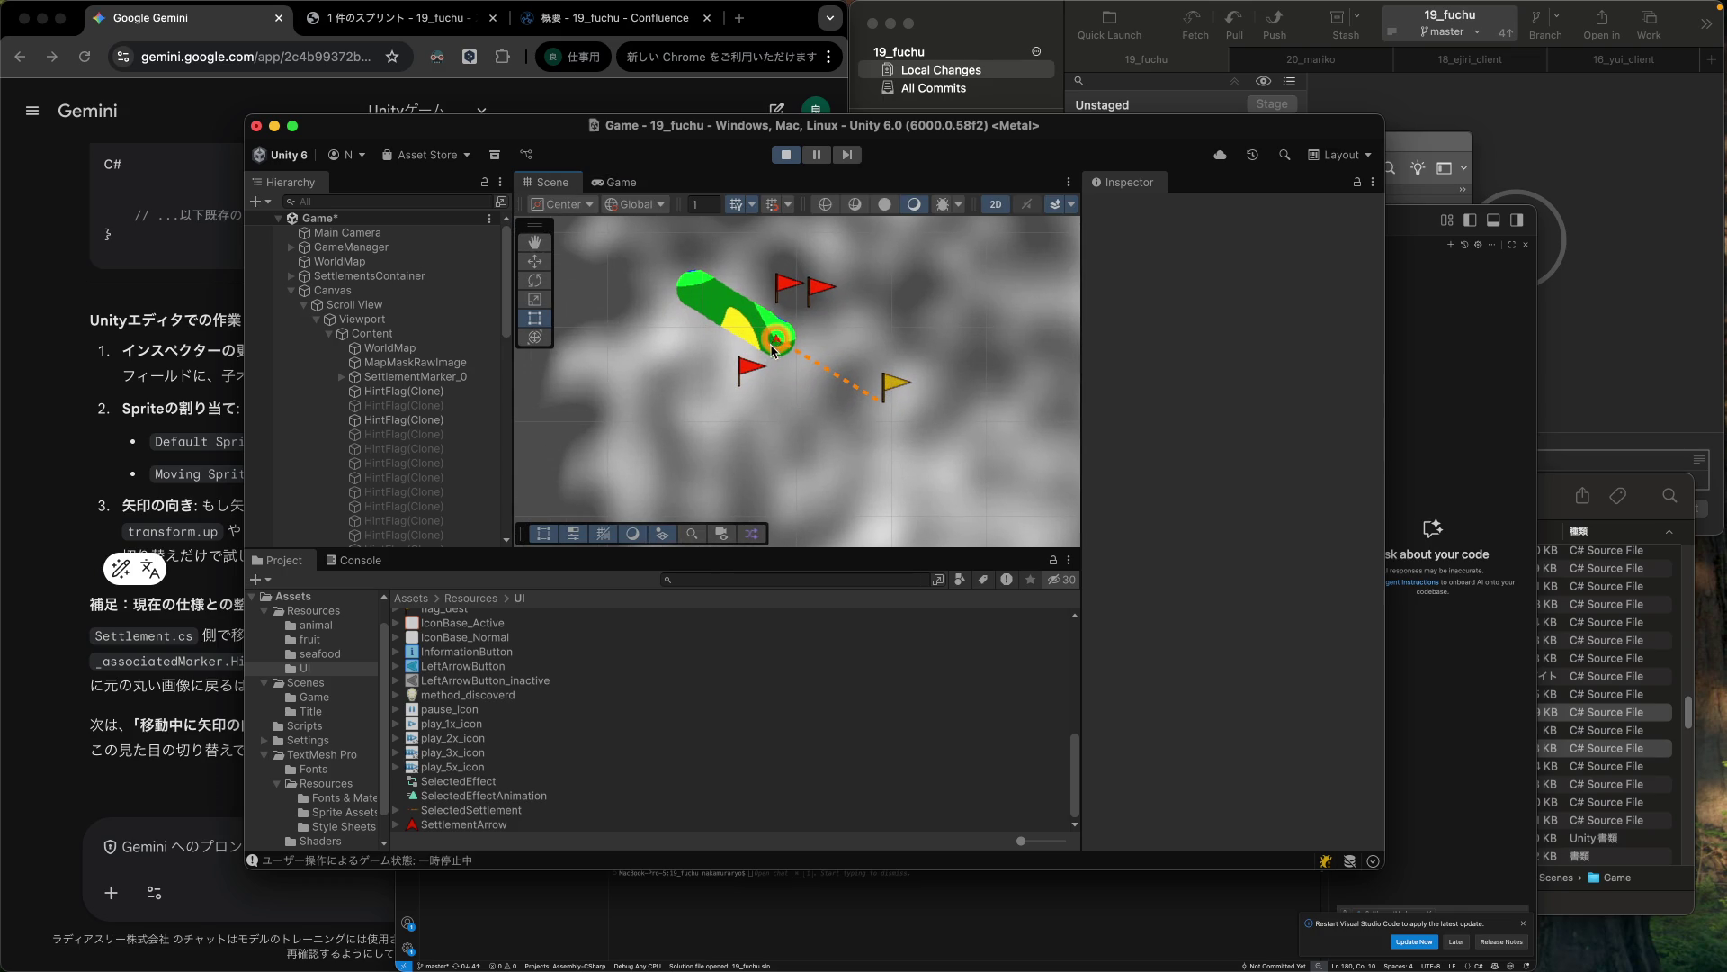
pyautogui.scroll(1, 781, 367)
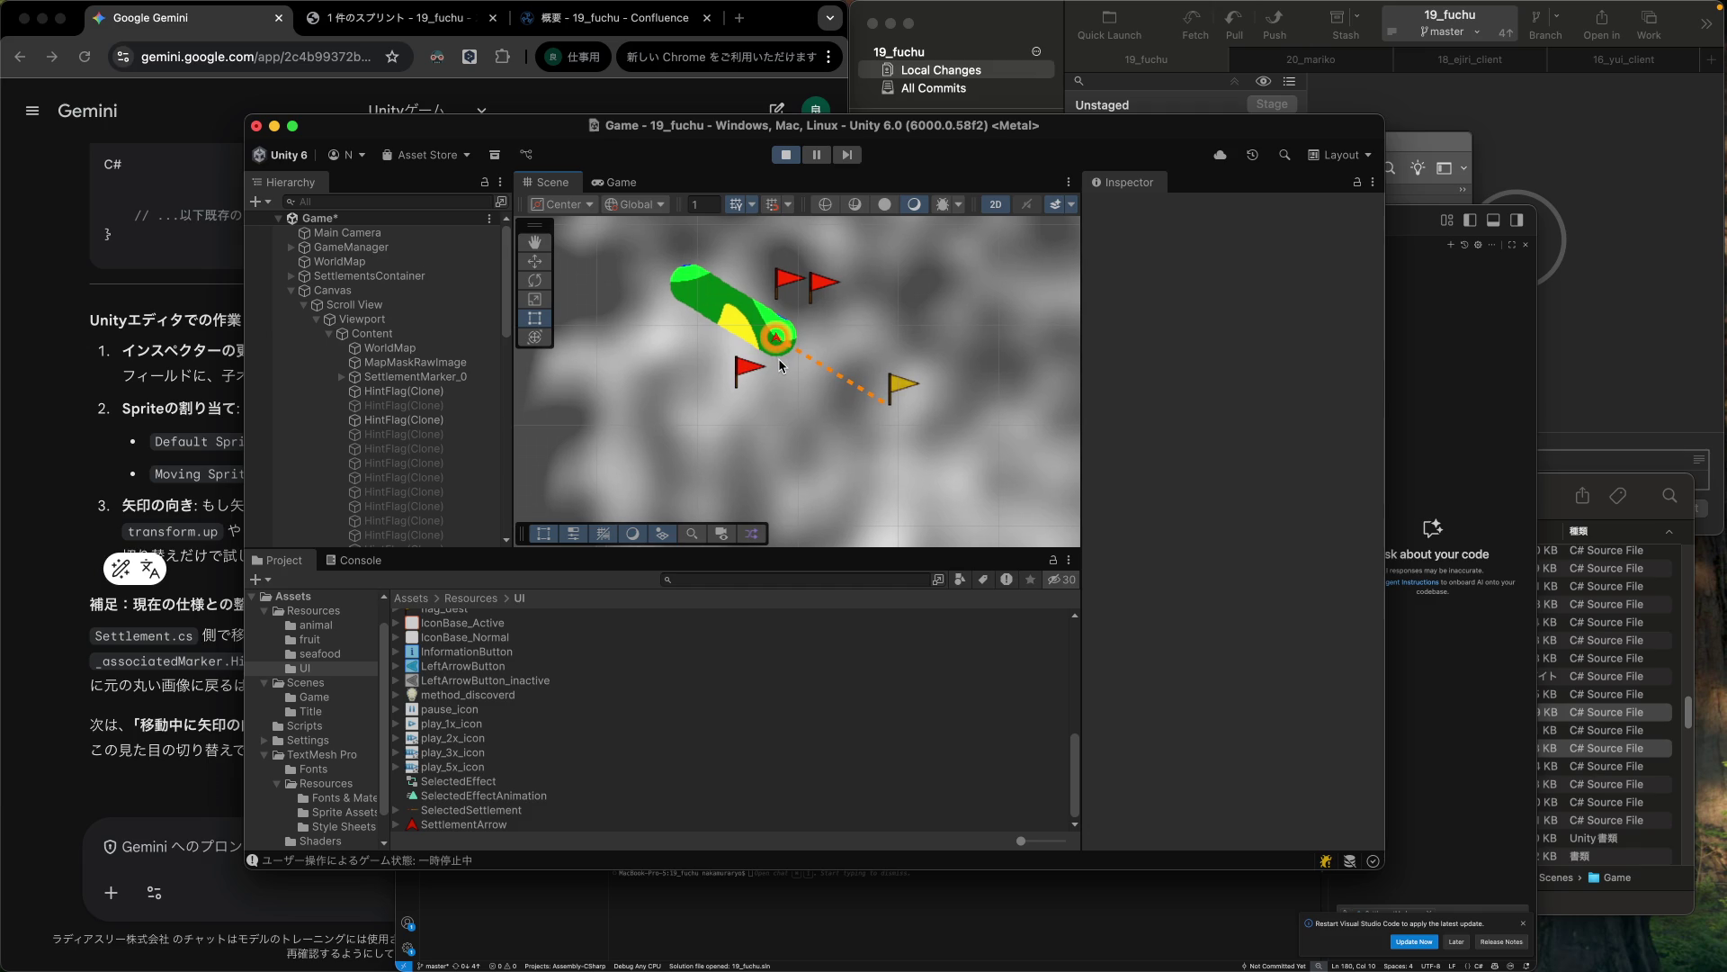
# Stop and restart Play mode, then bring the Gemini chat forward.
pyautogui.click(786, 157)
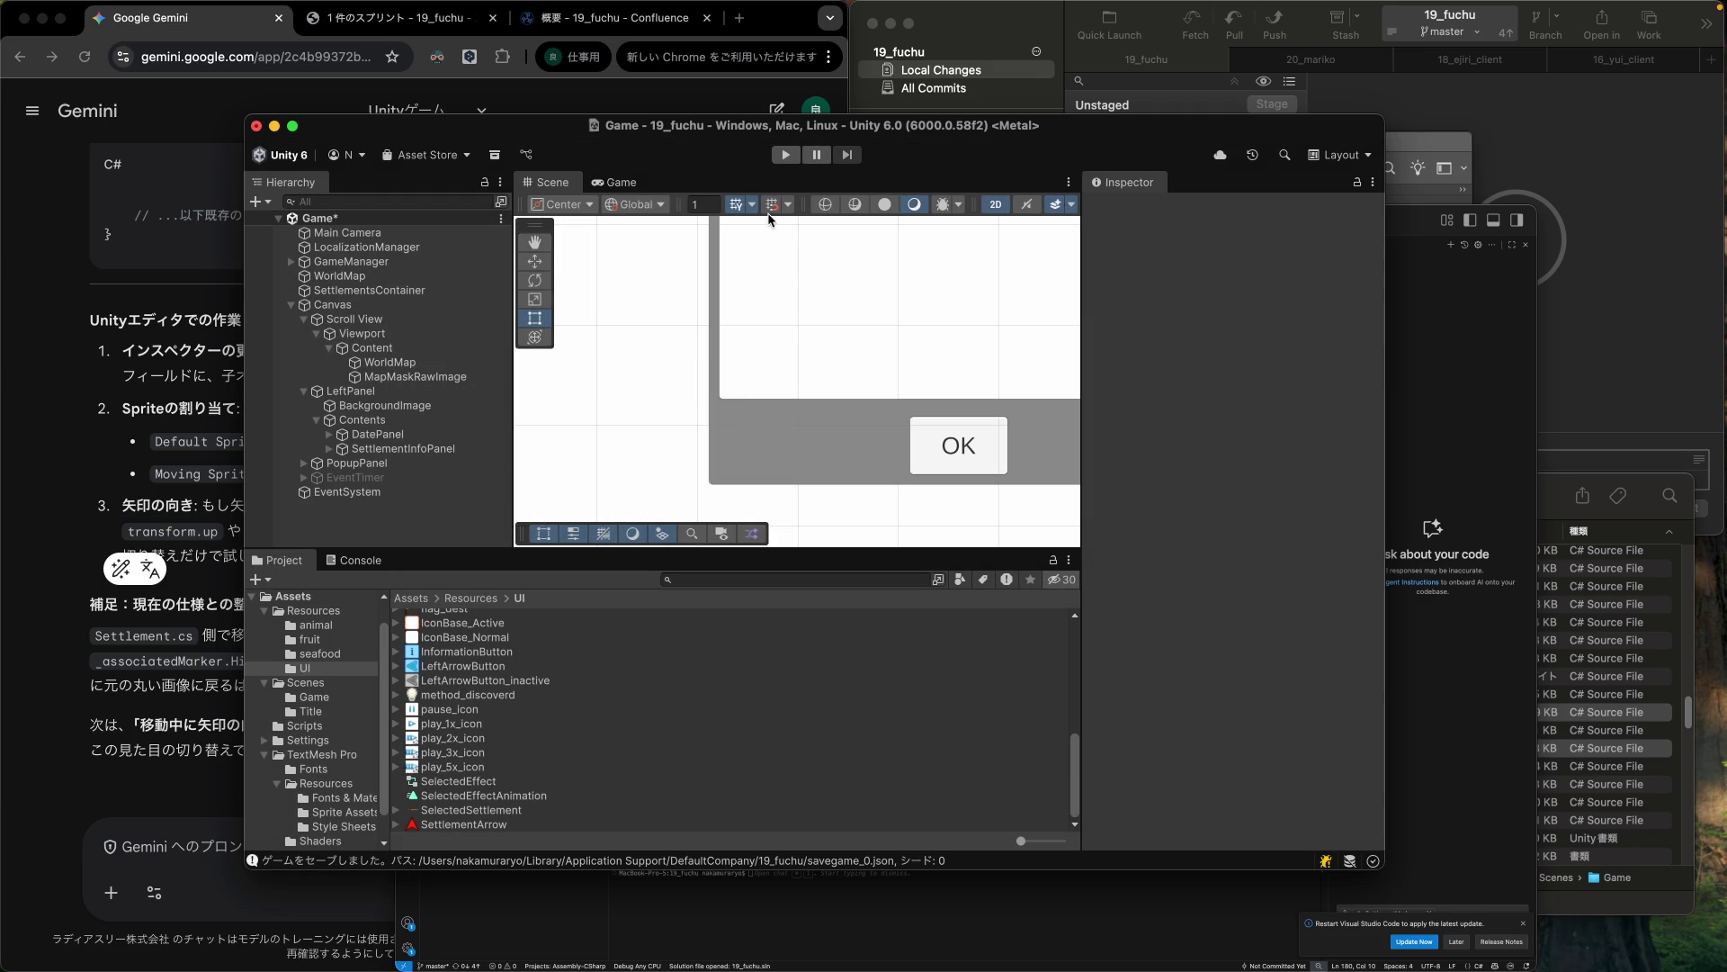
pyautogui.click(786, 155)
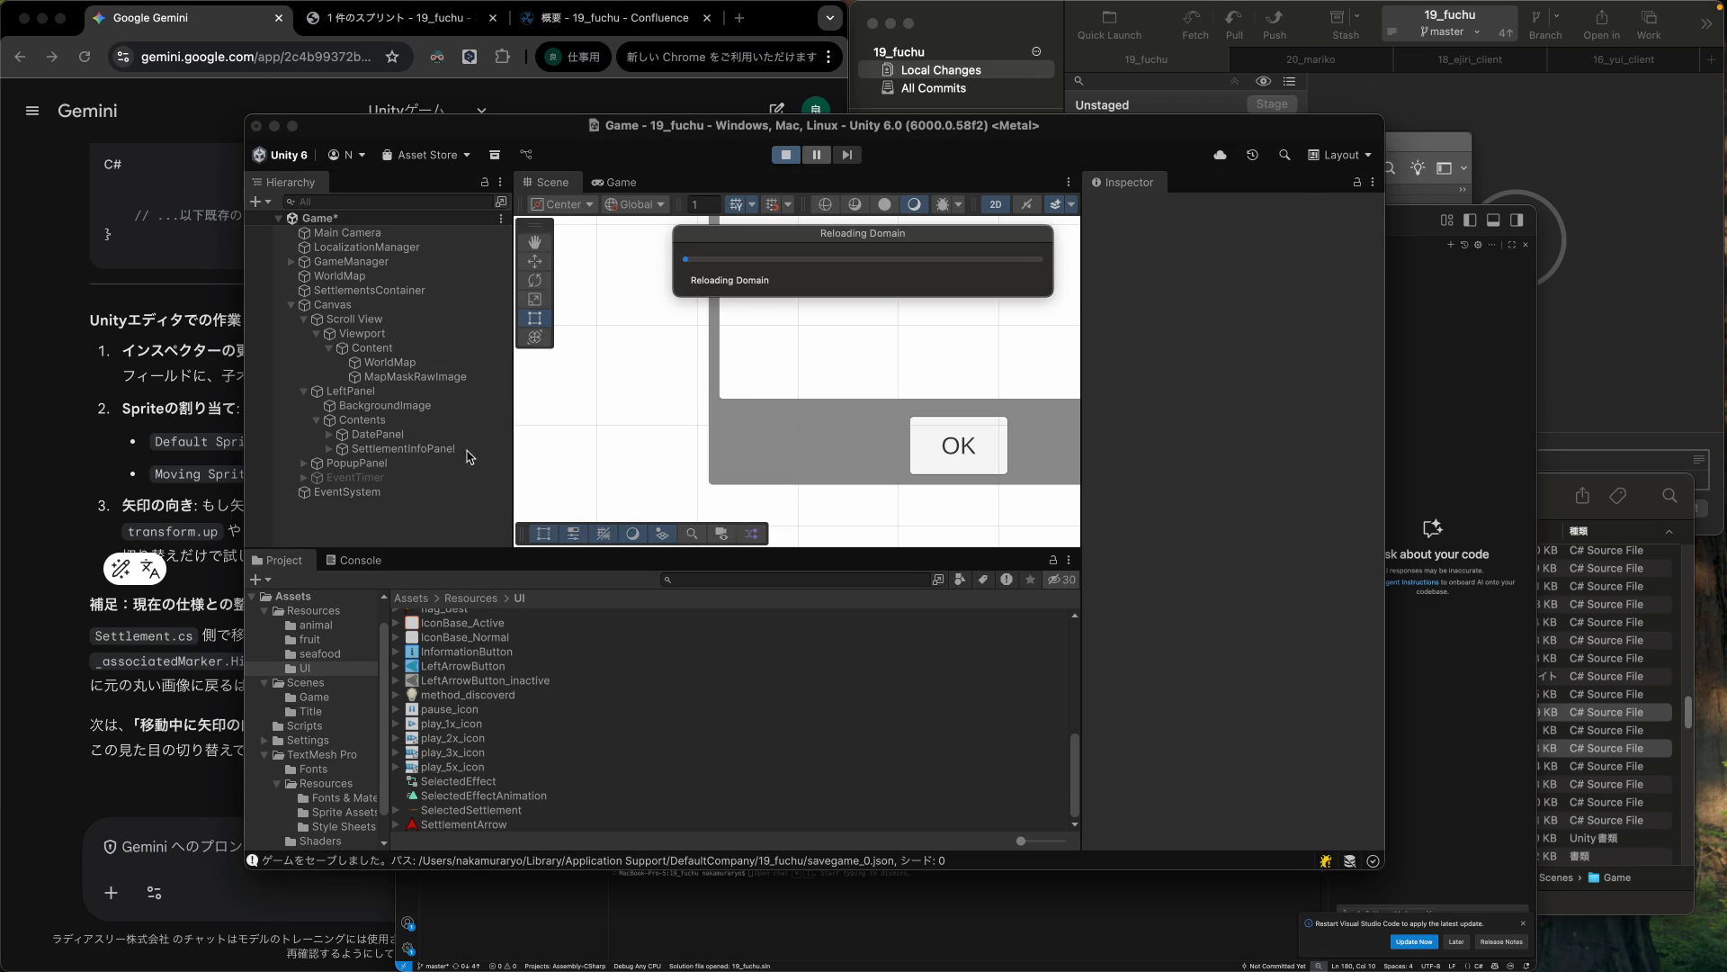
pyautogui.click(184, 535)
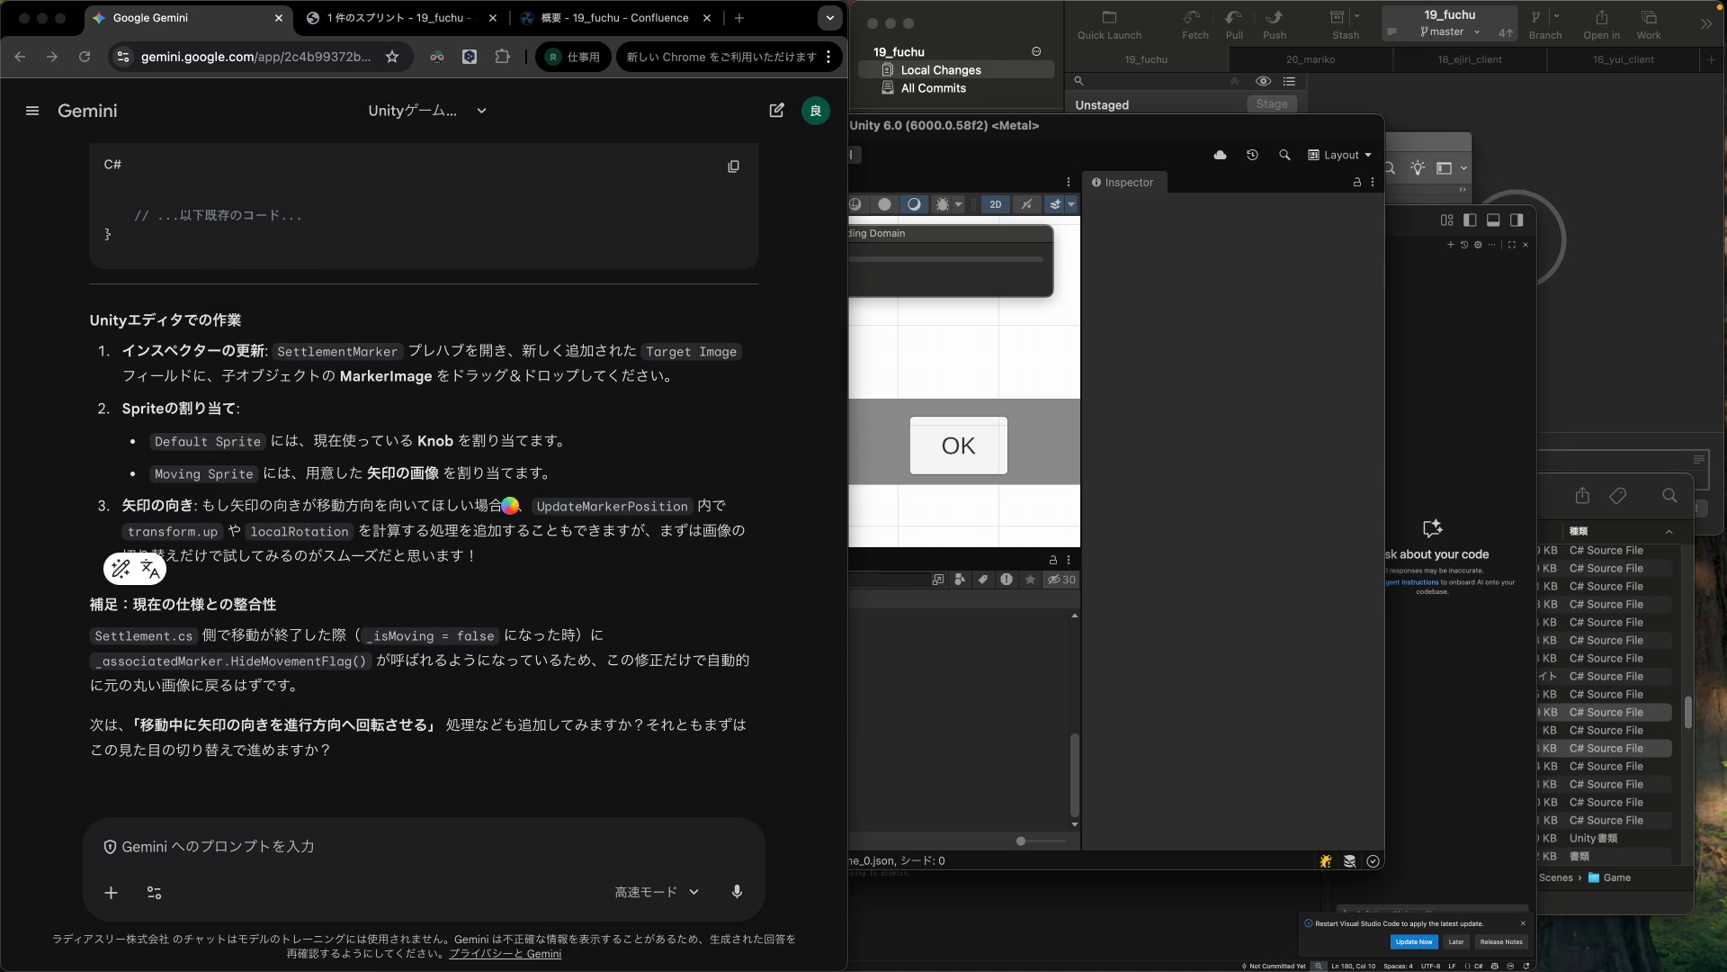
# Read Gemini's SettlementMarker prefab setup steps, then return to the running Unity game.
pyautogui.moveTo(233, 551); pyautogui.dragTo(571, 502)
pyautogui.click(312, 547)
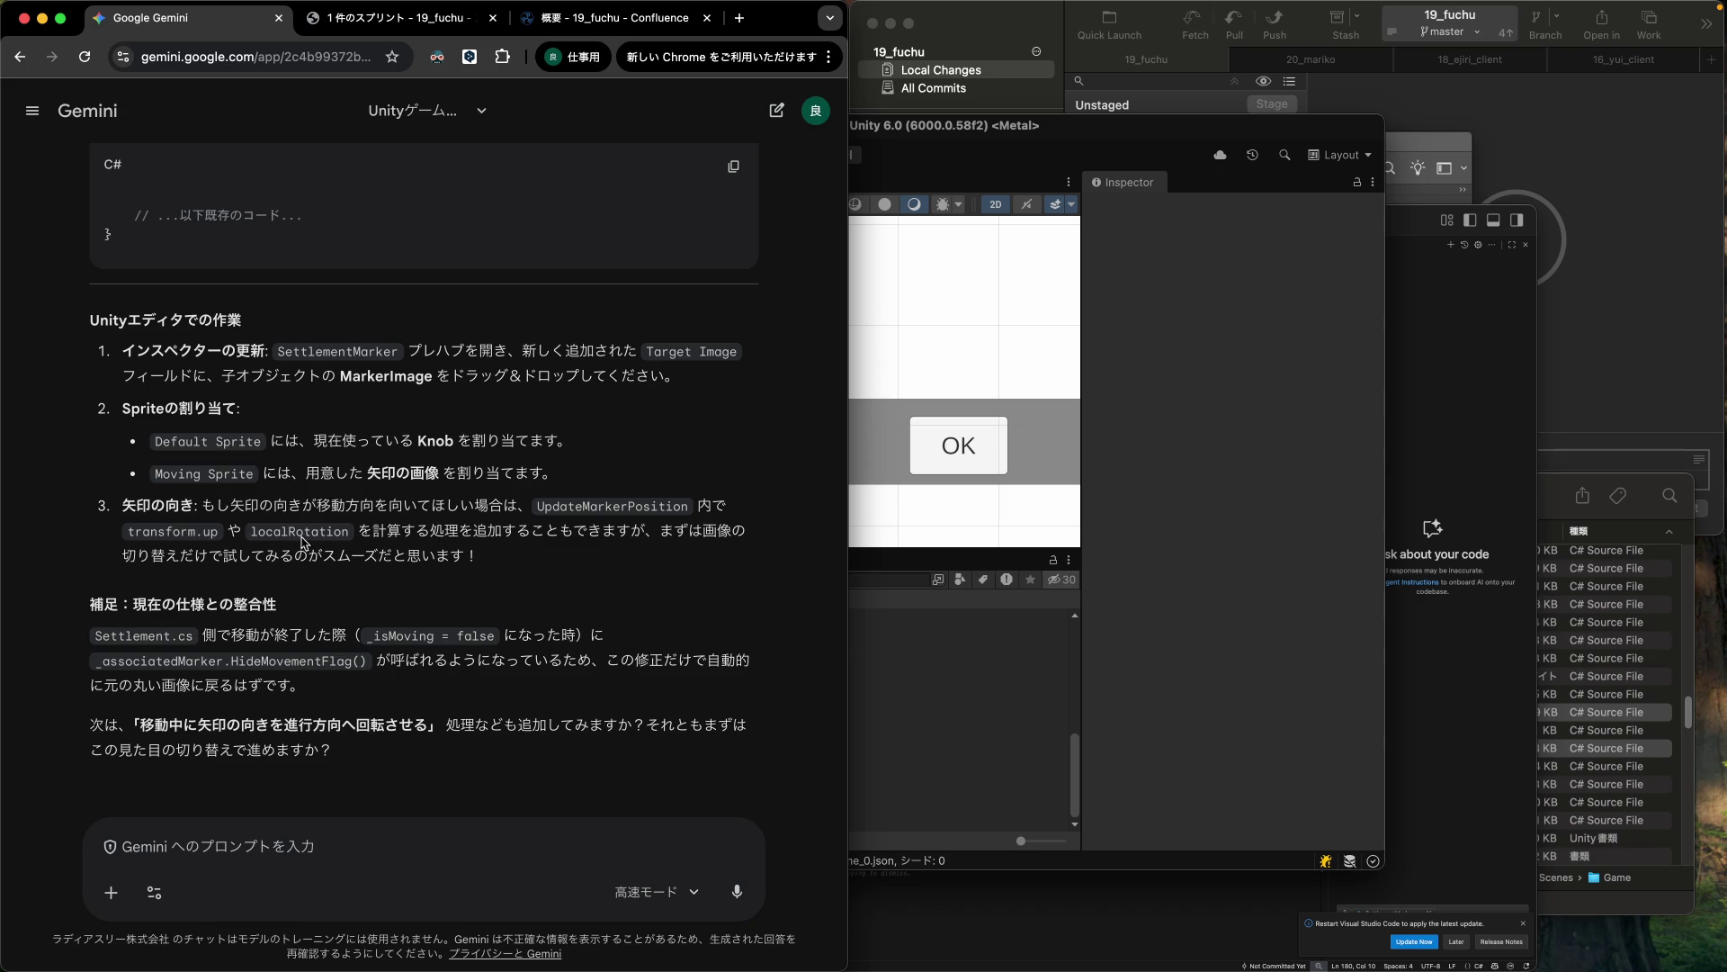
pyautogui.click(208, 850)
pyautogui.click(1037, 153)
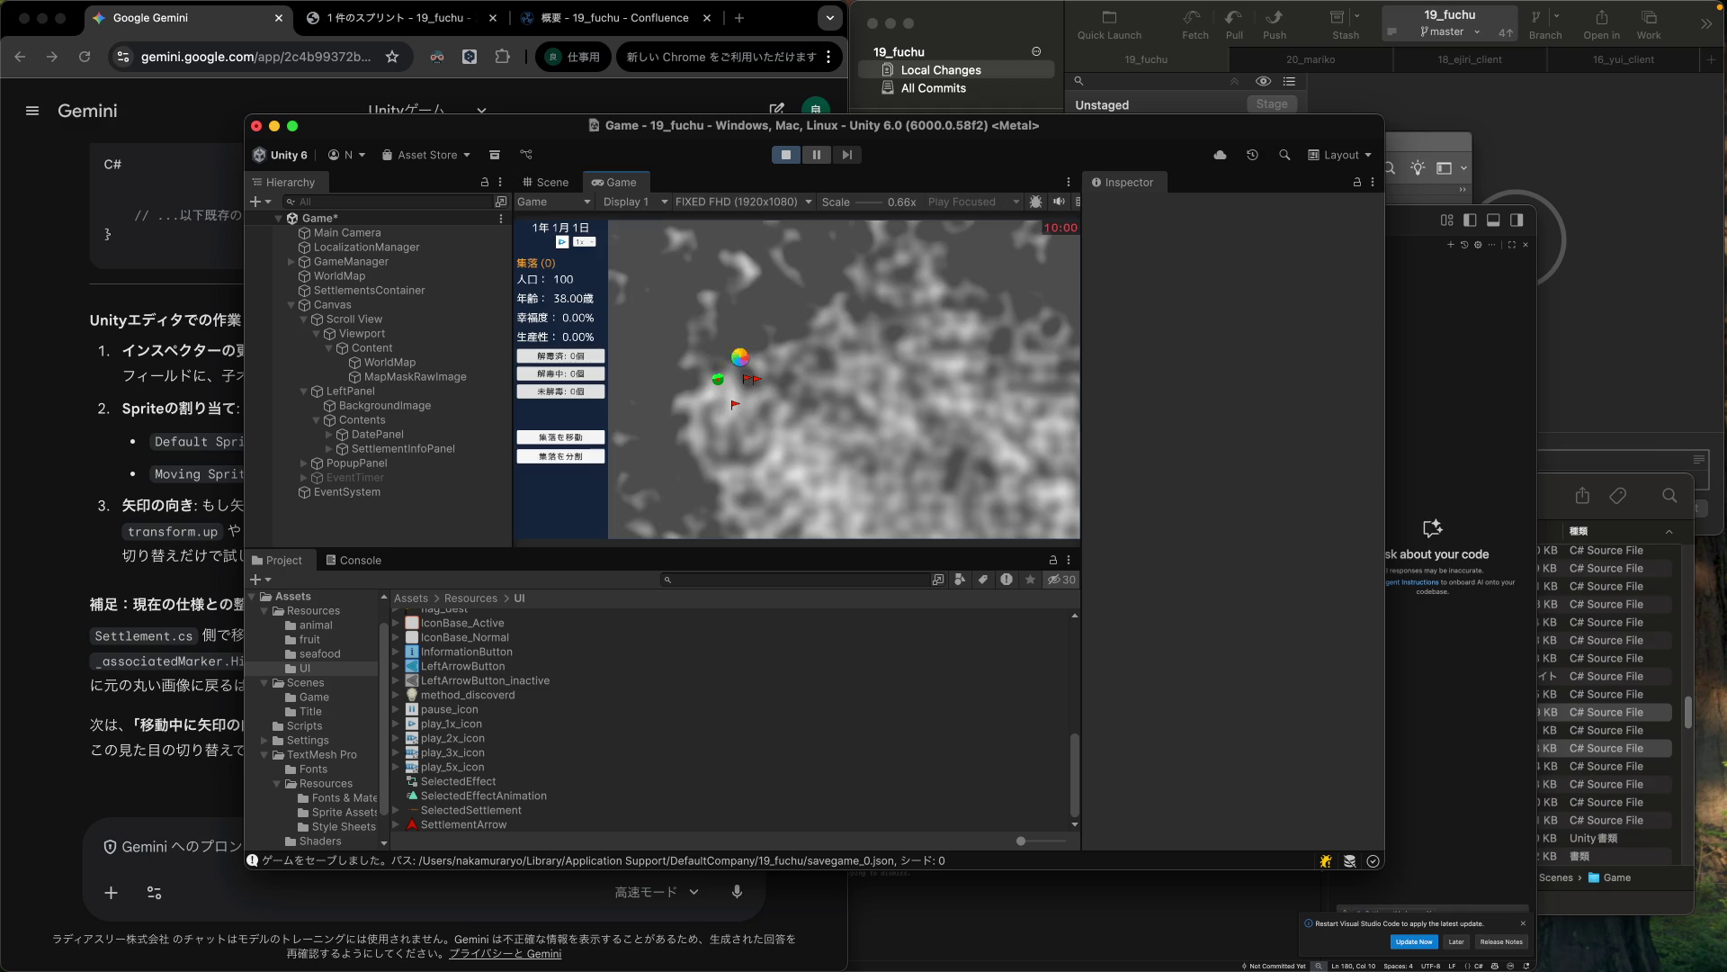
# Send the settlement to another map spot and compare the Scene and Game views.
pyautogui.click(565, 440)
pyautogui.click(753, 403)
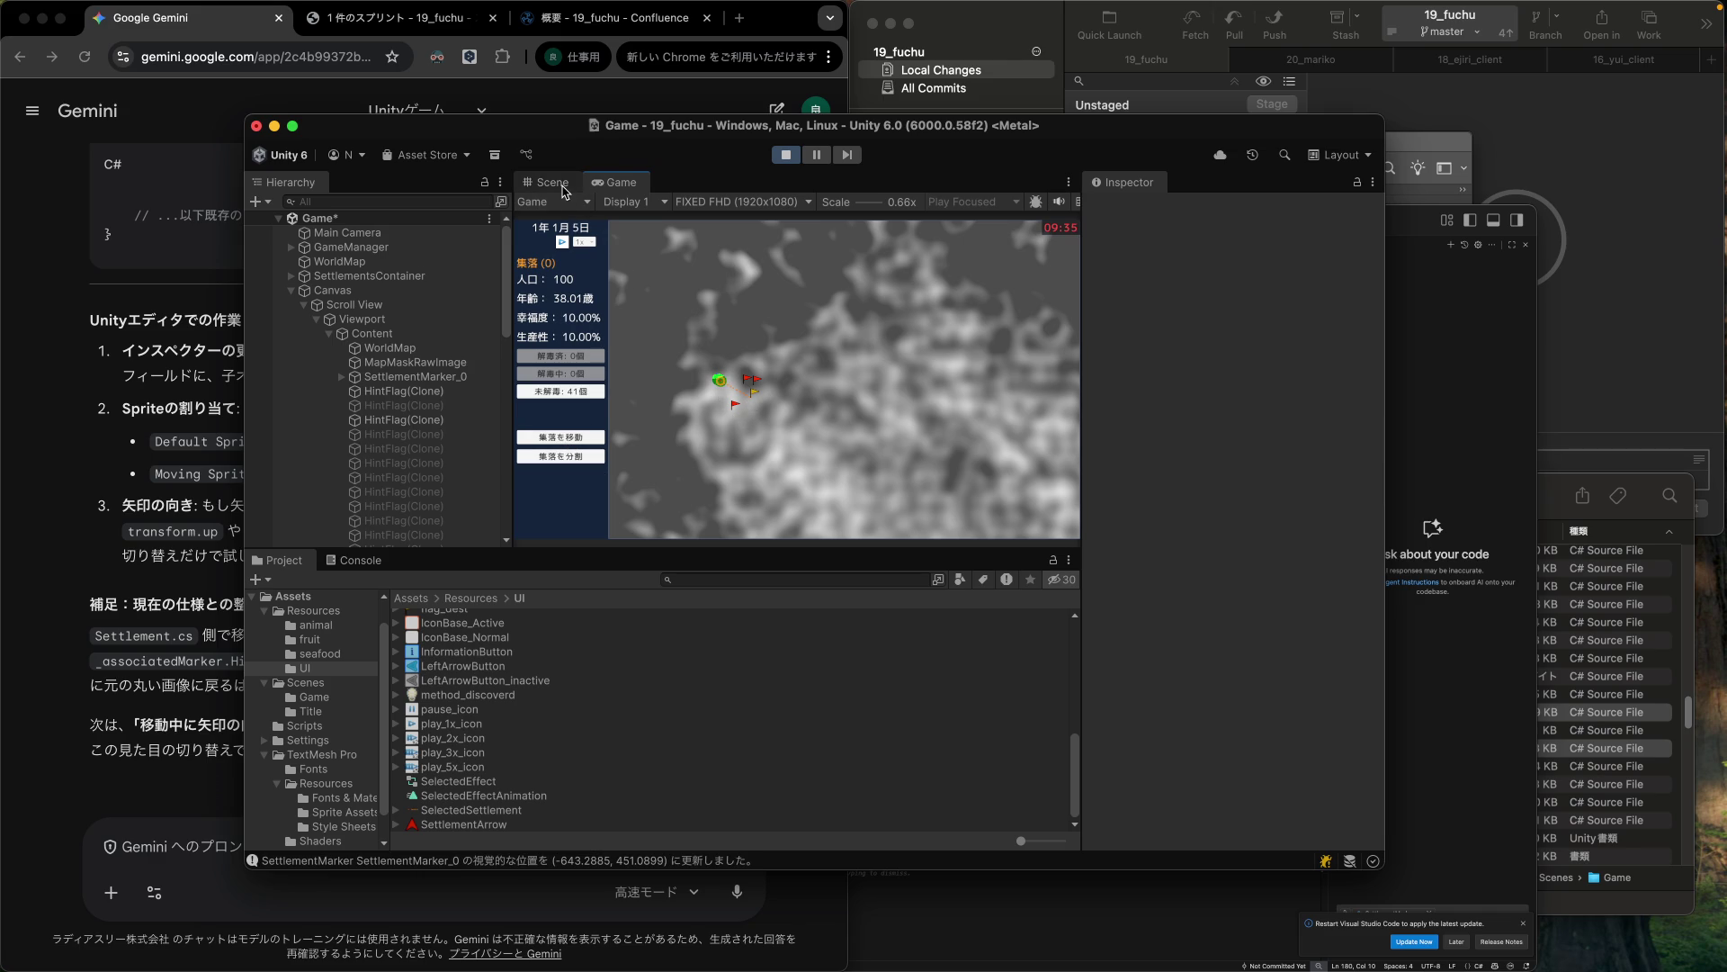
pyautogui.click(563, 185)
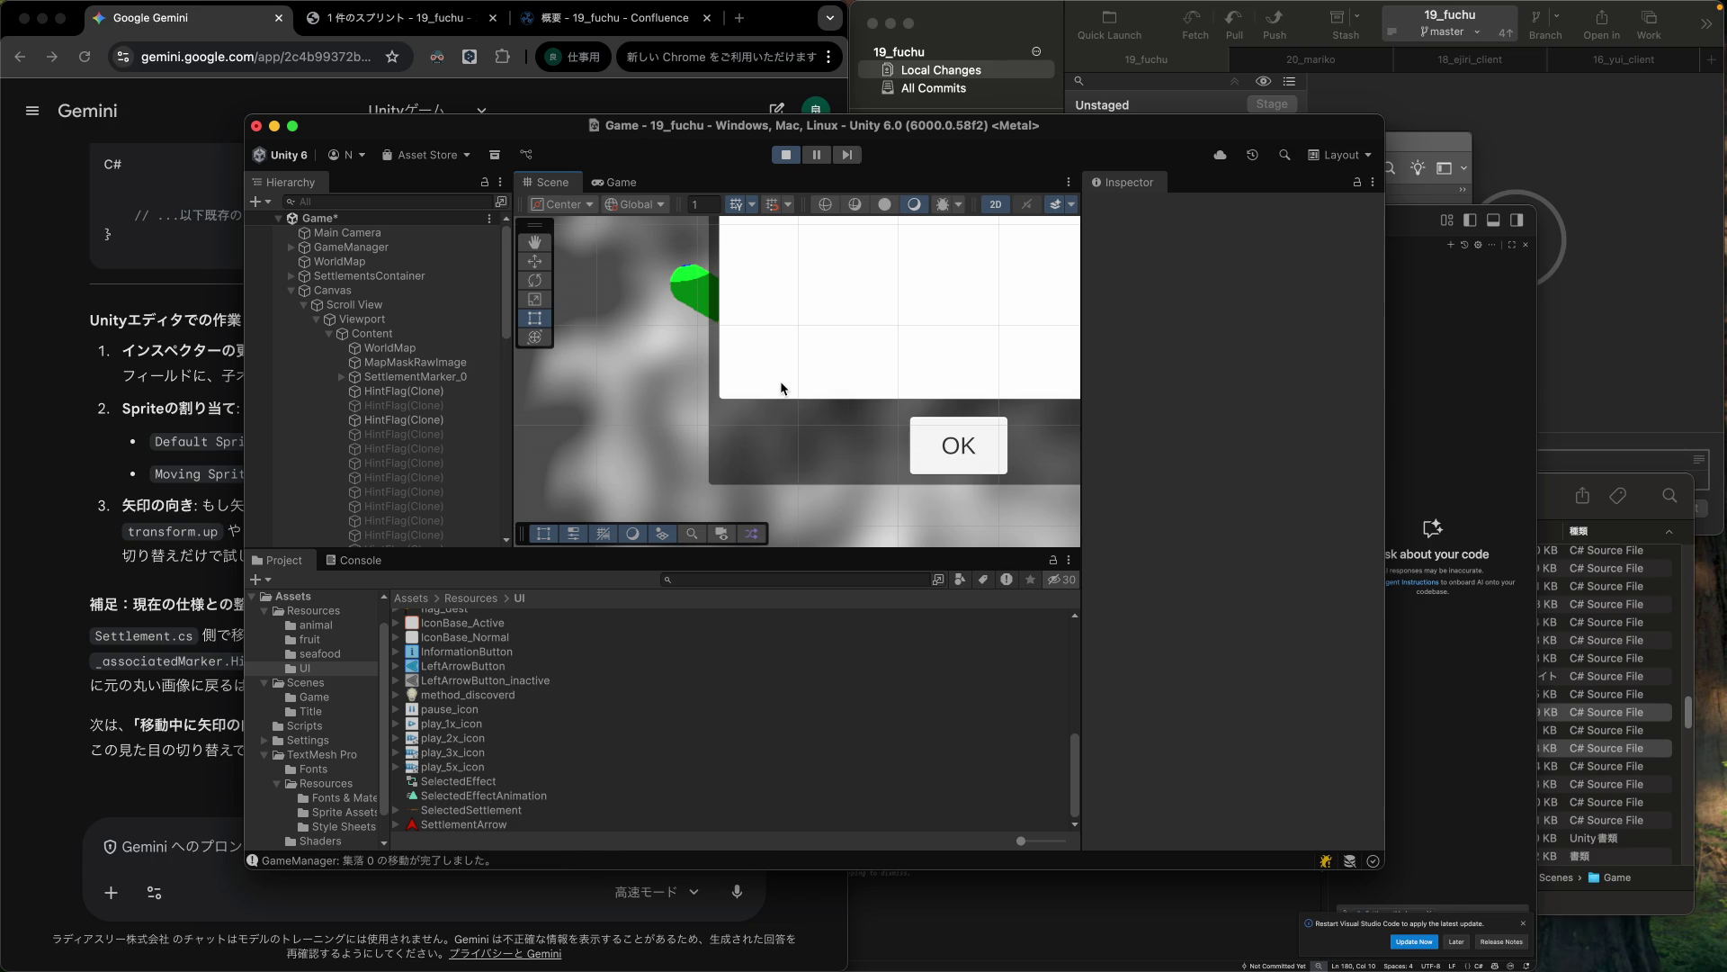
pyautogui.click(633, 179)
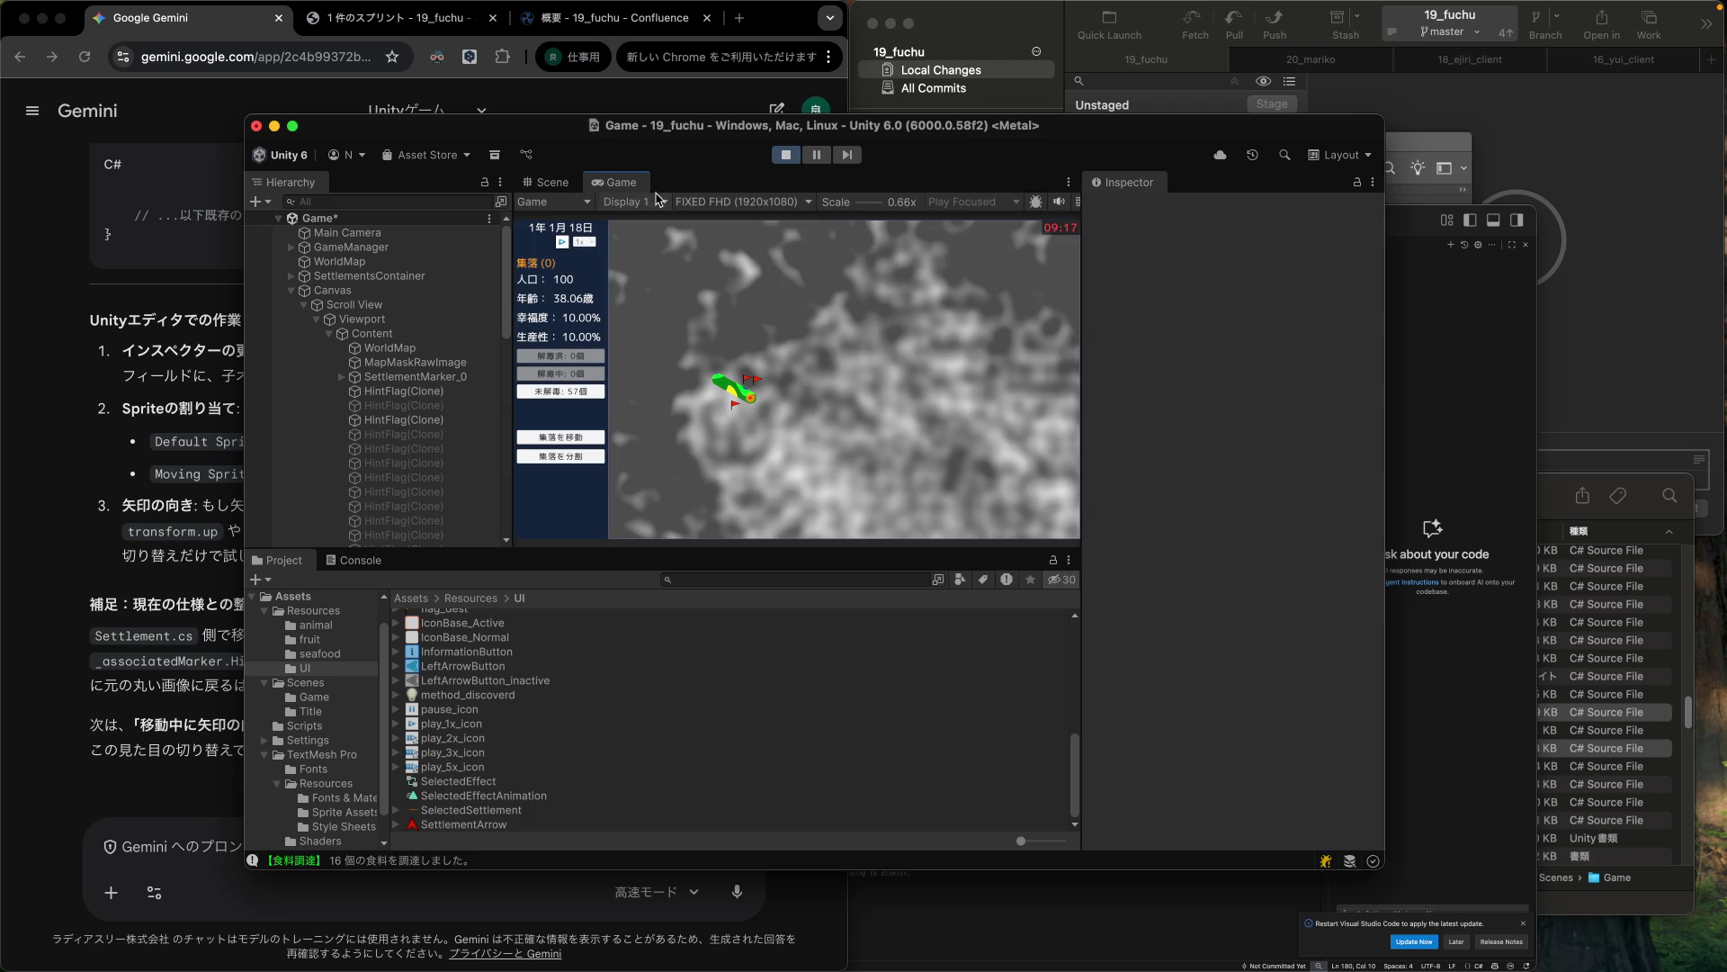
pyautogui.click(576, 182)
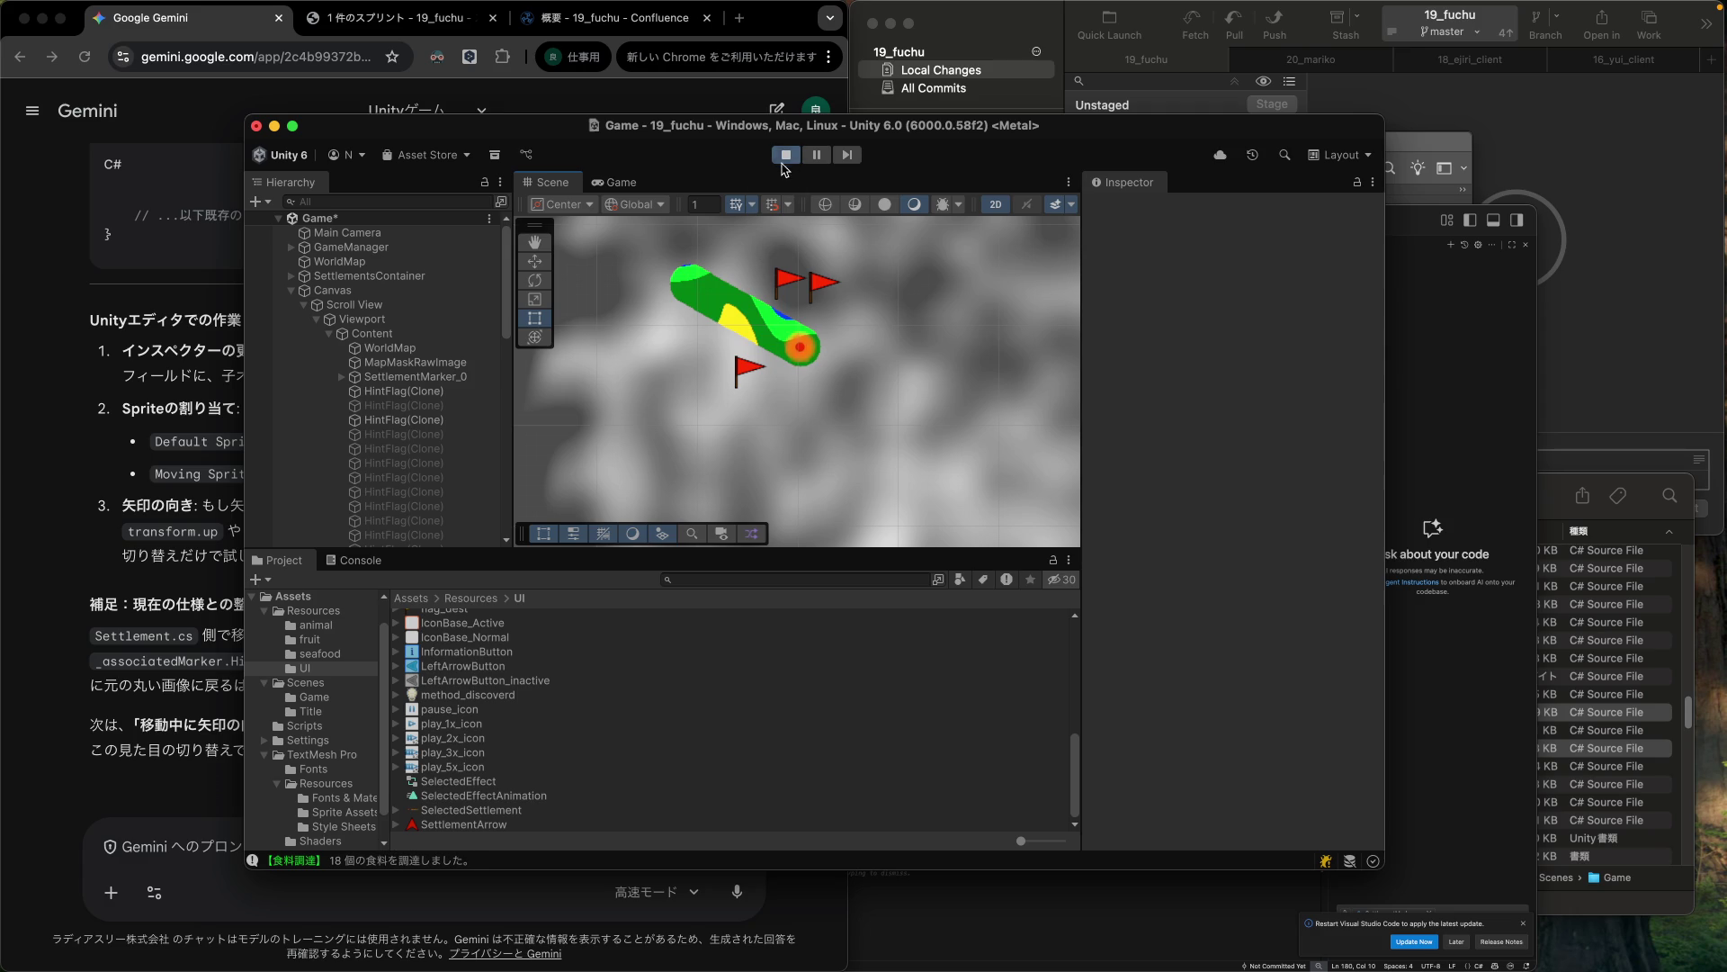
# Check SettlementMarker_0's 32x32 settings, stop Play mode, and switch to Gemini.
pyautogui.click(416, 376)
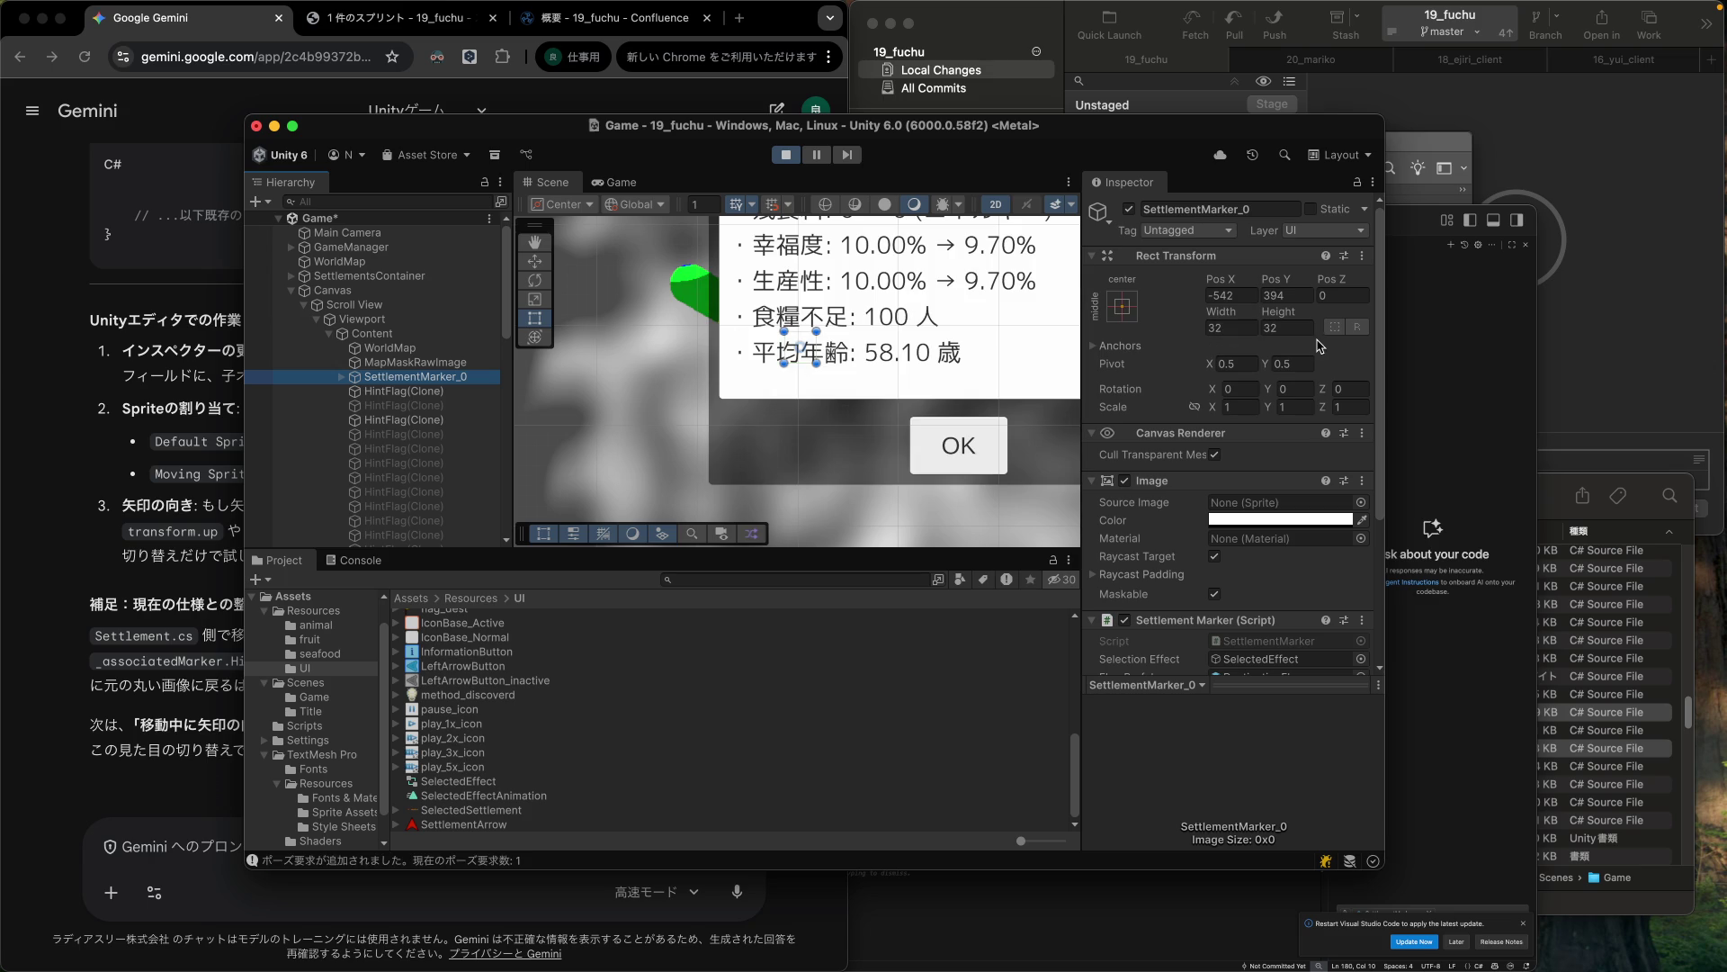
pyautogui.click(788, 155)
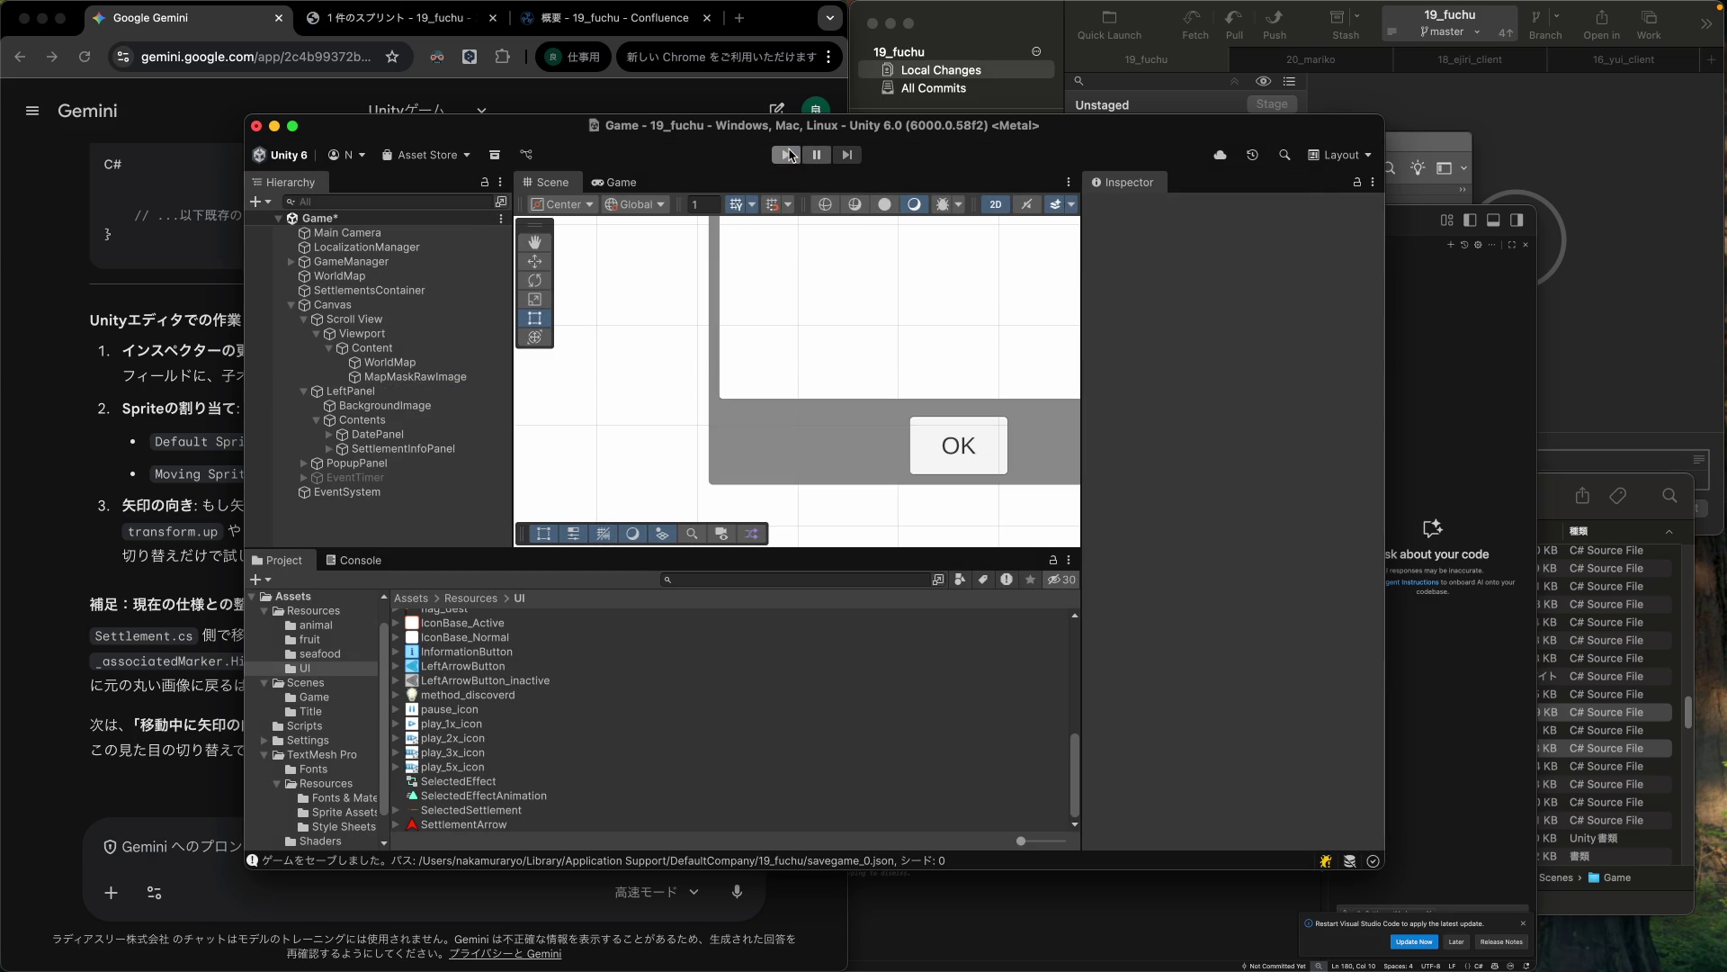
pyautogui.click(183, 595)
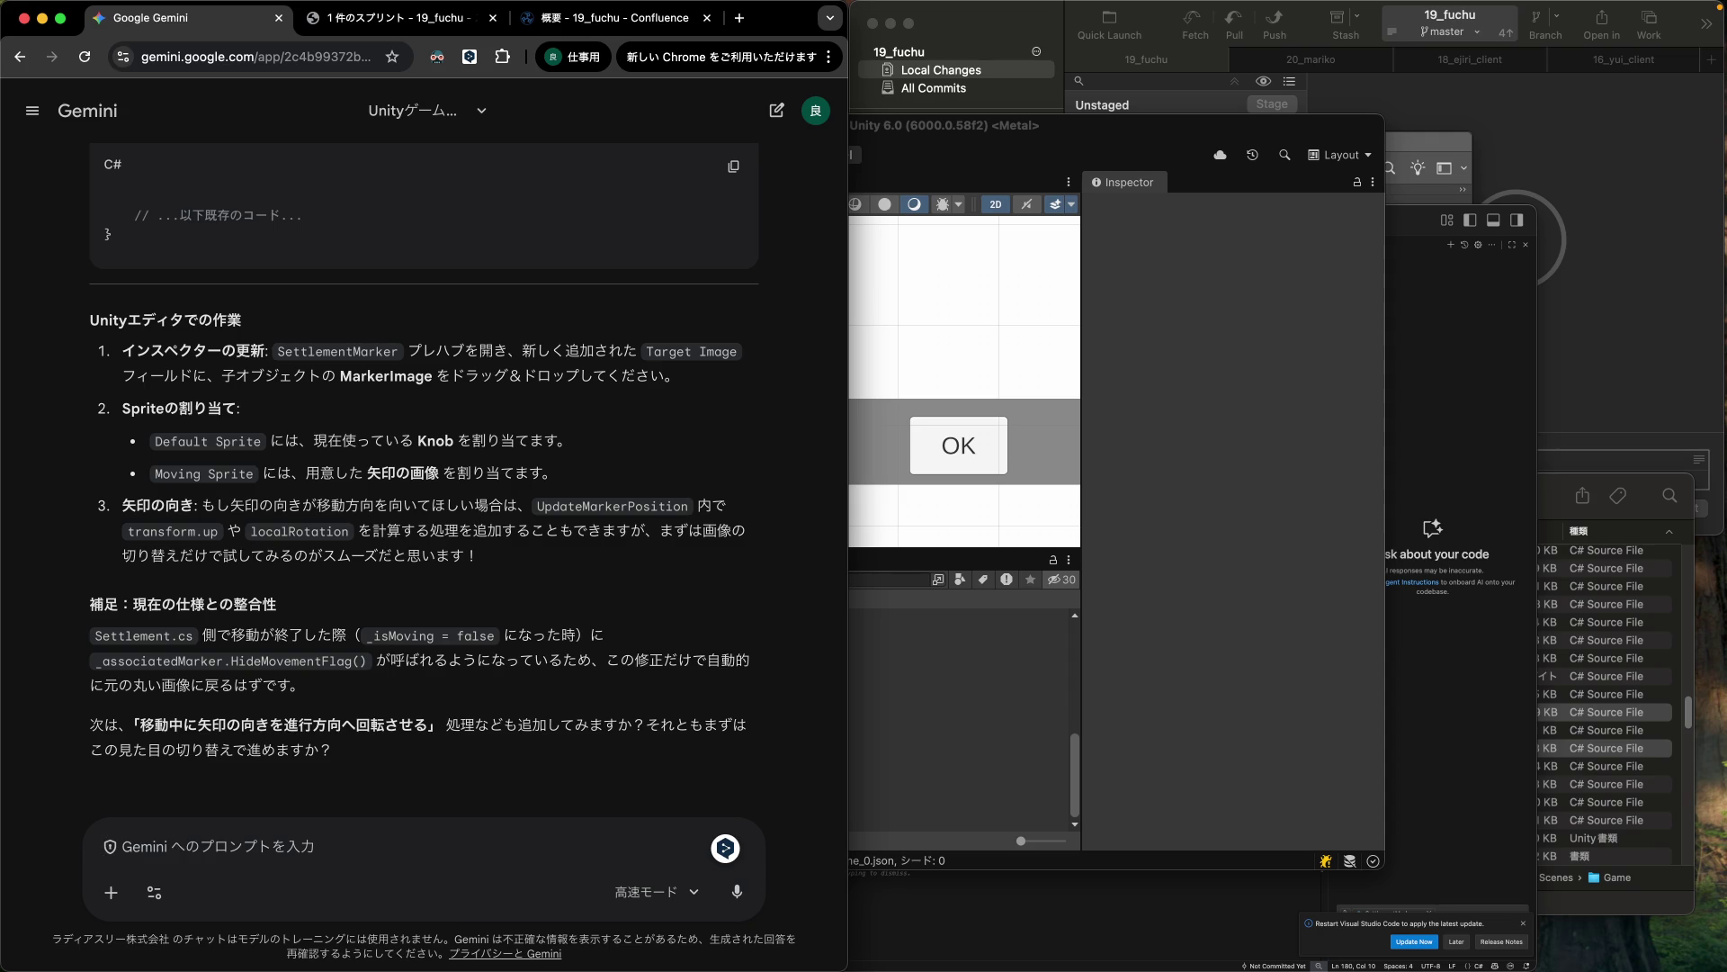
# Tell Gemini the image switch worked and ask how to change the arrow's size and direction.
pyautogui.write('画像の')
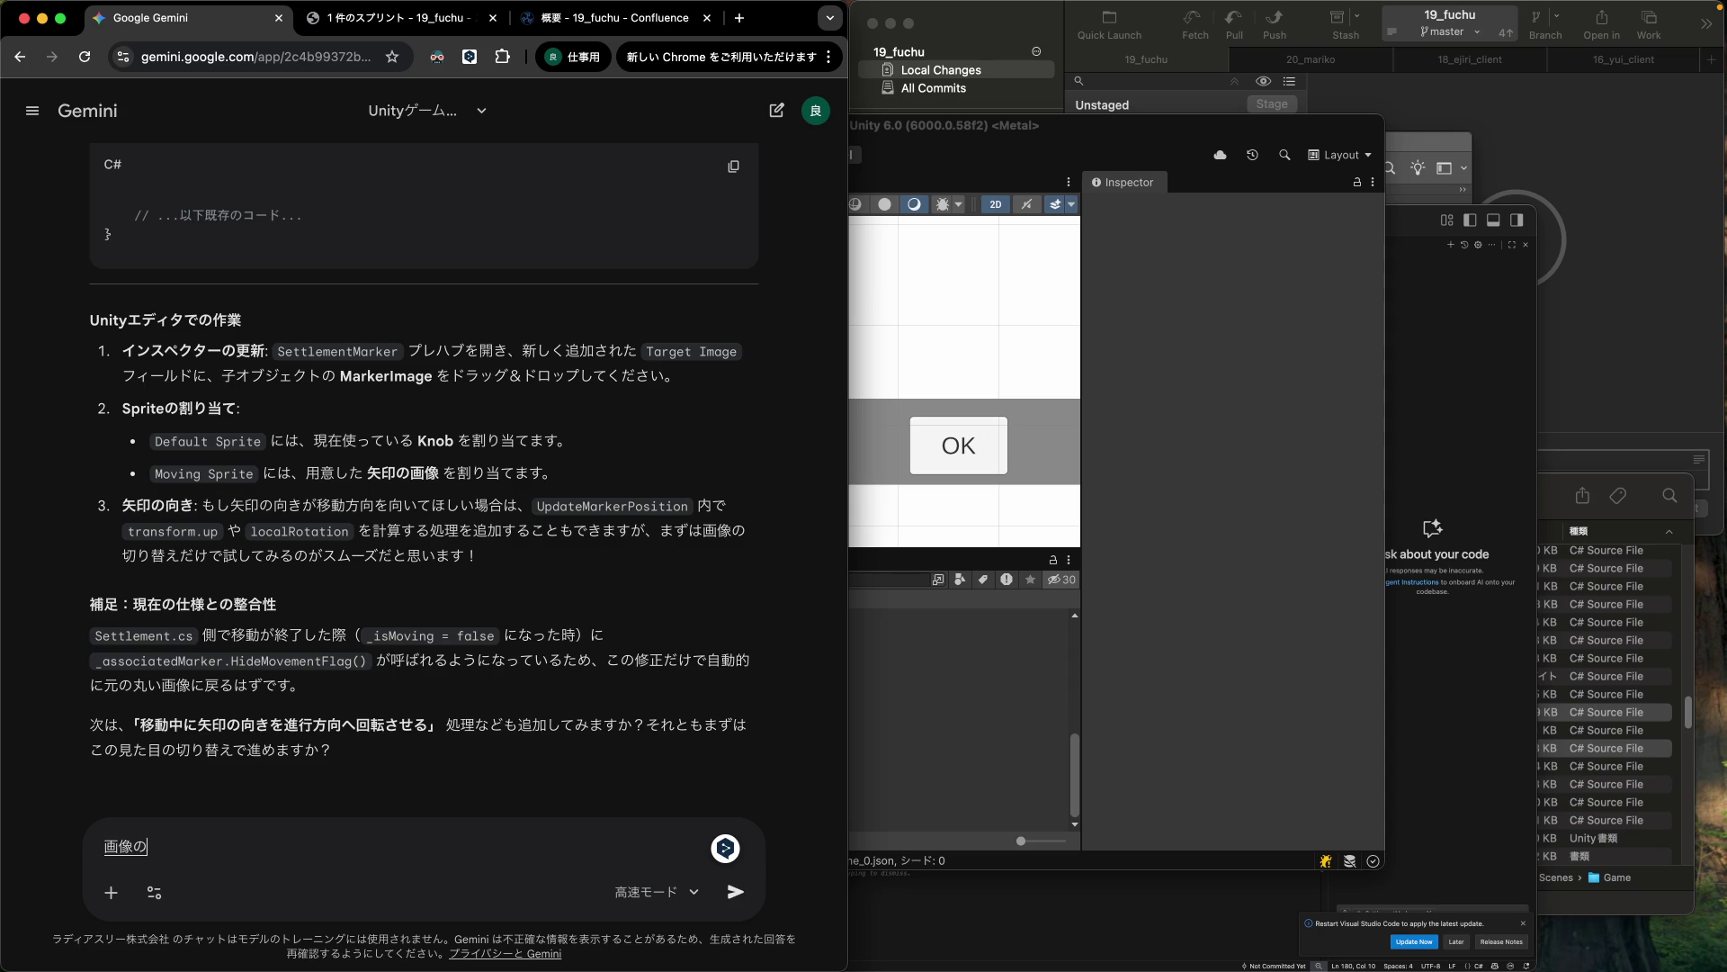
pyautogui.write('切明¥')
pyautogui.press('BackSpace')
pyautogui.press('BackSpace')
pyautogui.write('替えはう')
pyautogui.write('まくいったよ。')
pyautogui.press('Return')
pyautogui.hotkey('shift', 'Return')
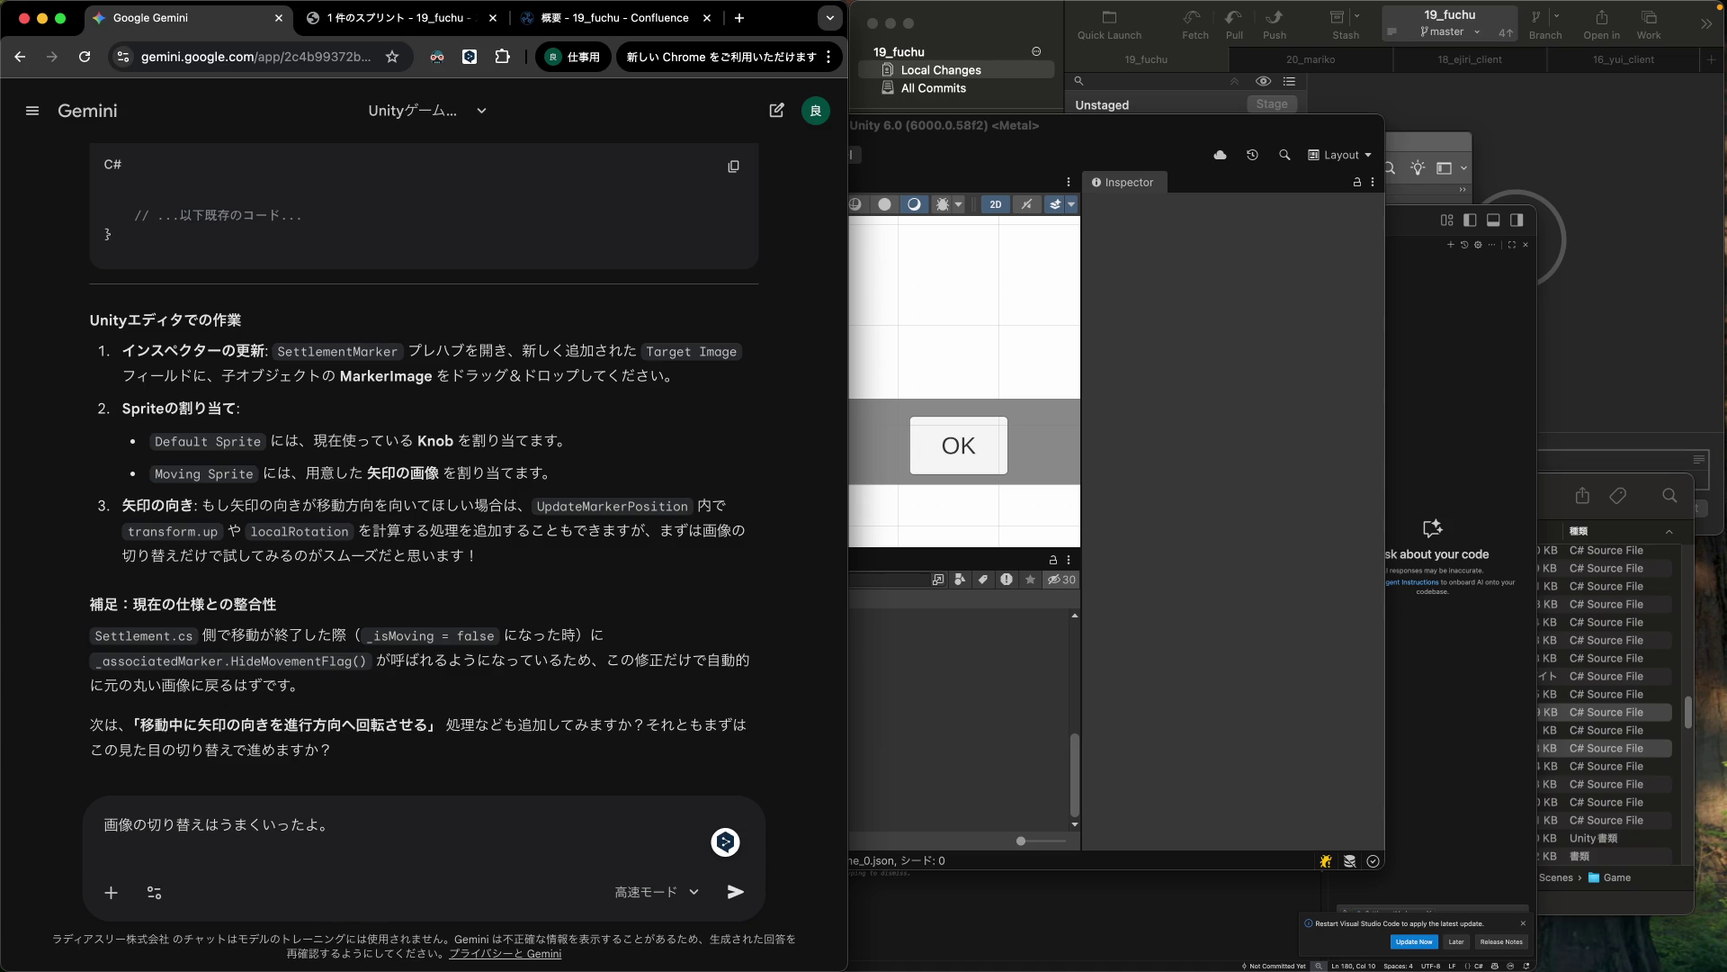
pyautogui.write('じるしのむ')
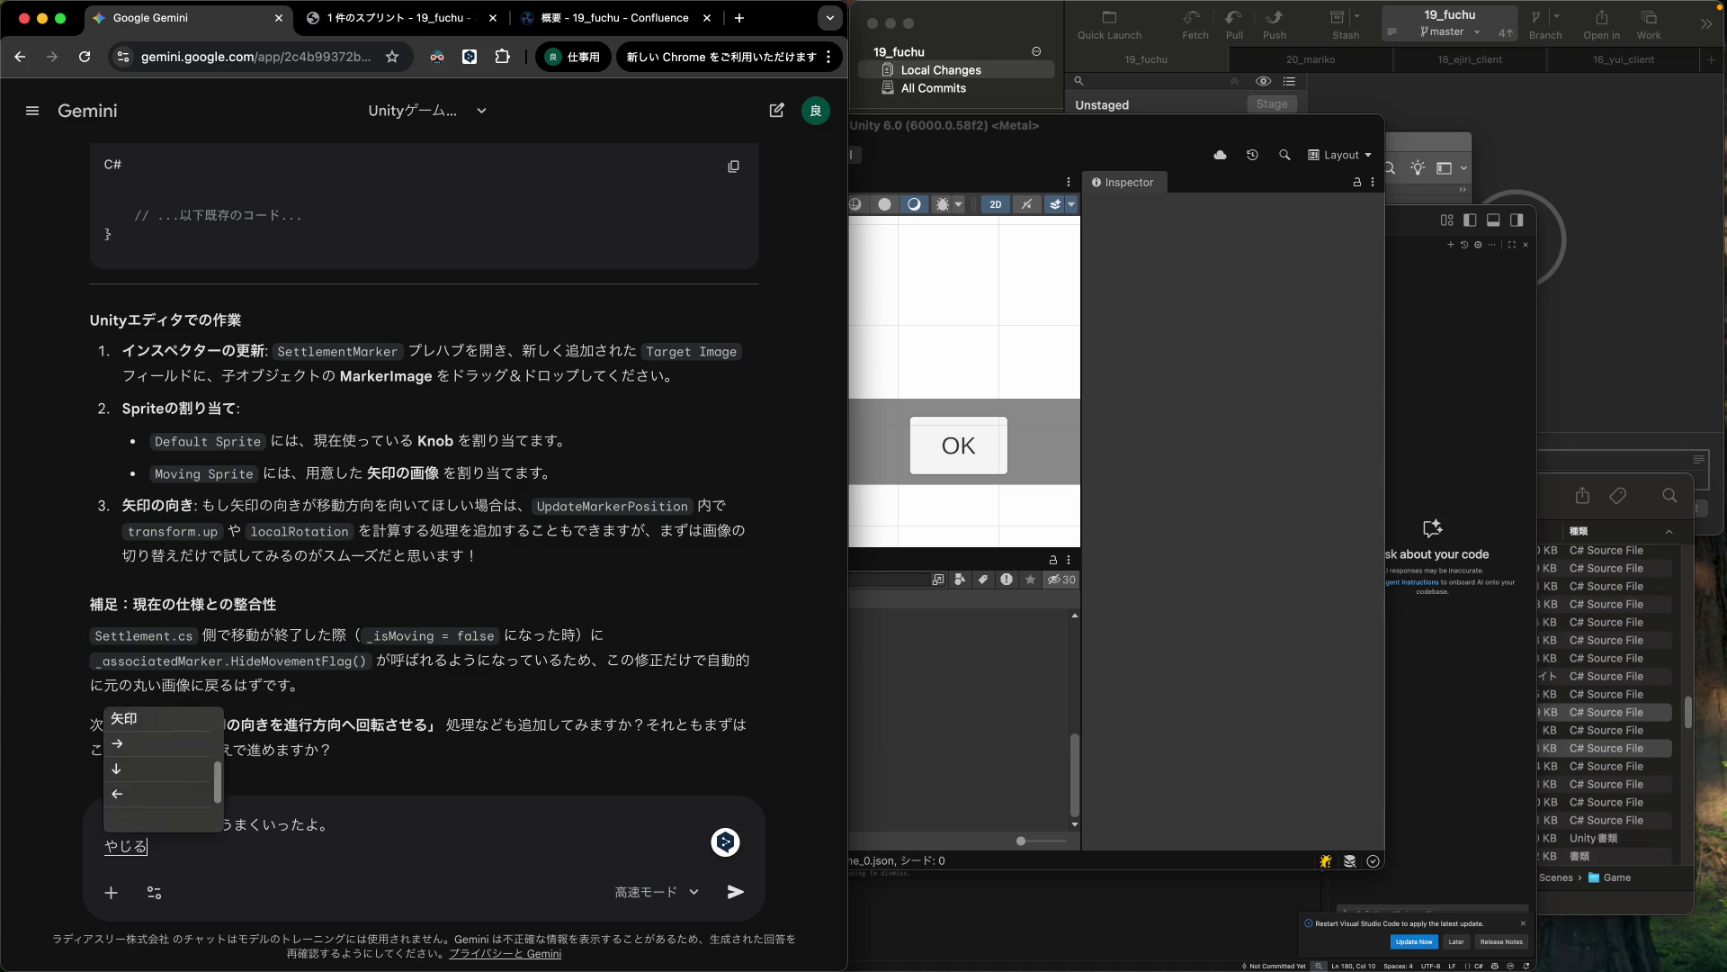
pyautogui.press('BackSpace')
pyautogui.write('サイズ')
pyautogui.write('omukiwo')
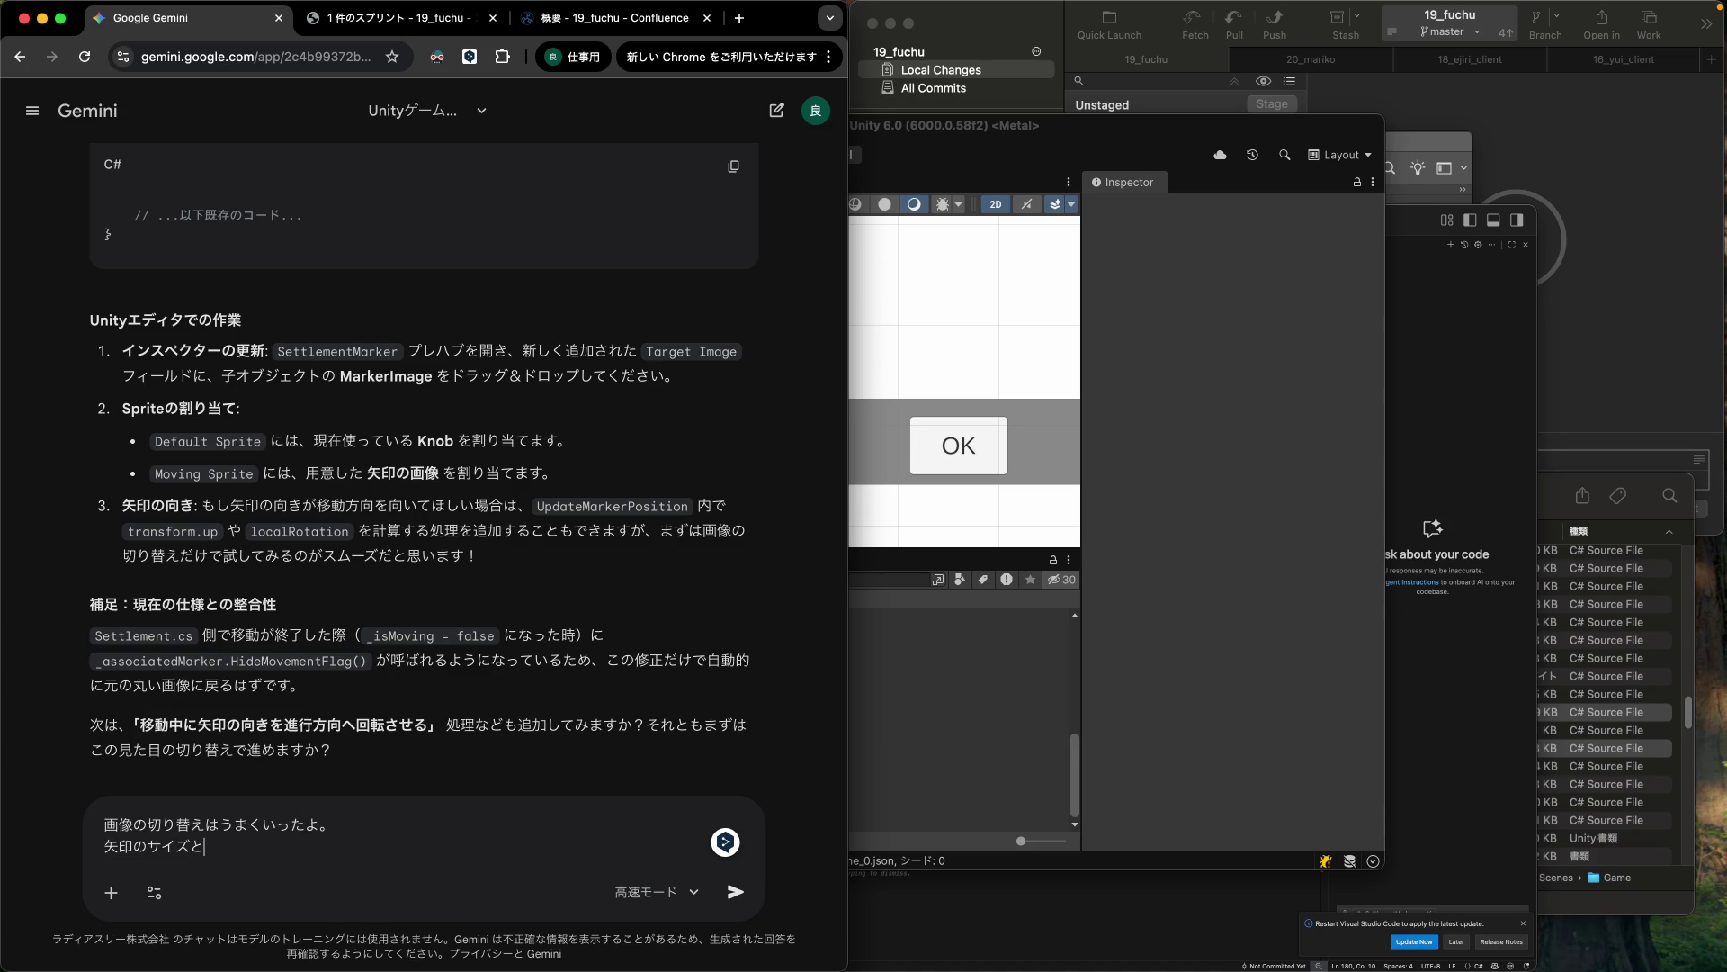
pyautogui.press('space')
pyautogui.press('Return')
pyautogui.write('nkoushitaindake')
pyautogui.press('Return')
pyautogui.write('dousurebai?')
pyautogui.press('Return')
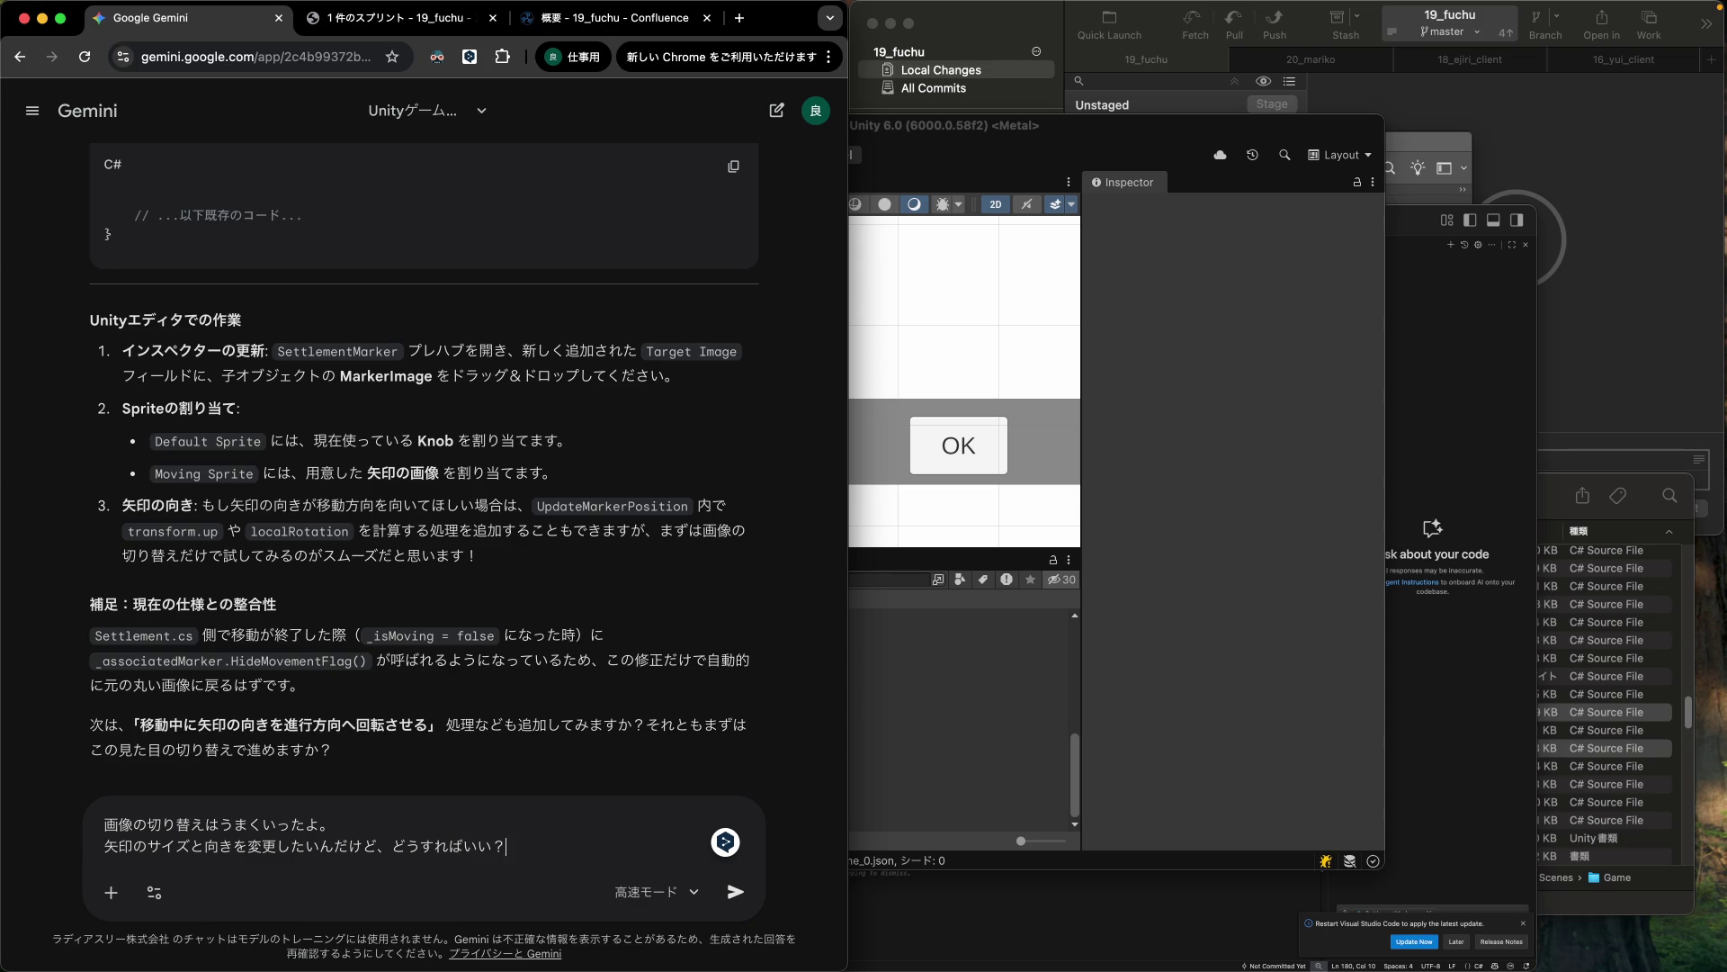
# Add that the arrow should be 48x48, even without Inspector control, reverting to 32, and send.
pyautogui.hotkey('shift', 'Return')
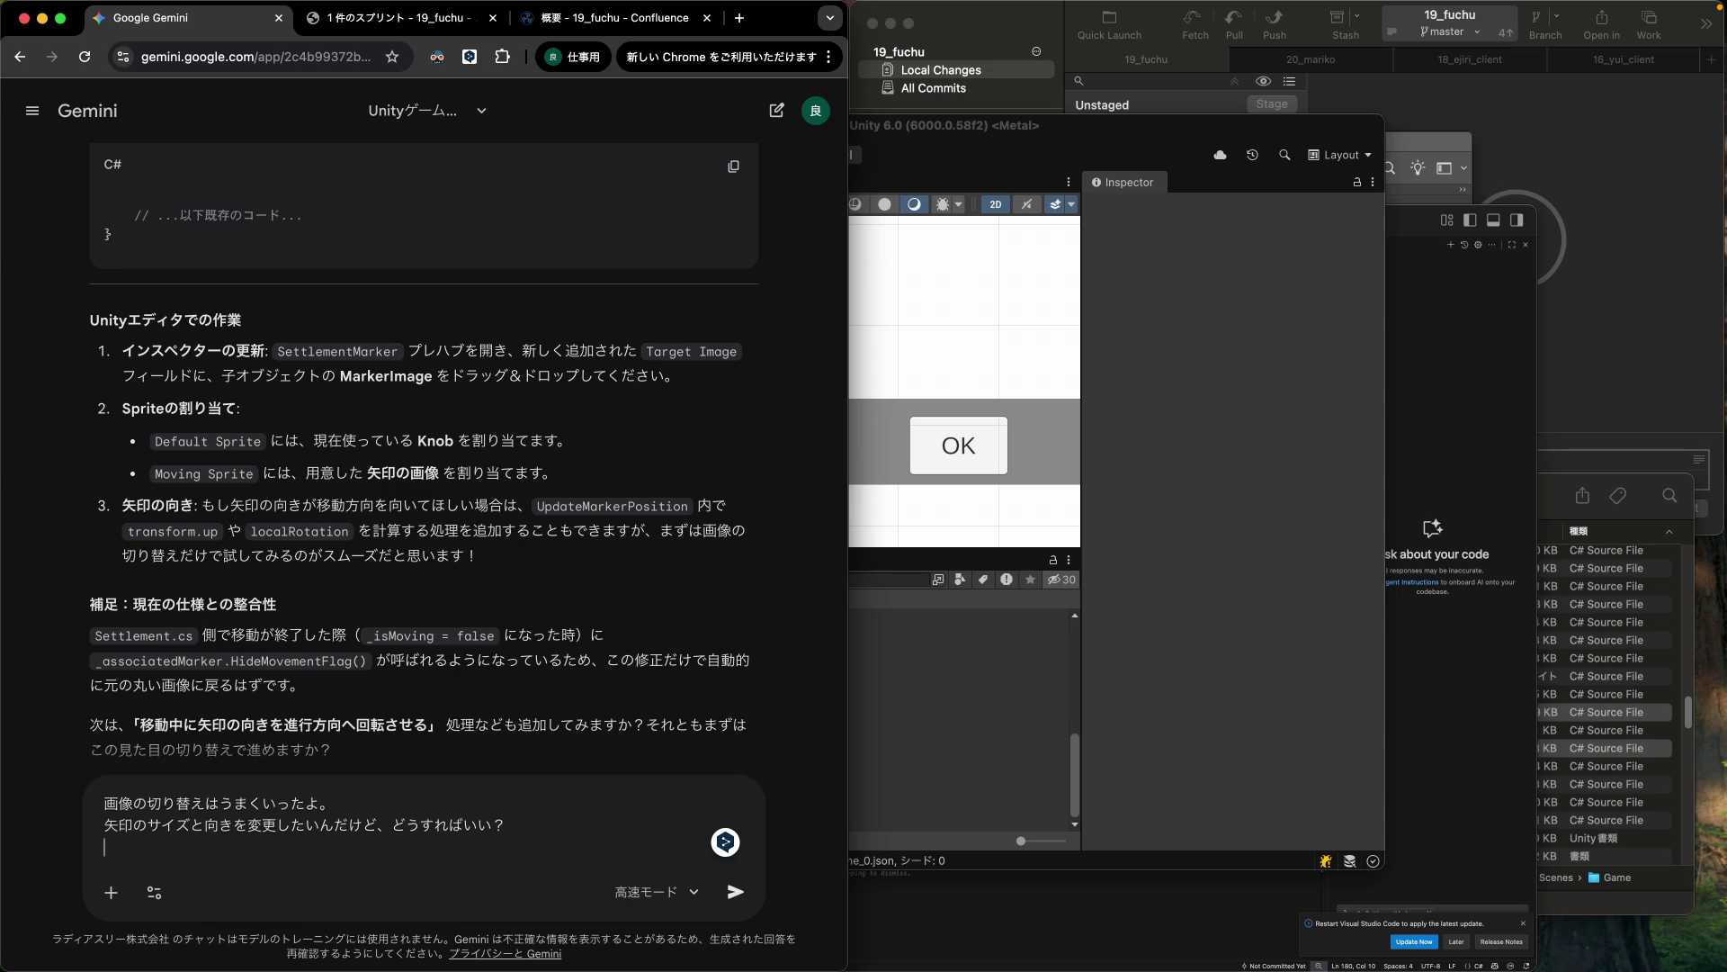
pyautogui.write('saizuha')
pyautogui.write('kuni')
pyautogui.write('insukutade')
pyautogui.press('Return')
pyautogui.write('etteidekinak')
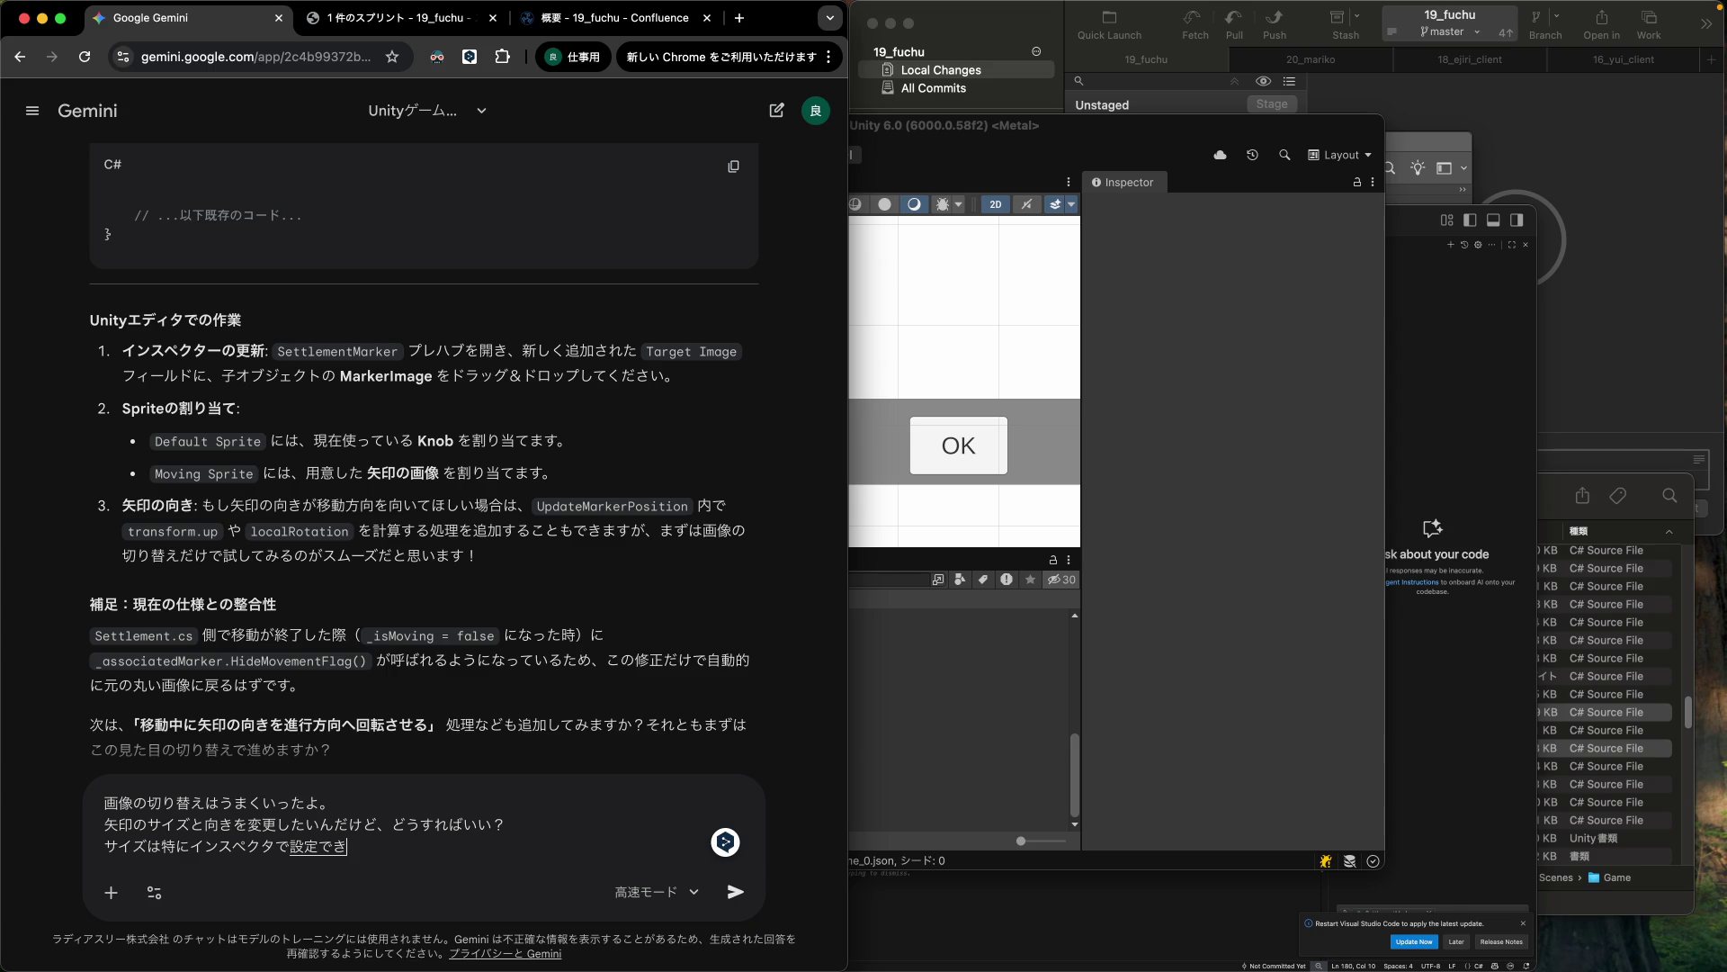
pyautogui.write('utemo')
pyautogui.write('いから、')
pyautogui.press('Return')
pyautogui.write('てもよく')
pyautogui.press('Return')
pyautogui.write('x48 に')
pyautogui.write('したい。')
pyautogui.press('Return')
pyautogui.write('に戻る時h')
pyautogui.write('は')
pyautogui.press('Return')
pyautogui.write('32x32')
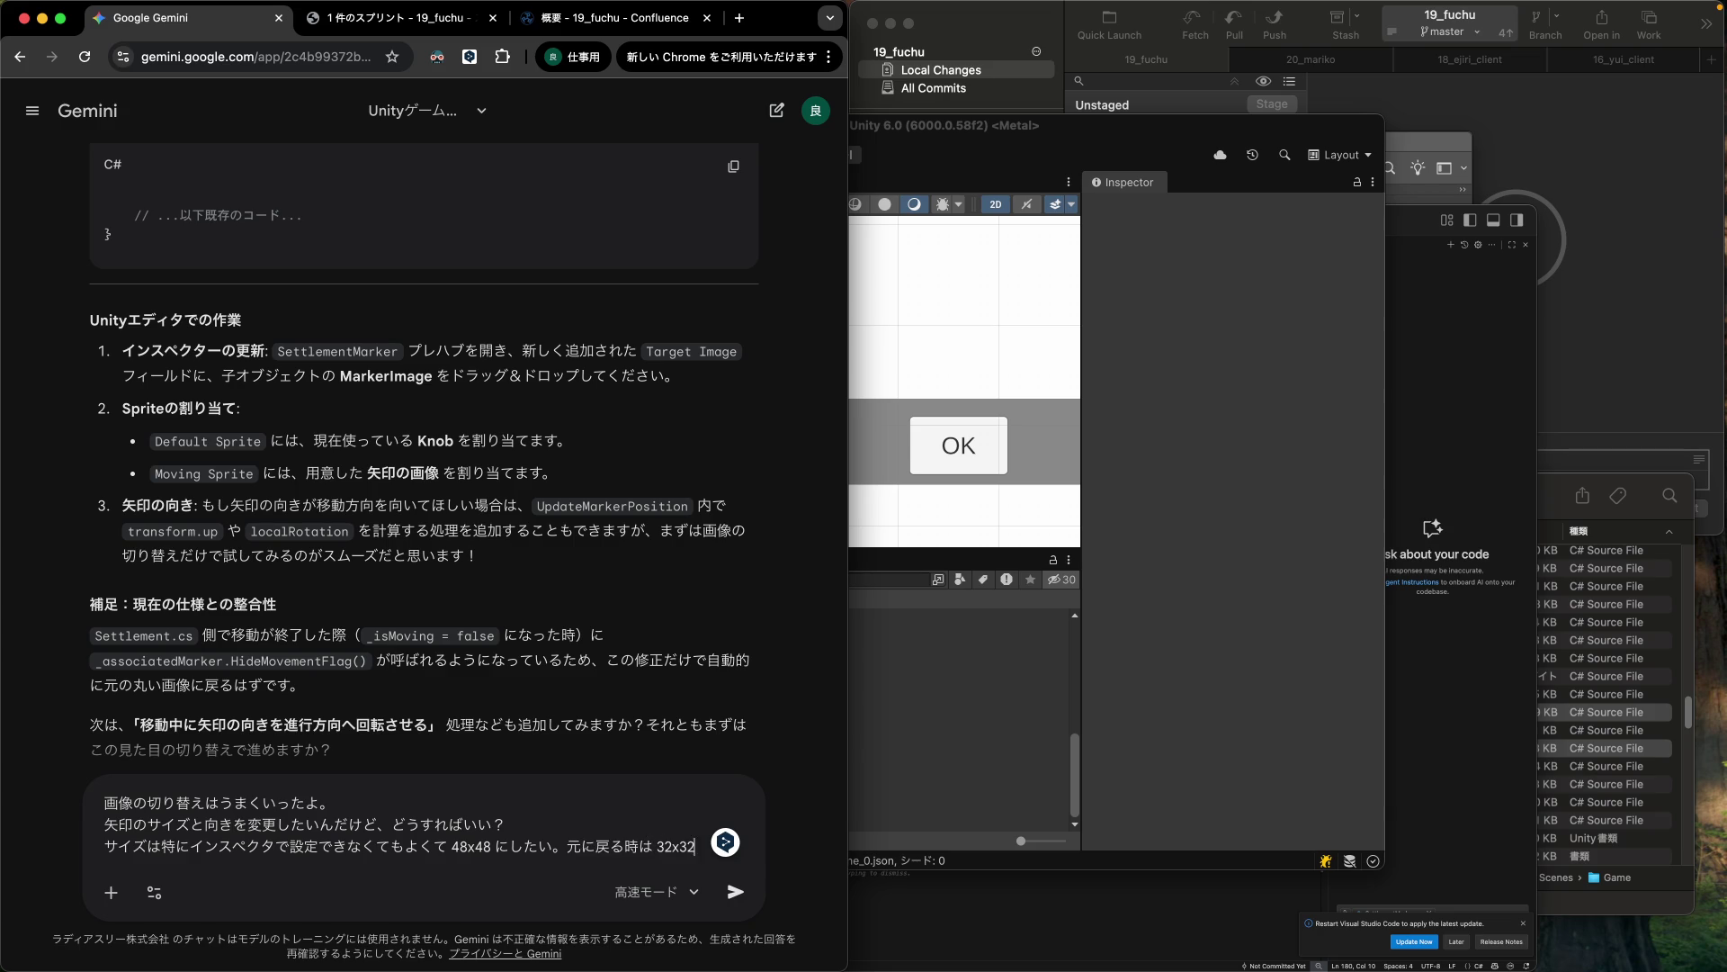
pyautogui.write(' に戻したい')
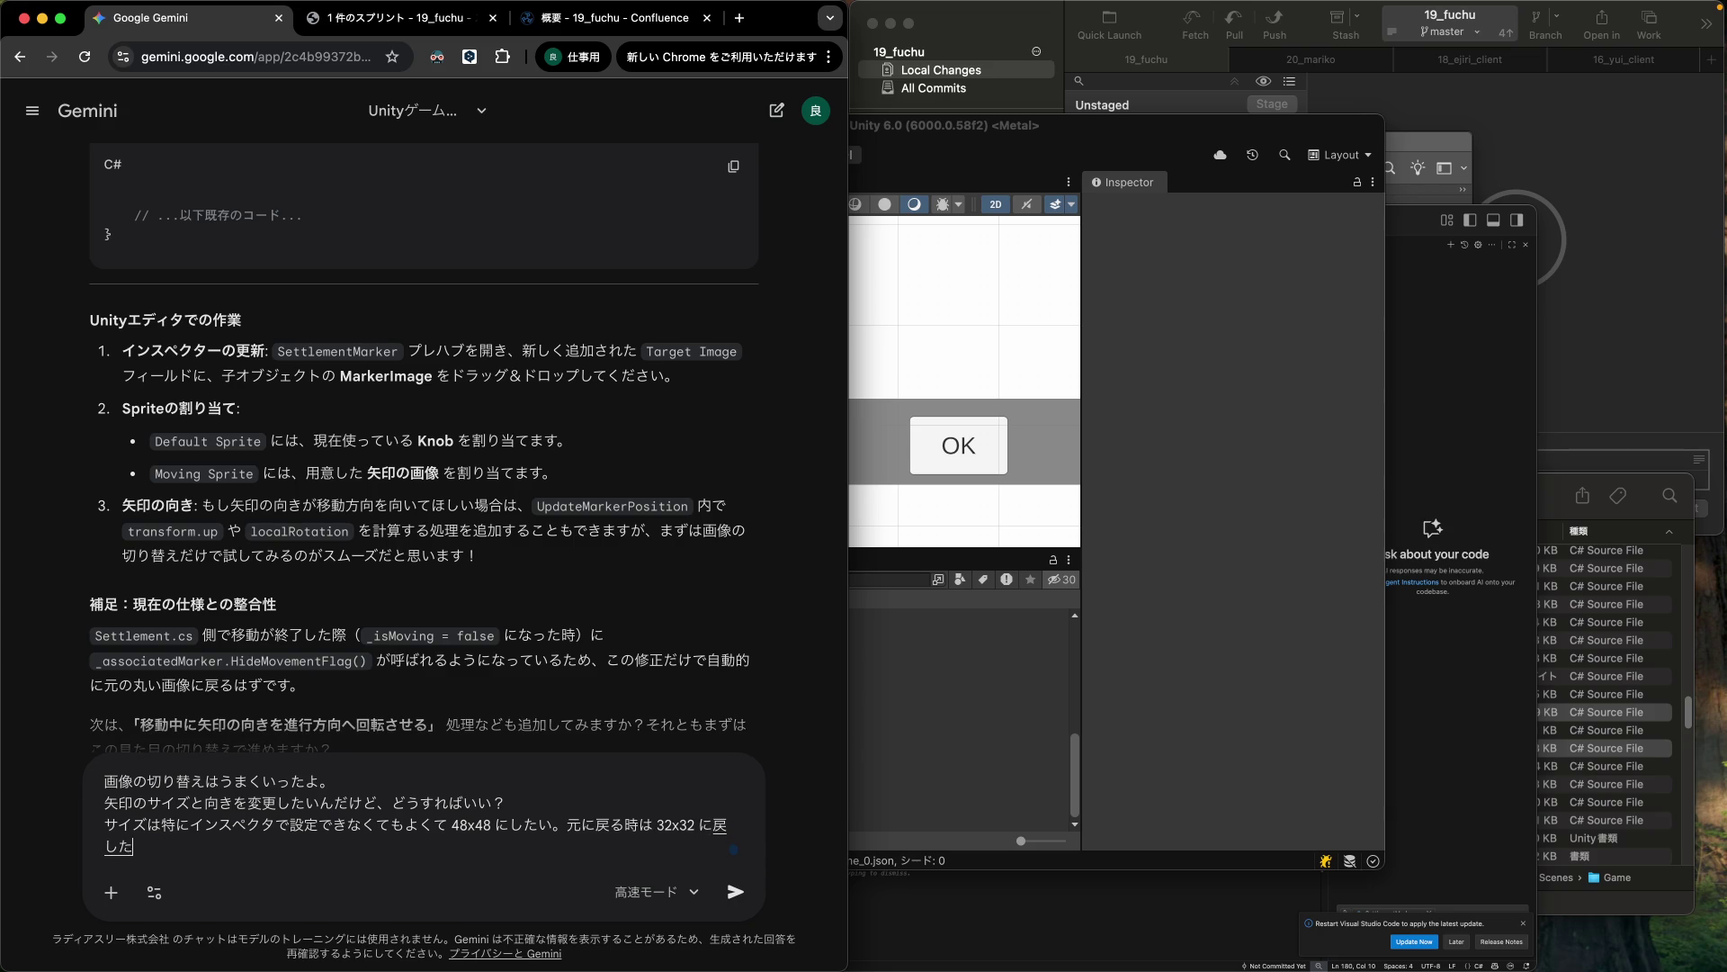
pyautogui.press('BackSpace')
pyautogui.write('い。')
pyautogui.press('Return')
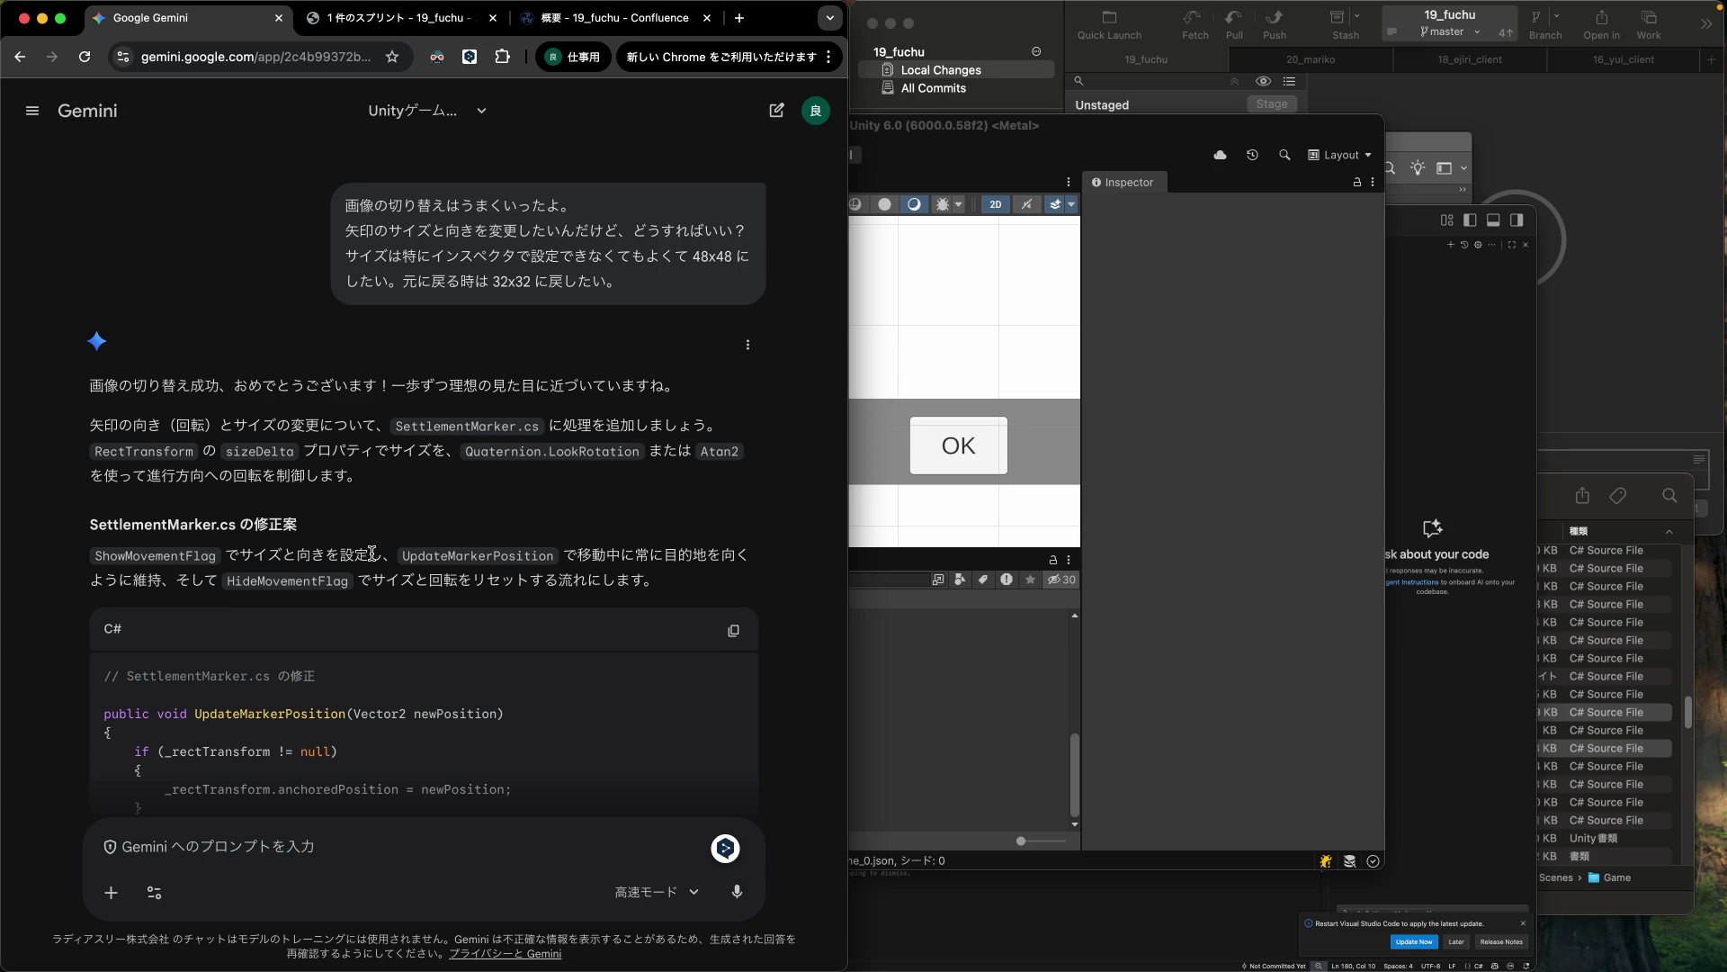
# Scroll through Gemini's UpdateMarkerPosition code using Mathf.Atan2 and Quaternion.Euler with a -90f offset.
pyautogui.scroll(-5, 396, 540)
pyautogui.scroll(-2, 373, 559)
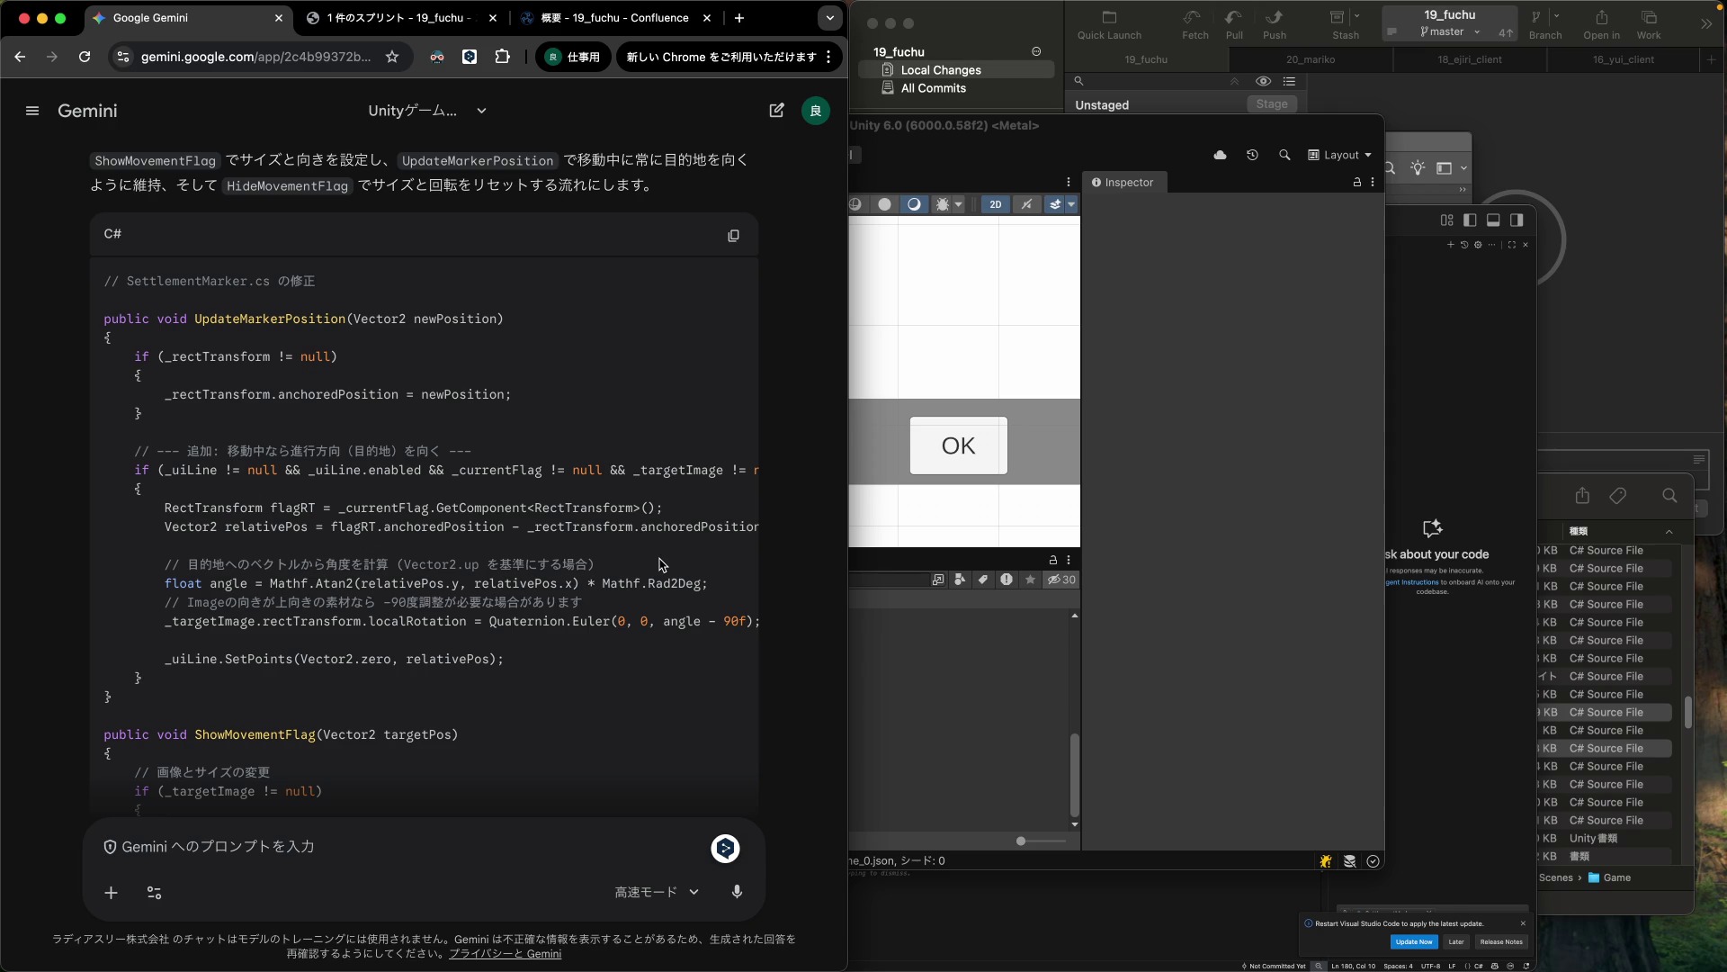
# Copy the angle calculation and rotation lines from Gemini's suggested code.
pyautogui.click(1461, 646)
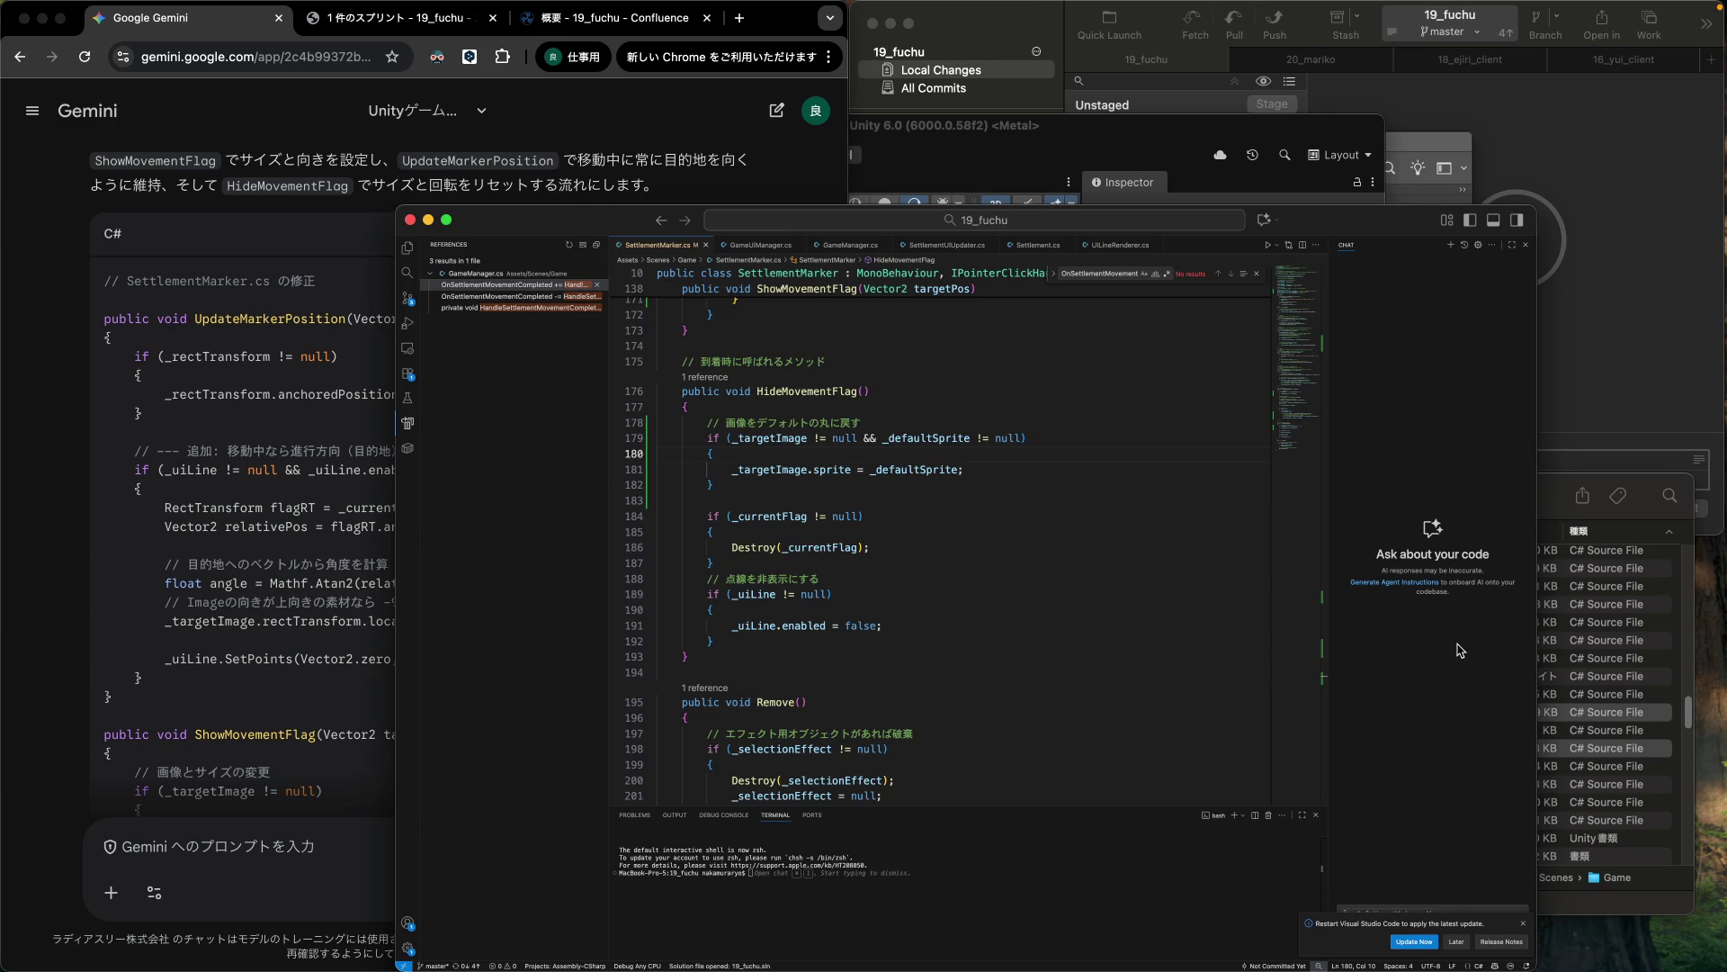
pyautogui.scroll(-2, 862, 597)
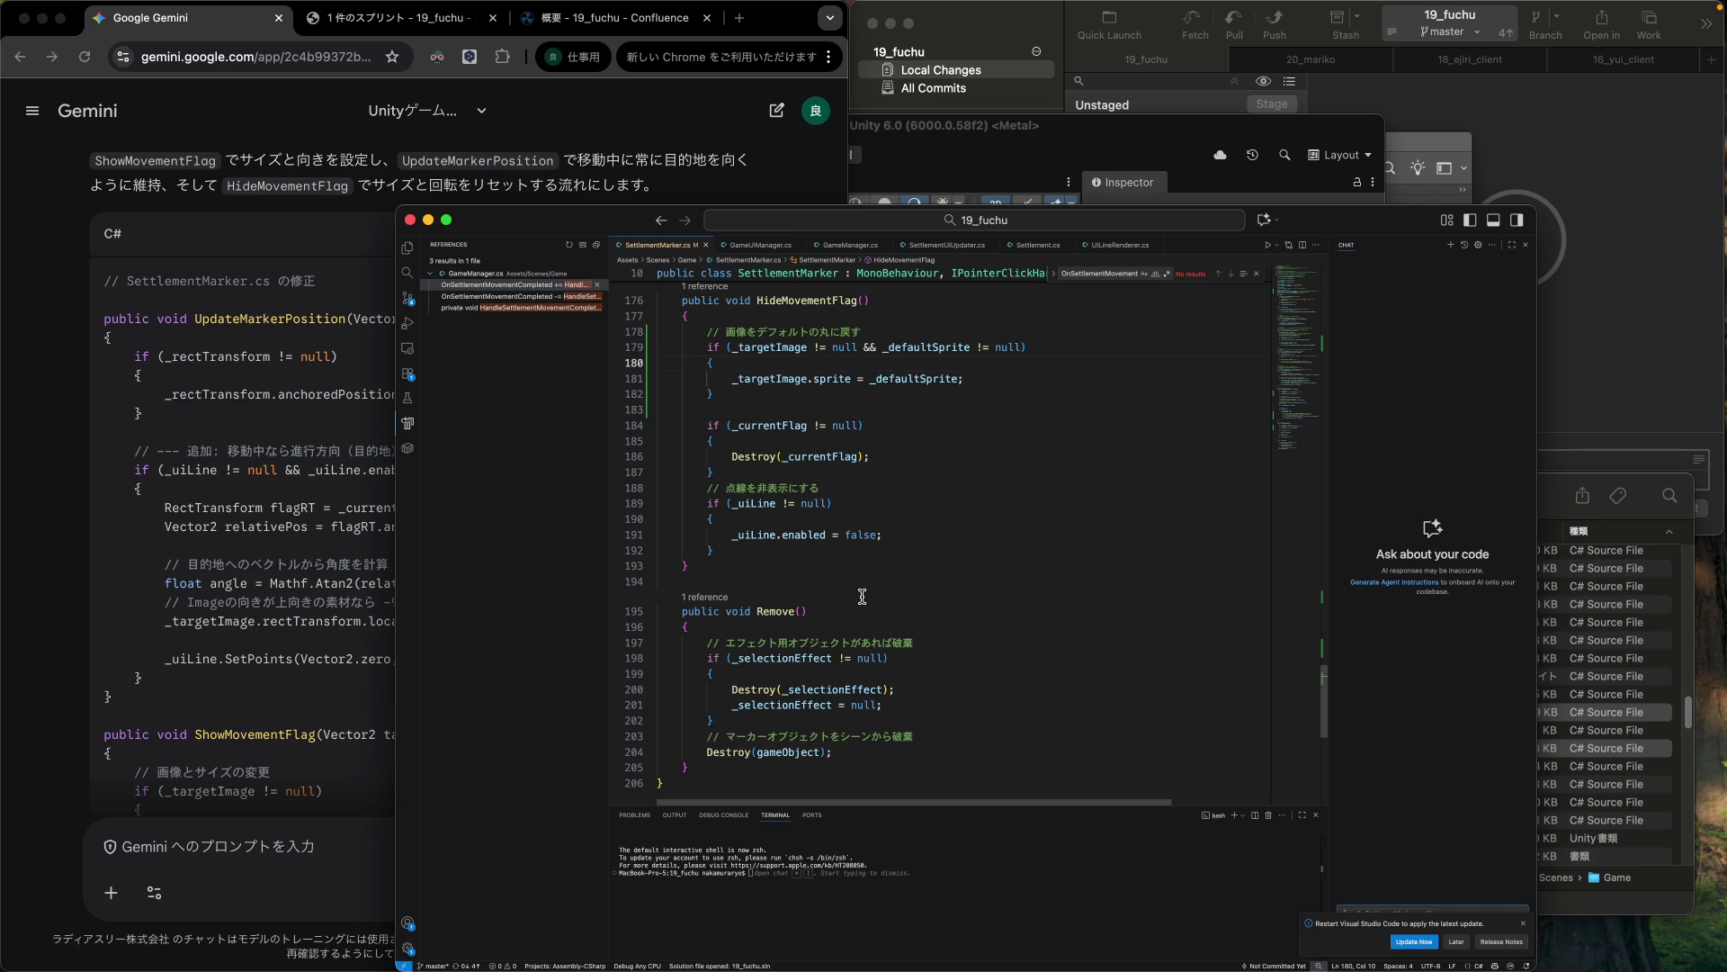
pyautogui.scroll(2, 862, 597)
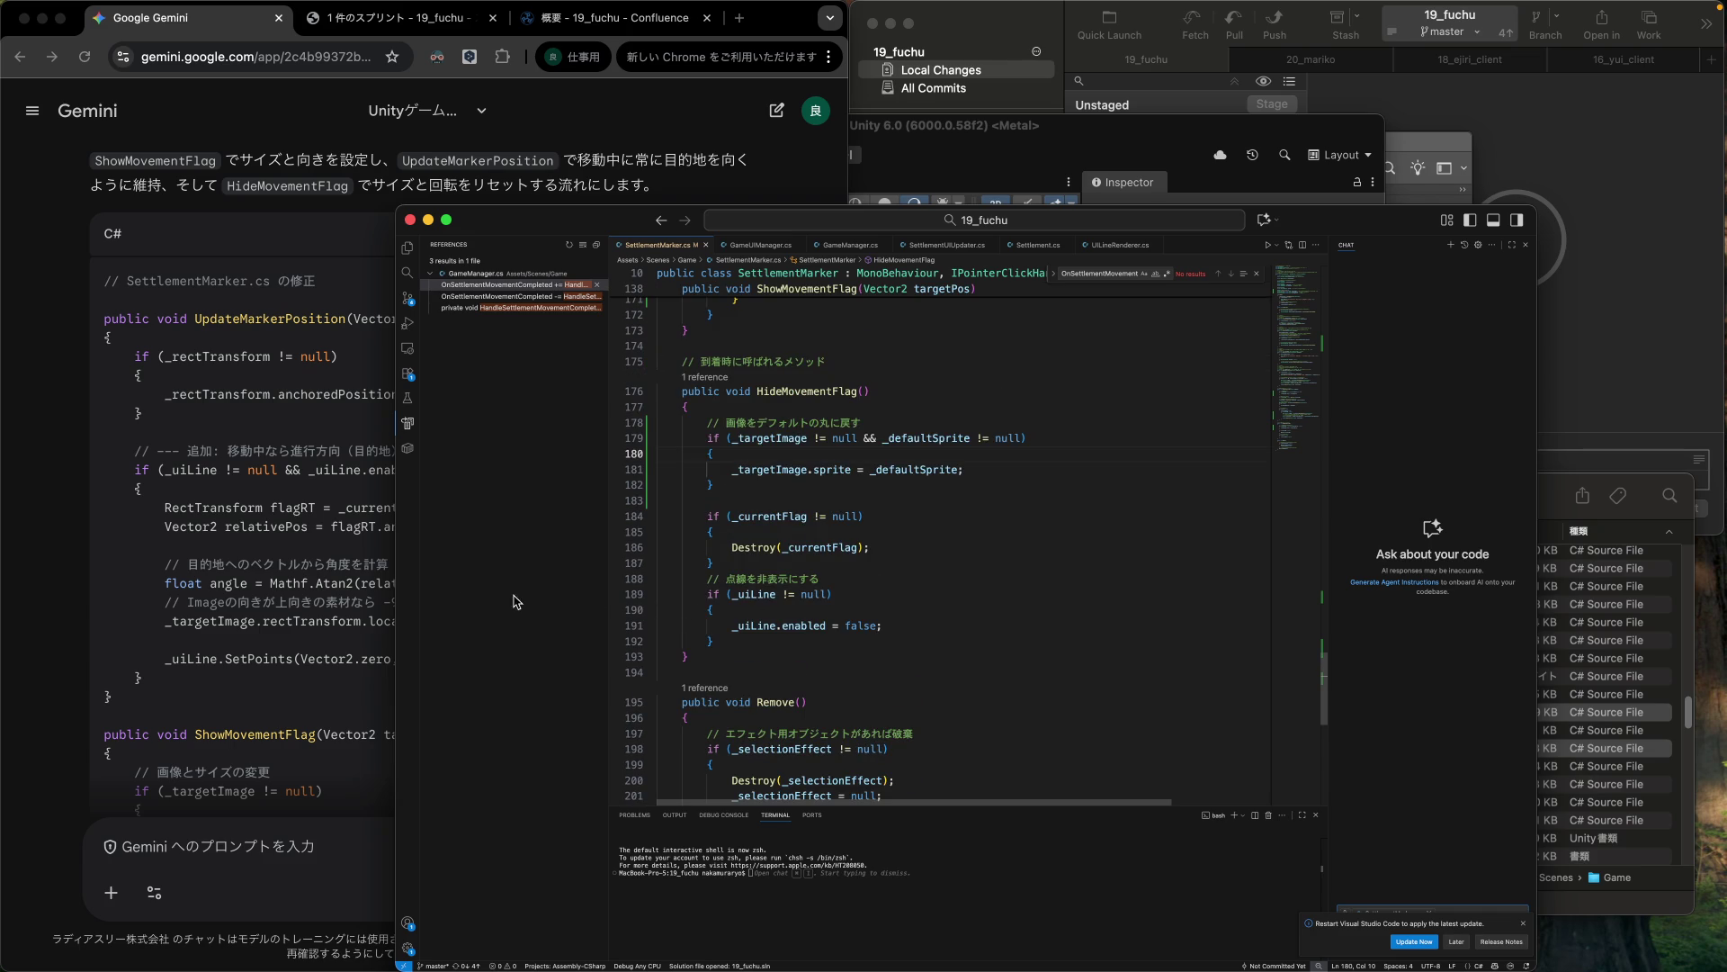
pyautogui.click(297, 587)
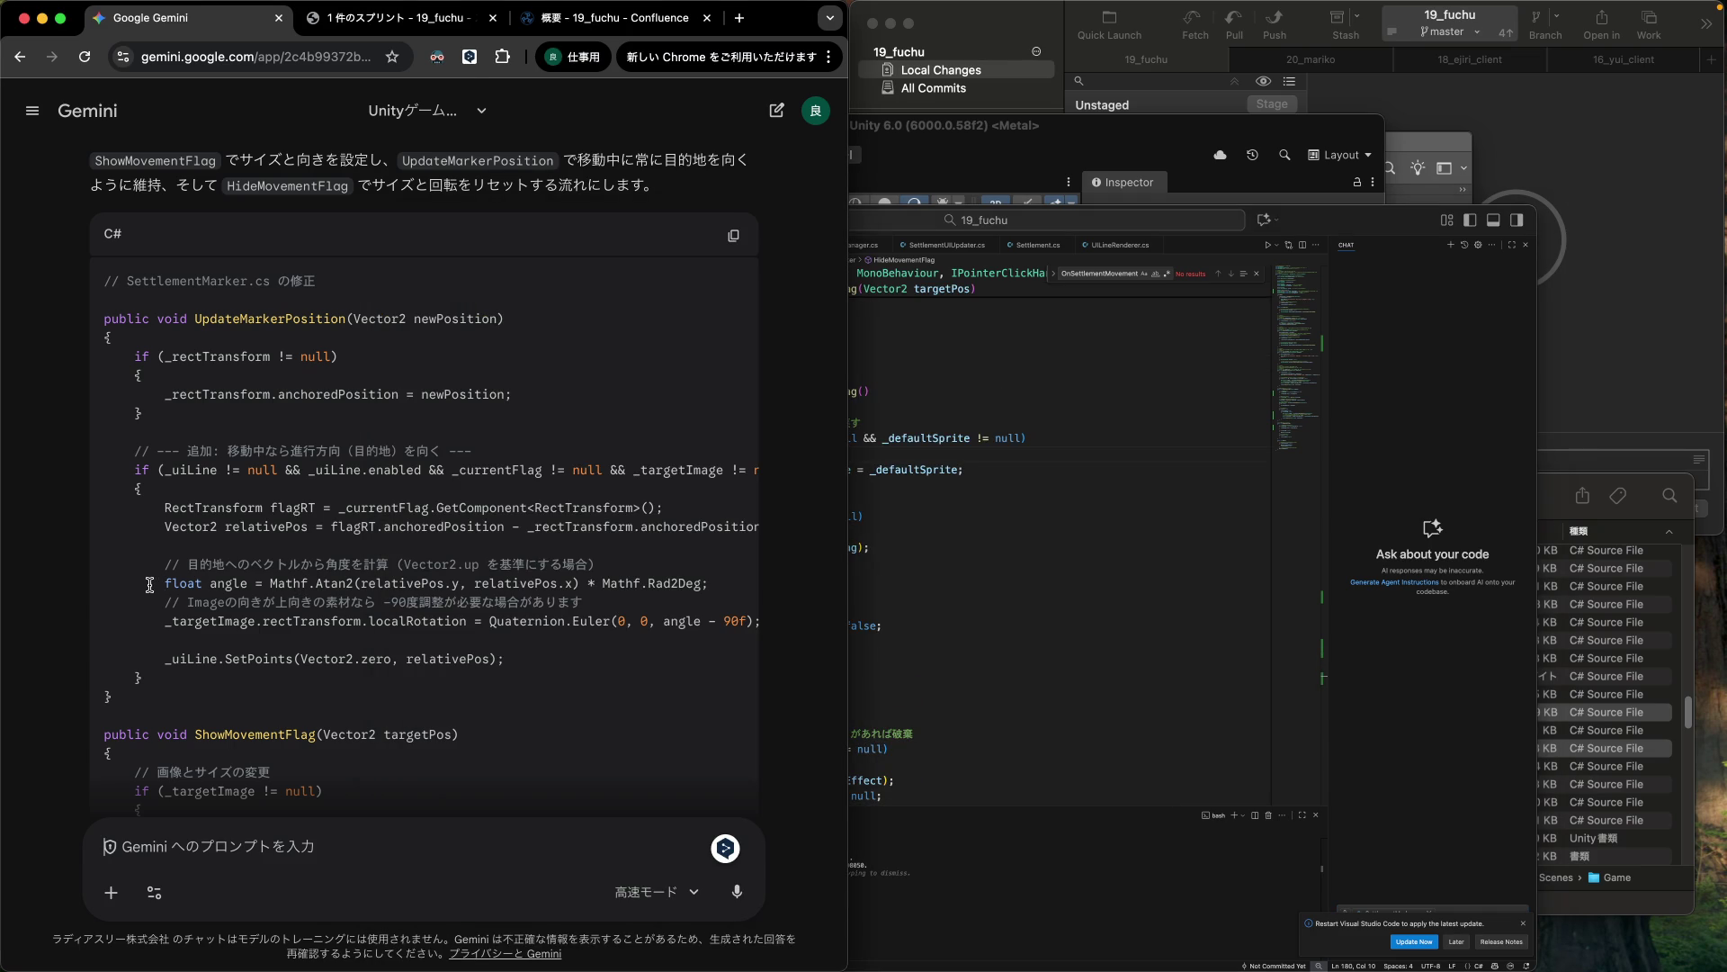
pyautogui.moveTo(98, 571); pyautogui.dragTo(108, 642)
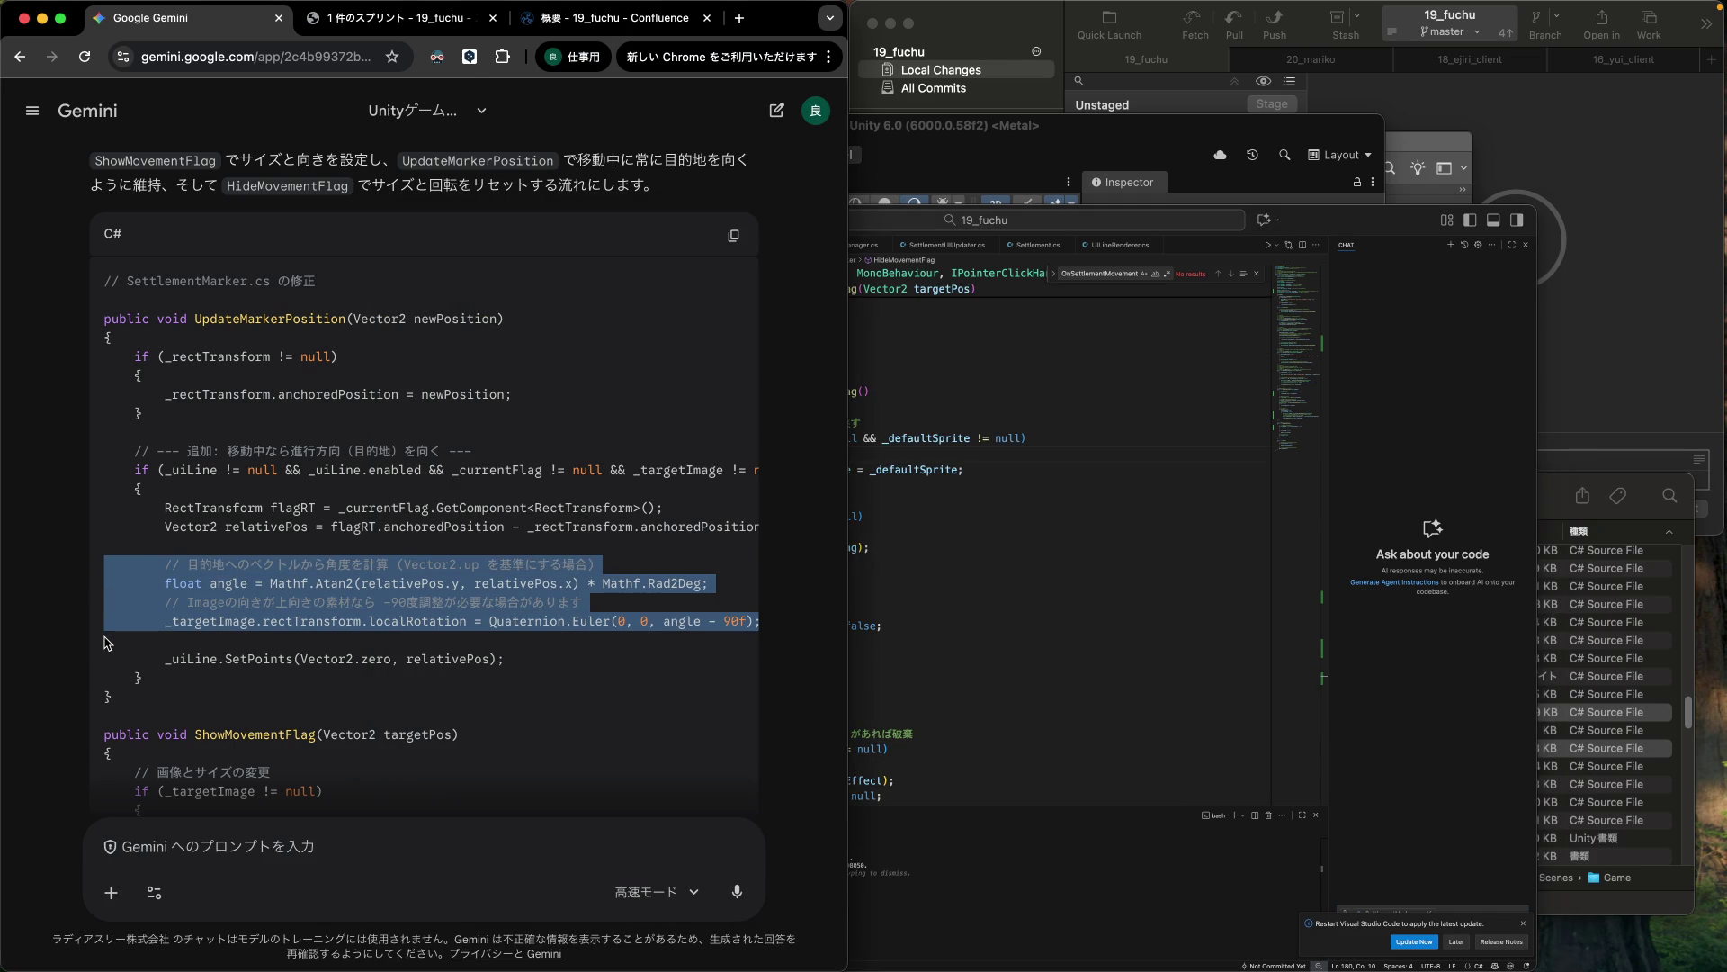
pyautogui.click(108, 642)
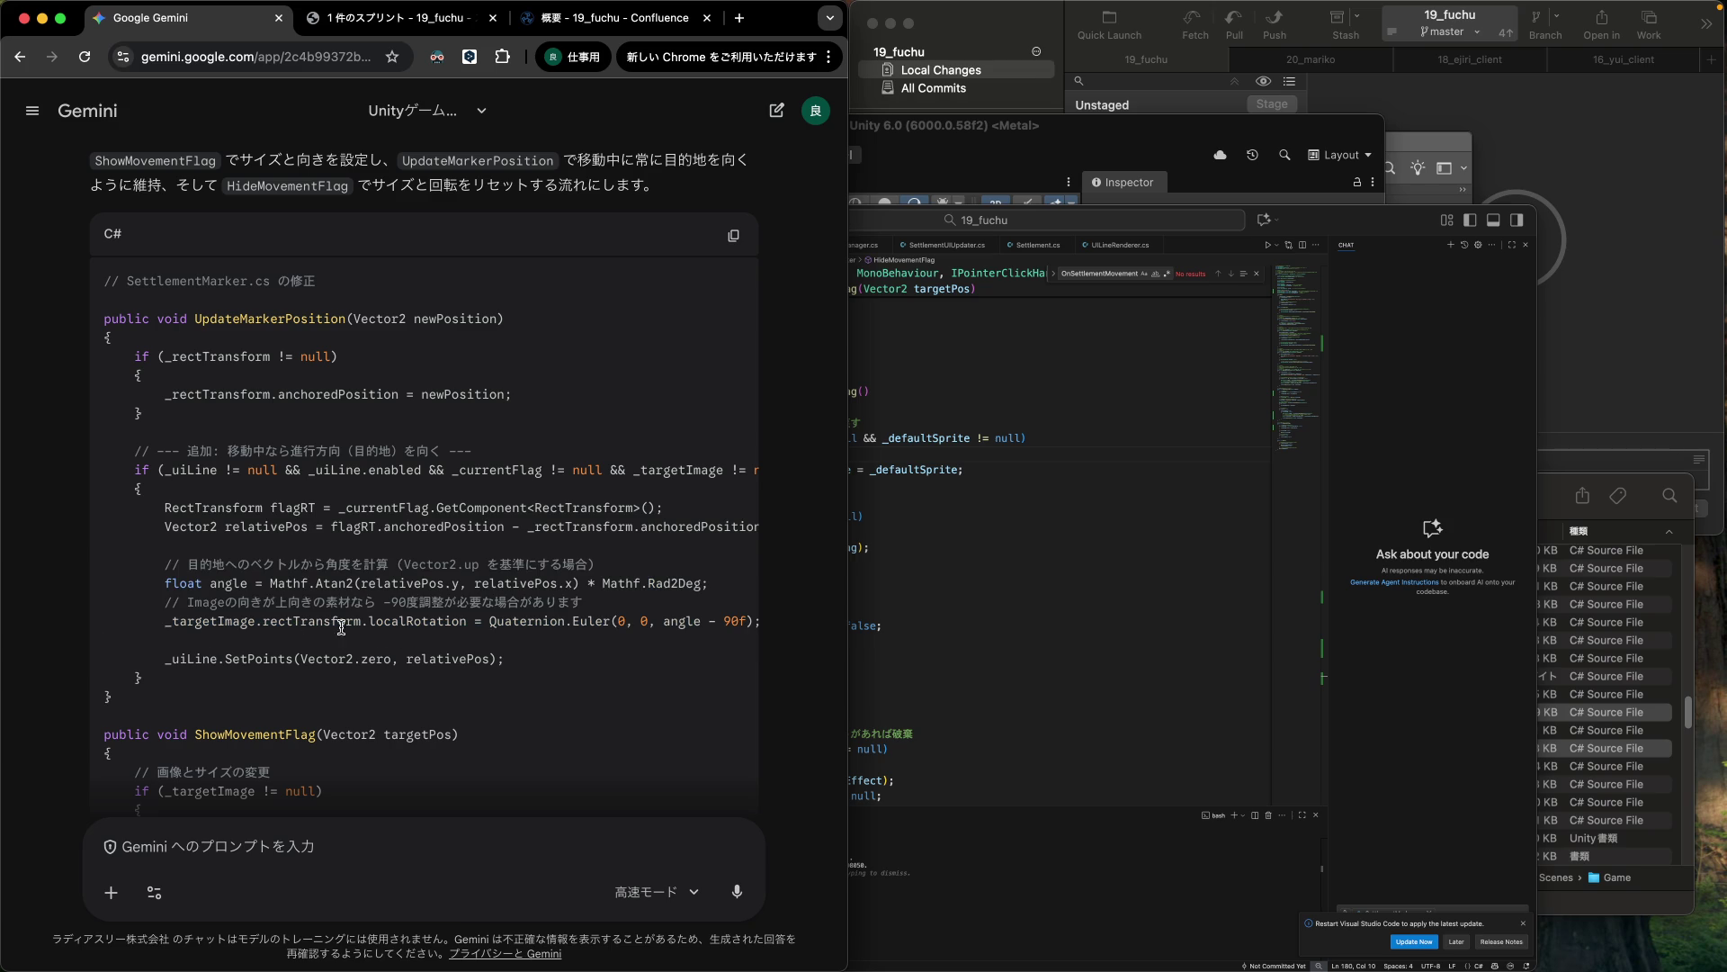
pyautogui.moveTo(103, 566); pyautogui.dragTo(106, 639)
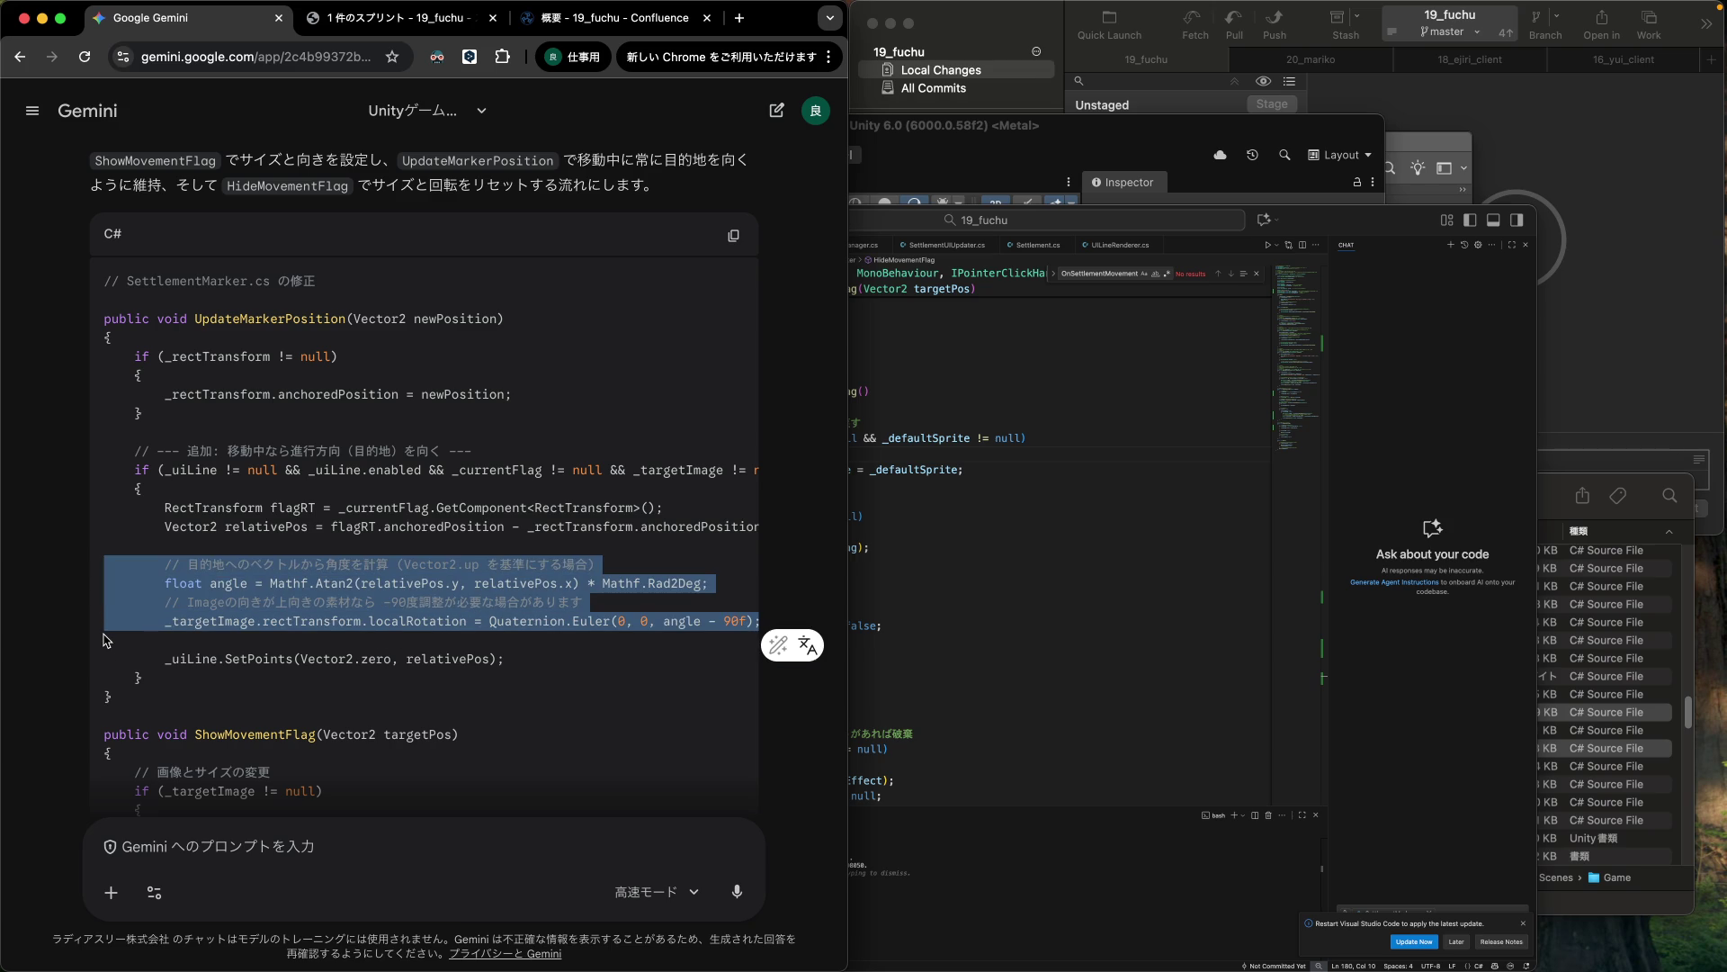
pyautogui.click(1102, 618)
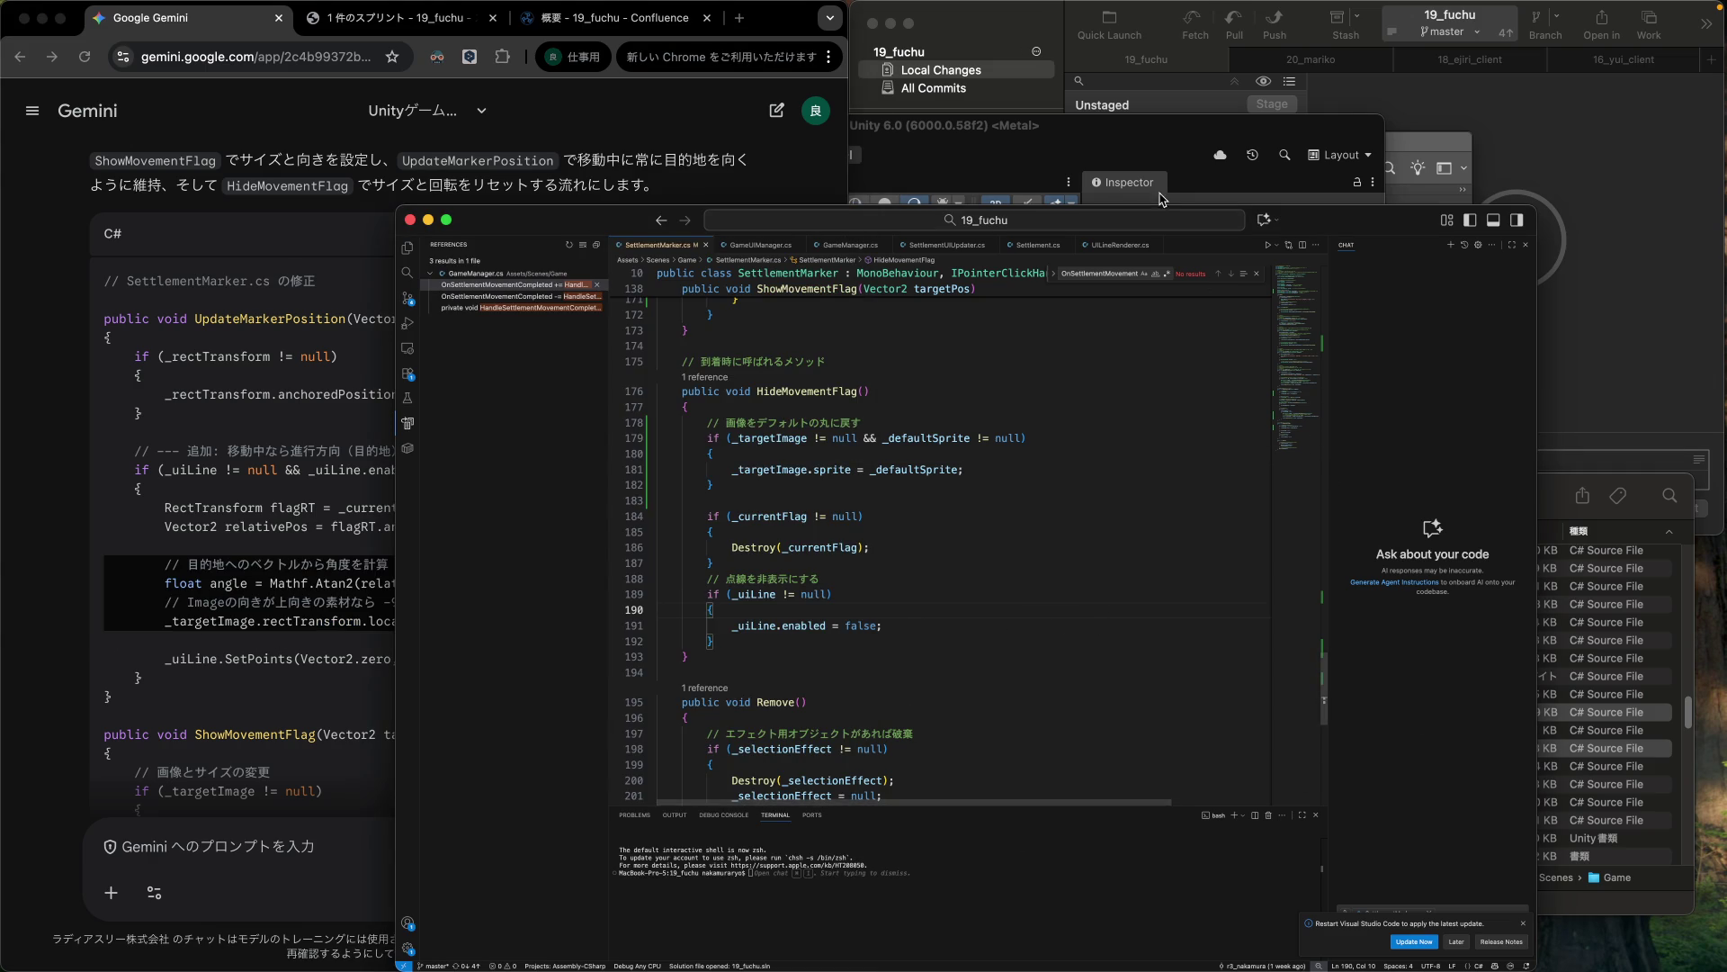
pyautogui.click(1158, 157)
pyautogui.press('super+Tab')
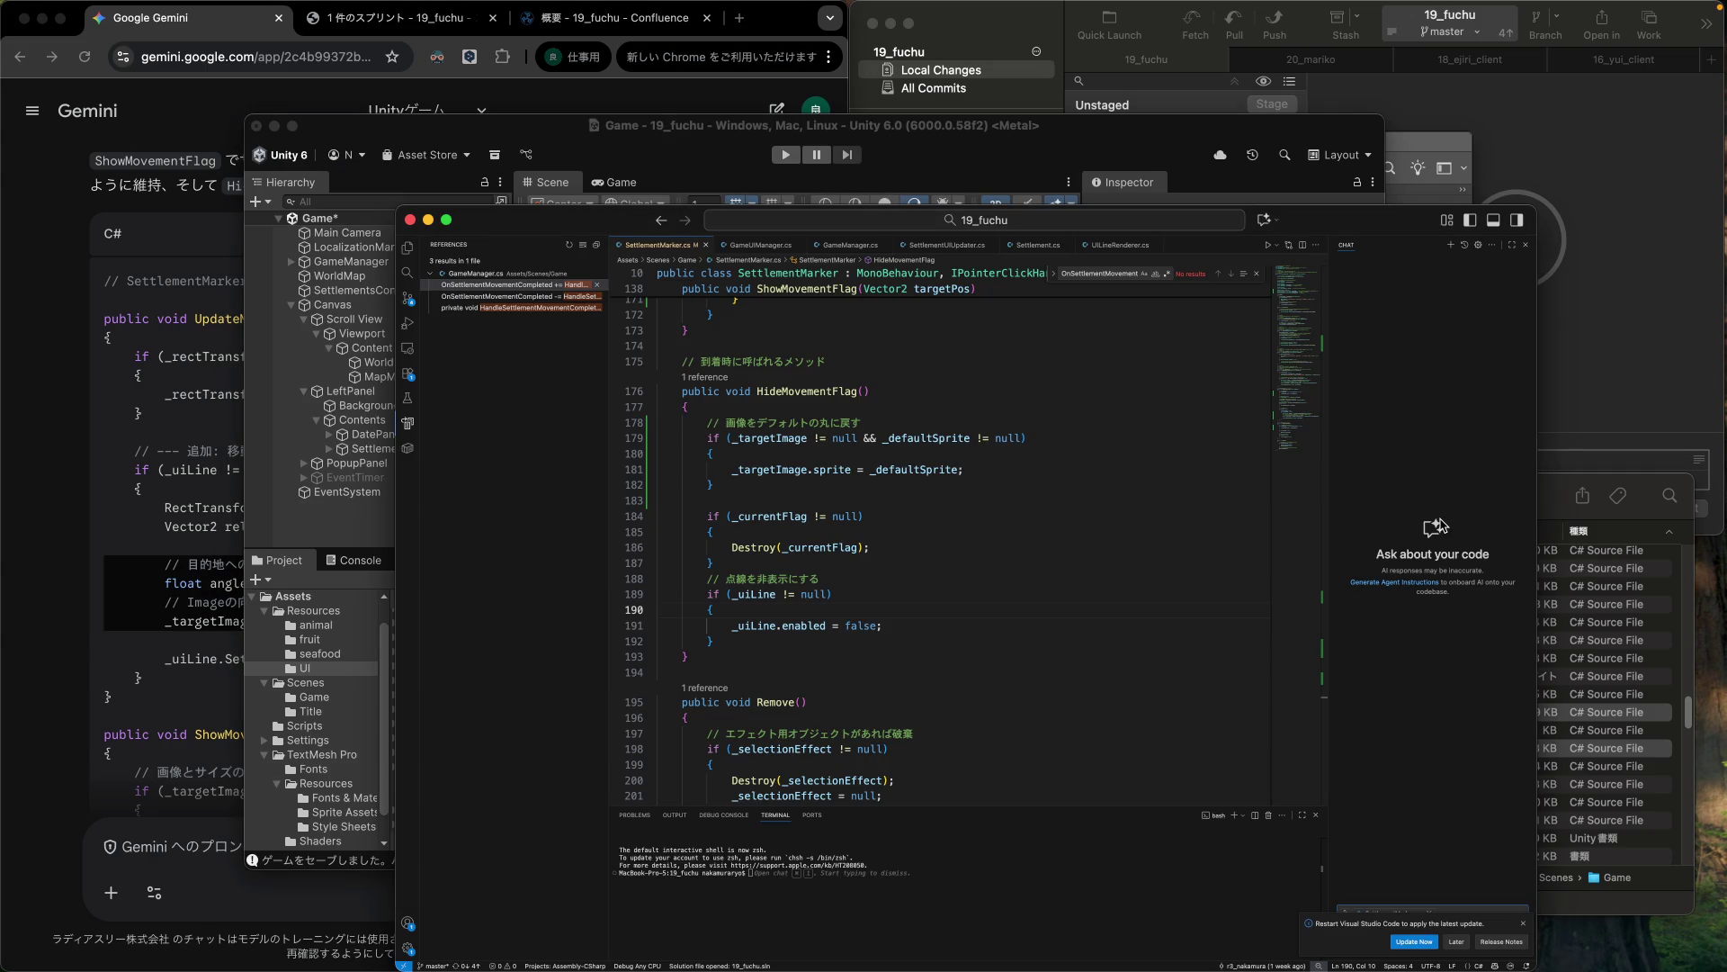
pyautogui.scroll(8, 865, 498)
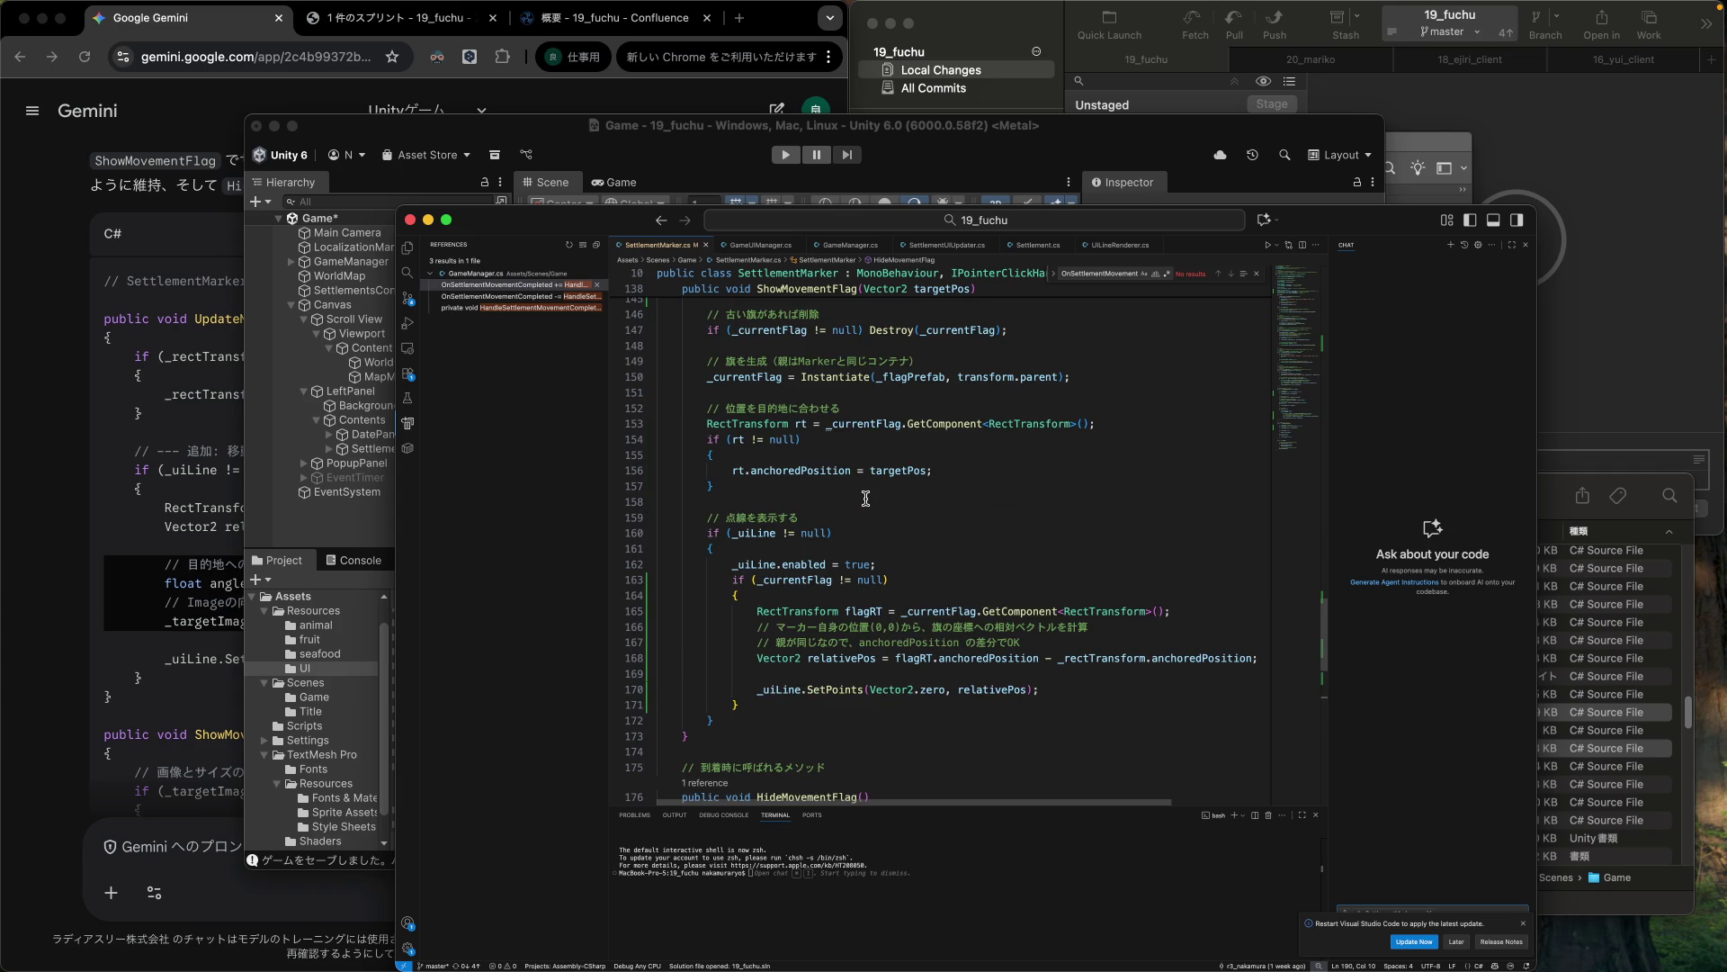
pyautogui.scroll(-2, 866, 501)
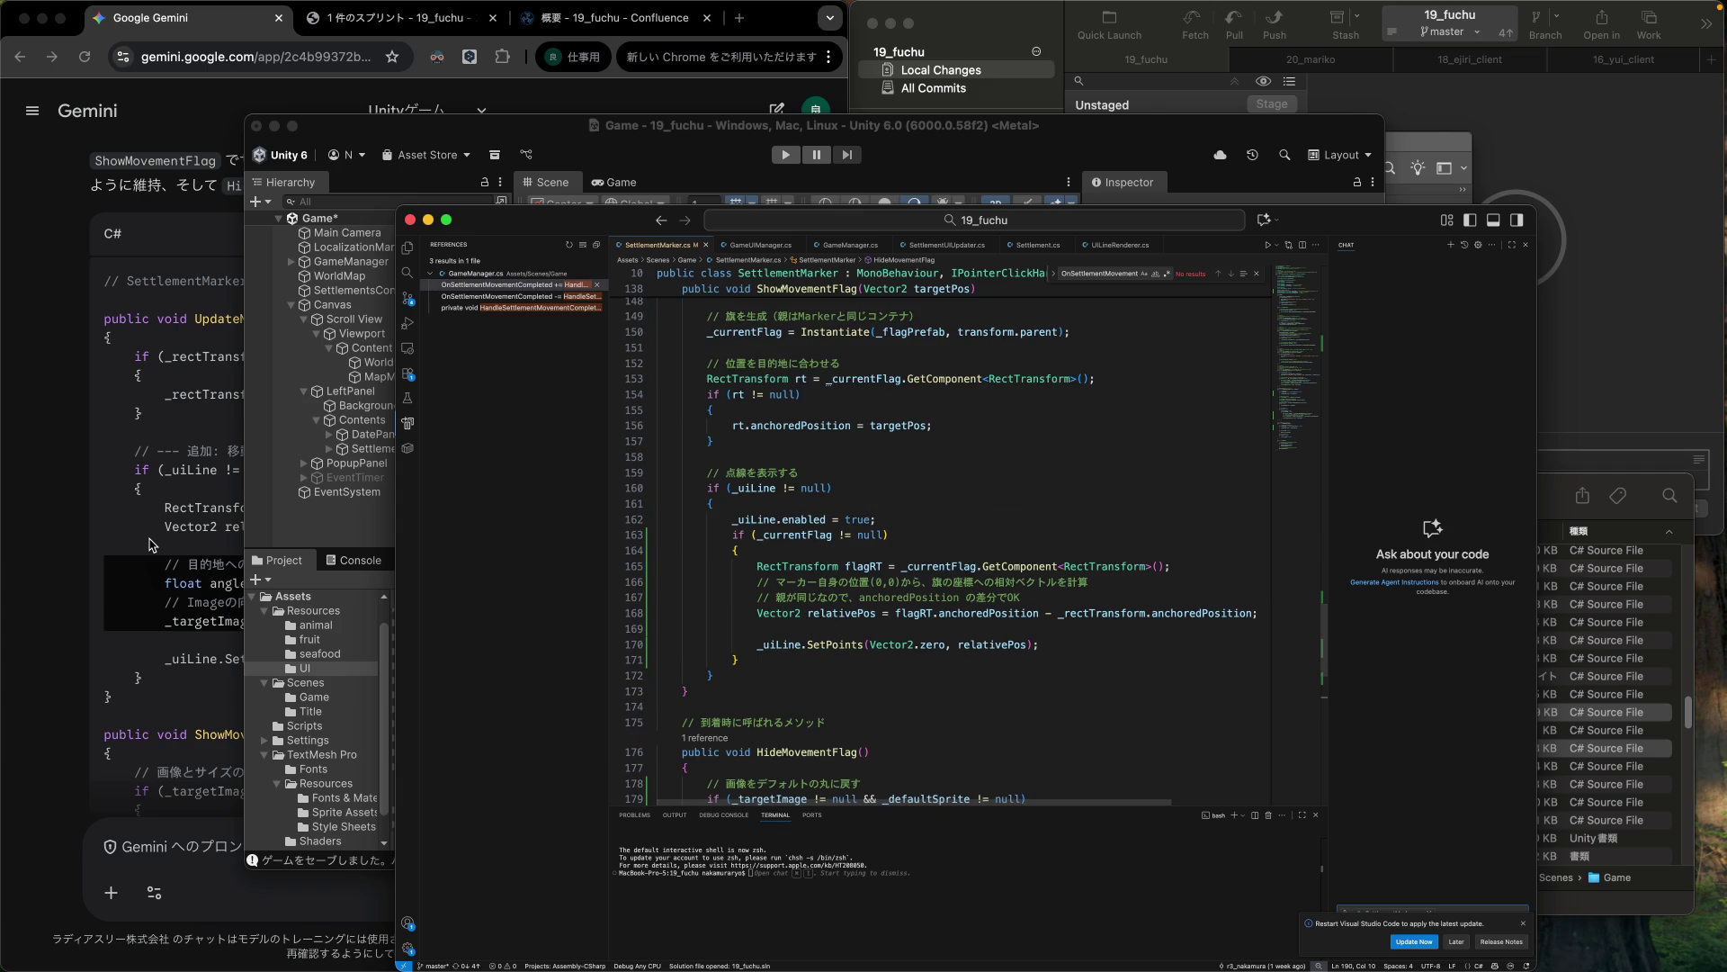
pyautogui.press('super+Tab')
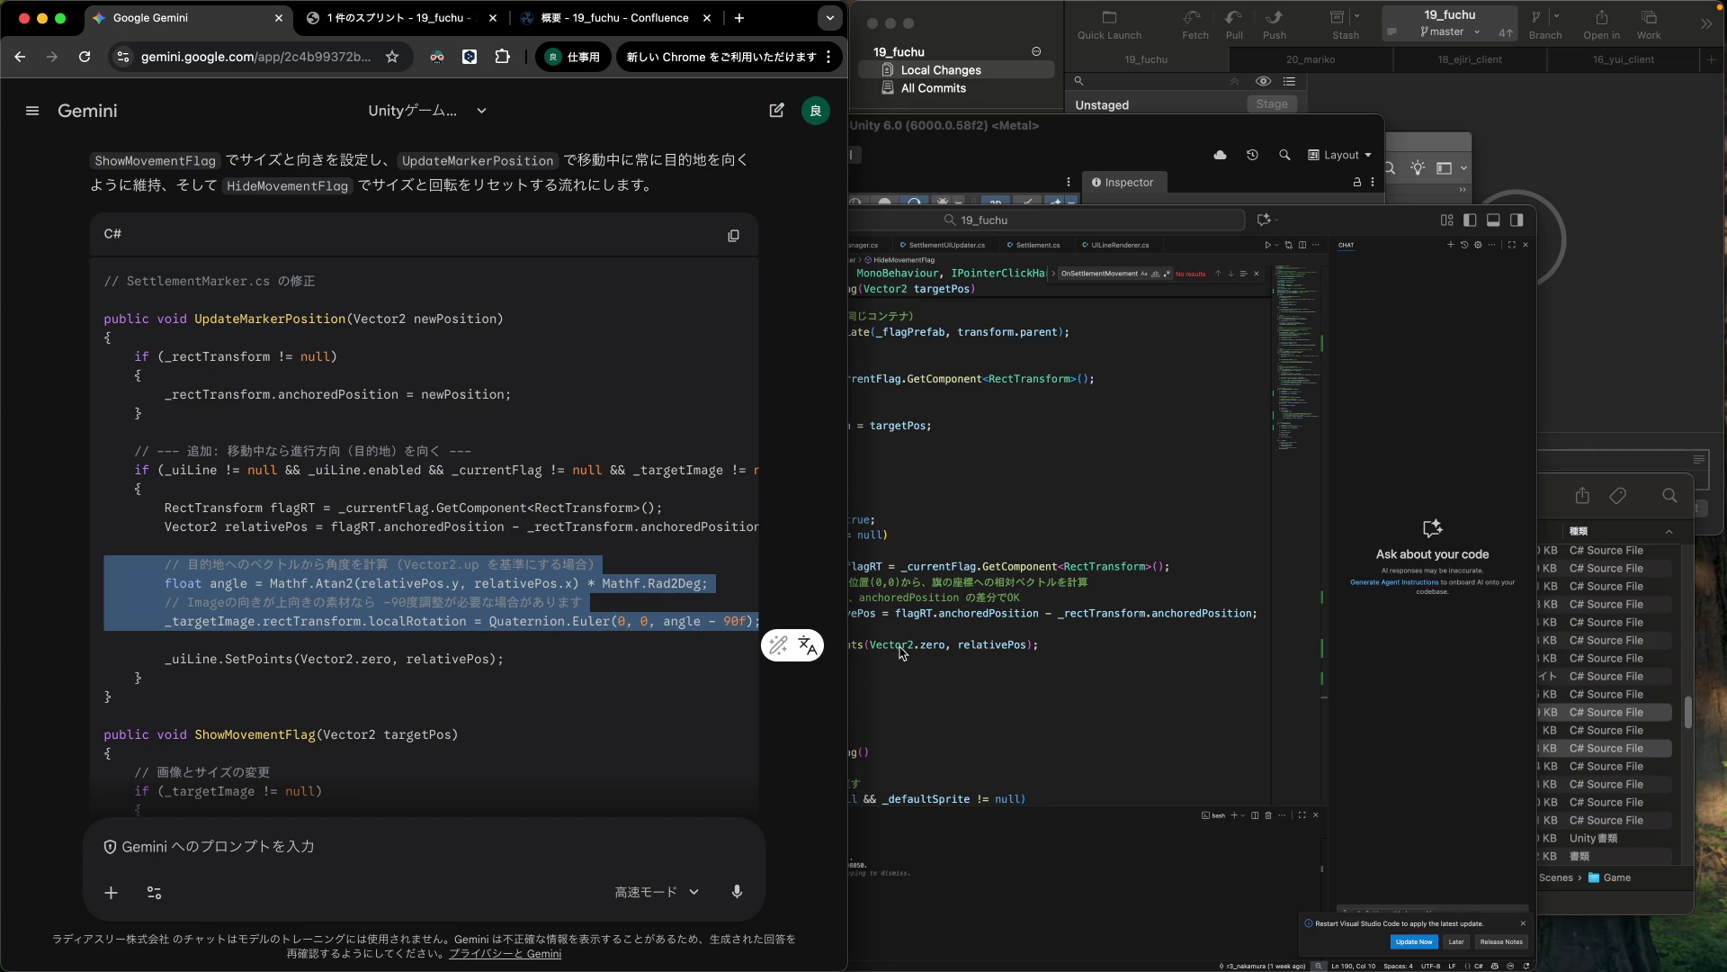
# Paste the Atan2 angle and rotation lines above _uiLine.SetPoints in ShowMovementFlag, indented to match.
pyautogui.click(903, 651)
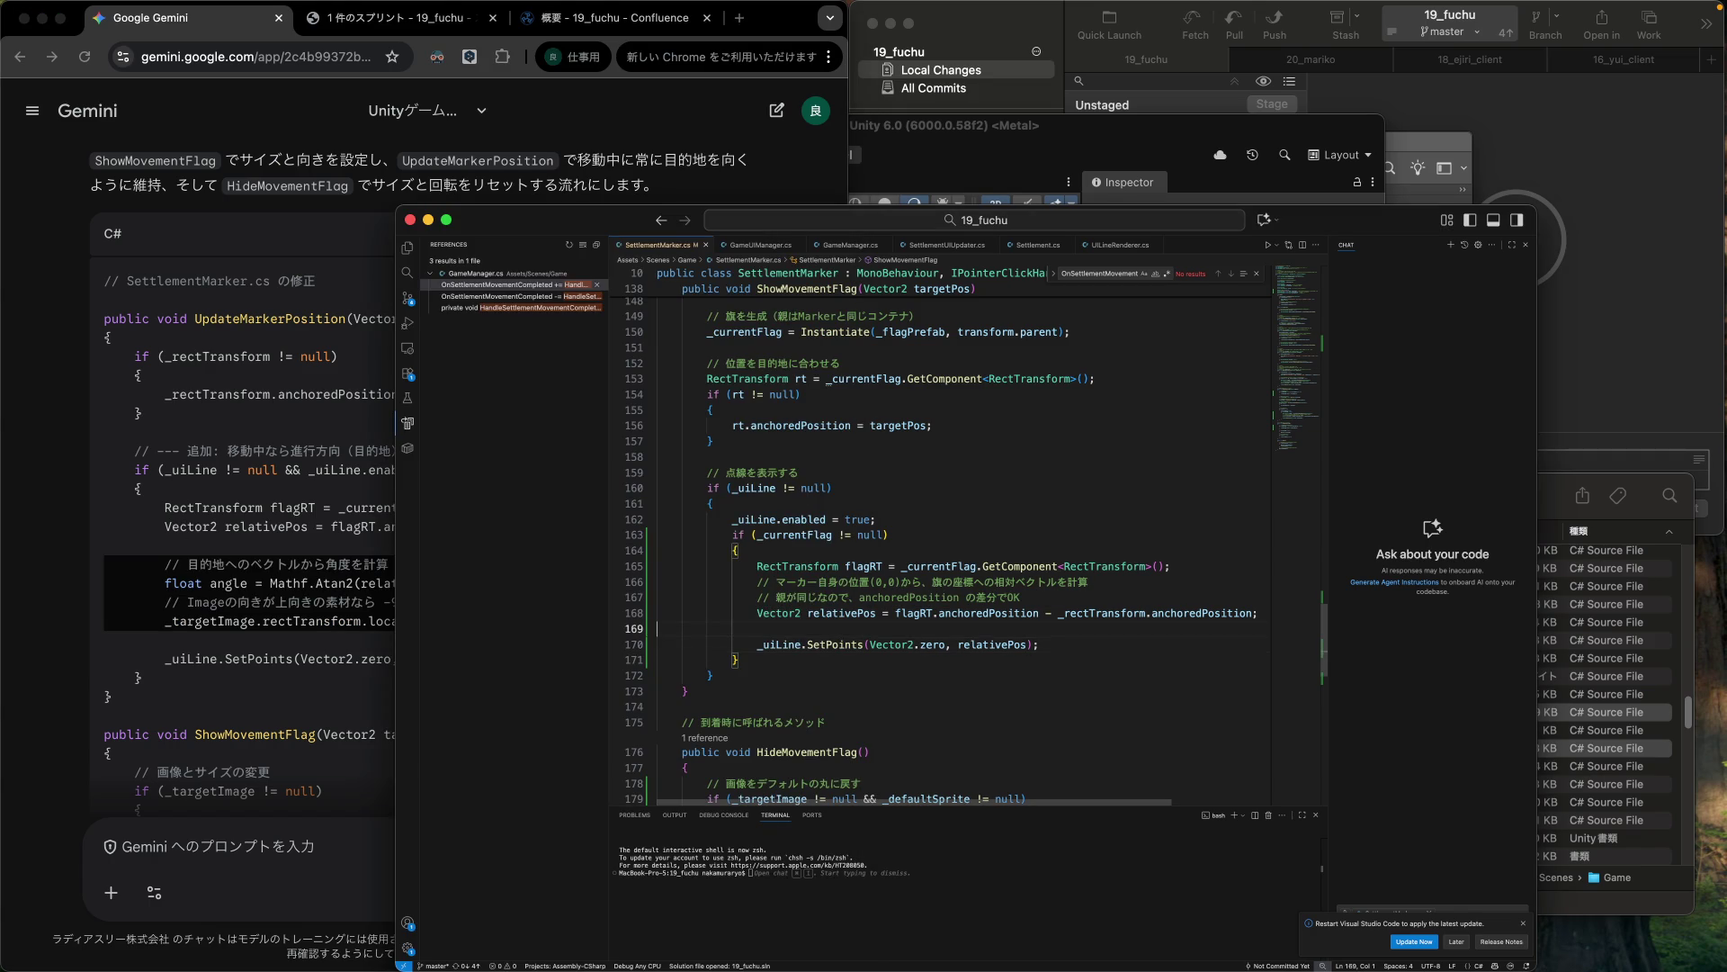
pyautogui.press('Return')
pyautogui.press('Up')
pyautogui.press('Return')
pyautogui.press('Tab')
pyautogui.press('Tab')
pyautogui.press('super+v')
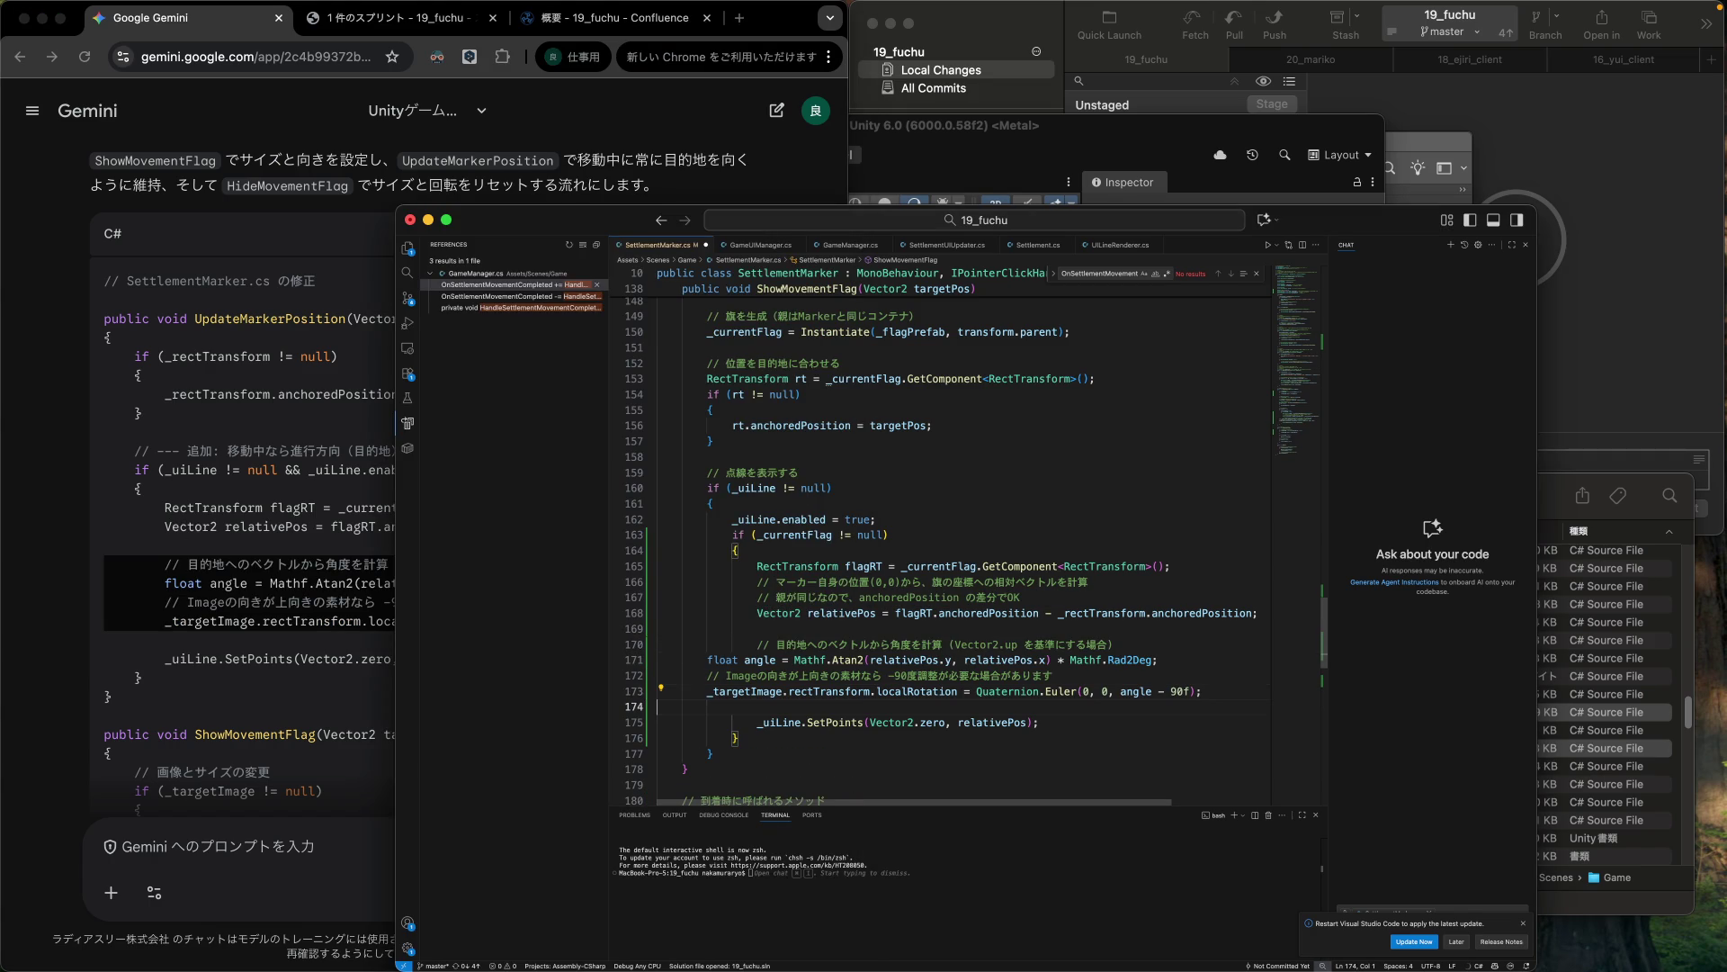
pyautogui.moveTo(657, 660); pyautogui.dragTo(657, 706)
pyautogui.press('Tab')
pyautogui.press('Tab')
pyautogui.click(657, 719)
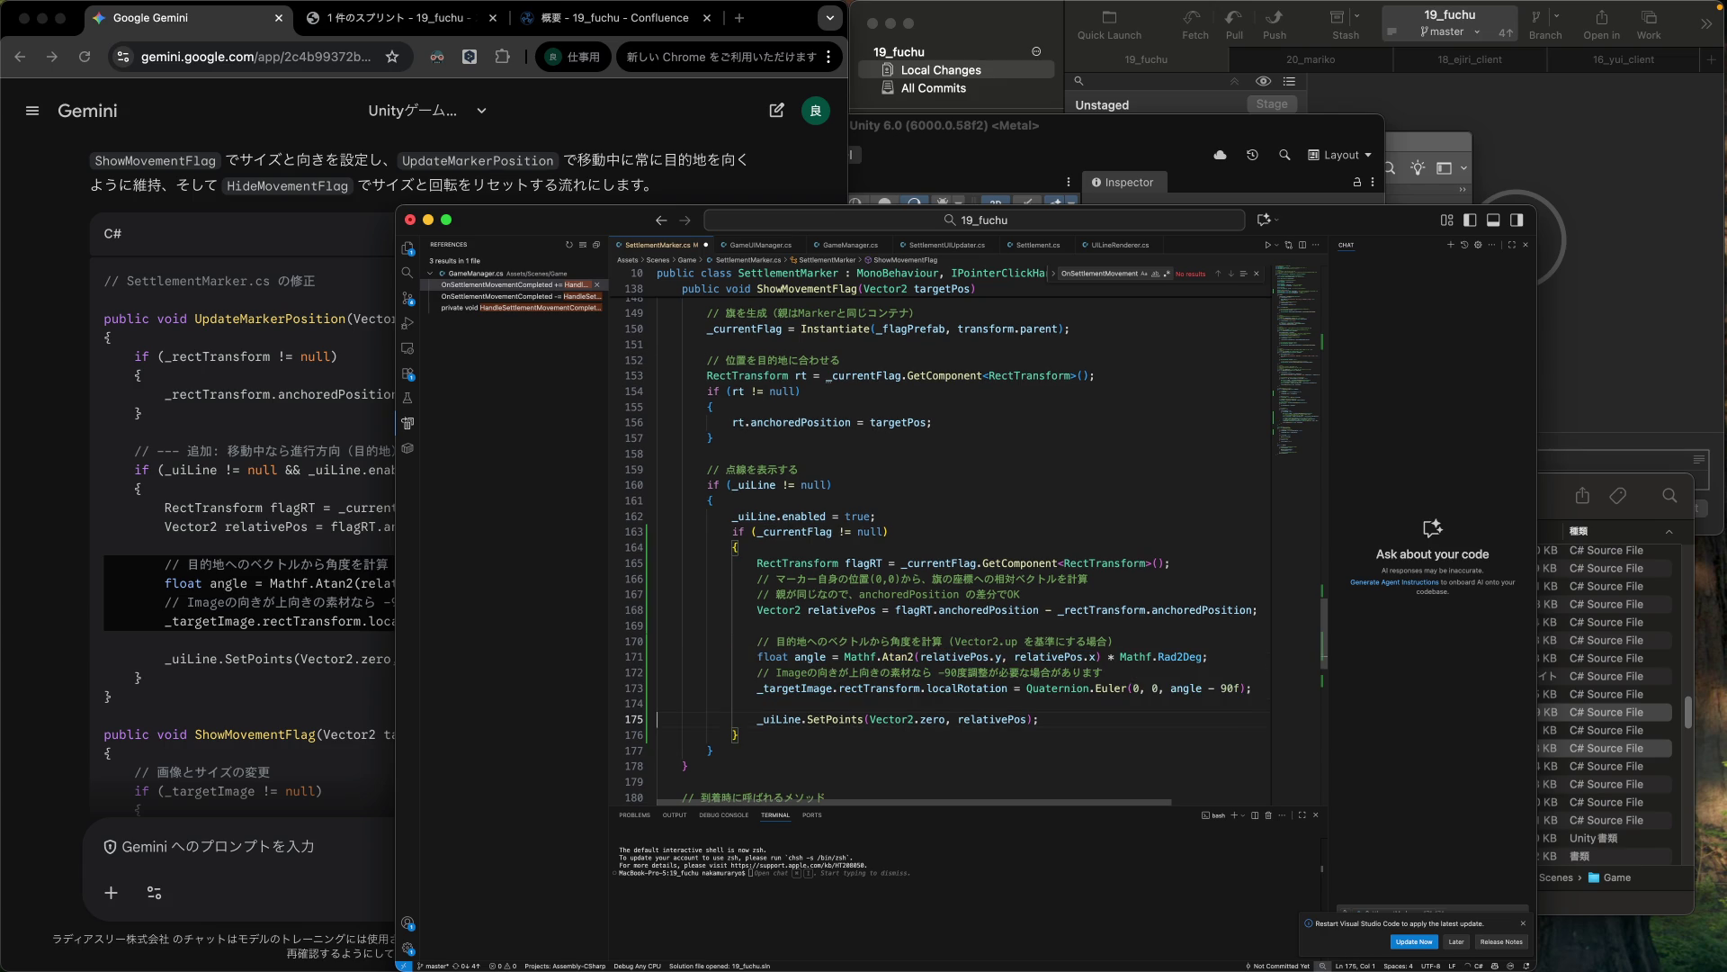
# Shorten the Image comment, changing なら to なので and deleting な場合があります.
pyautogui.click(1203, 688)
pyautogui.click(909, 672)
pyautogui.hotkey('shift', 'Right')
pyautogui.hotkey('shift', 'Right')
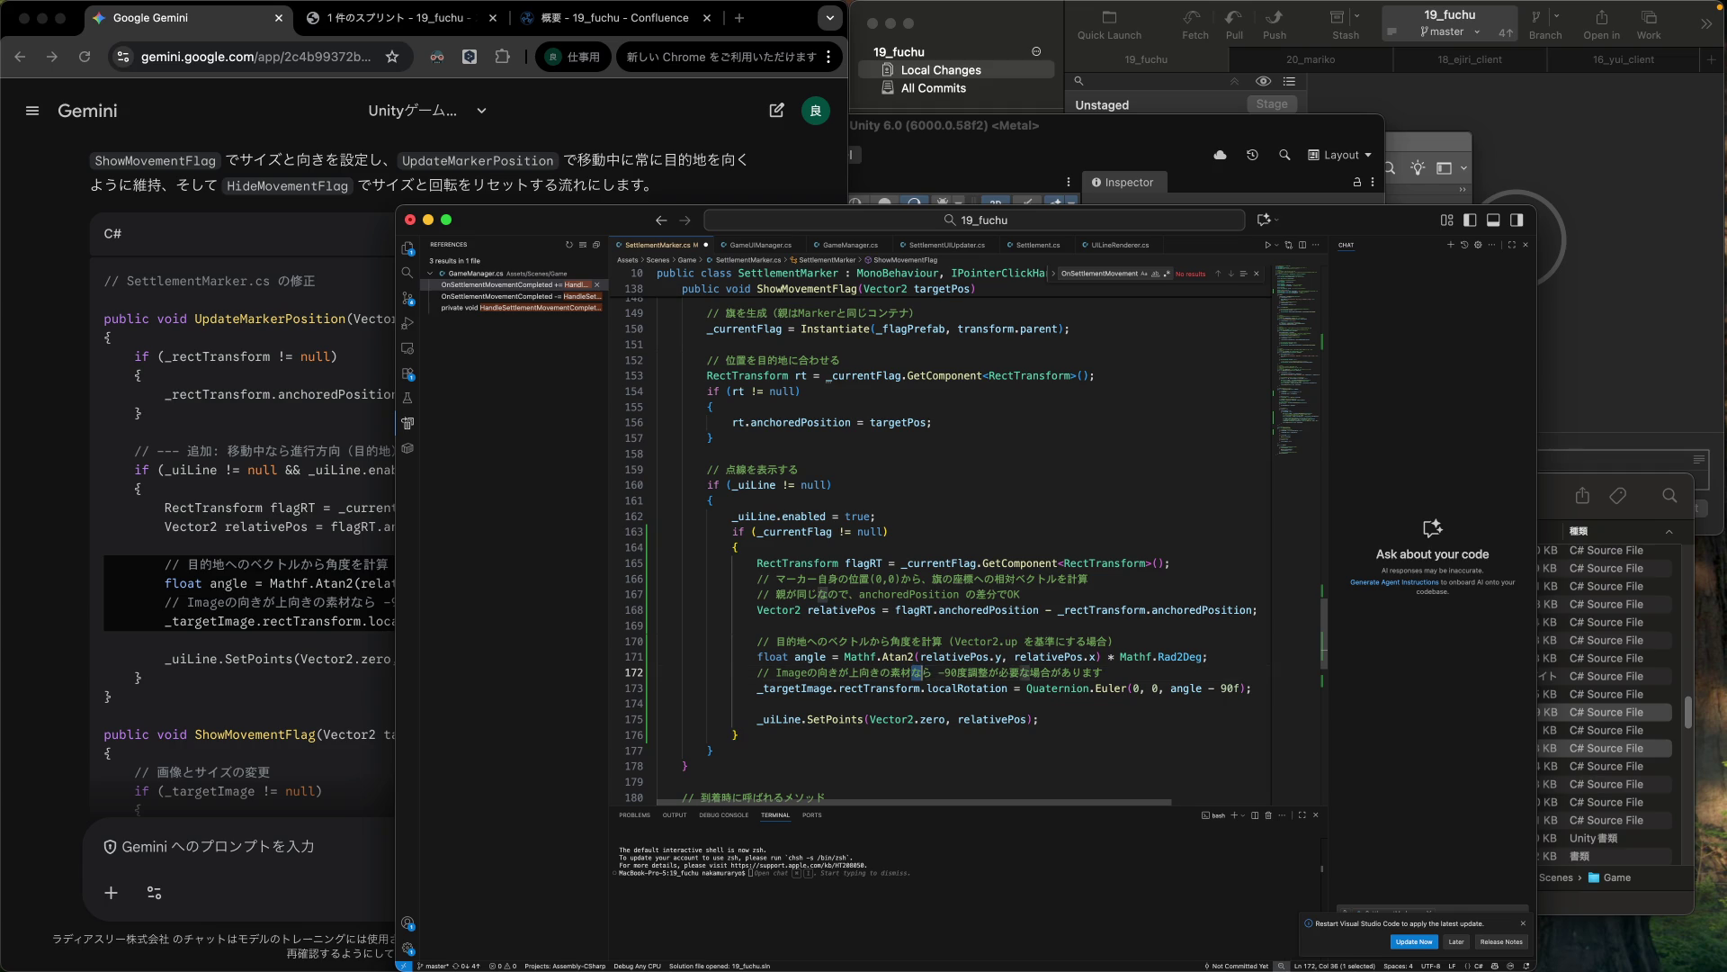
pyautogui.write('なので')
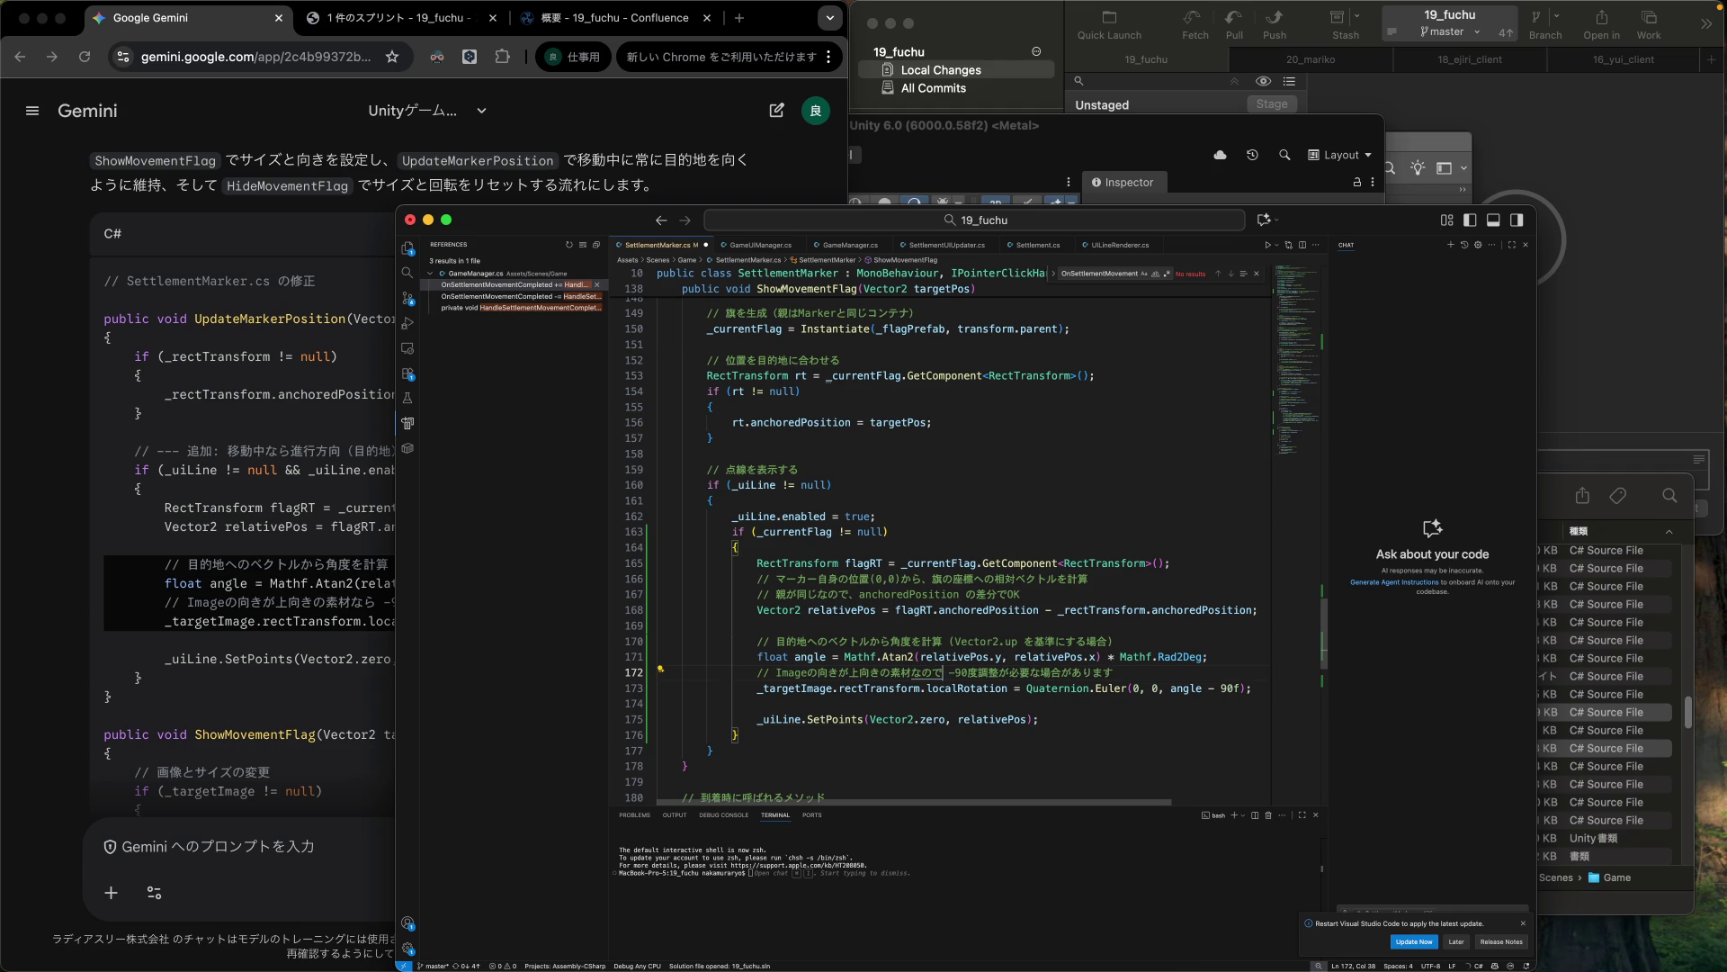
pyautogui.press('Right')
pyautogui.hotkey('shift', 'Right')
pyautogui.hotkey('shift', 'Right')
pyautogui.hotkey('shift', 'Right')
pyautogui.hotkey('shift', 'Right')
pyautogui.hotkey('shift', 'Right')
pyautogui.hotkey('shift', 'Right')
pyautogui.press('BackSpace')
# Compare the script with Gemini's answer and place the caret at the angle comment's start.
pyautogui.click(310, 648)
pyautogui.scroll(-3, 310, 648)
pyautogui.scroll(-1, 308, 648)
pyautogui.click(882, 610)
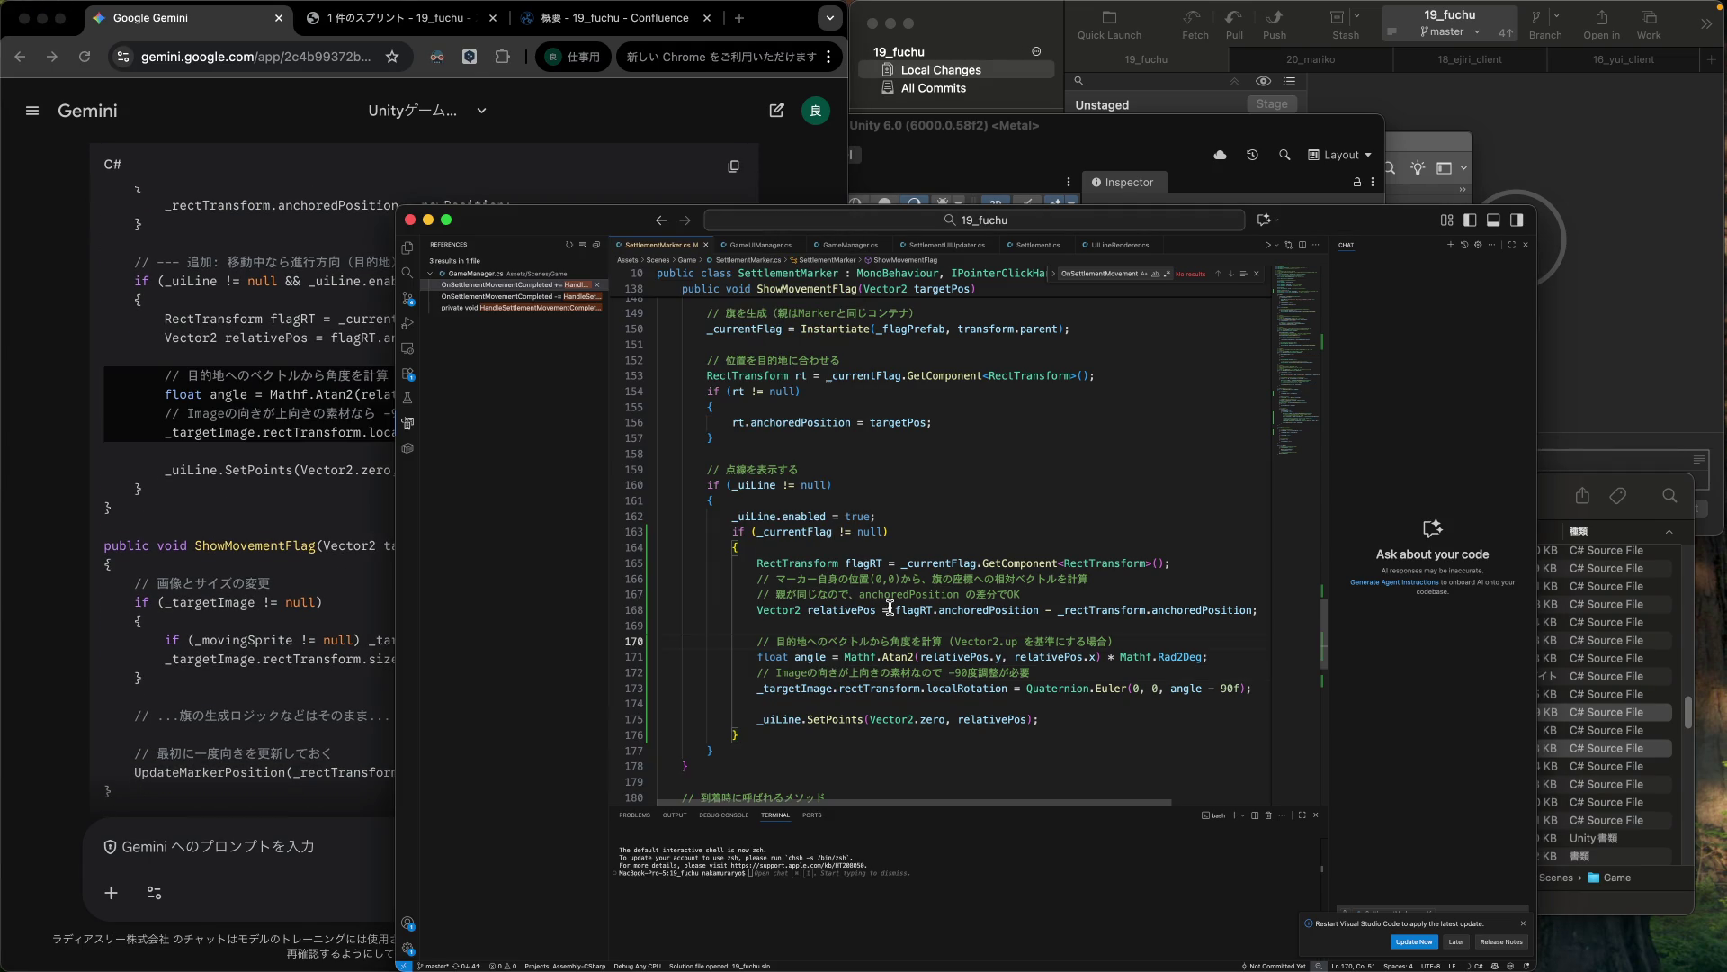
pyautogui.scroll(3, 879, 611)
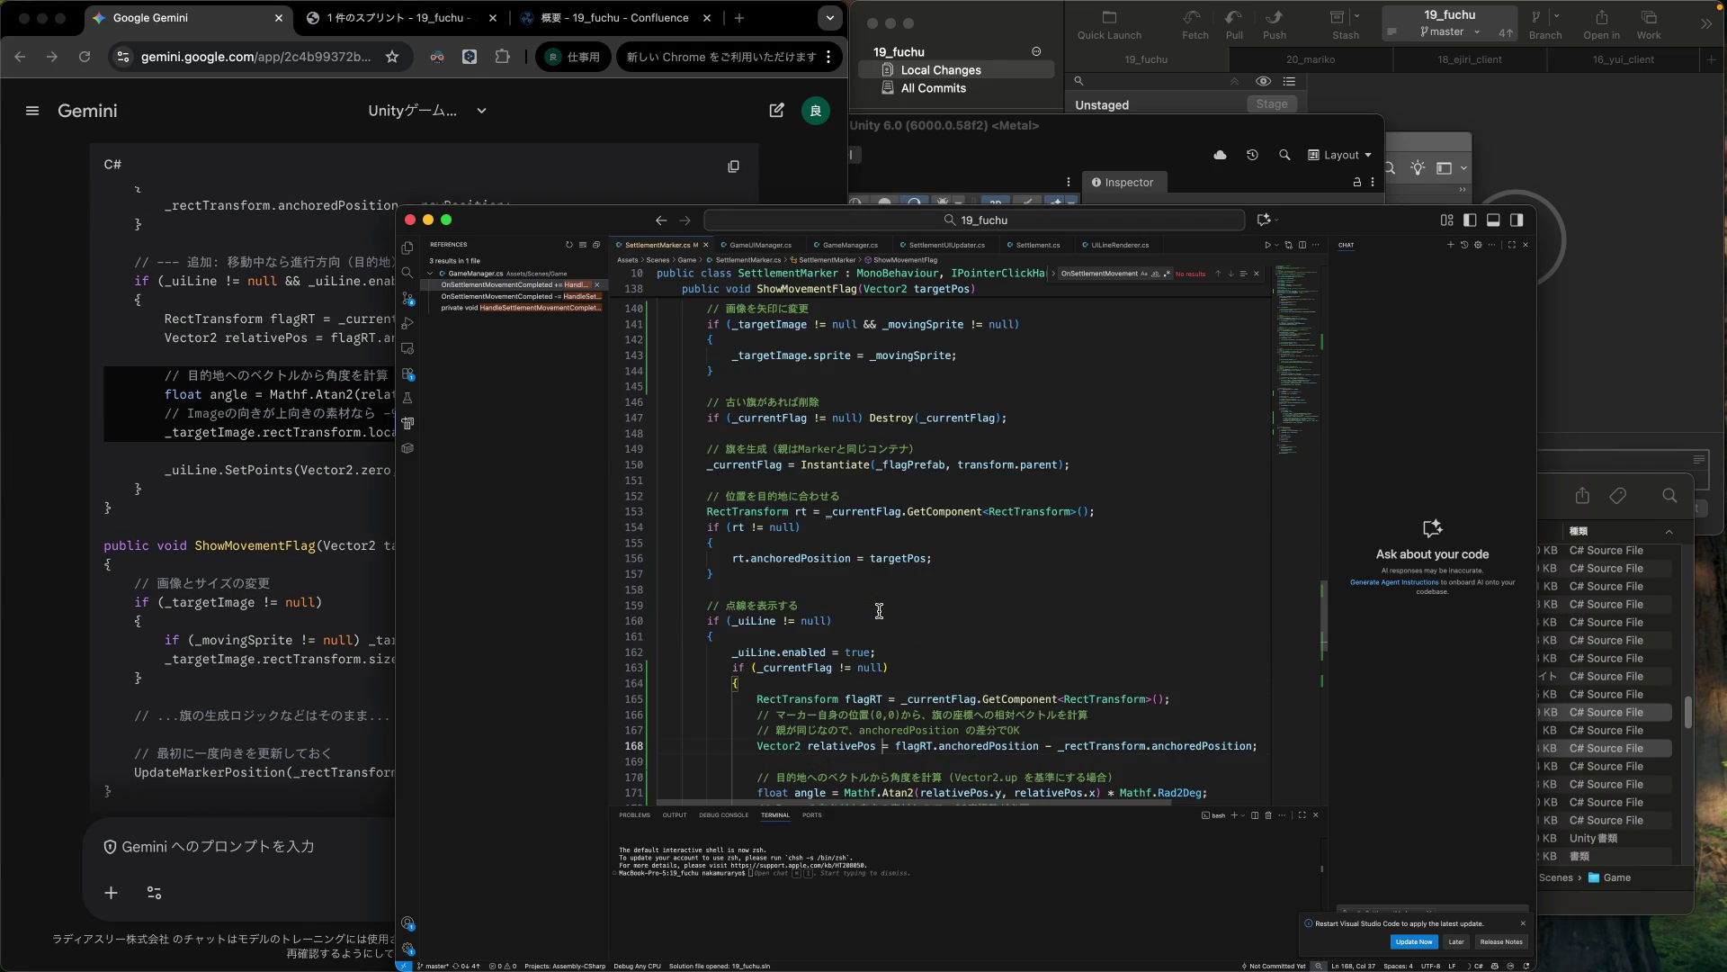
pyautogui.scroll(-2, 879, 611)
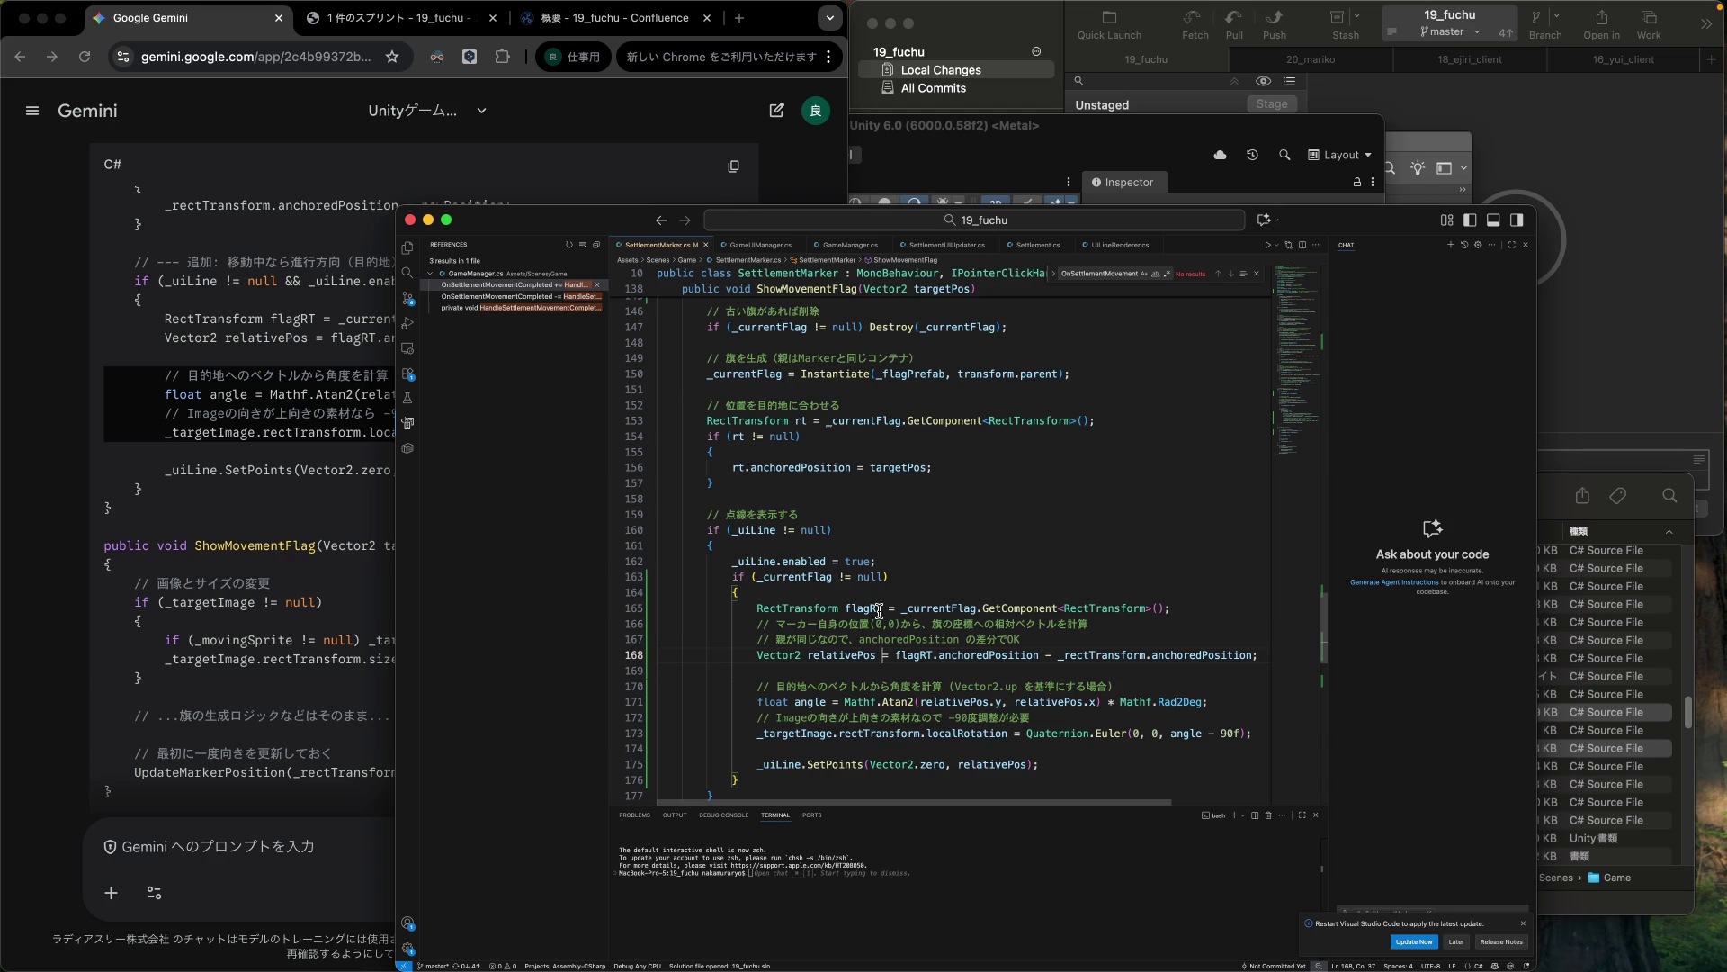
pyautogui.scroll(-1, 879, 611)
pyautogui.click(829, 640)
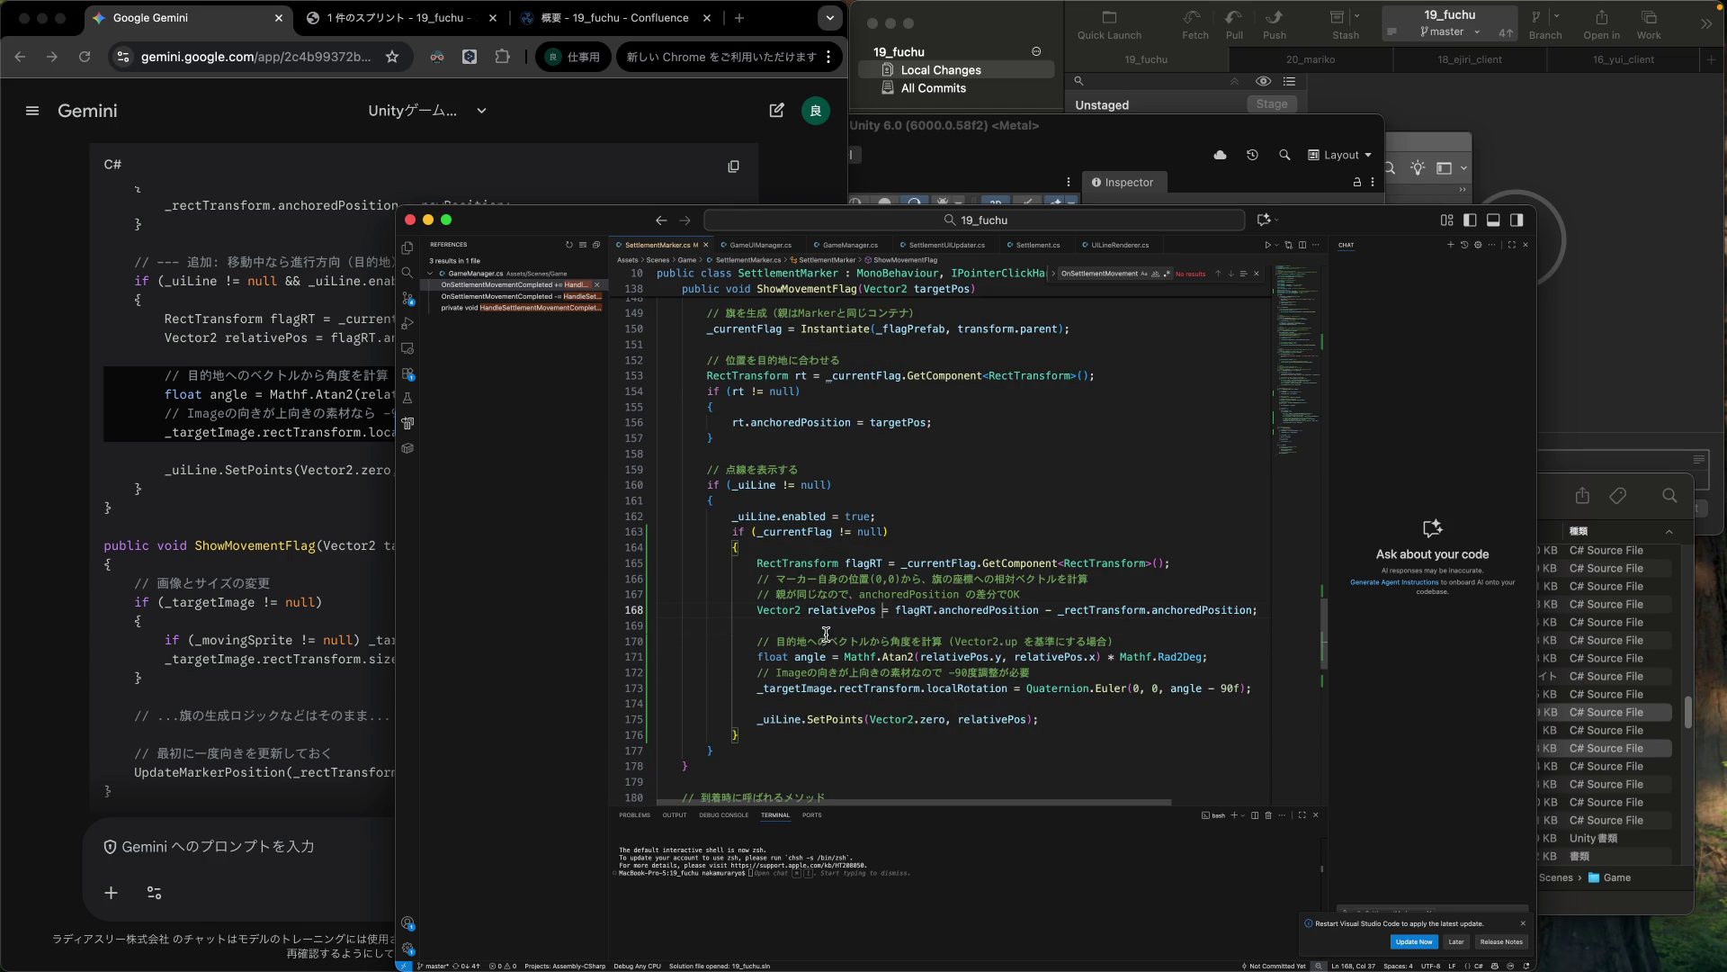
pyautogui.scroll(-4, 731, 637)
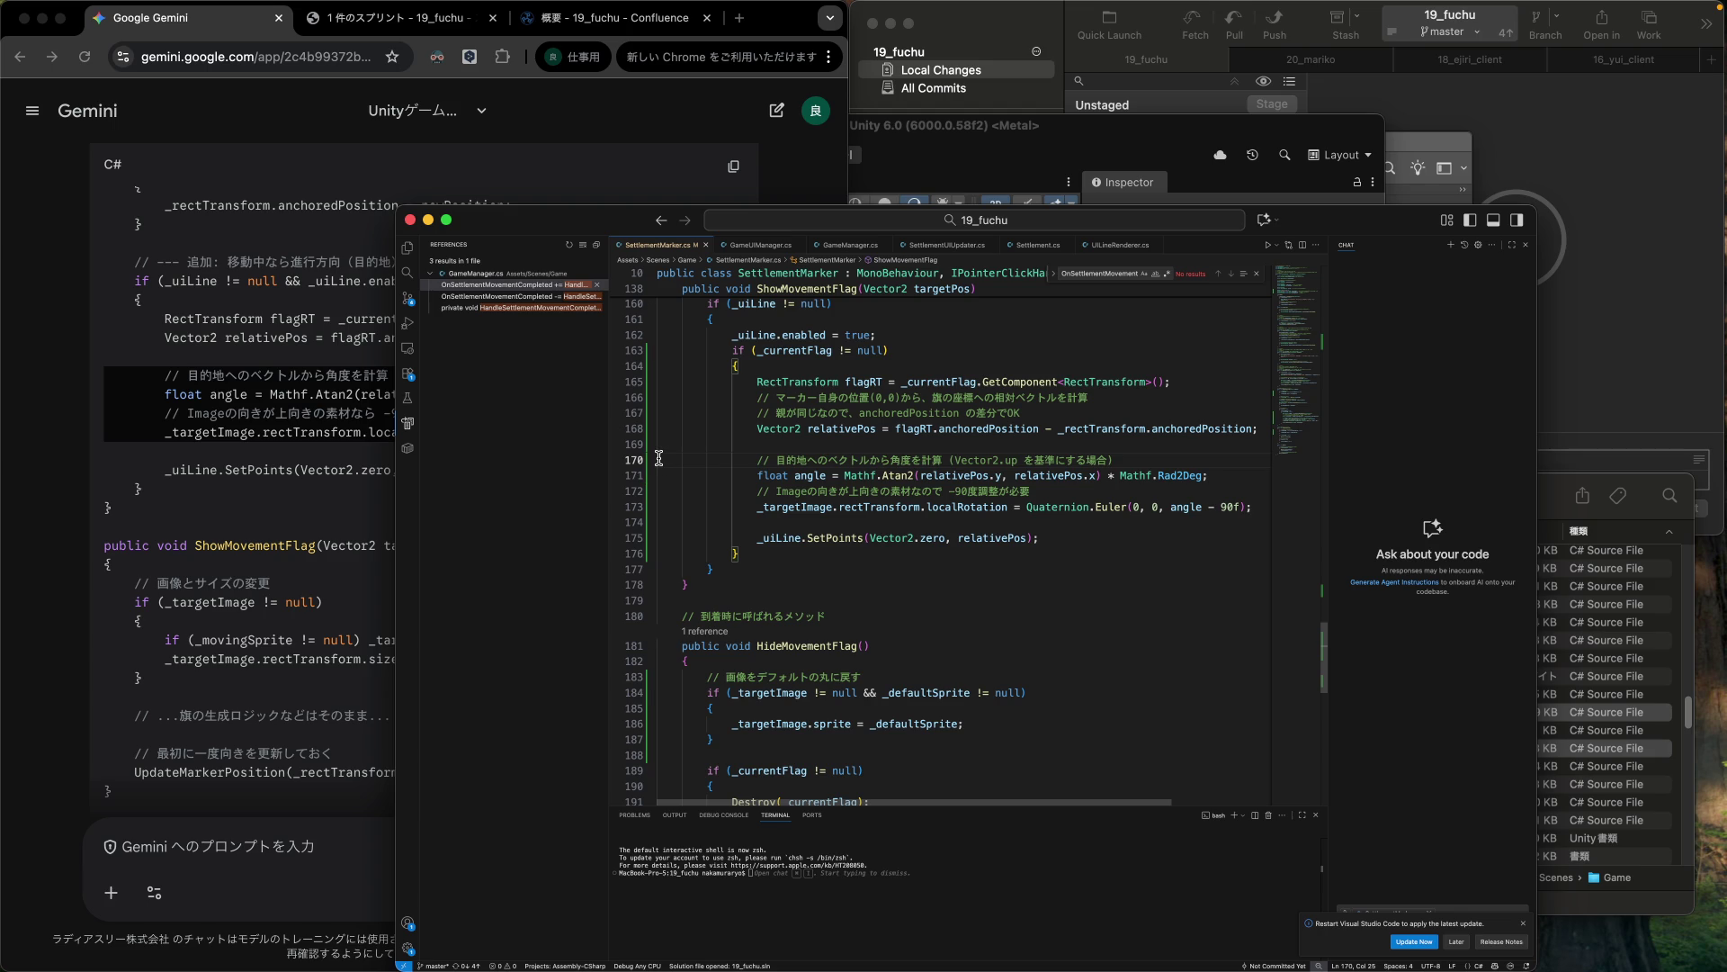
pyautogui.click(270, 630)
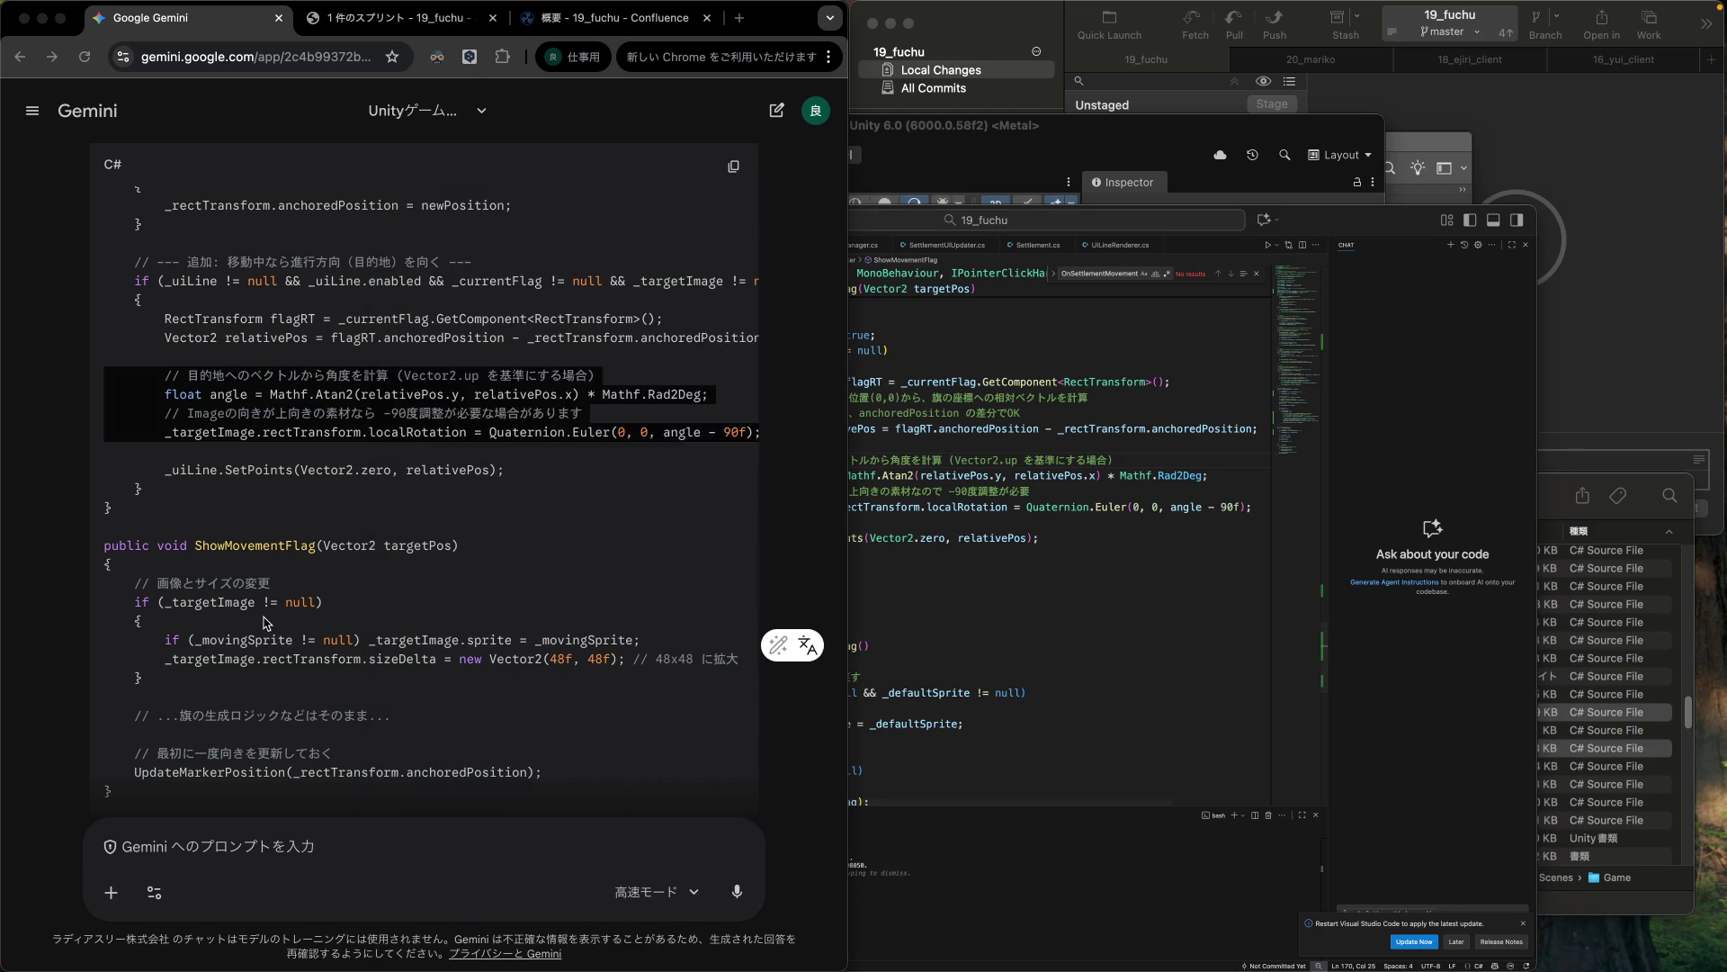
pyautogui.click(176, 490)
pyautogui.scroll(-2, 163, 512)
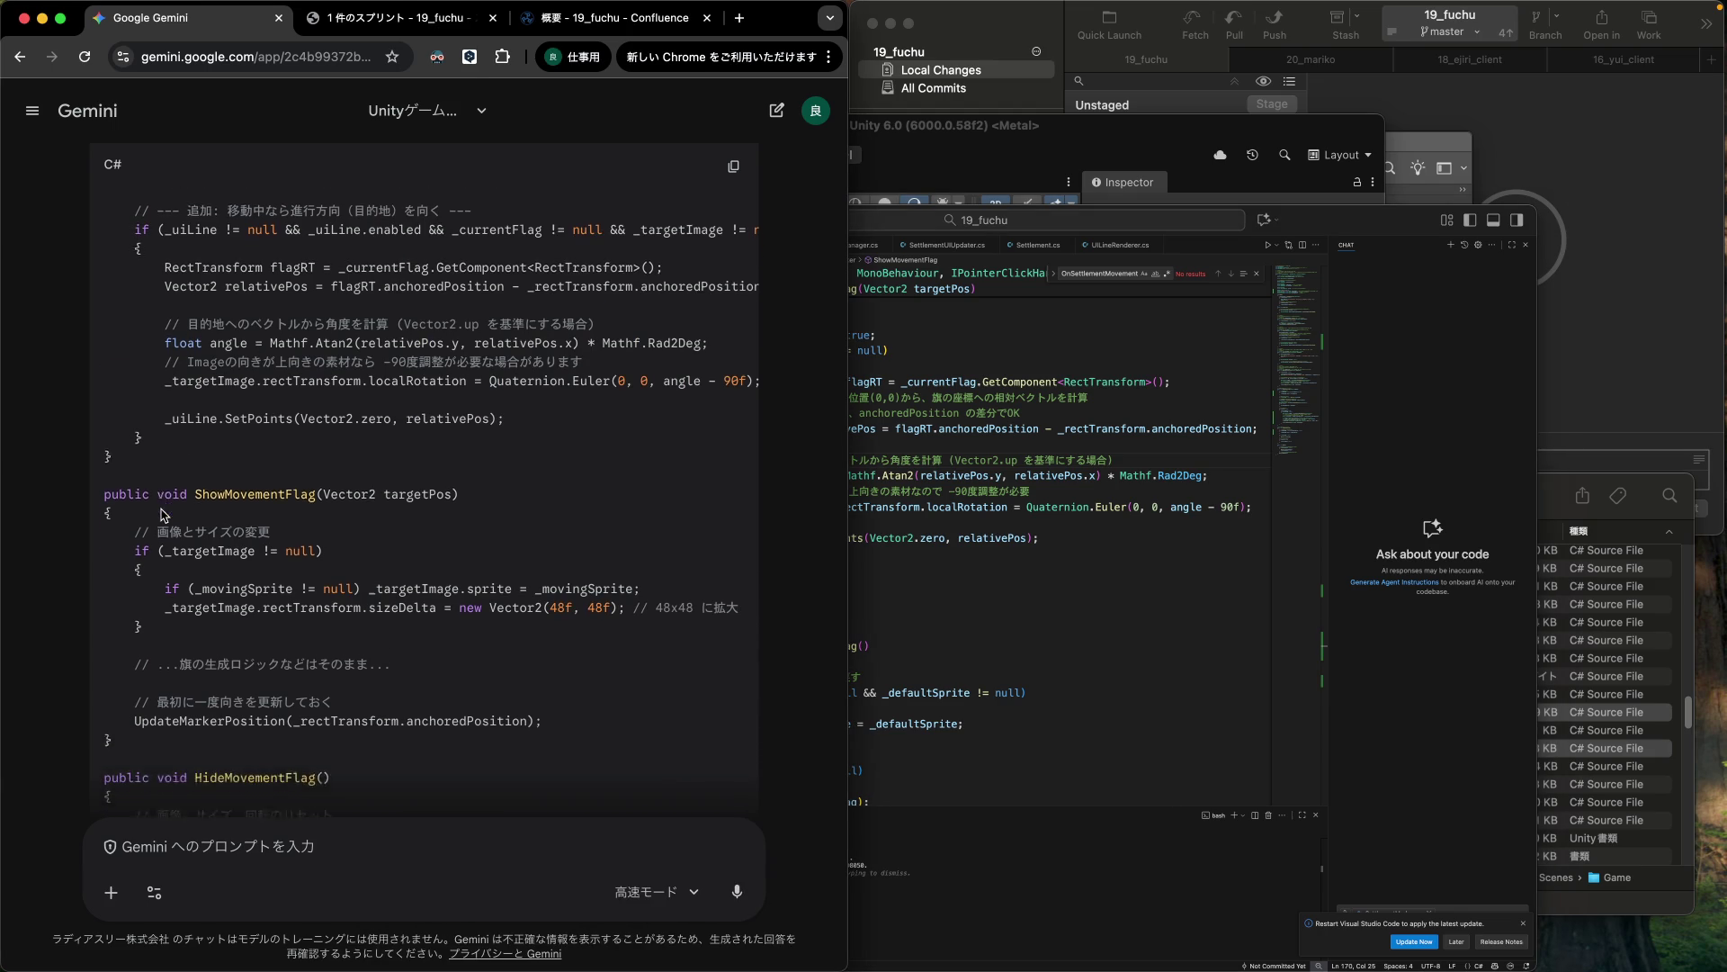
pyautogui.click(862, 582)
pyautogui.scroll(-5, 862, 582)
pyautogui.scroll(10, 862, 582)
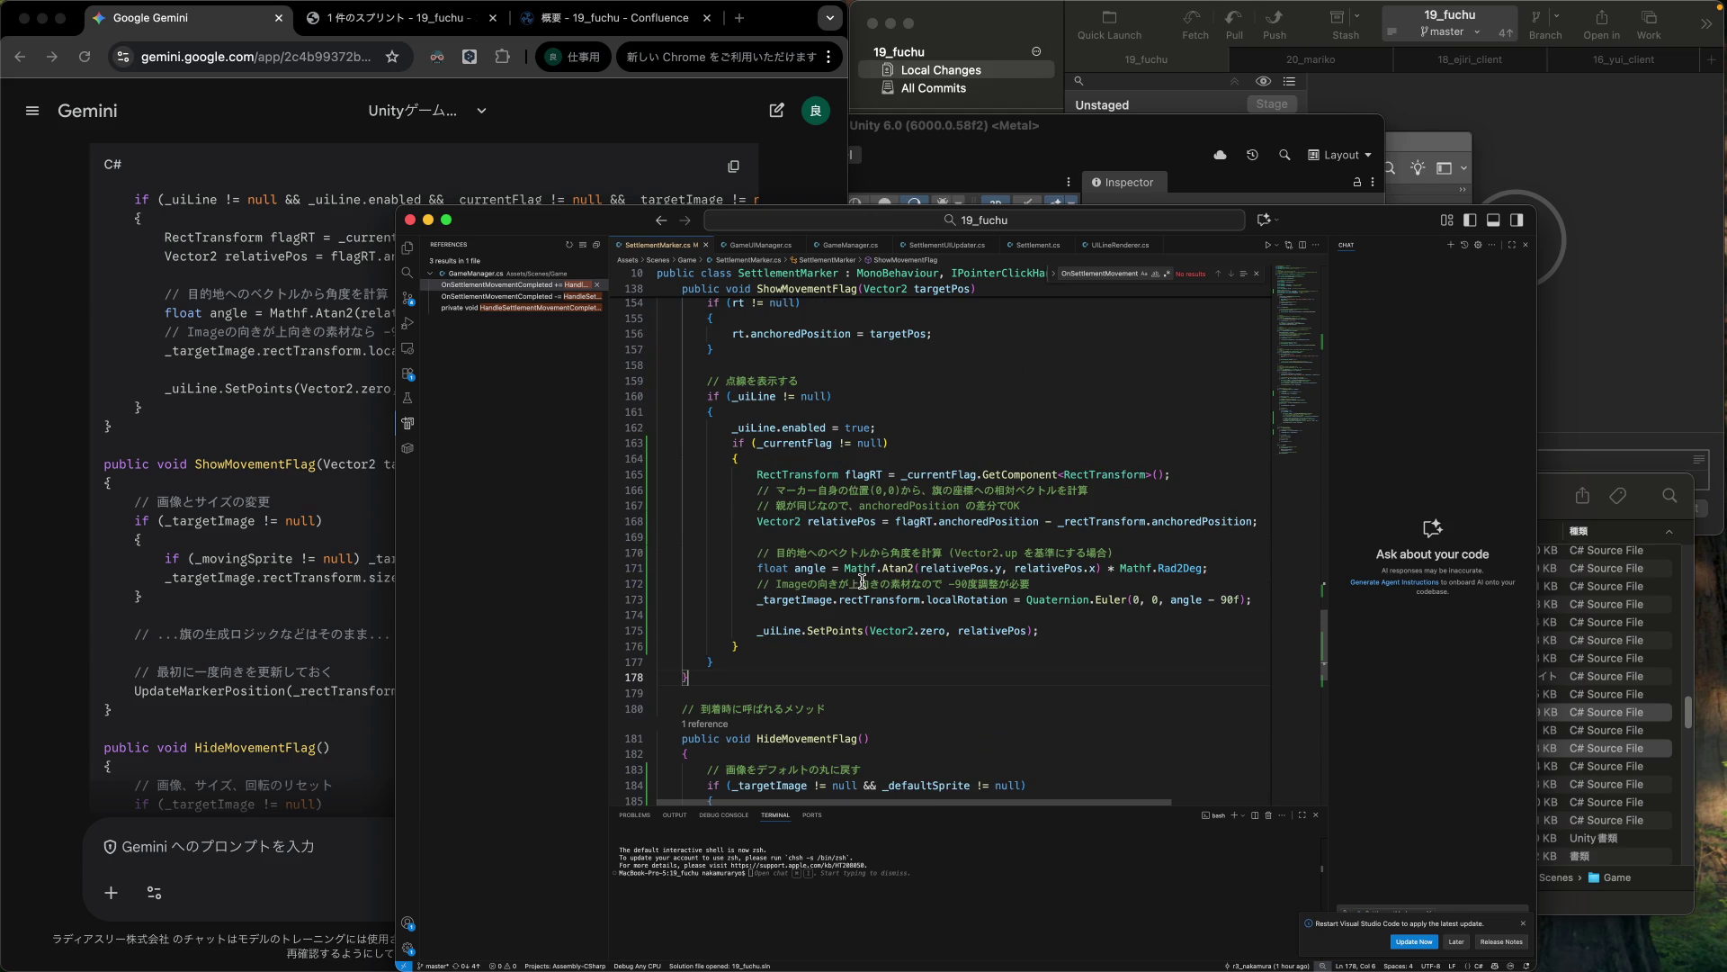
pyautogui.click(658, 552)
# Move the angle and rotation lines from ShowMovementFlag into UpdateMarkerPosition.
pyautogui.moveTo(657, 553); pyautogui.dragTo(658, 630)
pyautogui.press('cmd+c')
pyautogui.press('BackSpace')
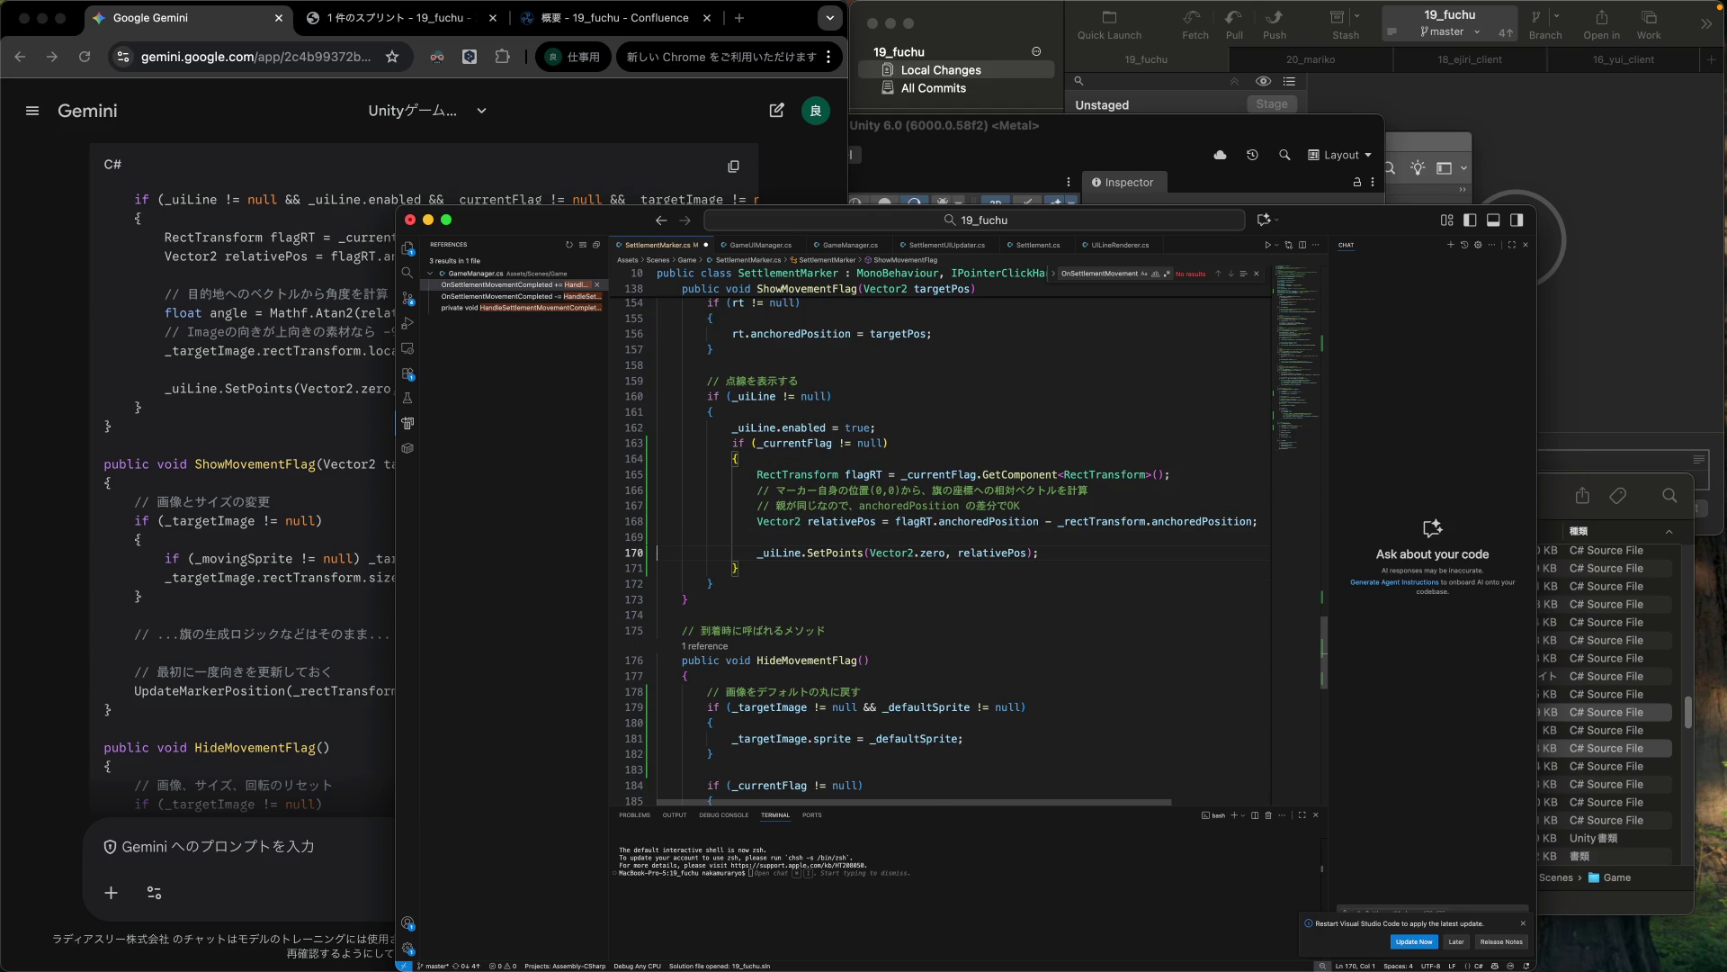
pyautogui.scroll(5, 940, 540)
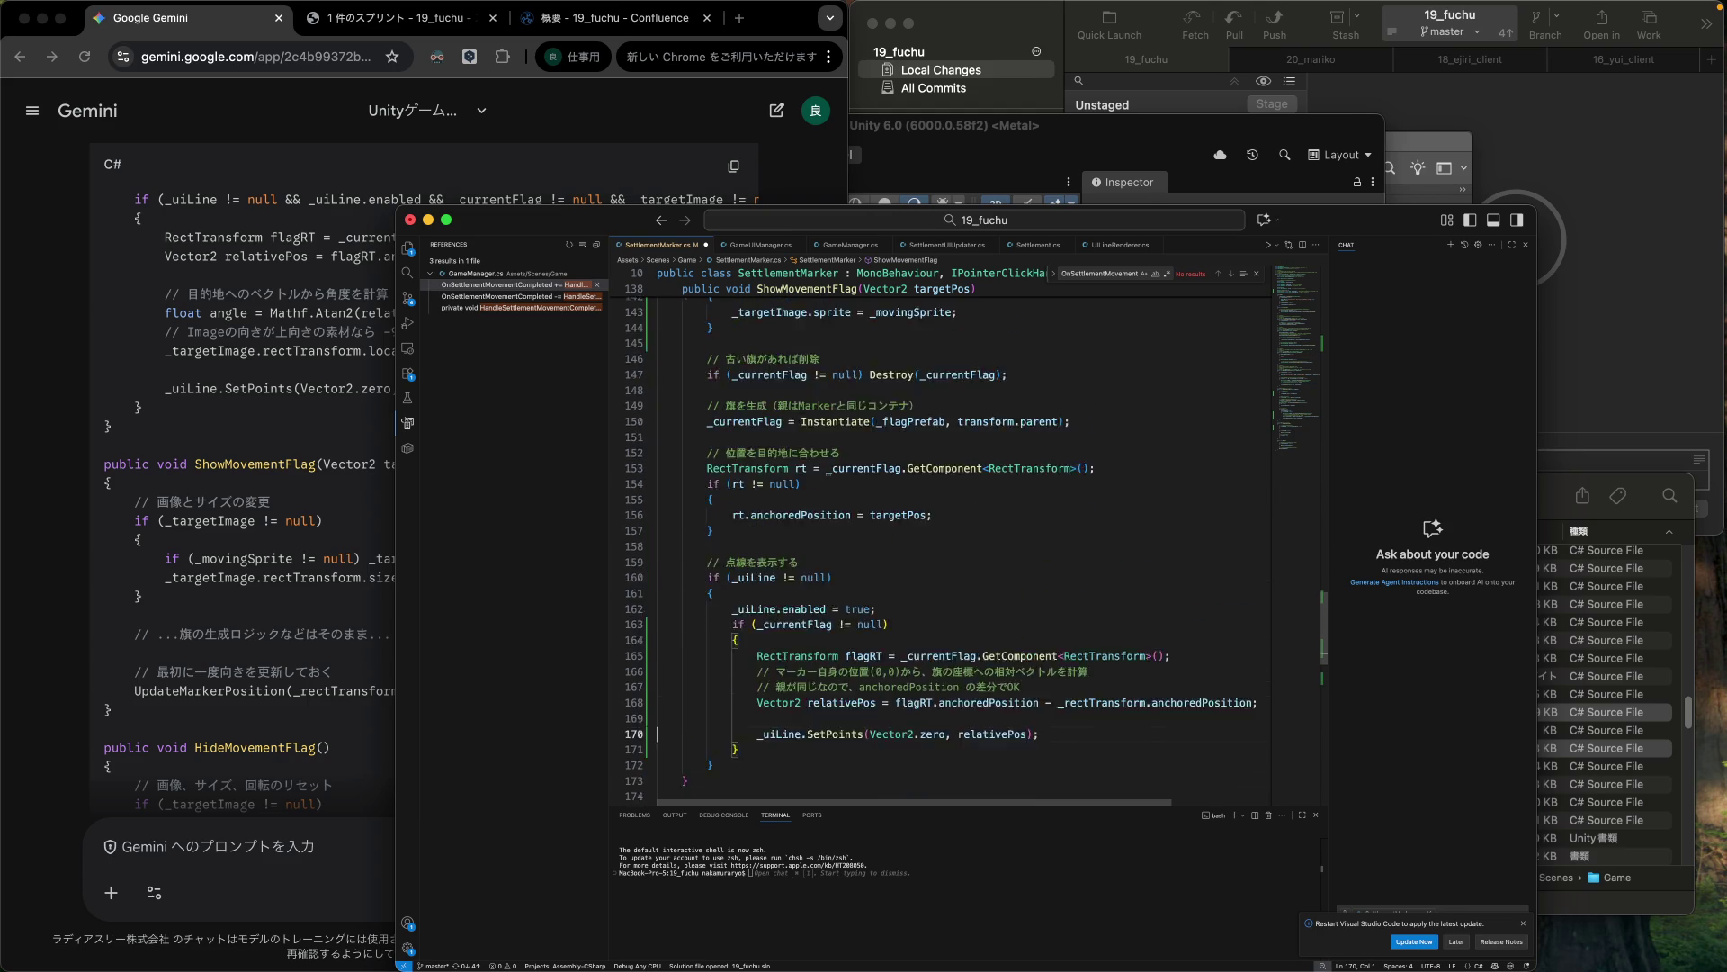
pyautogui.scroll(4, 864, 488)
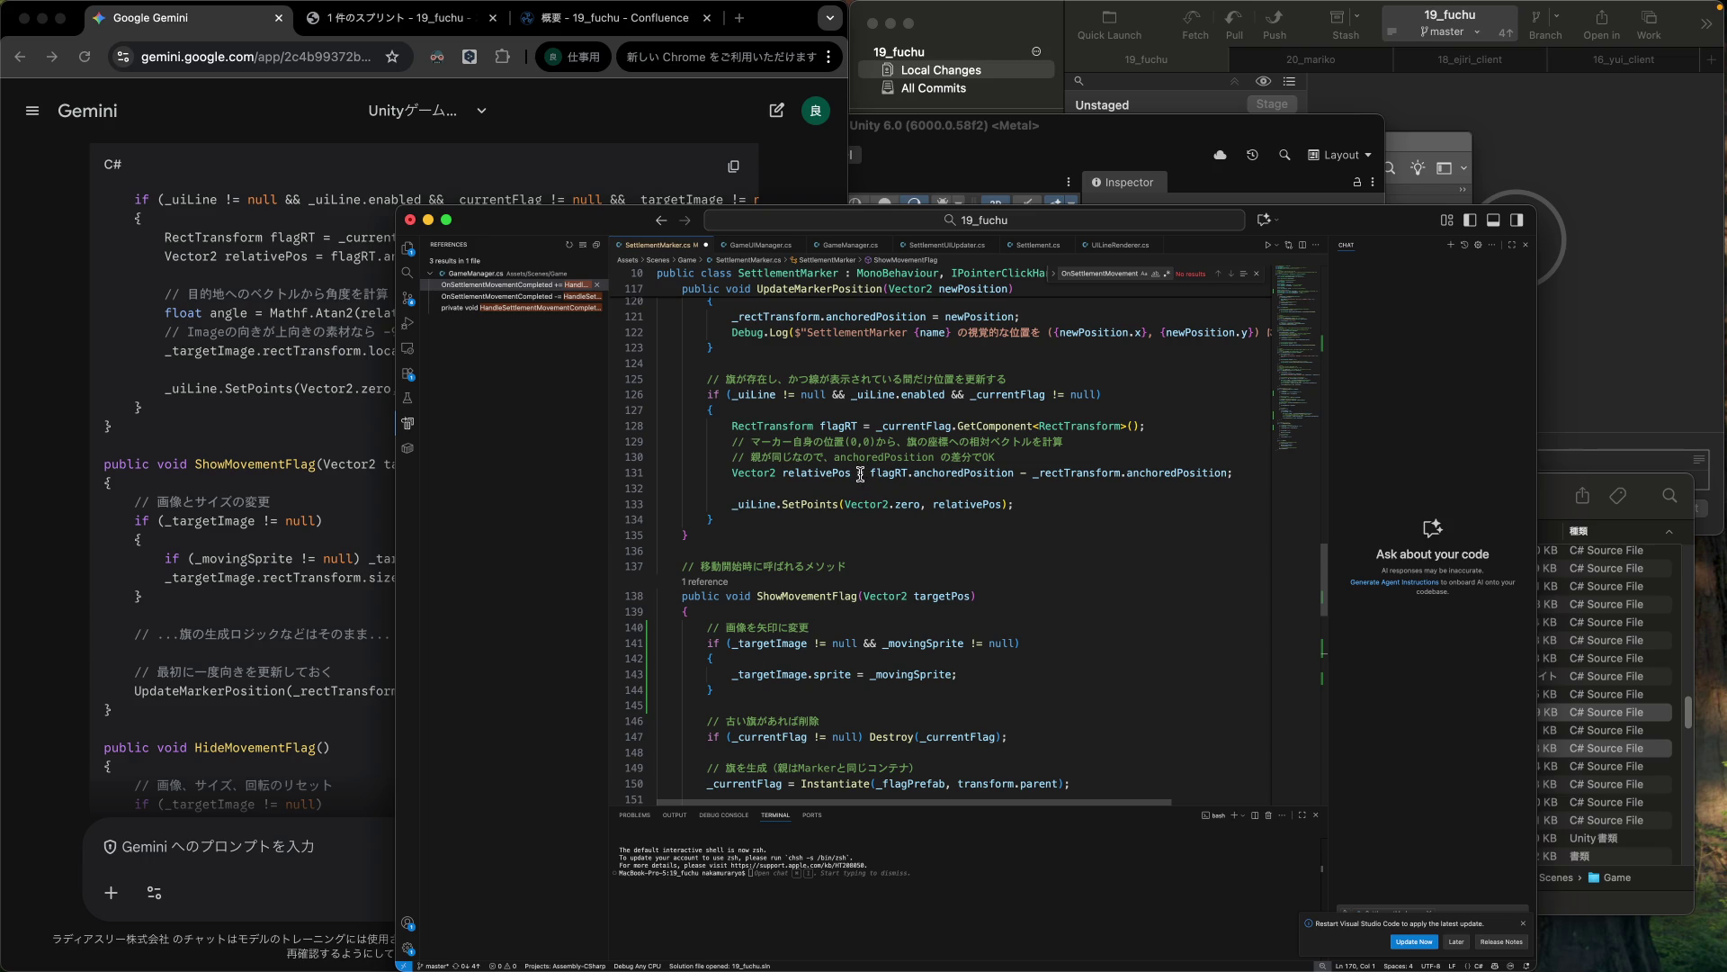
pyautogui.click(863, 488)
pyautogui.press('cmd+v')
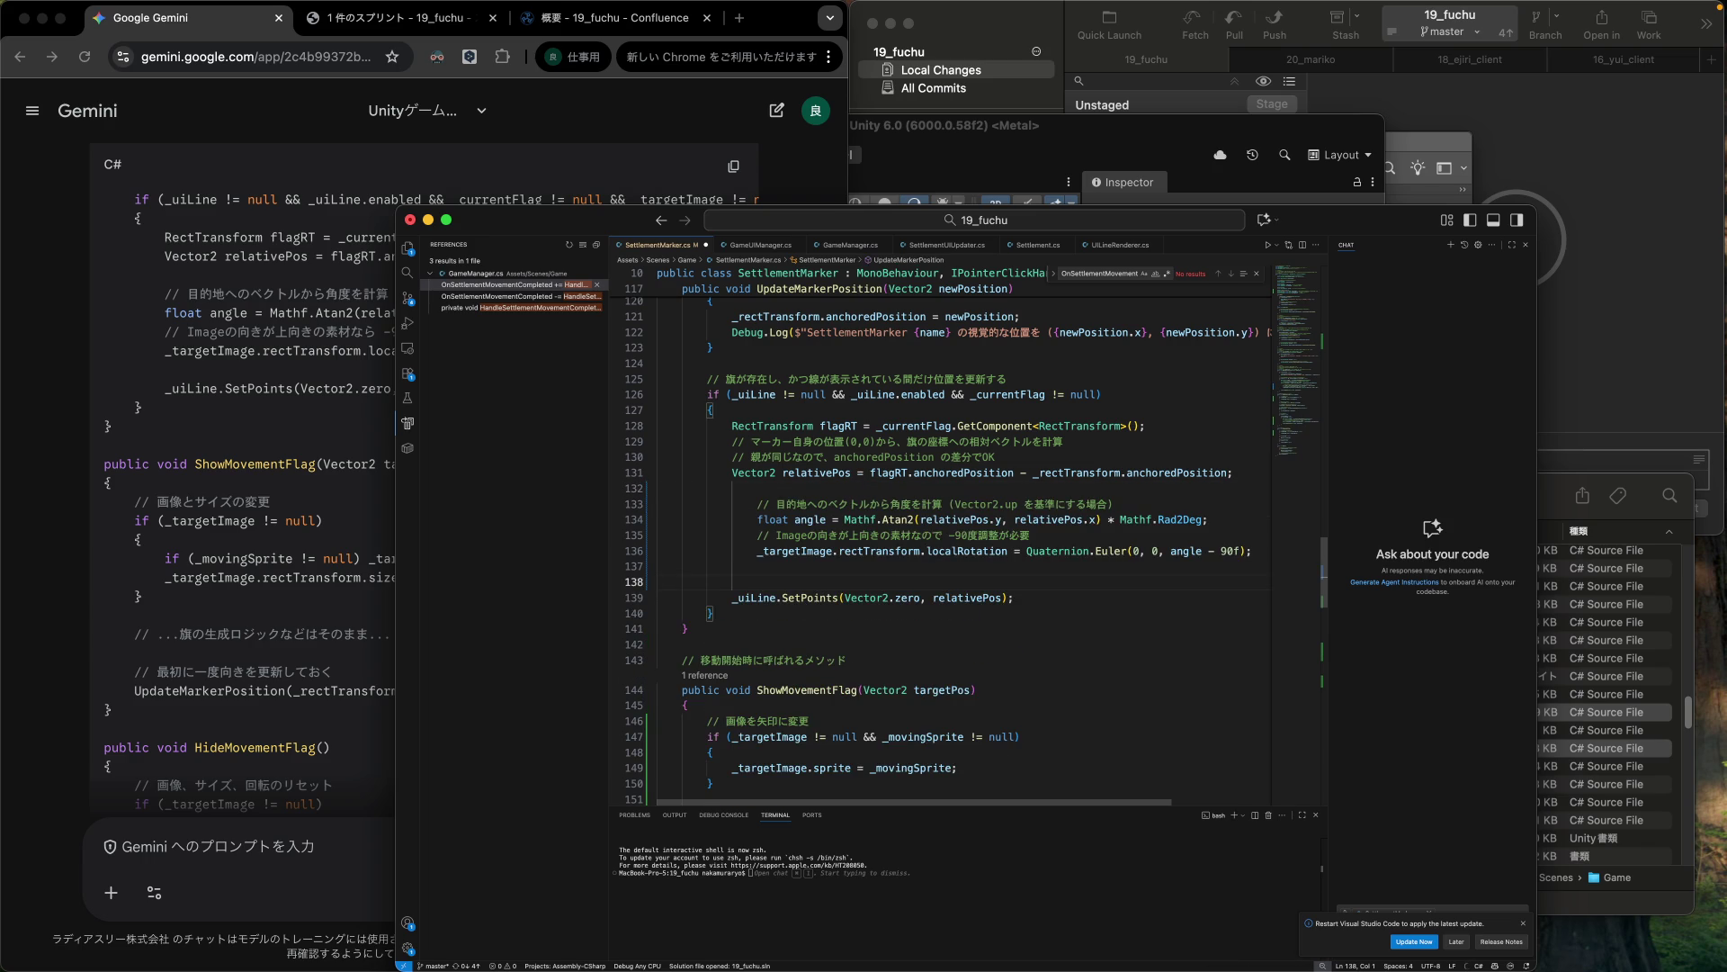
pyautogui.press('BackSpace')
pyautogui.hotkey('shift', 'Up')
pyautogui.hotkey('shift', 'Up')
pyautogui.hotkey('shift', 'Up')
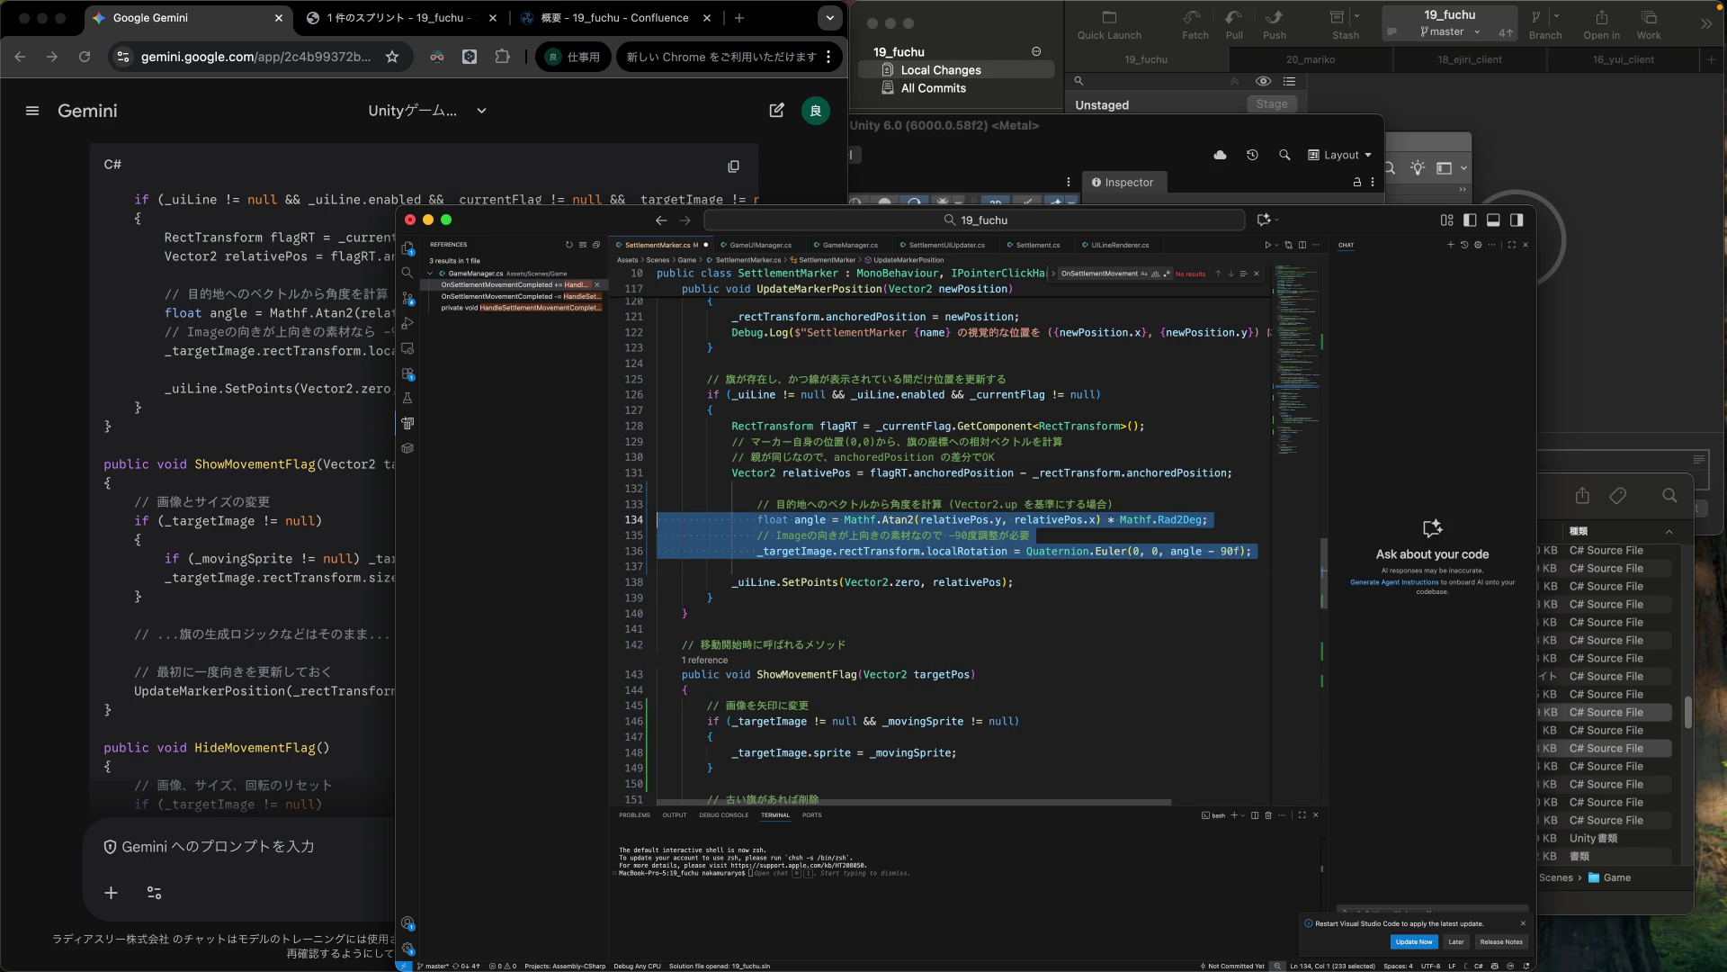
pyautogui.press('Up')
pyautogui.press('Up')
pyautogui.press('Up')
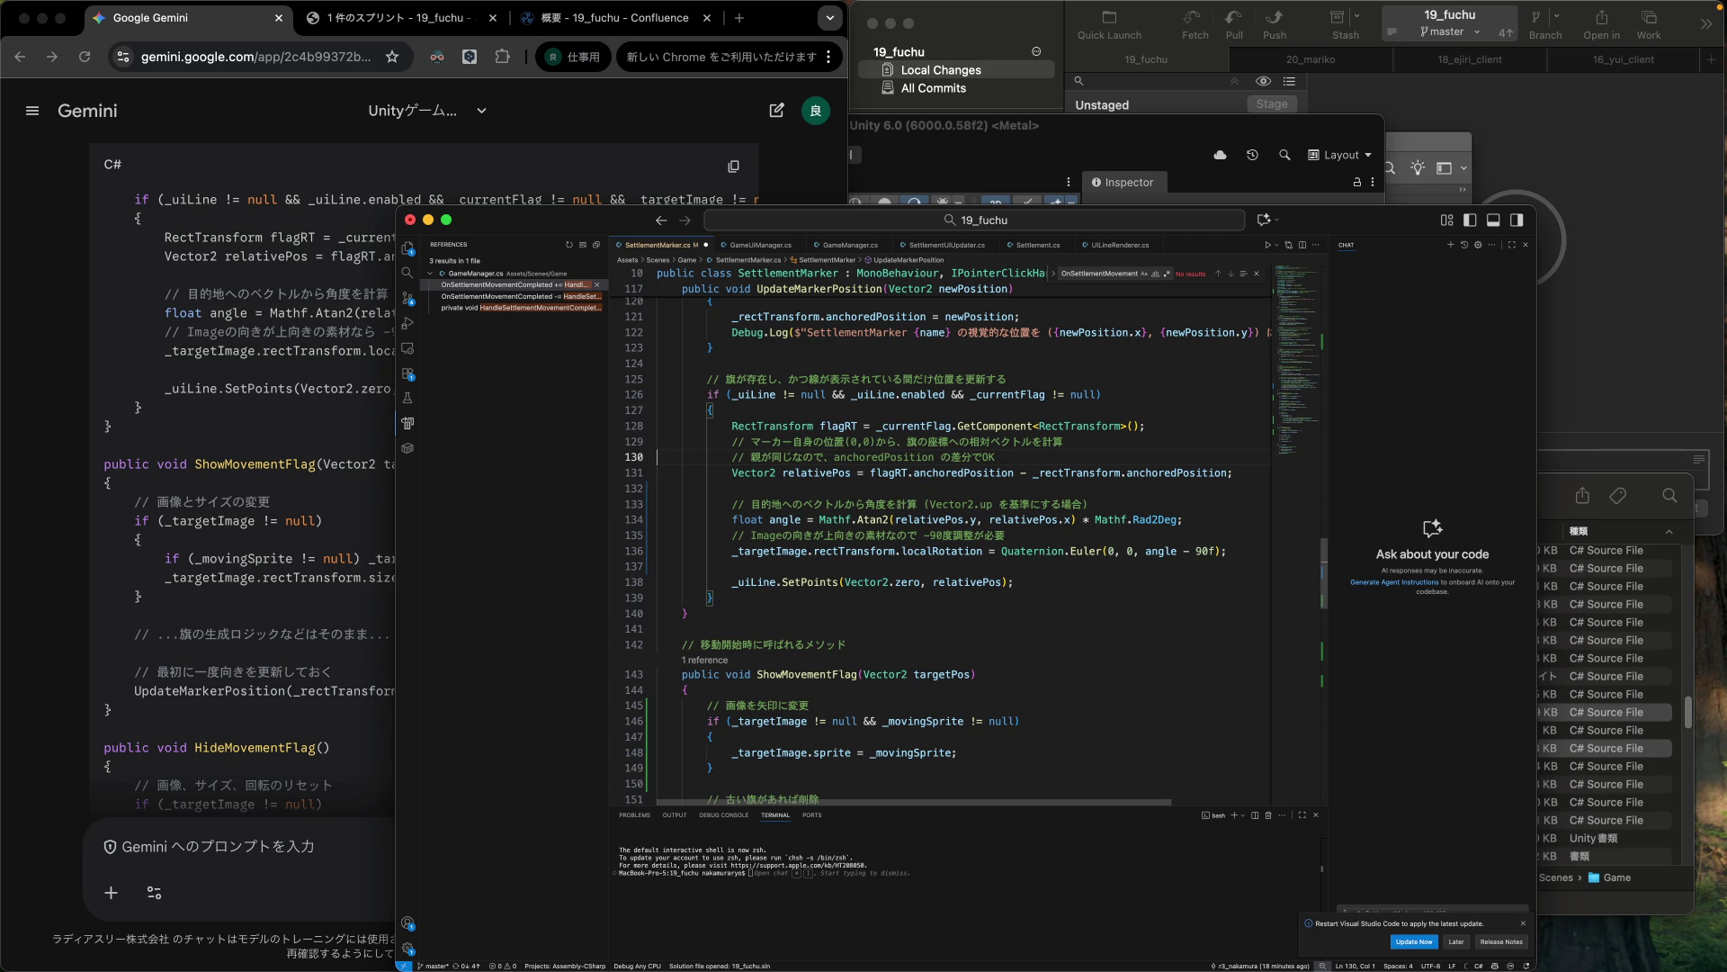
# Review the updated SettlementMarker.cs, then bring the Gemini chat forward.
pyautogui.scroll(-7, 827, 540)
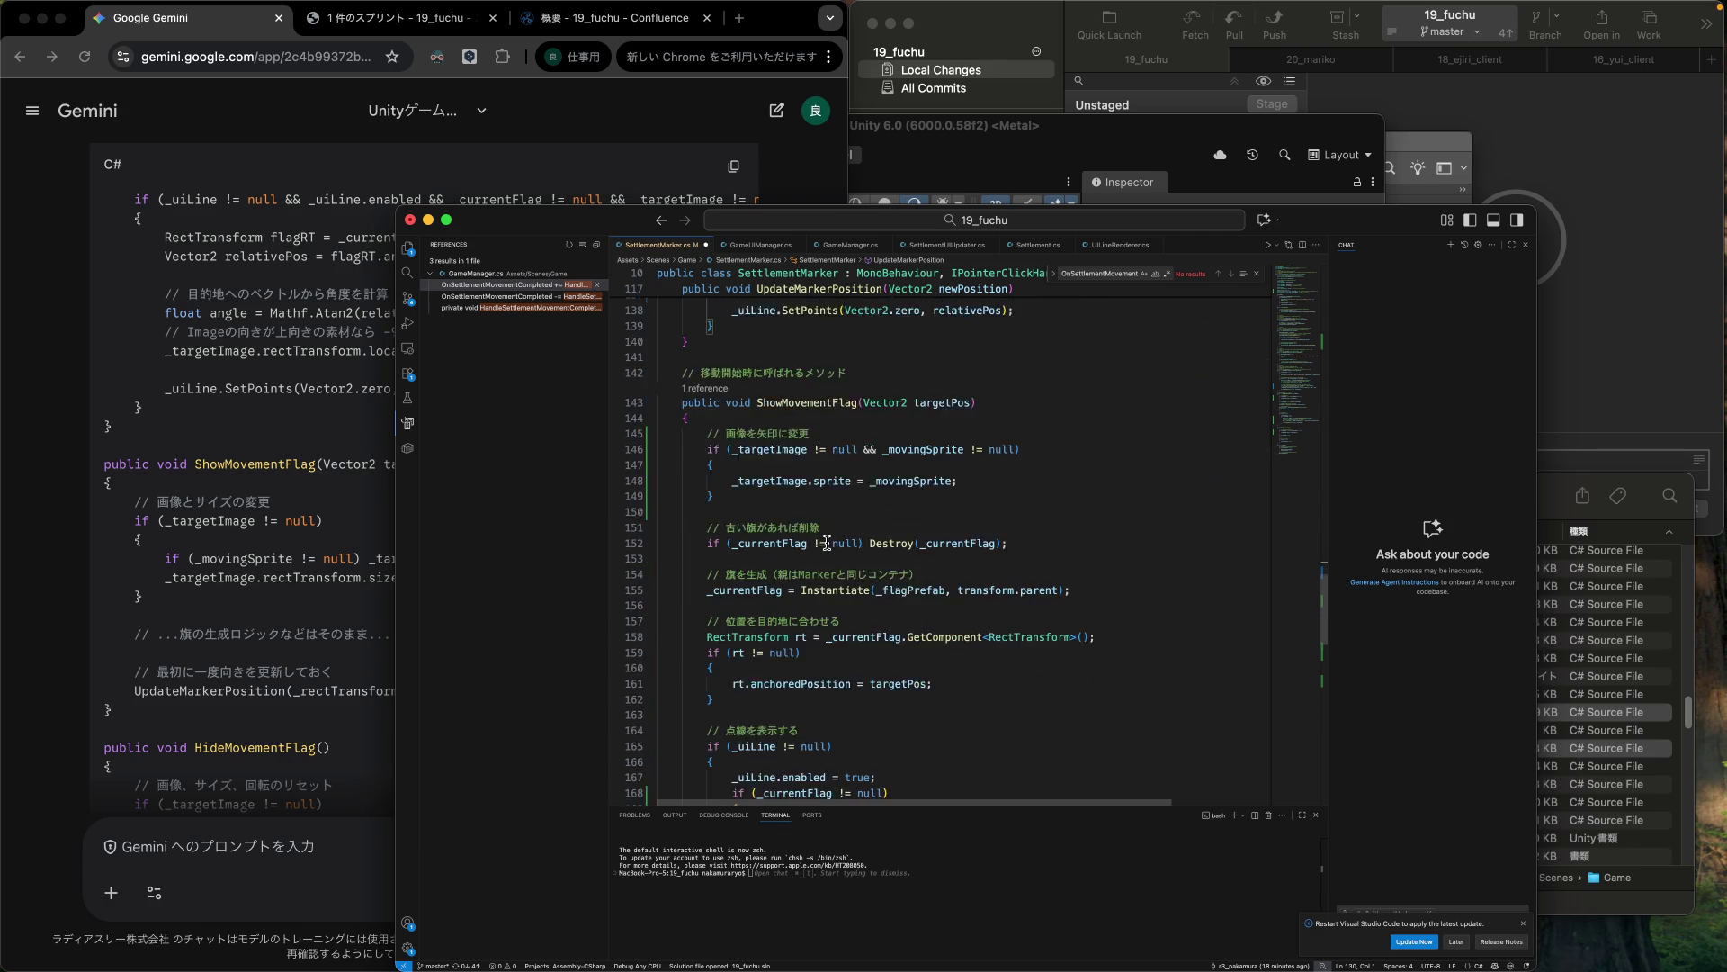
pyautogui.scroll(-3, 827, 540)
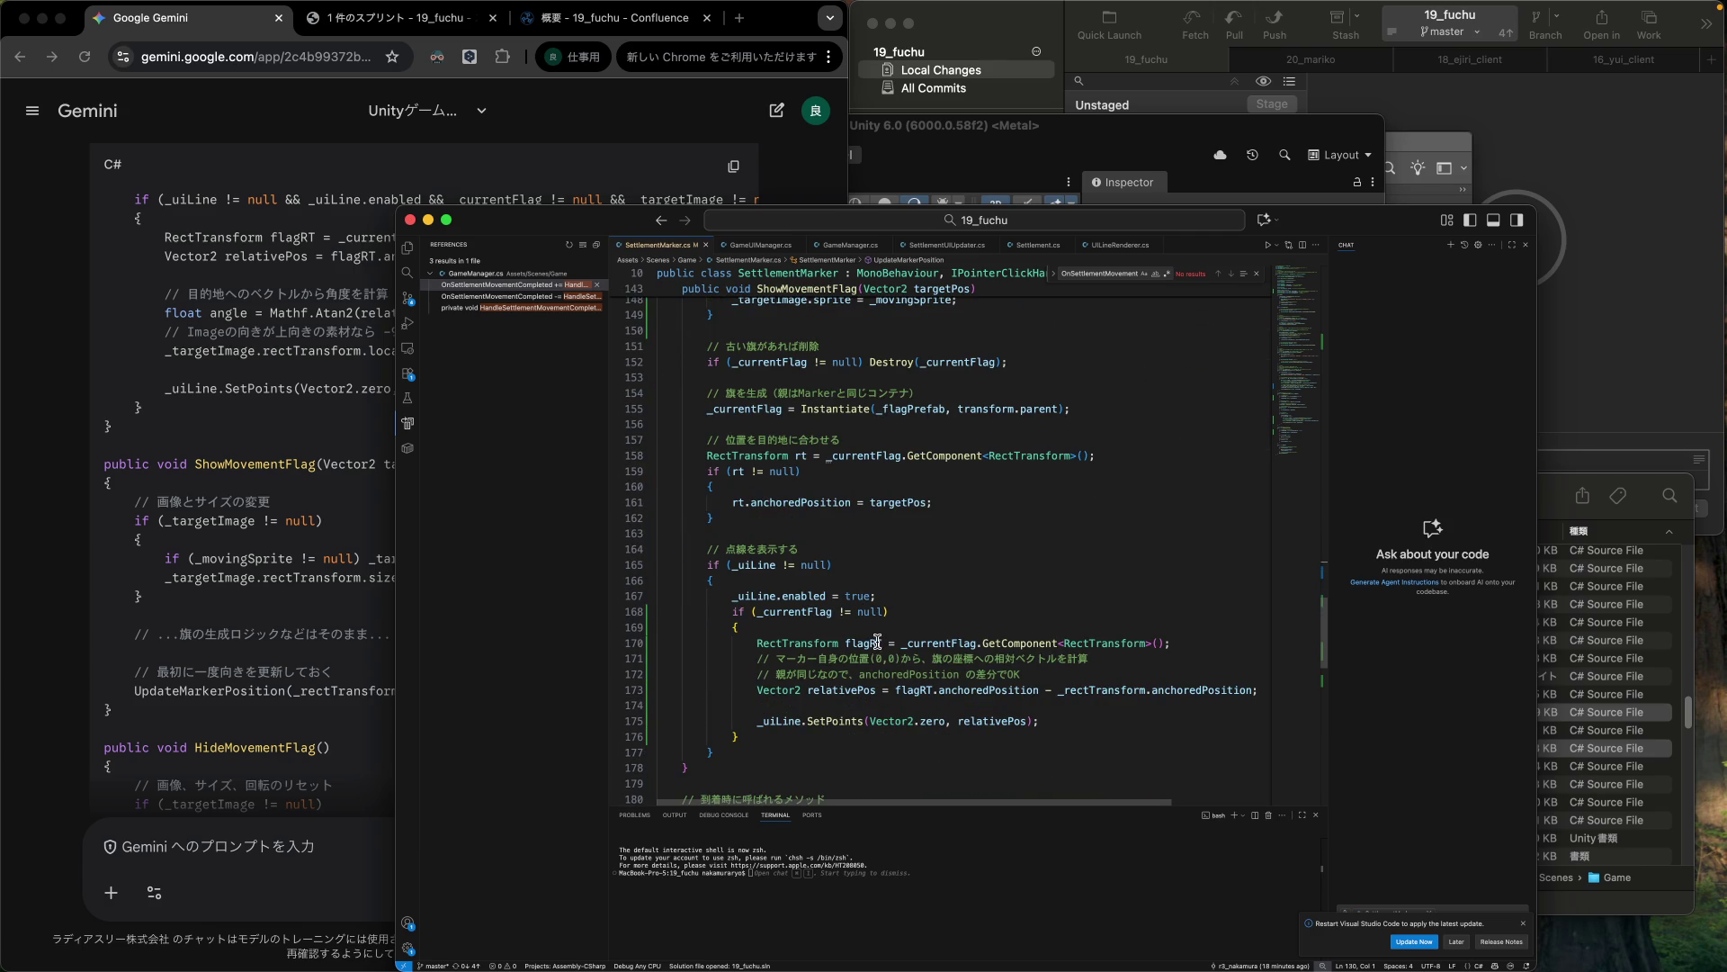
pyautogui.scroll(10, 866, 655)
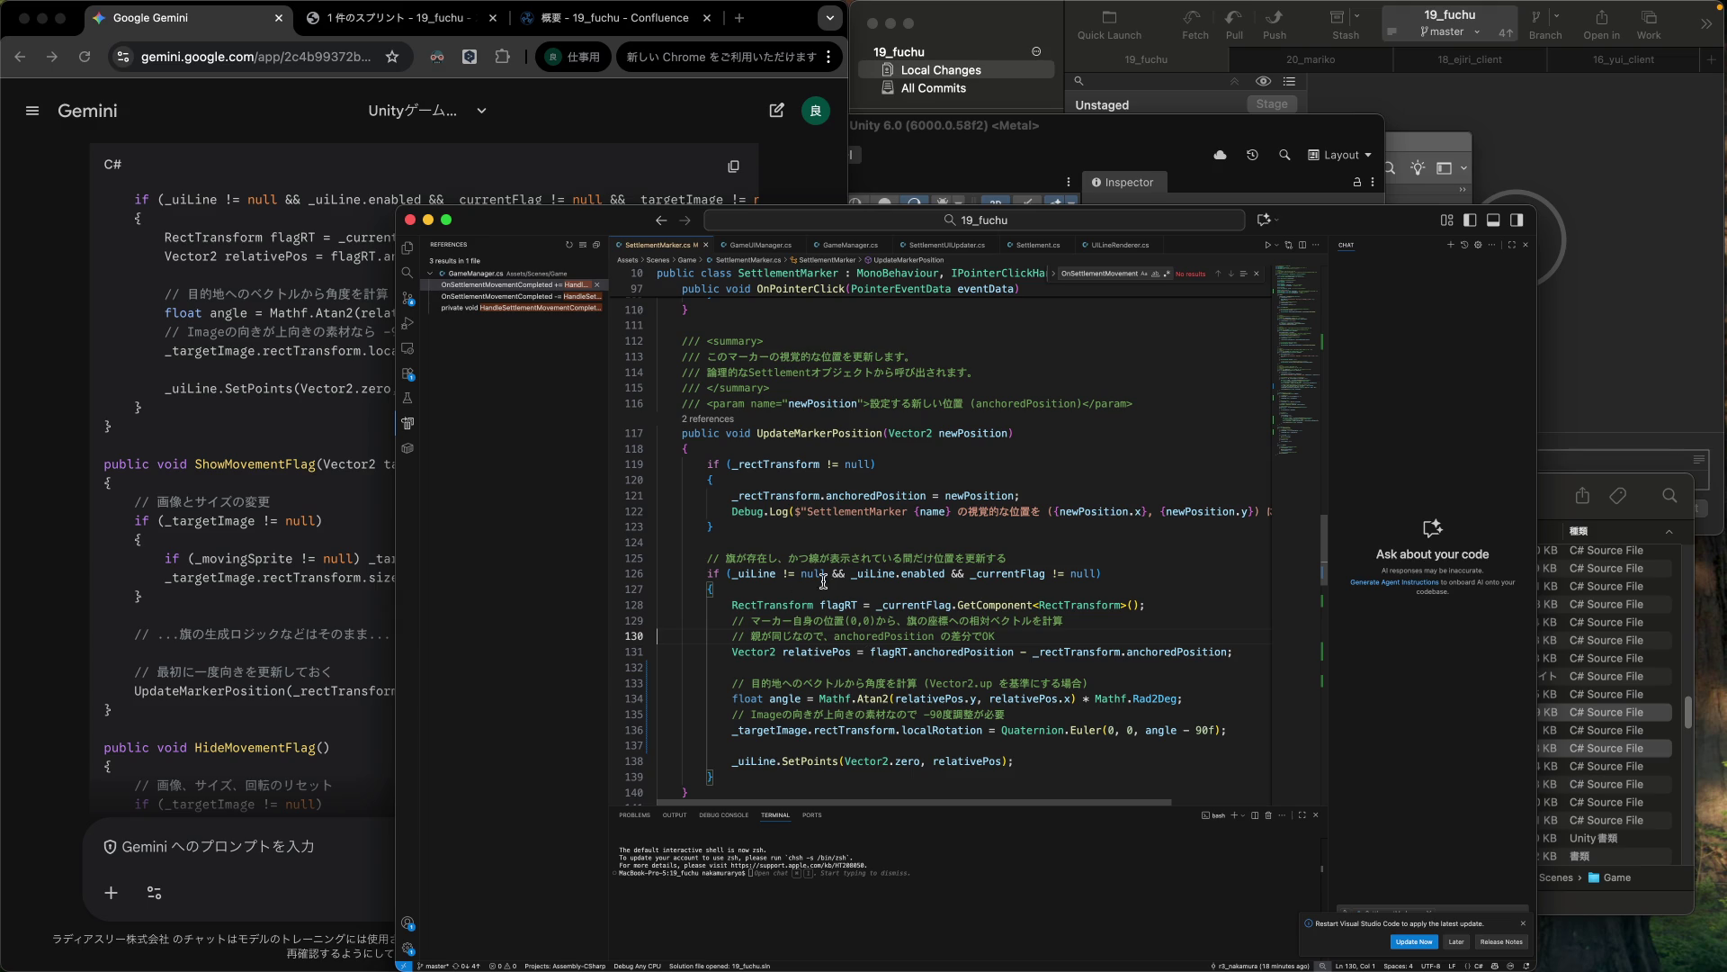
pyautogui.scroll(-6, 953, 733)
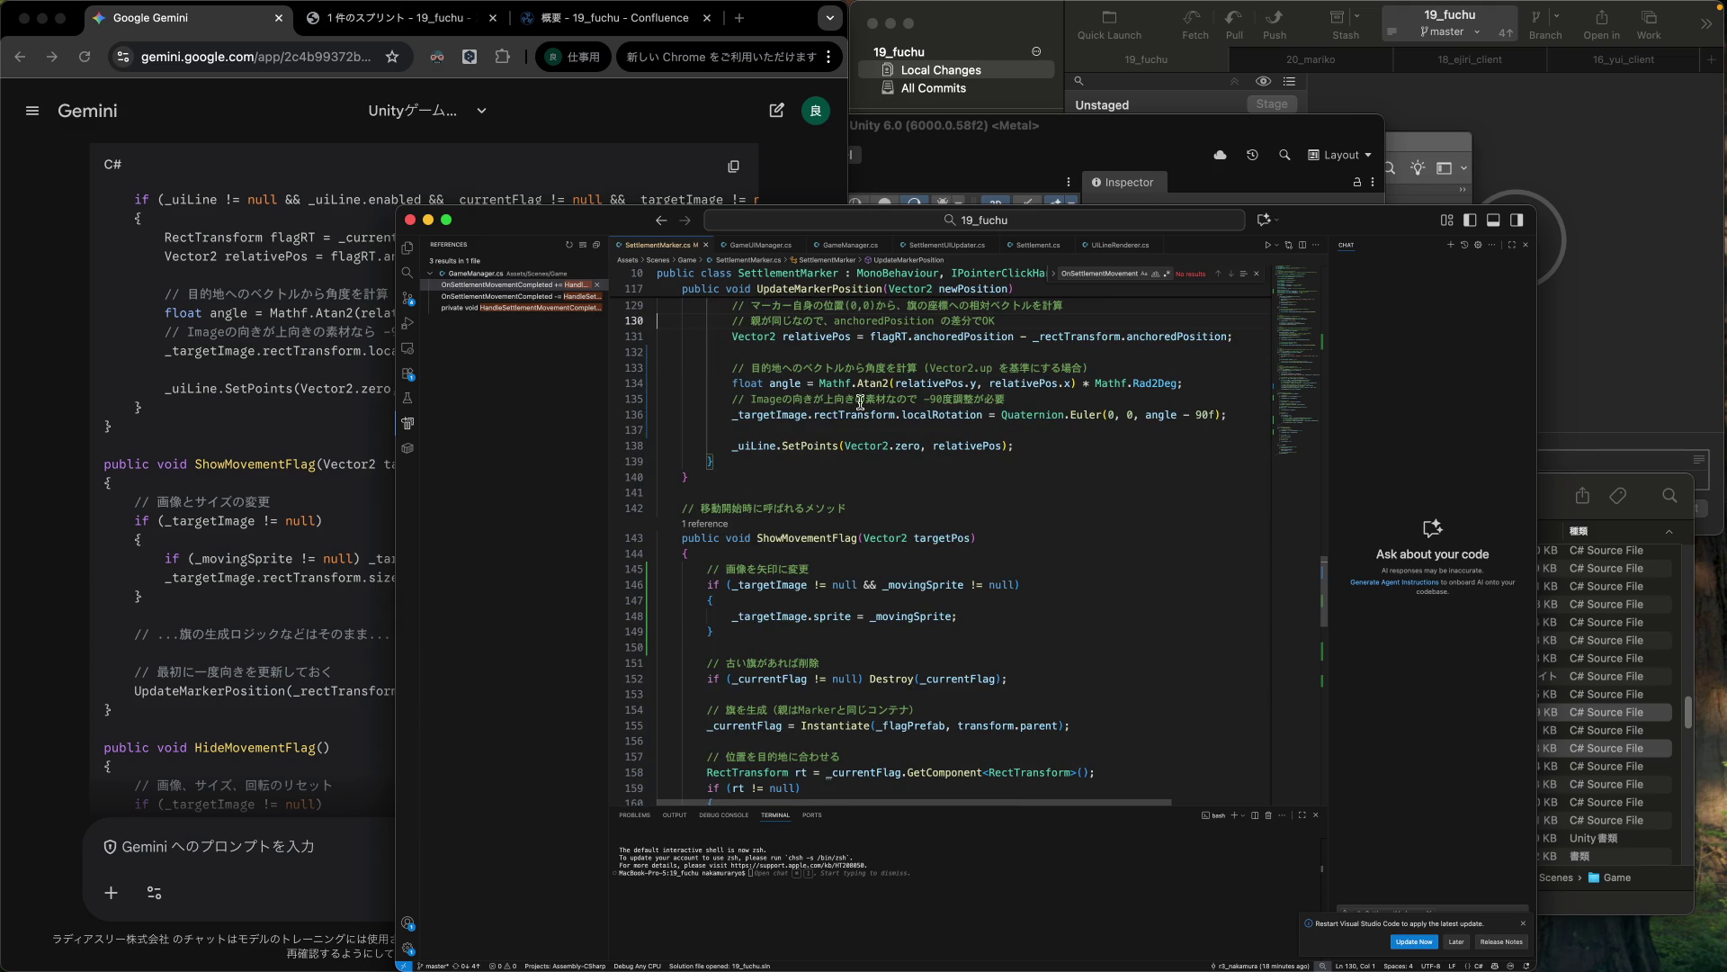
pyautogui.click(350, 444)
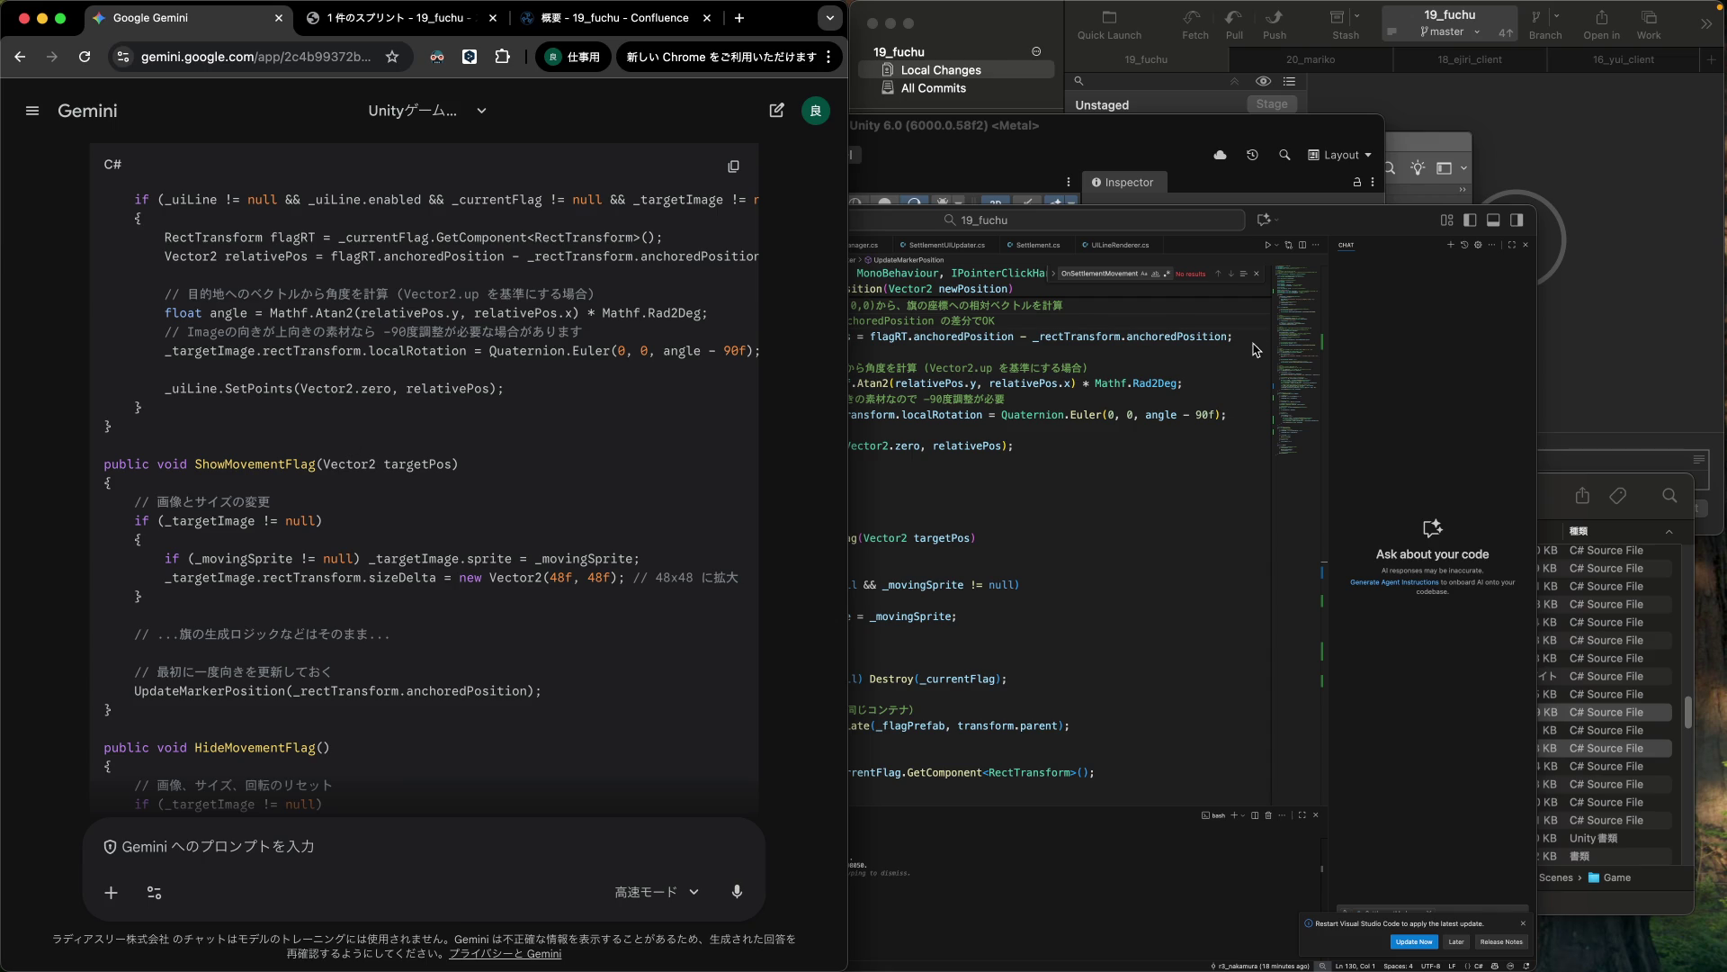
# Review the SettlementMarker.cs diff in Fork and stage just one block of its changes.
pyautogui.click(1023, 31)
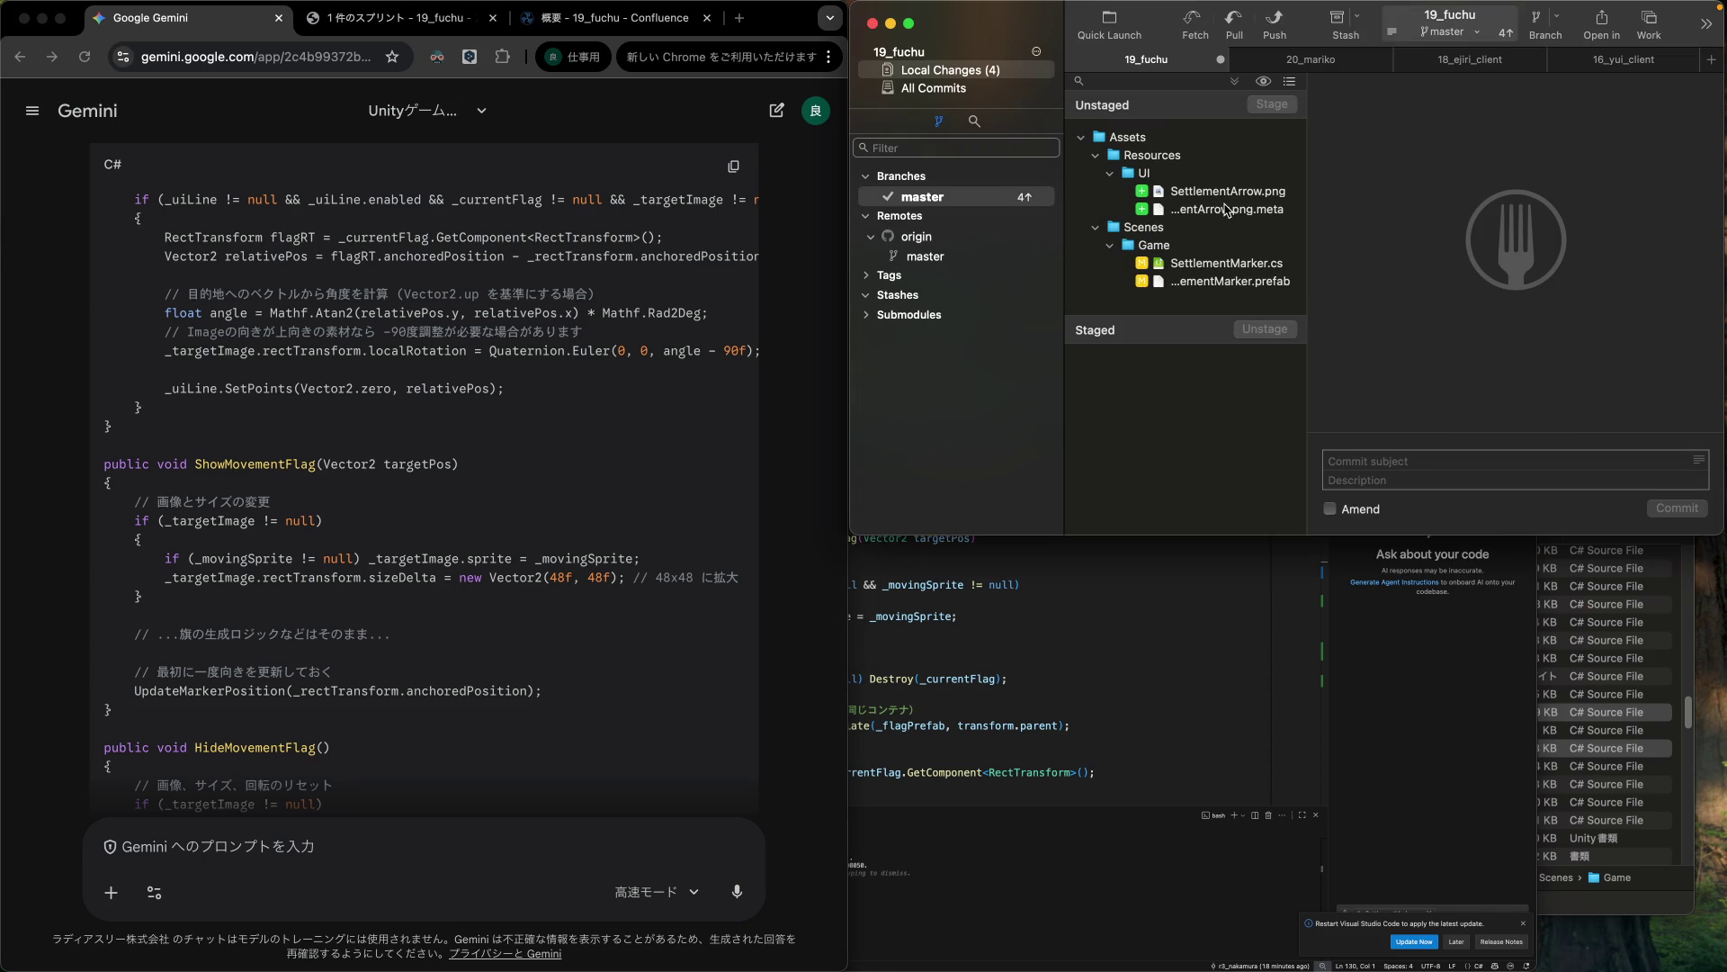
pyautogui.click(1229, 268)
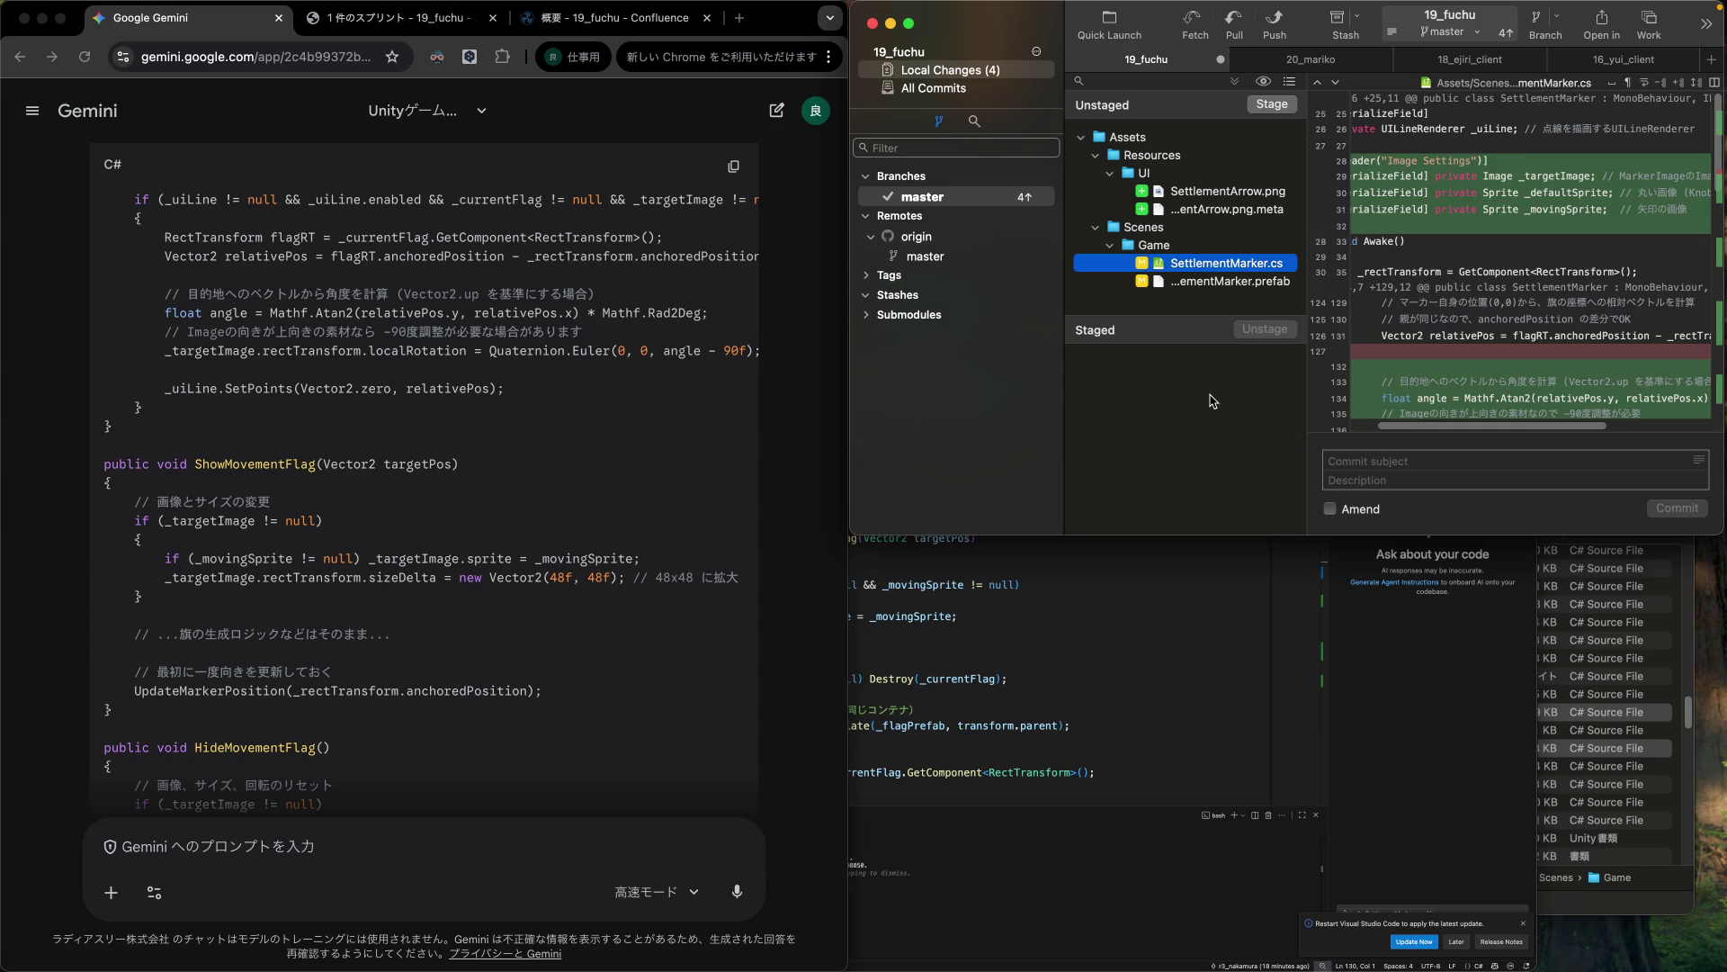
pyautogui.moveTo(1414, 378)
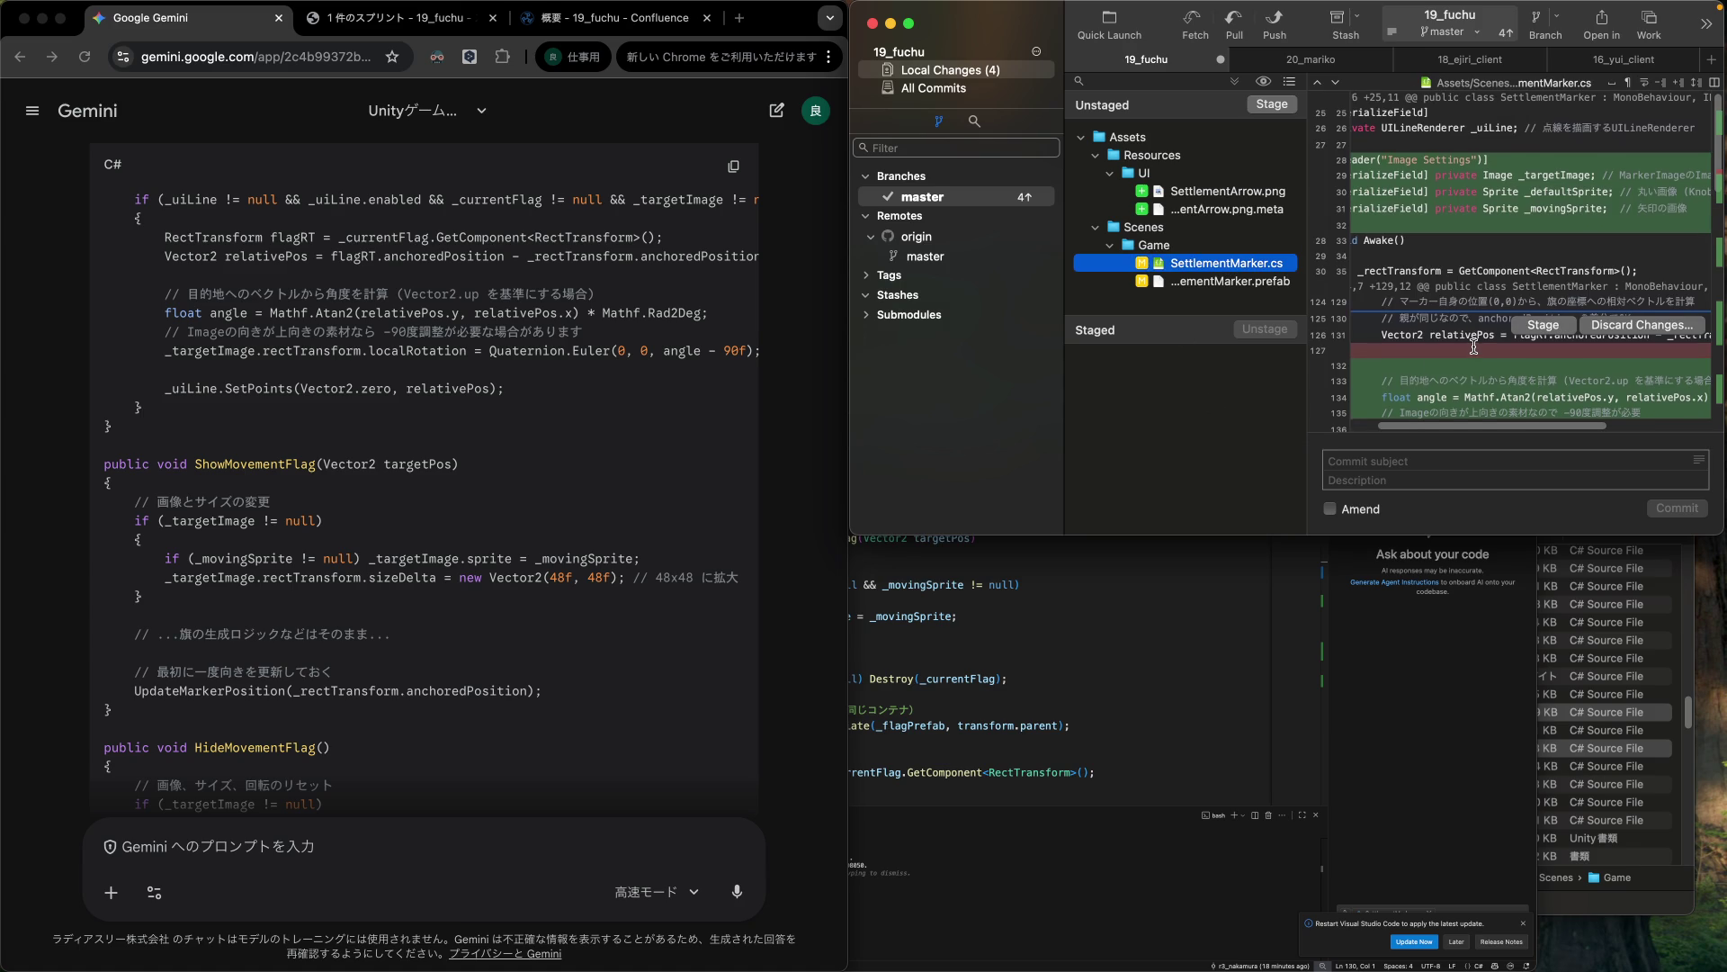
pyautogui.scroll(-3, 1474, 347)
pyautogui.scroll(-1, 1474, 346)
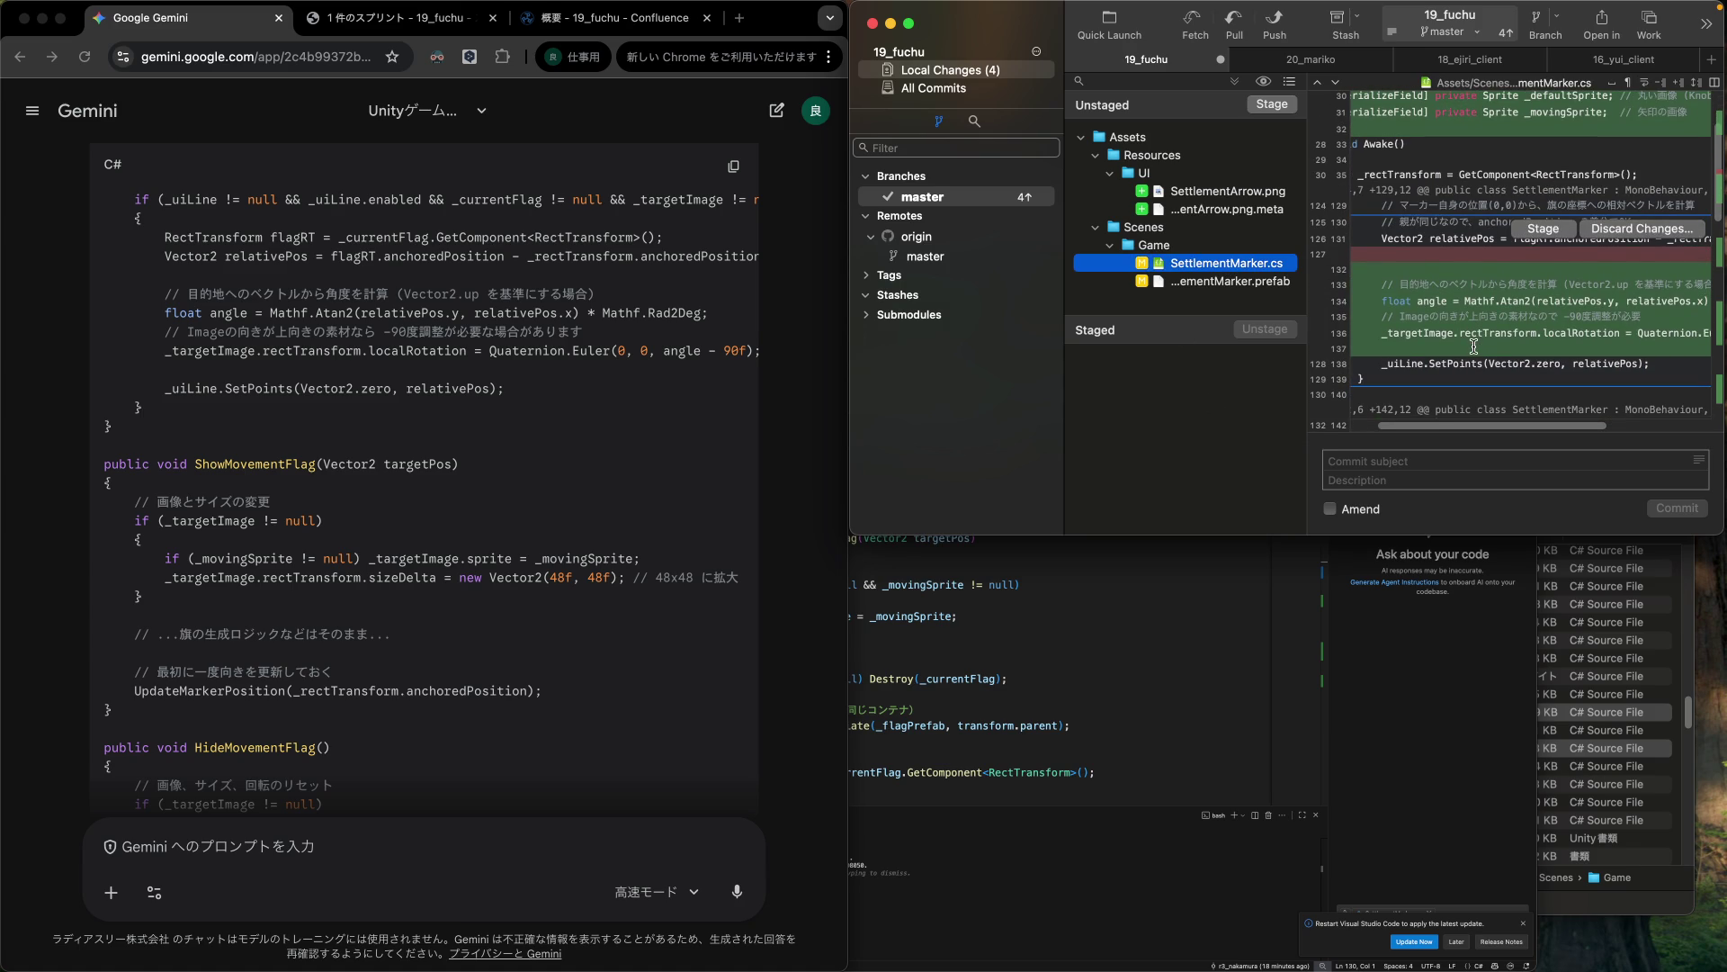
pyautogui.scroll(-5, 1534, 325)
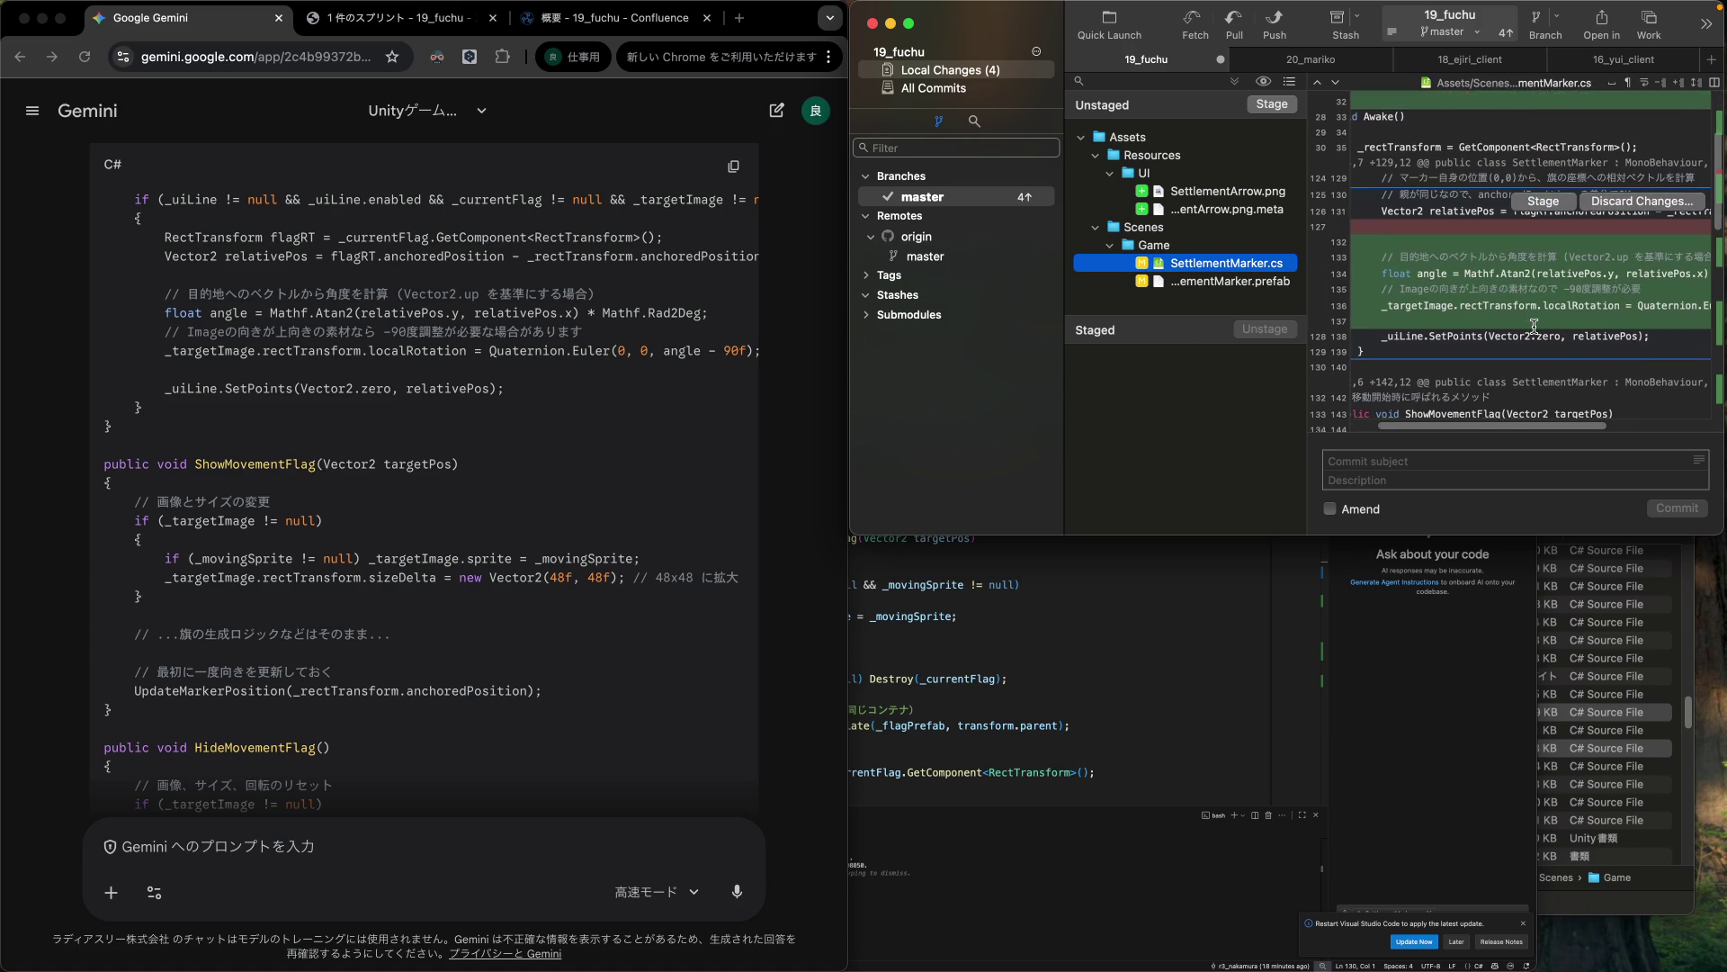
pyautogui.scroll(-2, 1534, 326)
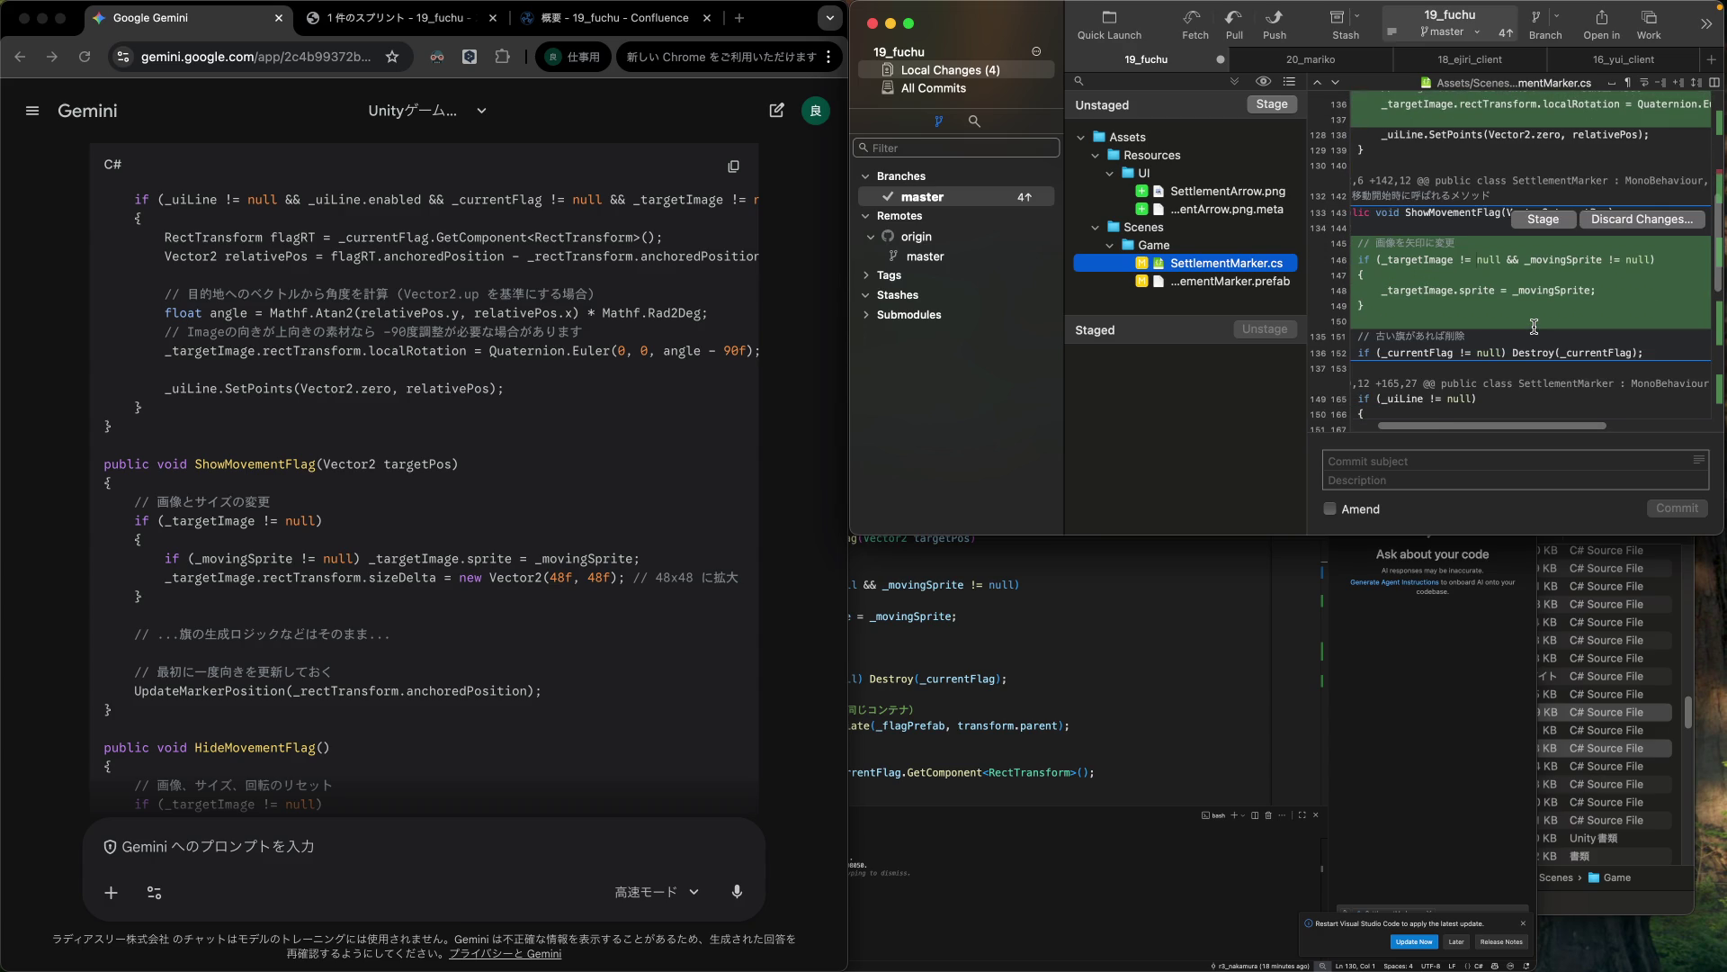
pyautogui.scroll(-3, 1534, 326)
pyautogui.scroll(-2, 1534, 325)
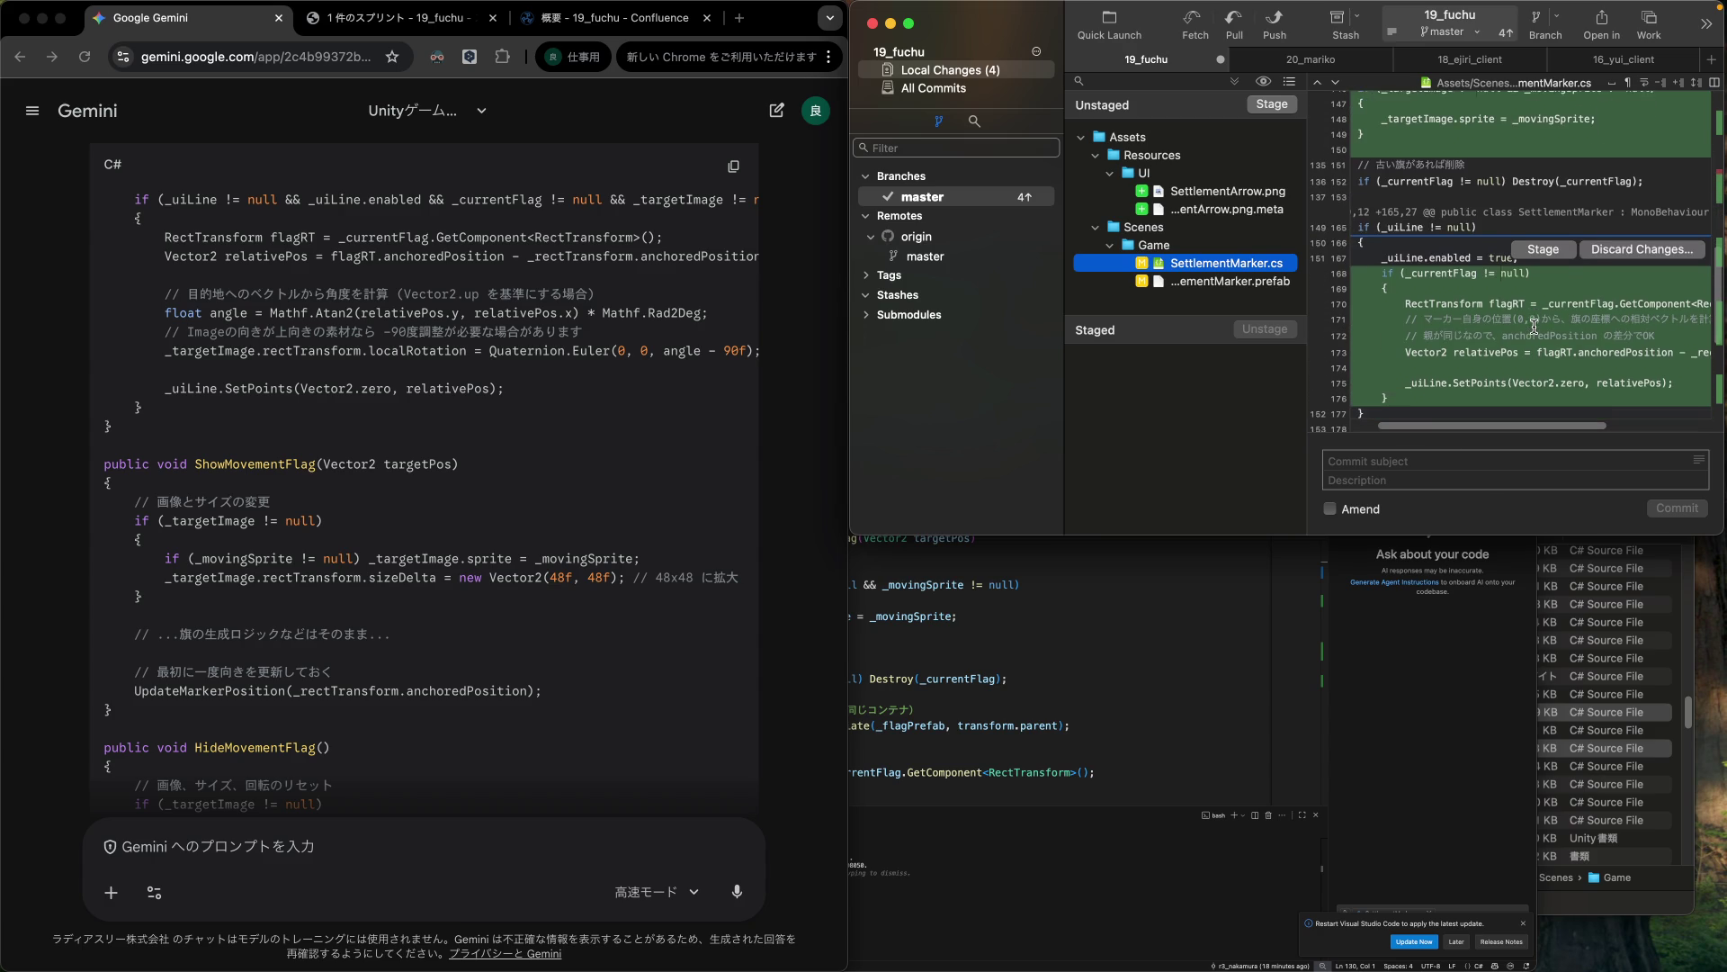
pyautogui.scroll(-1, 1534, 325)
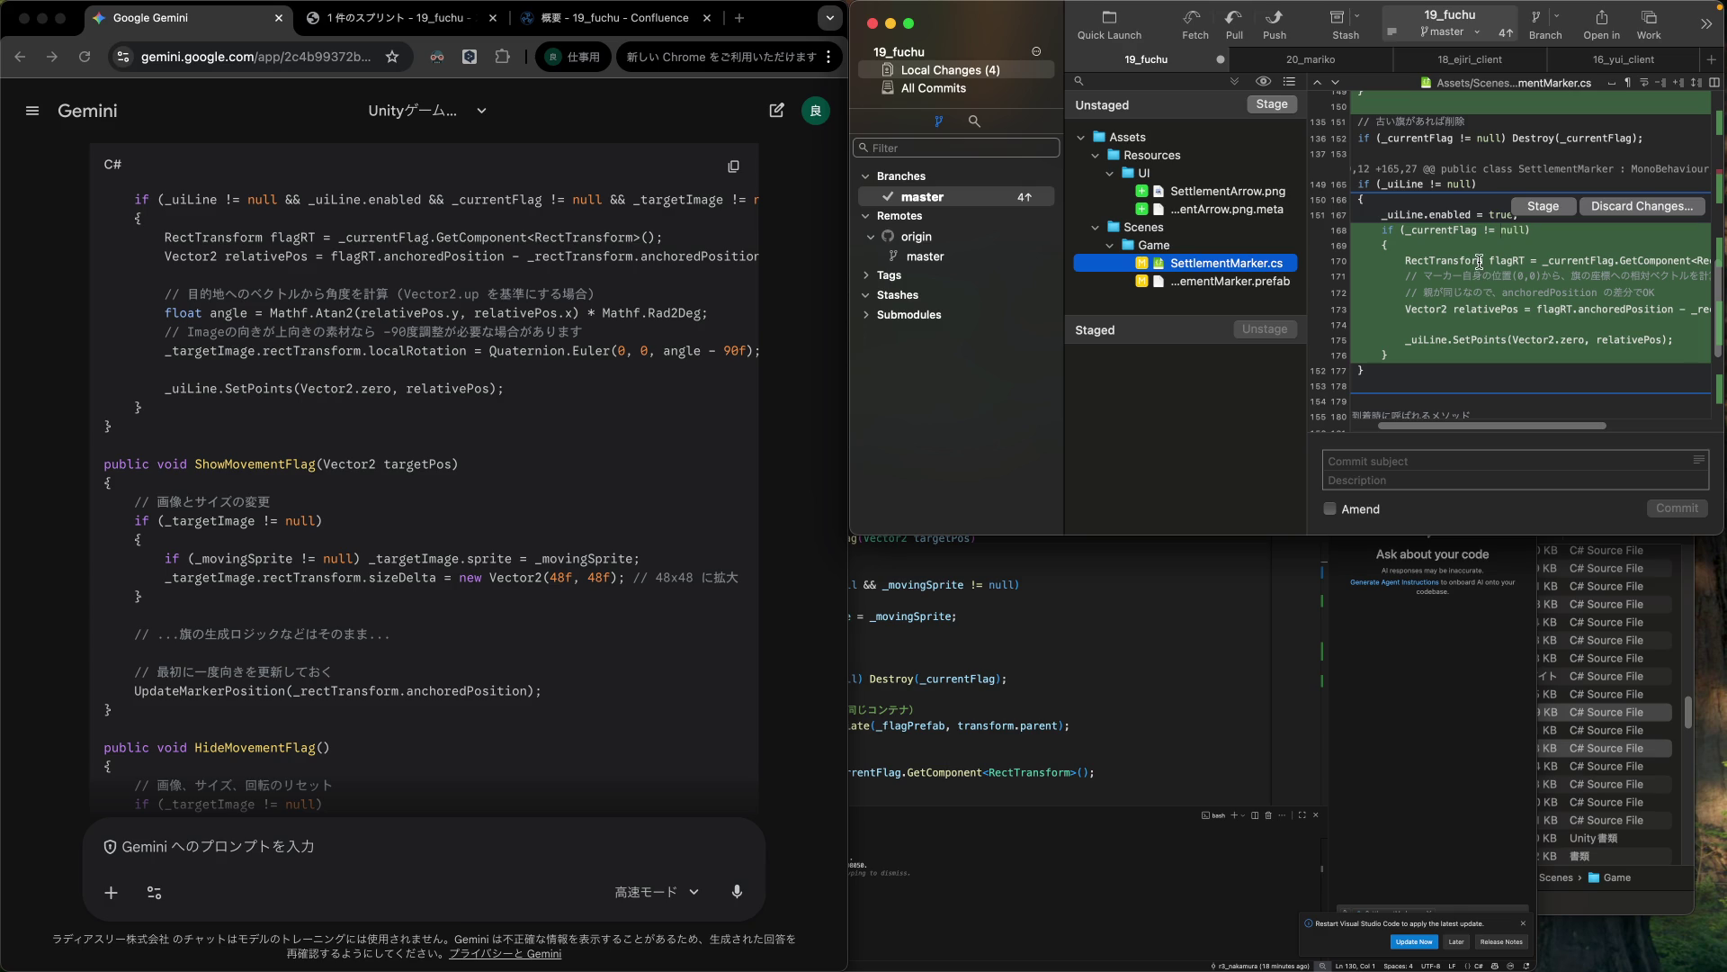
pyautogui.click(1560, 209)
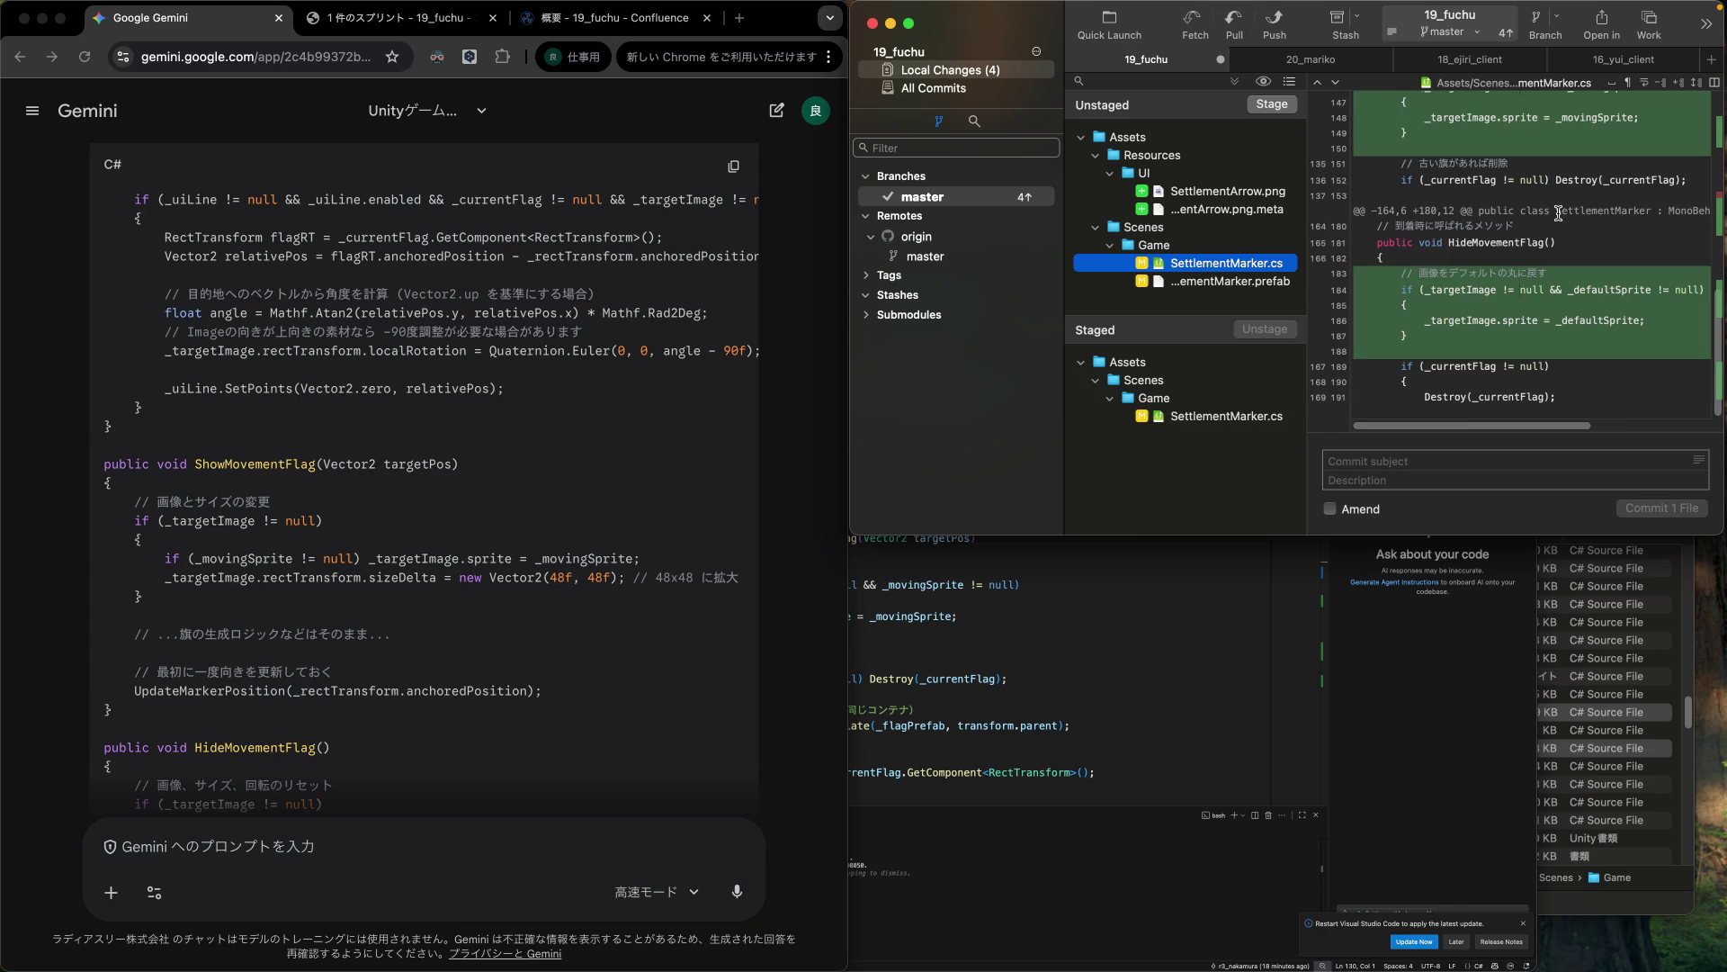
# Commit the staged hunk to master with subject '集落の移動開始の瞬間から点線が表示されるようにする'.
pyautogui.click(1420, 459)
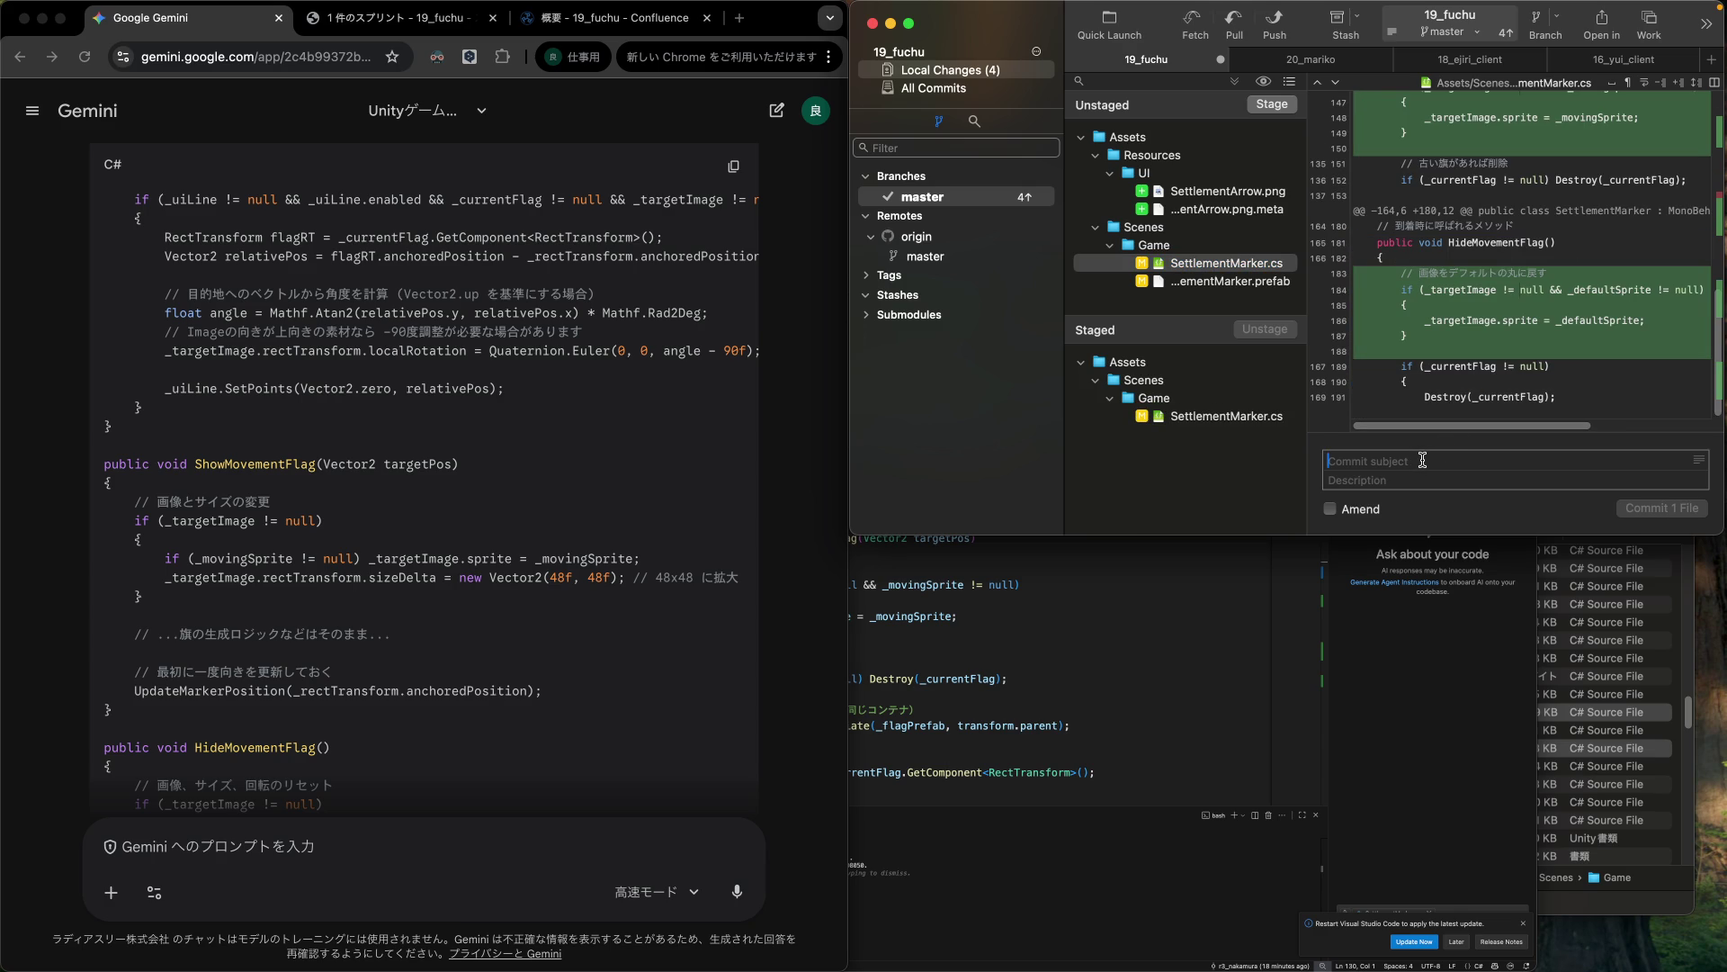
pyautogui.write('移動開始の')
pyautogui.write('しゅ')
pyautogui.write('んかんから')
pyautogui.press('space')
pyautogui.press('Return')
pyautogui.write('sen')
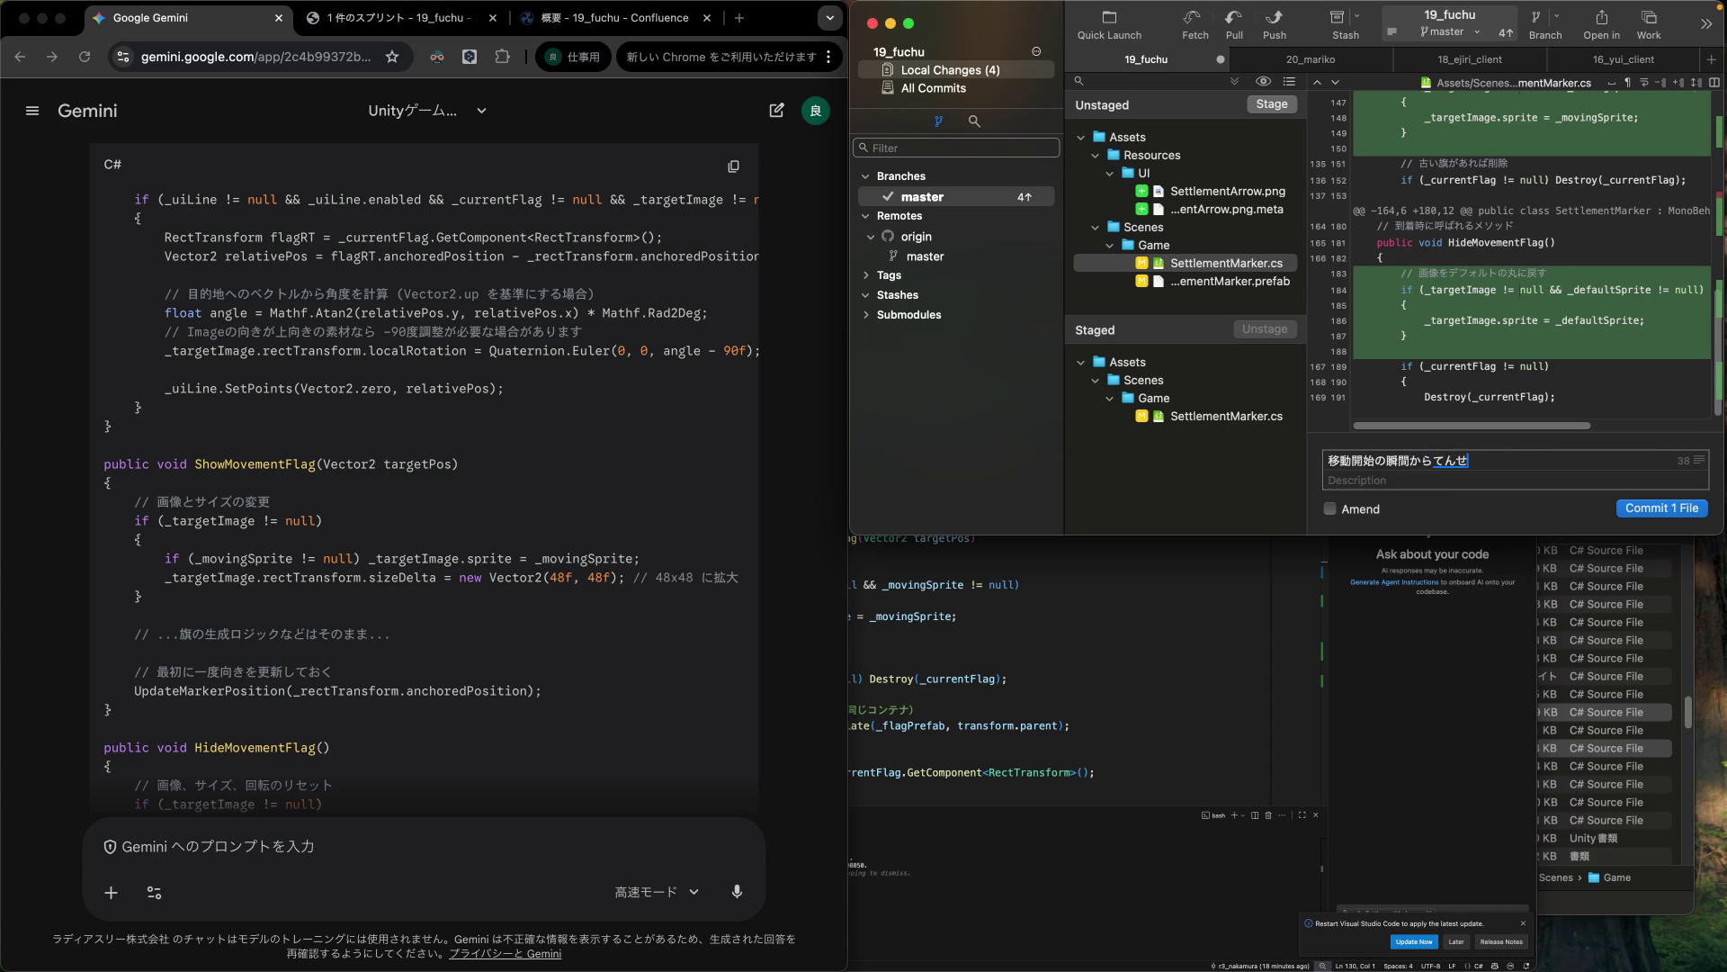
pyautogui.press('space')
pyautogui.press('space')
pyautogui.press('space')
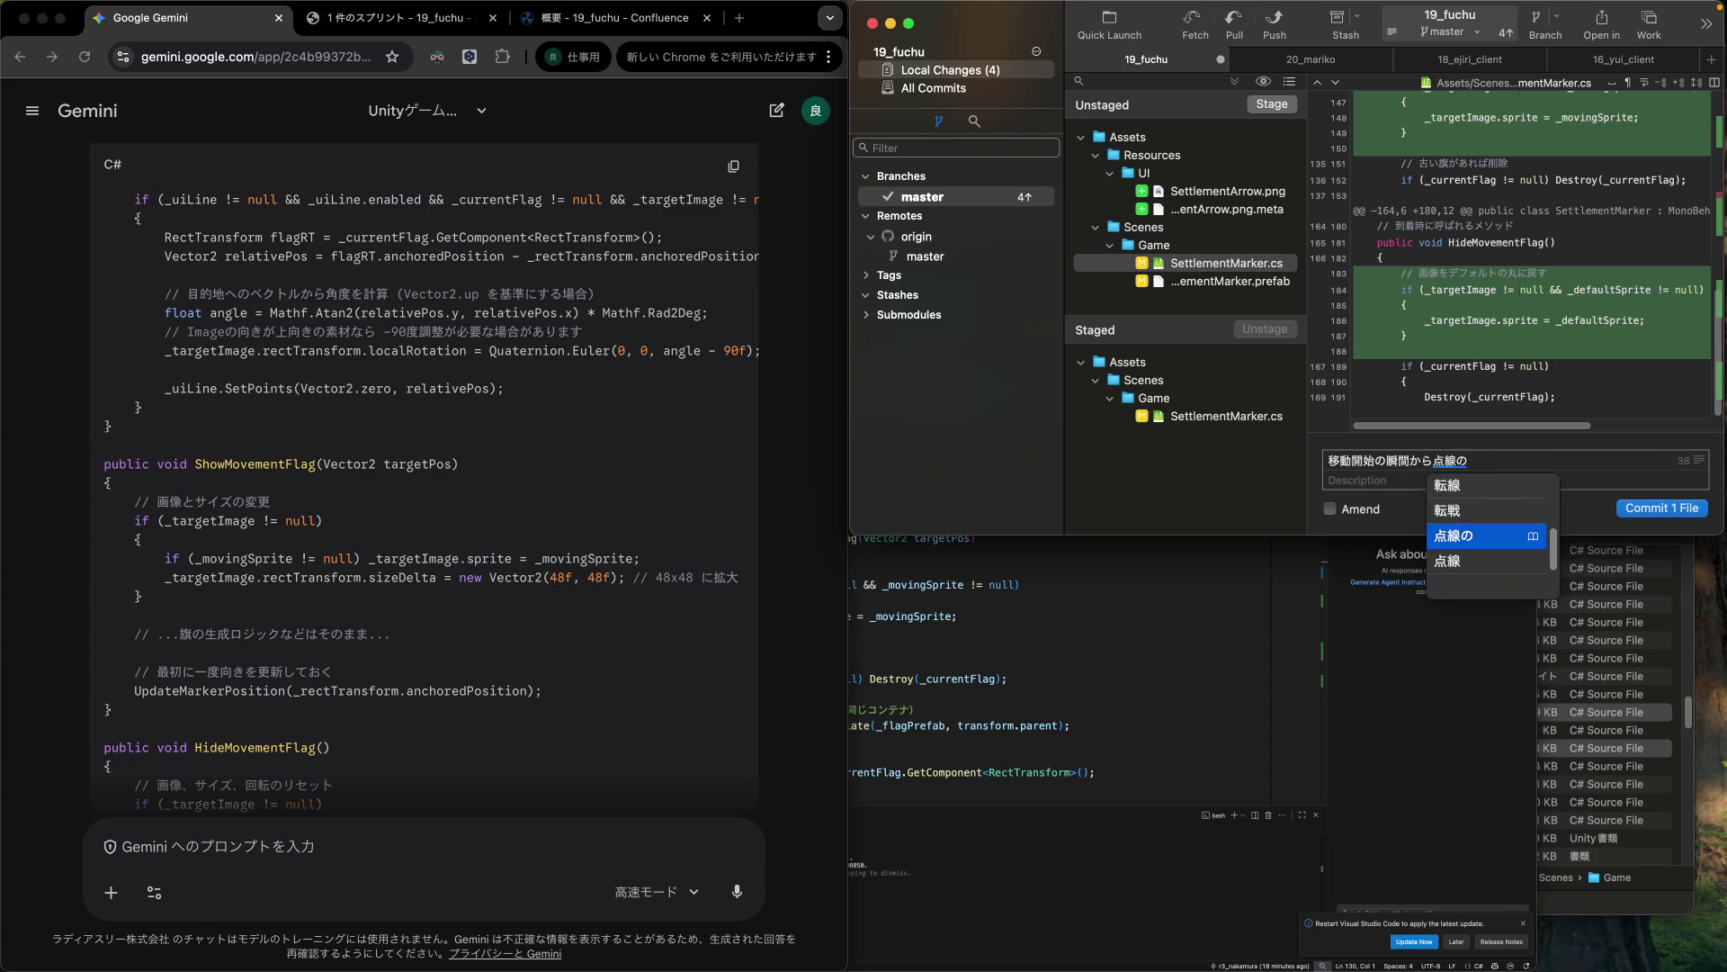
pyautogui.press('Return')
pyautogui.write('hy')
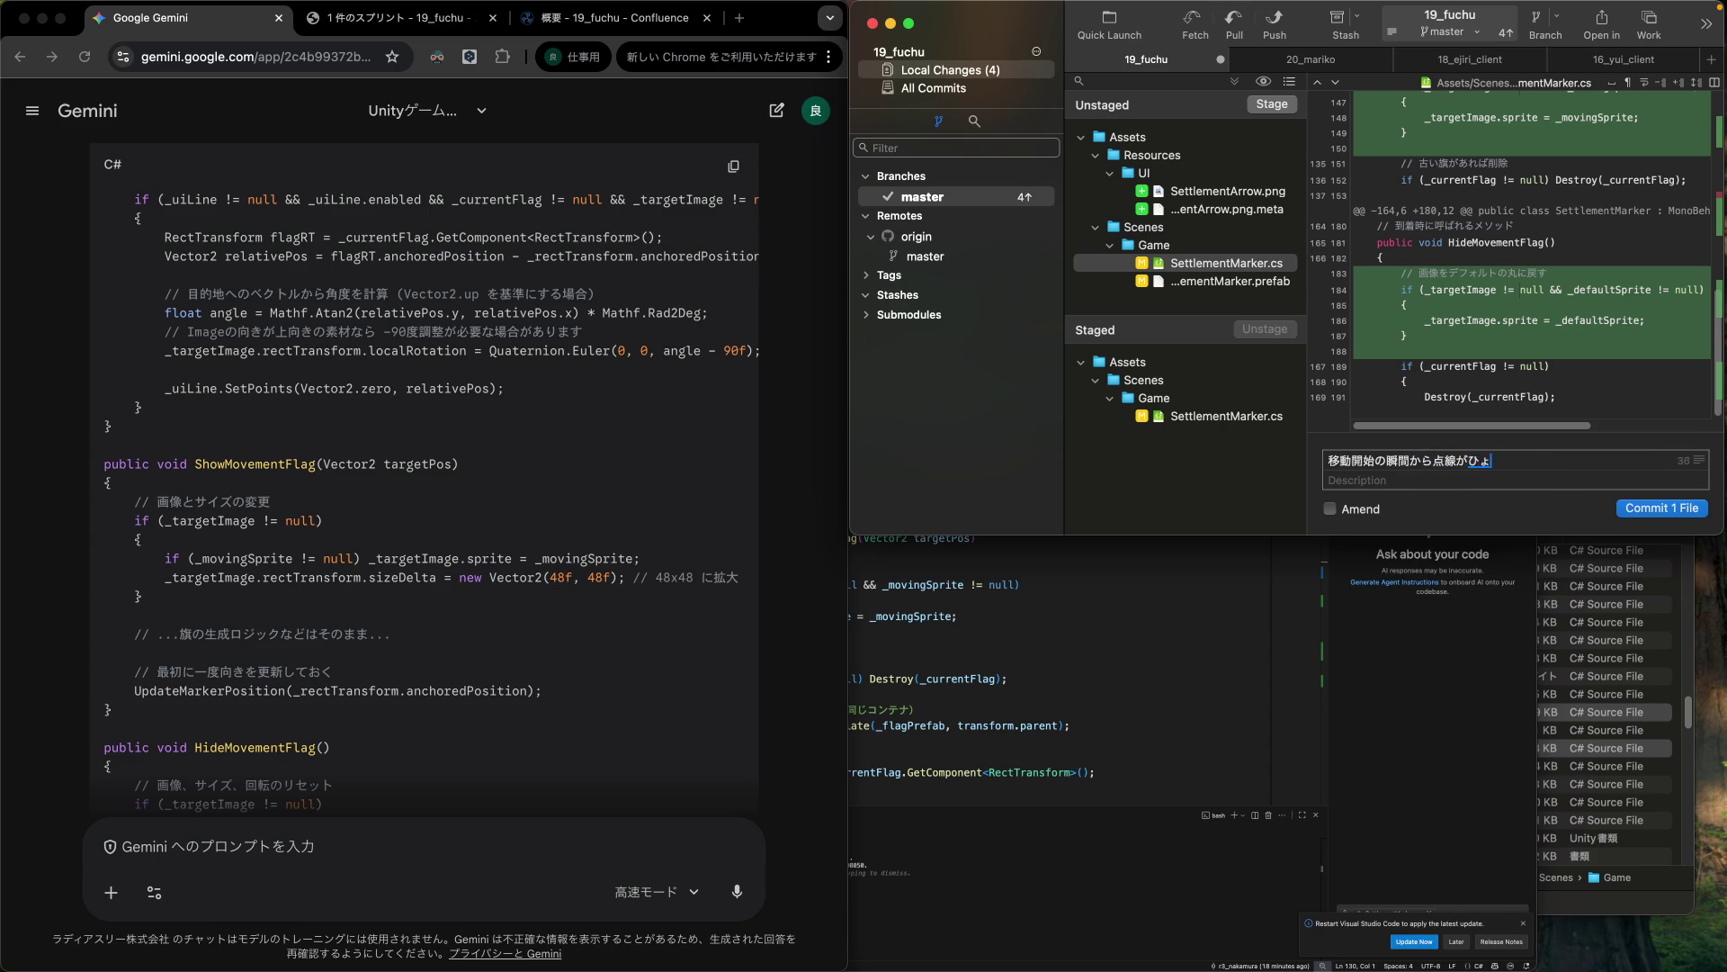
pyautogui.write('jisareruuru')
pyautogui.press('Return')
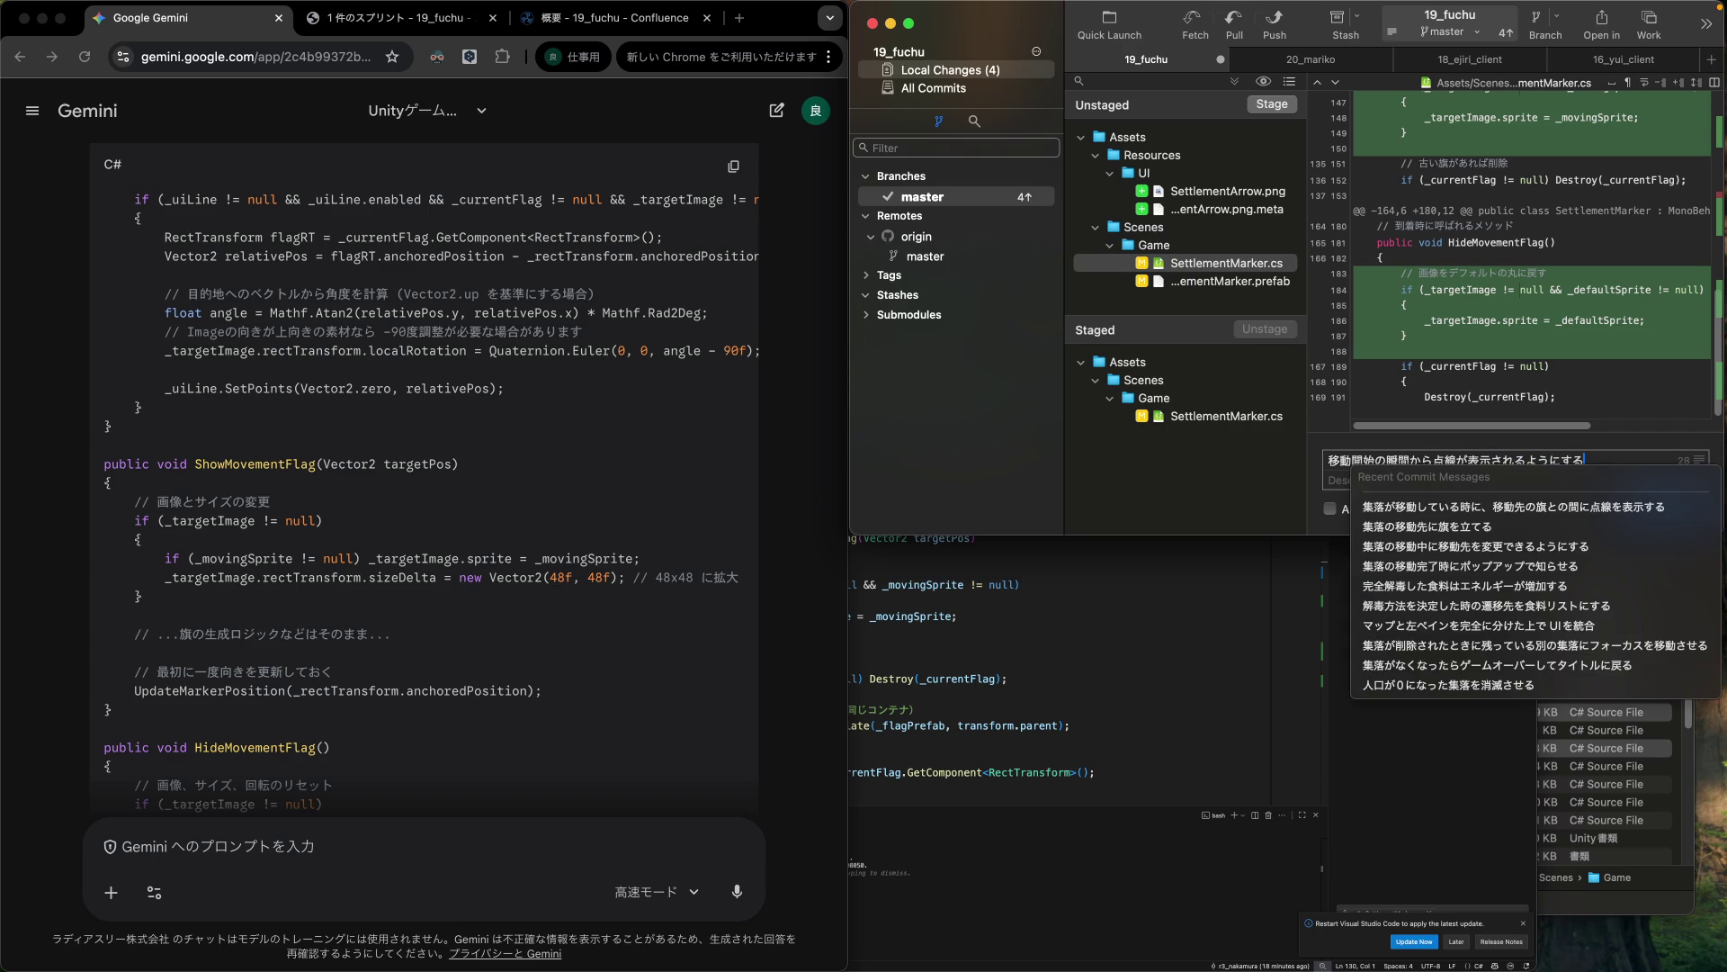
pyautogui.click(1329, 461)
pyautogui.write('集落の')
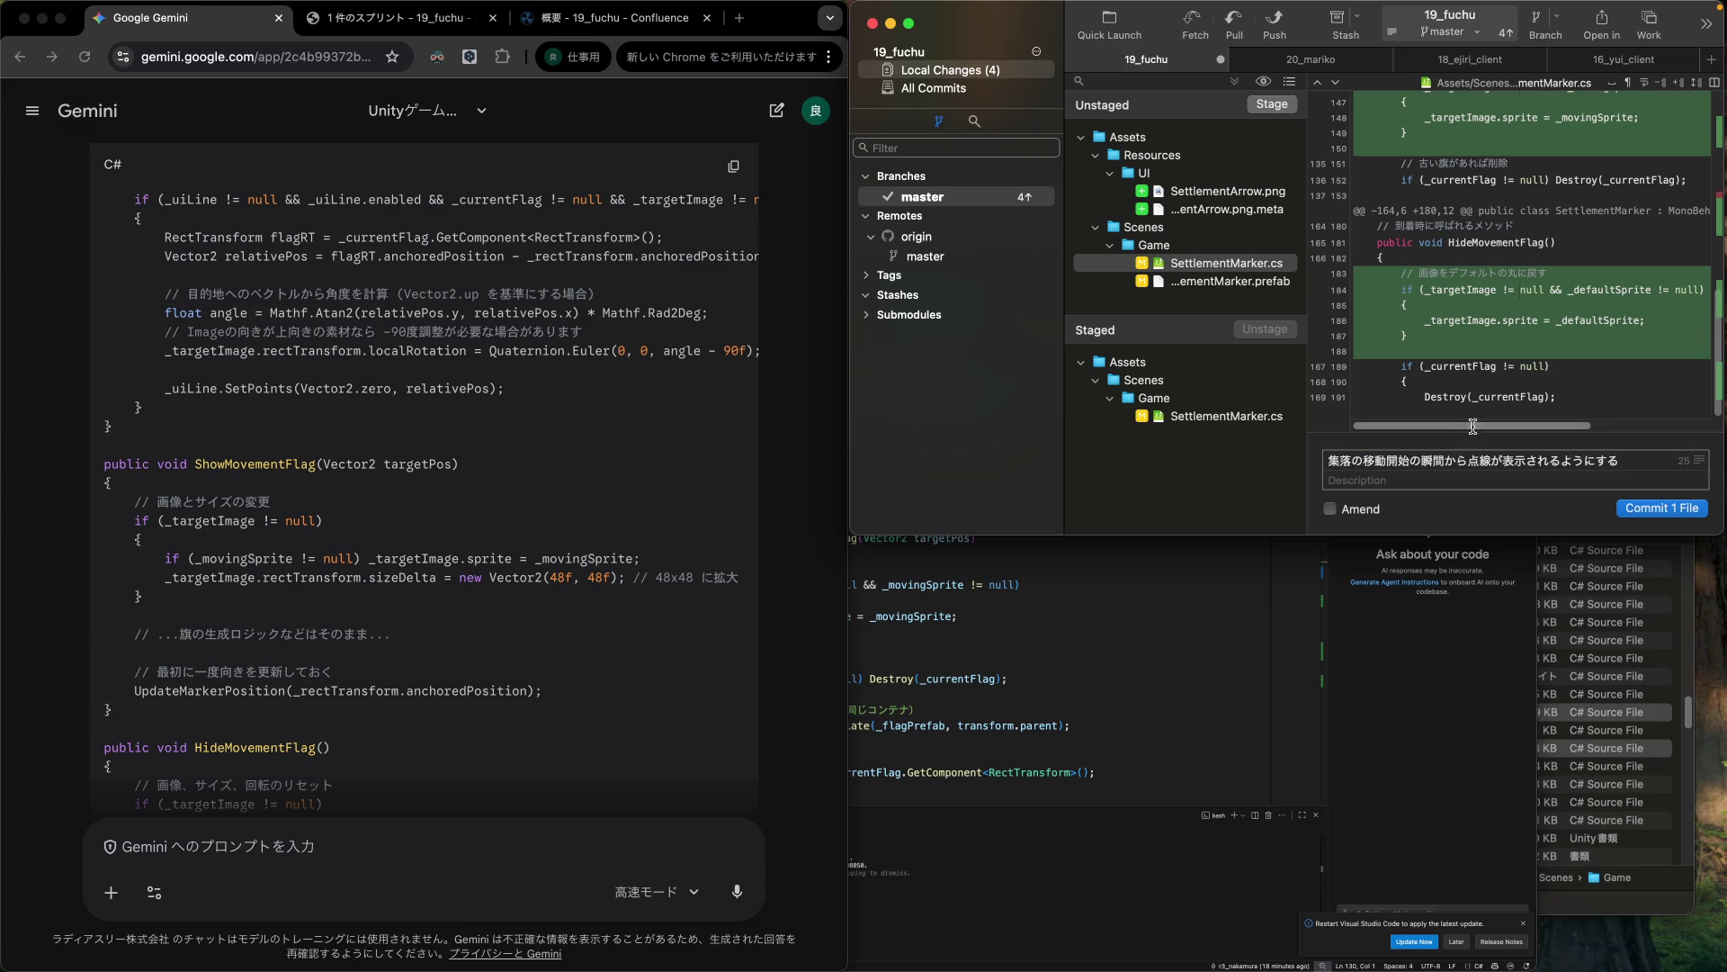
pyautogui.click(1649, 509)
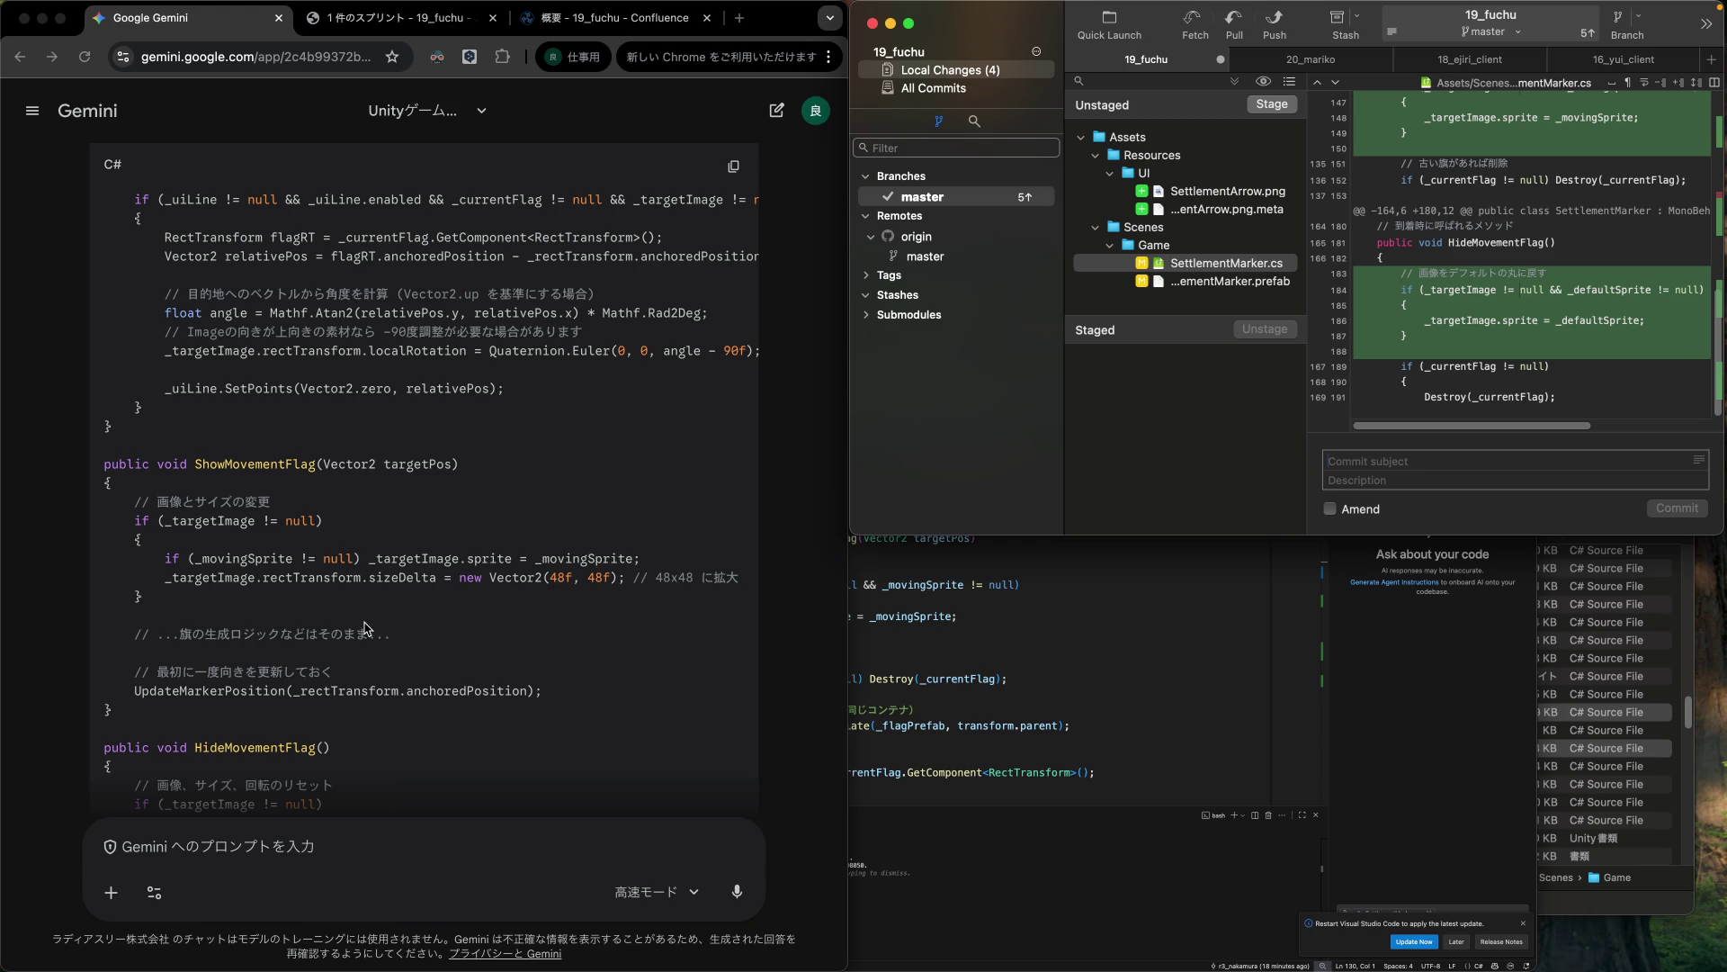
pyautogui.click(247, 546)
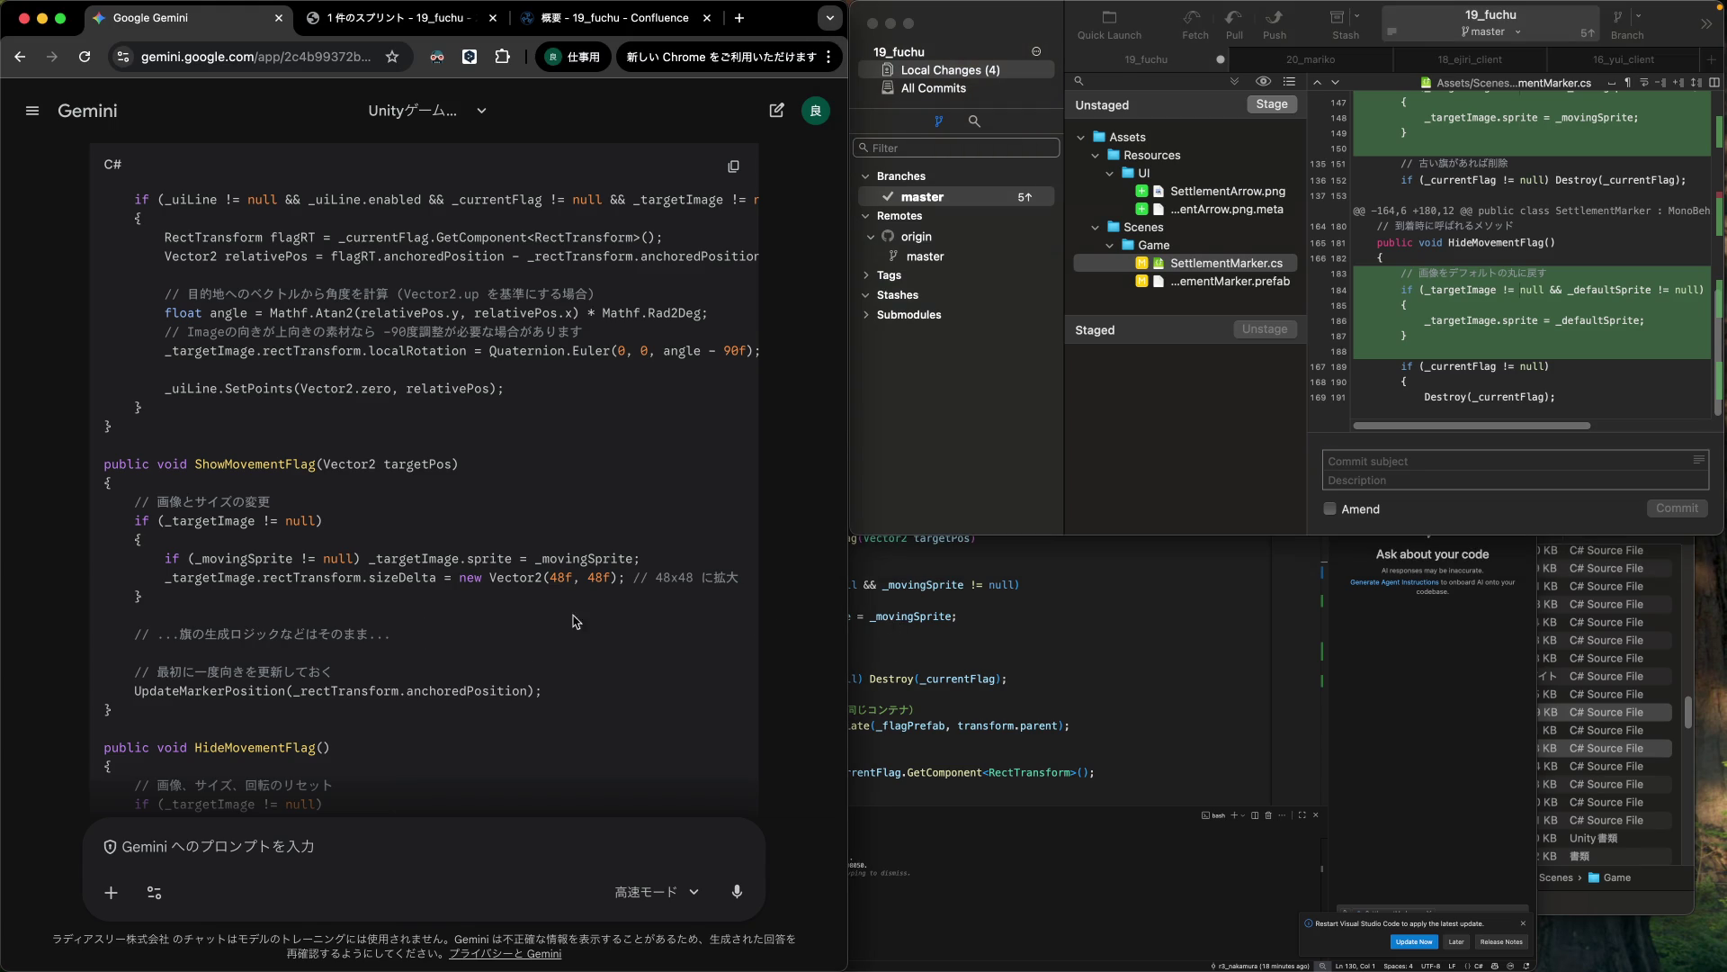
# Copy Gemini's 48×48 sizeDelta line and paste it below line 148 in ShowMovementFlag.
pyautogui.moveTo(171, 578)
pyautogui.mouseDown()
pyautogui.moveTo(719, 578)
pyautogui.moveTo(628, 581)
pyautogui.mouseUp()
pyautogui.press('cmd+c')
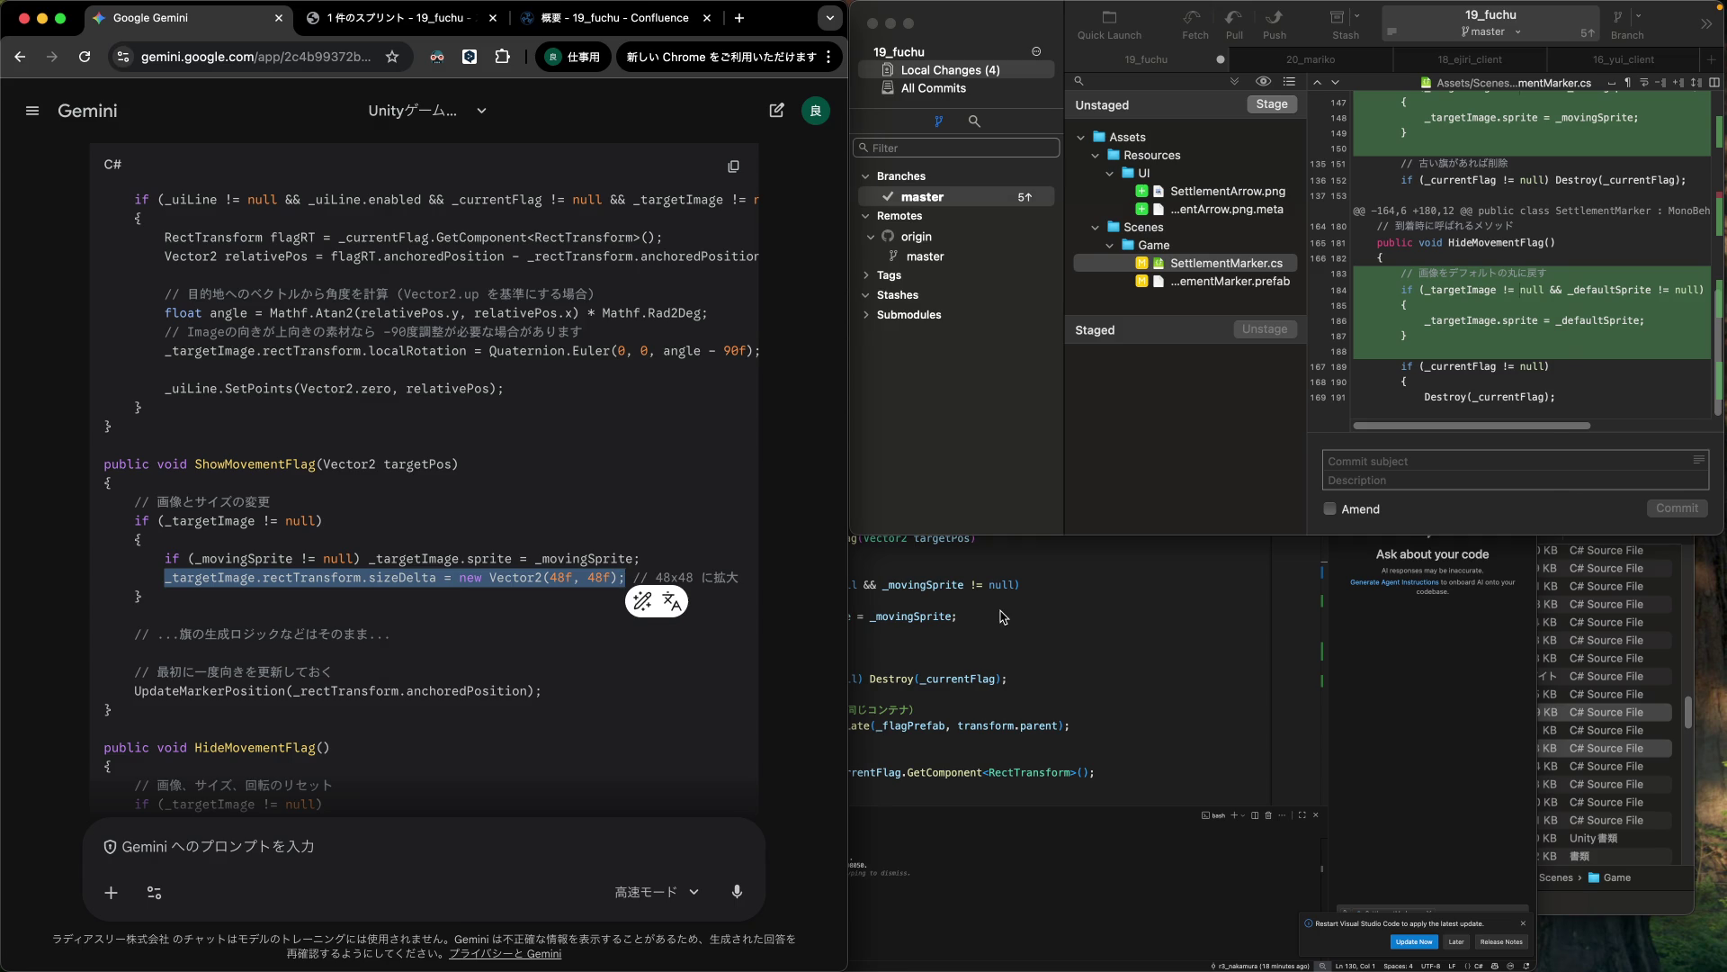
pyautogui.click(953, 611)
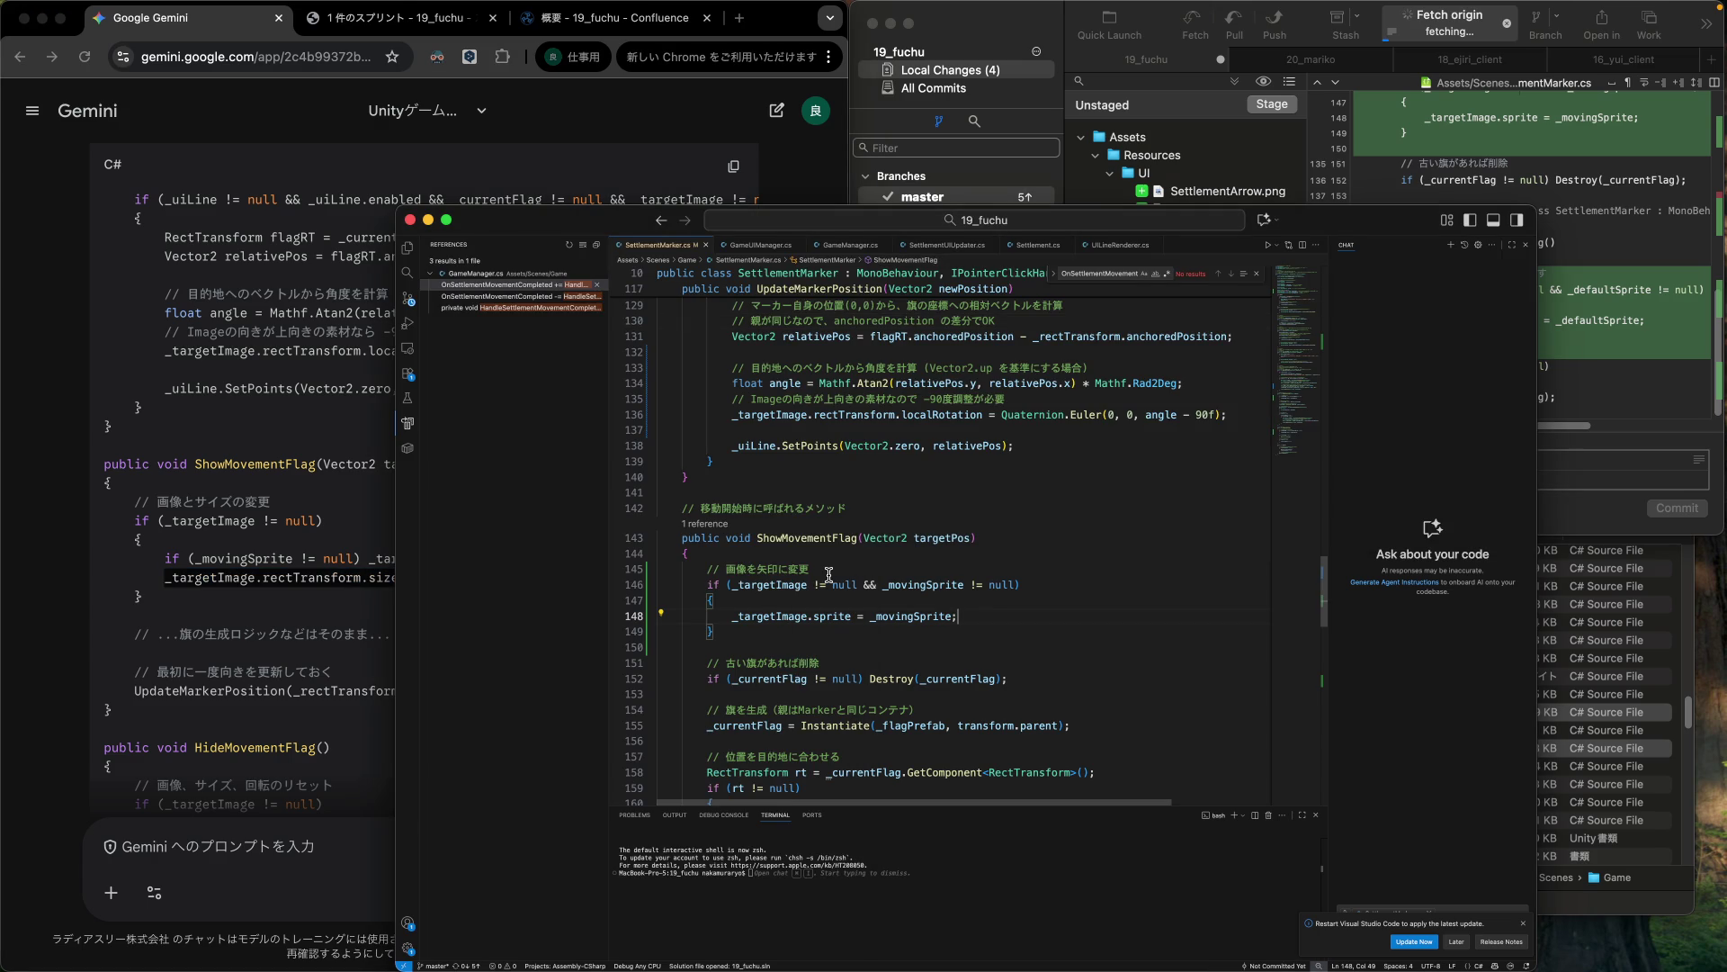
pyautogui.moveTo(810, 572); pyautogui.dragTo(754, 580)
pyautogui.click(978, 618)
pyautogui.press('Return')
pyautogui.press('cmd+v')
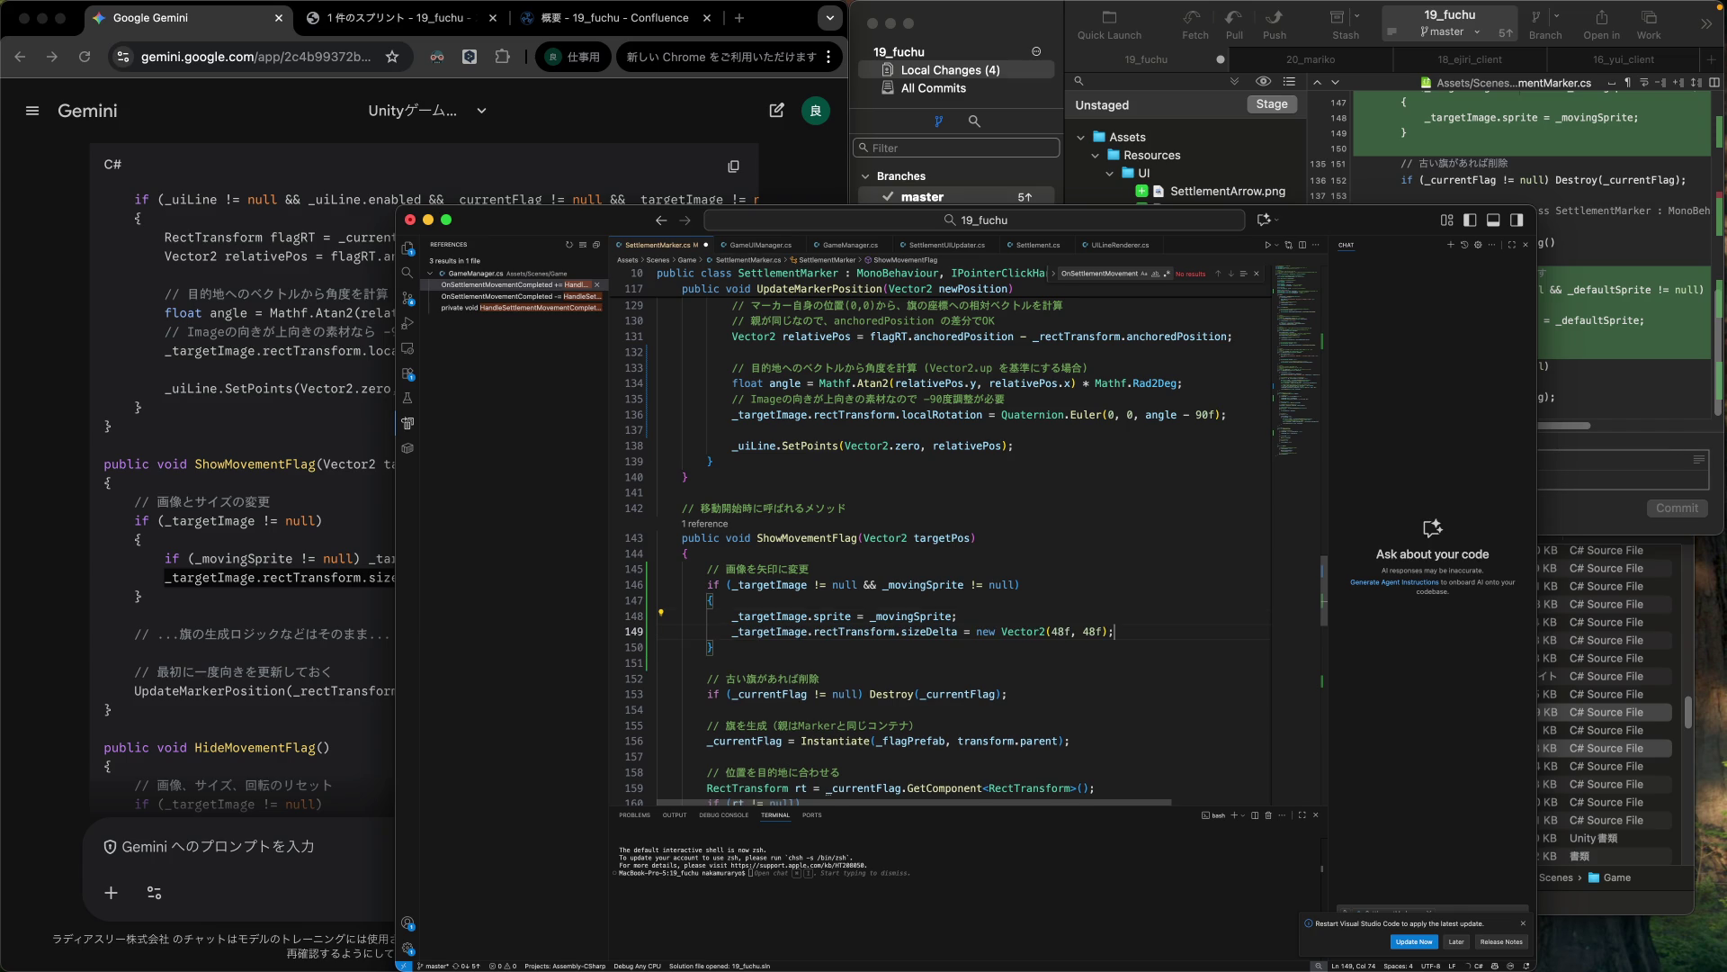
# Rewrite the line 145 comment to 画像とサイズを矢印に変更.
pyautogui.moveTo(747, 569); pyautogui.dragTo(801, 572)
pyautogui.write('と')
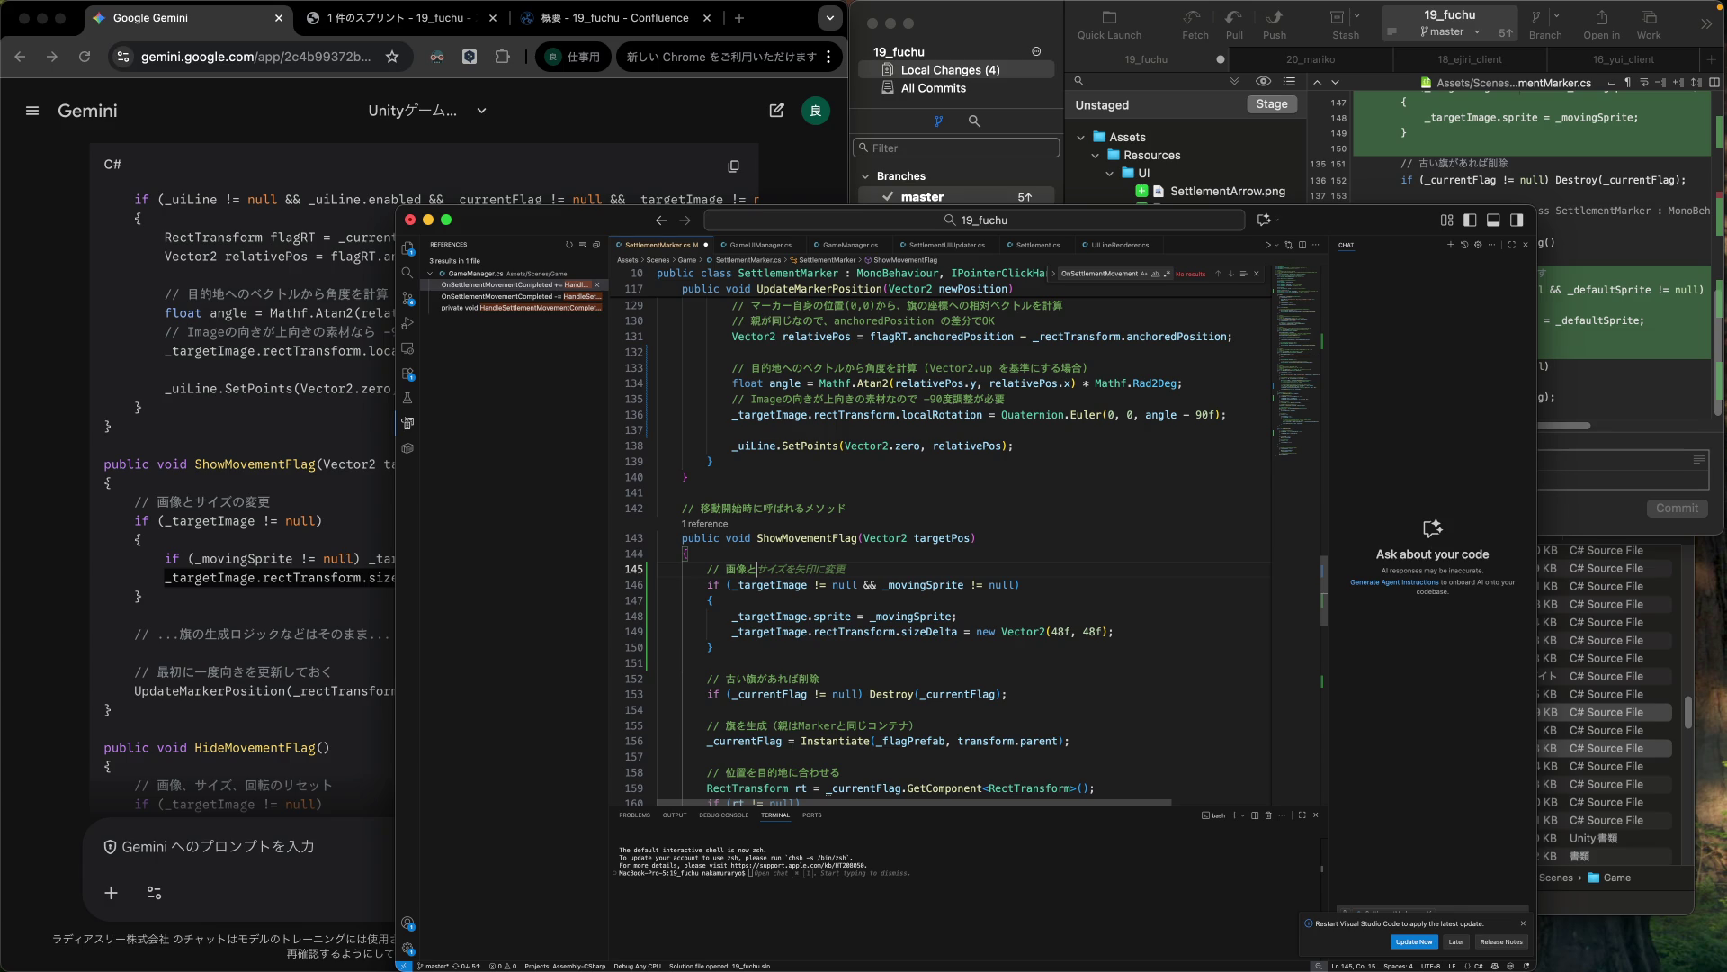
pyautogui.write('サイズをへn')
pyautogui.write('変更')
pyautogui.scroll(-10, 806, 574)
pyautogui.scroll(-5, 805, 574)
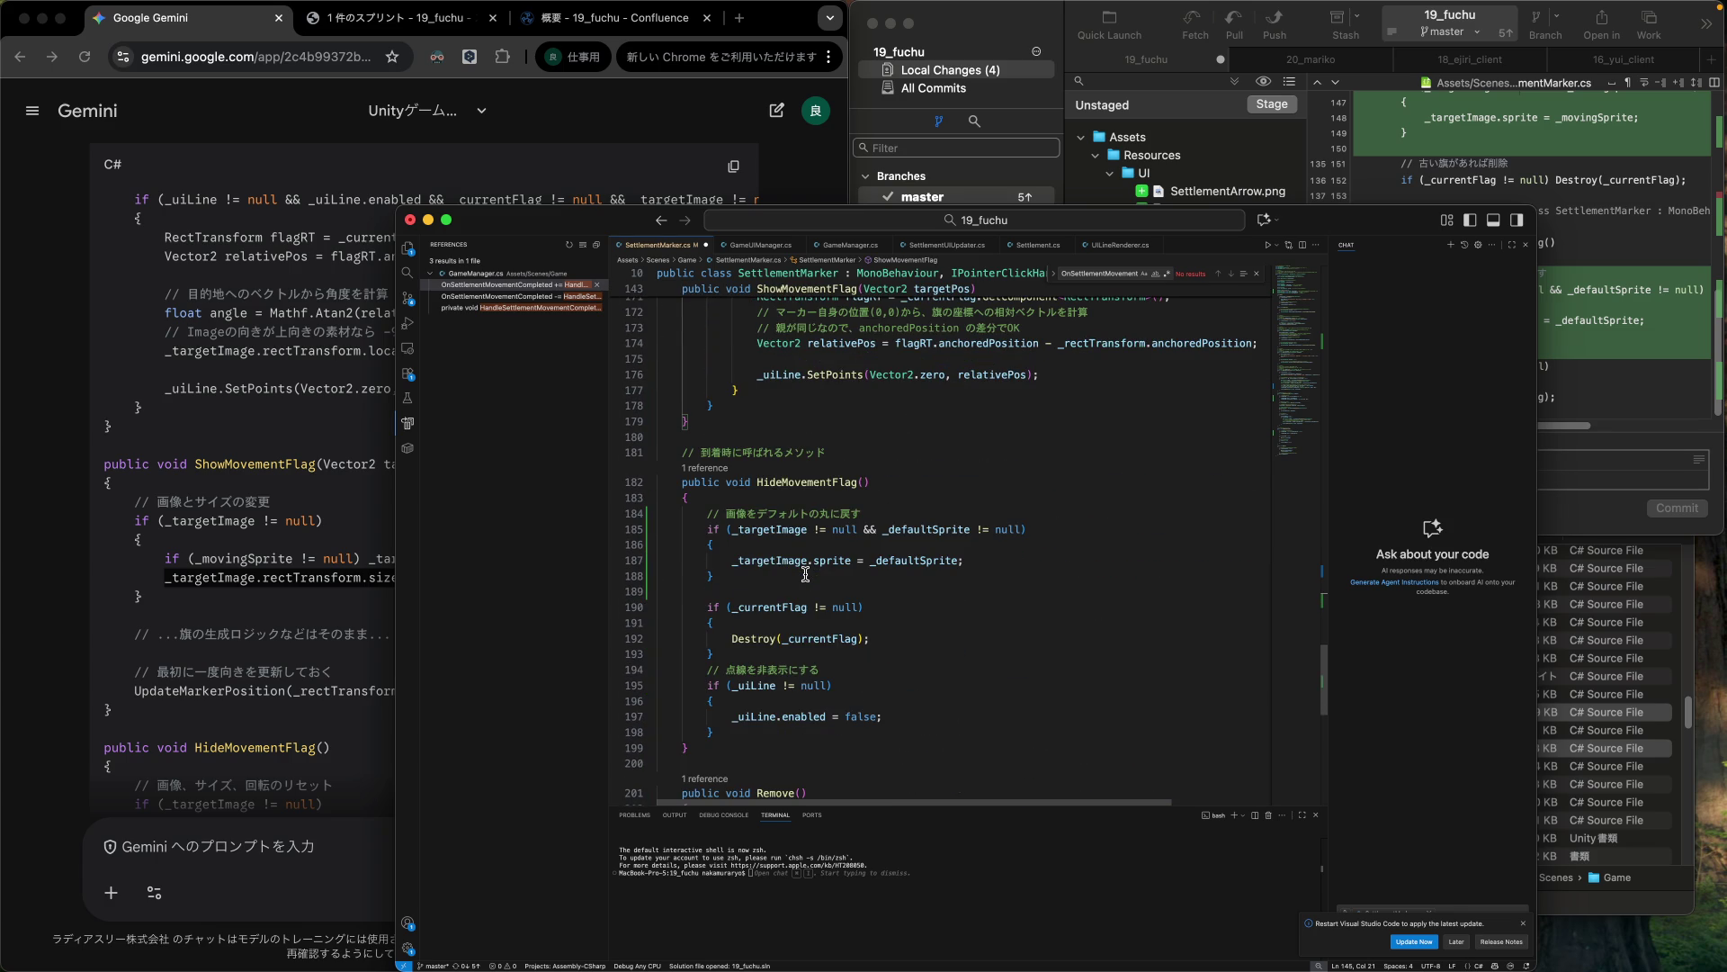
pyautogui.moveTo(165, 577); pyautogui.dragTo(624, 576)
pyautogui.scroll(-5, 320, 694)
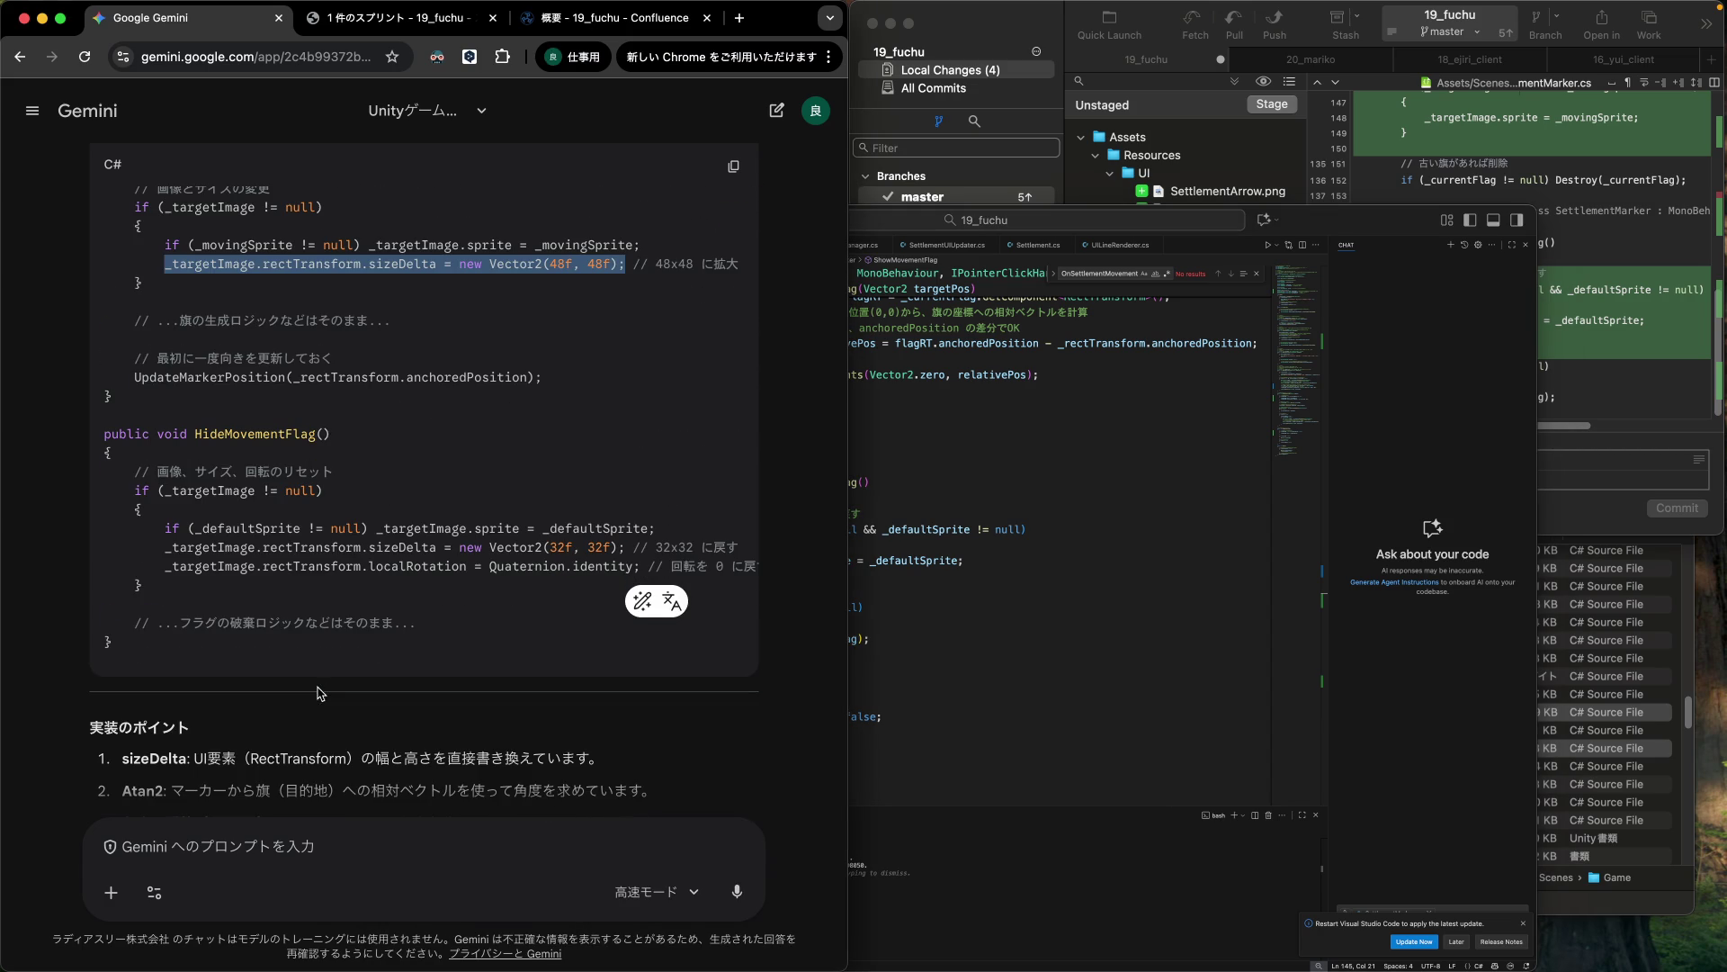
# Paste Gemini's 32×32 sizeDelta reset line after the sprite reset in HideMovementFlag.
pyautogui.click(308, 558)
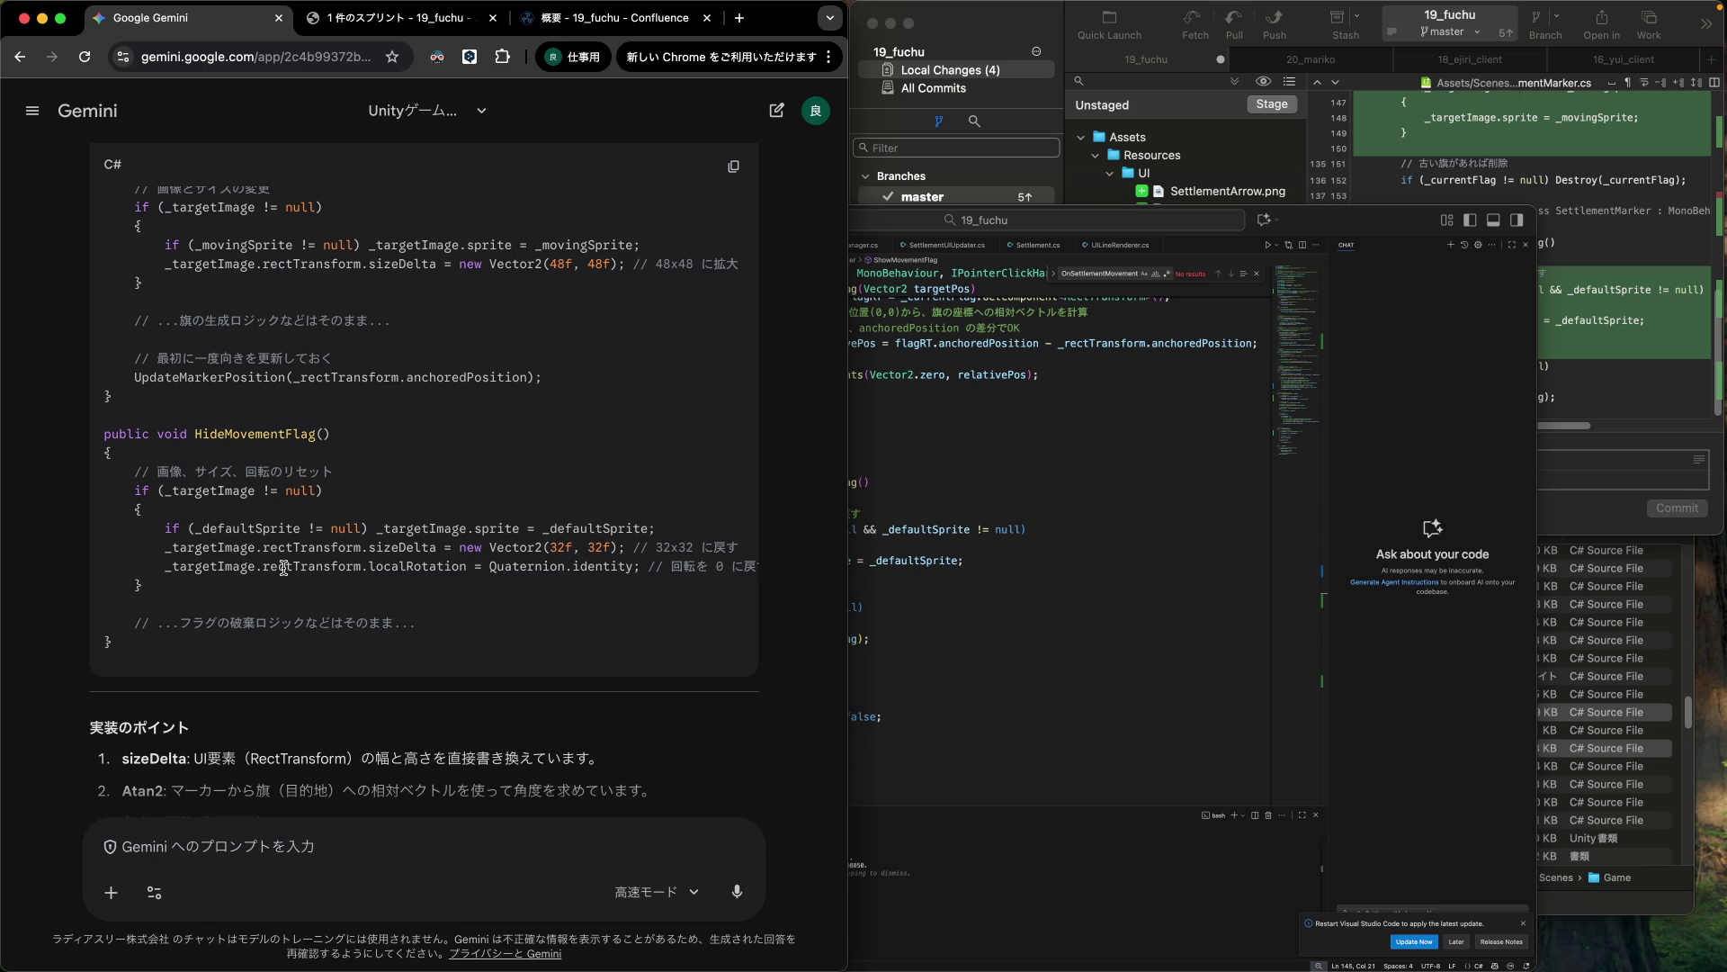
pyautogui.moveTo(165, 549); pyautogui.dragTo(626, 550)
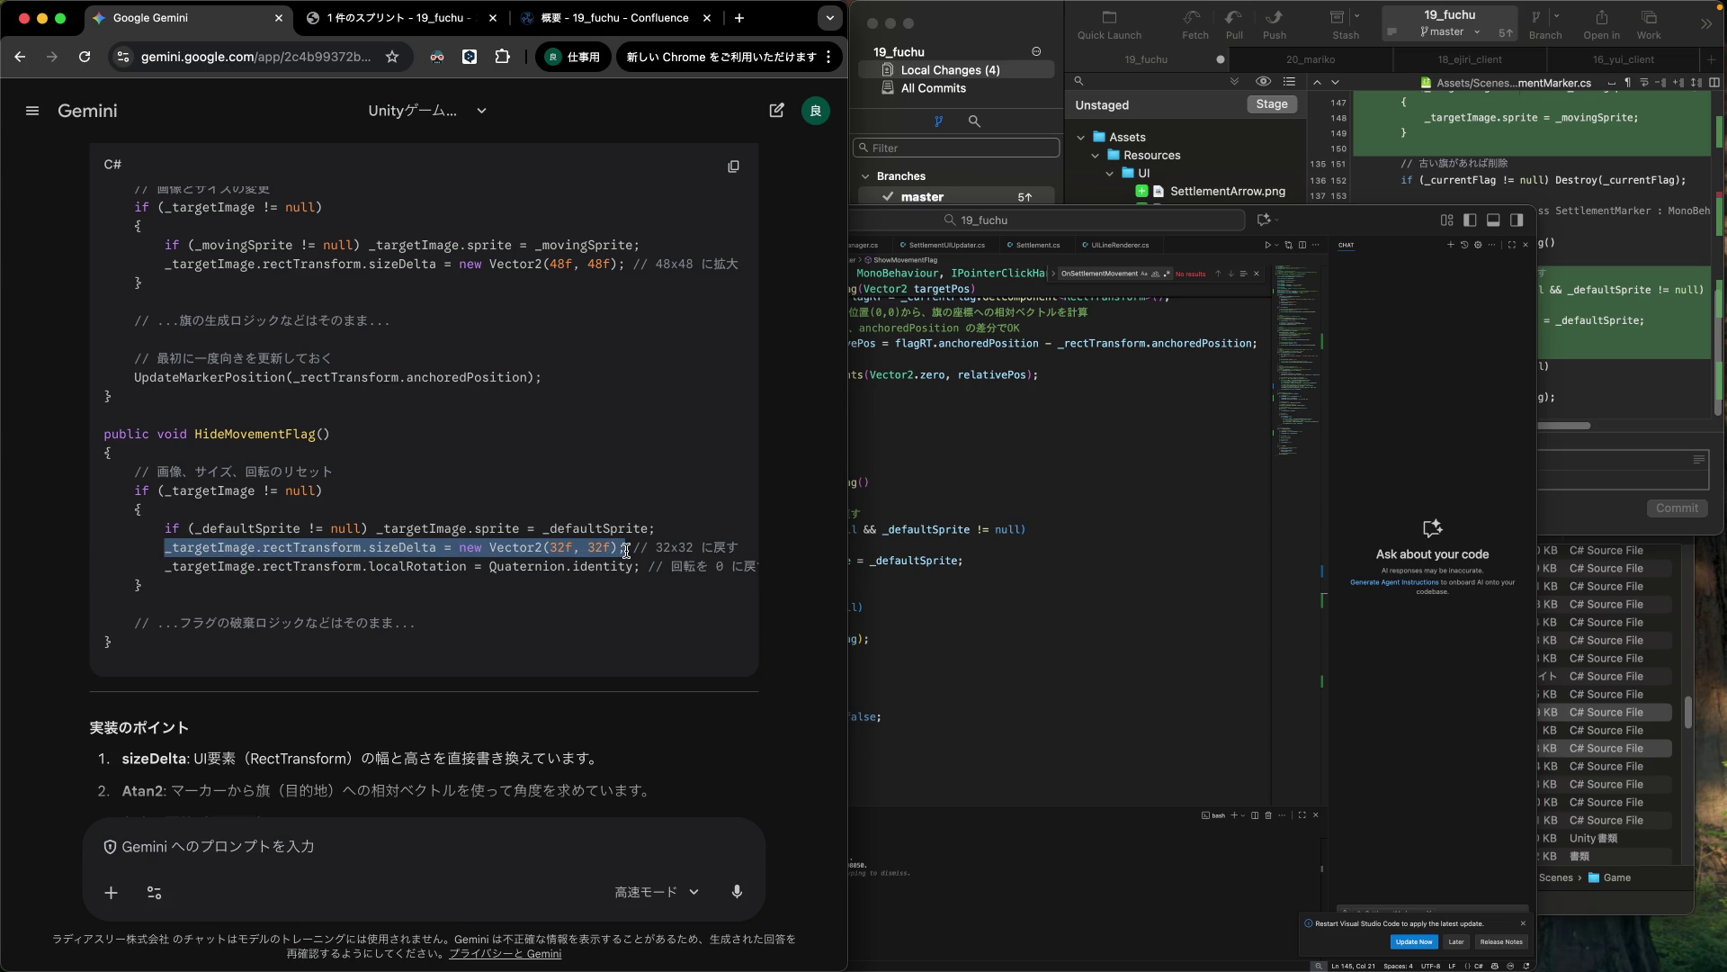
pyautogui.click(952, 581)
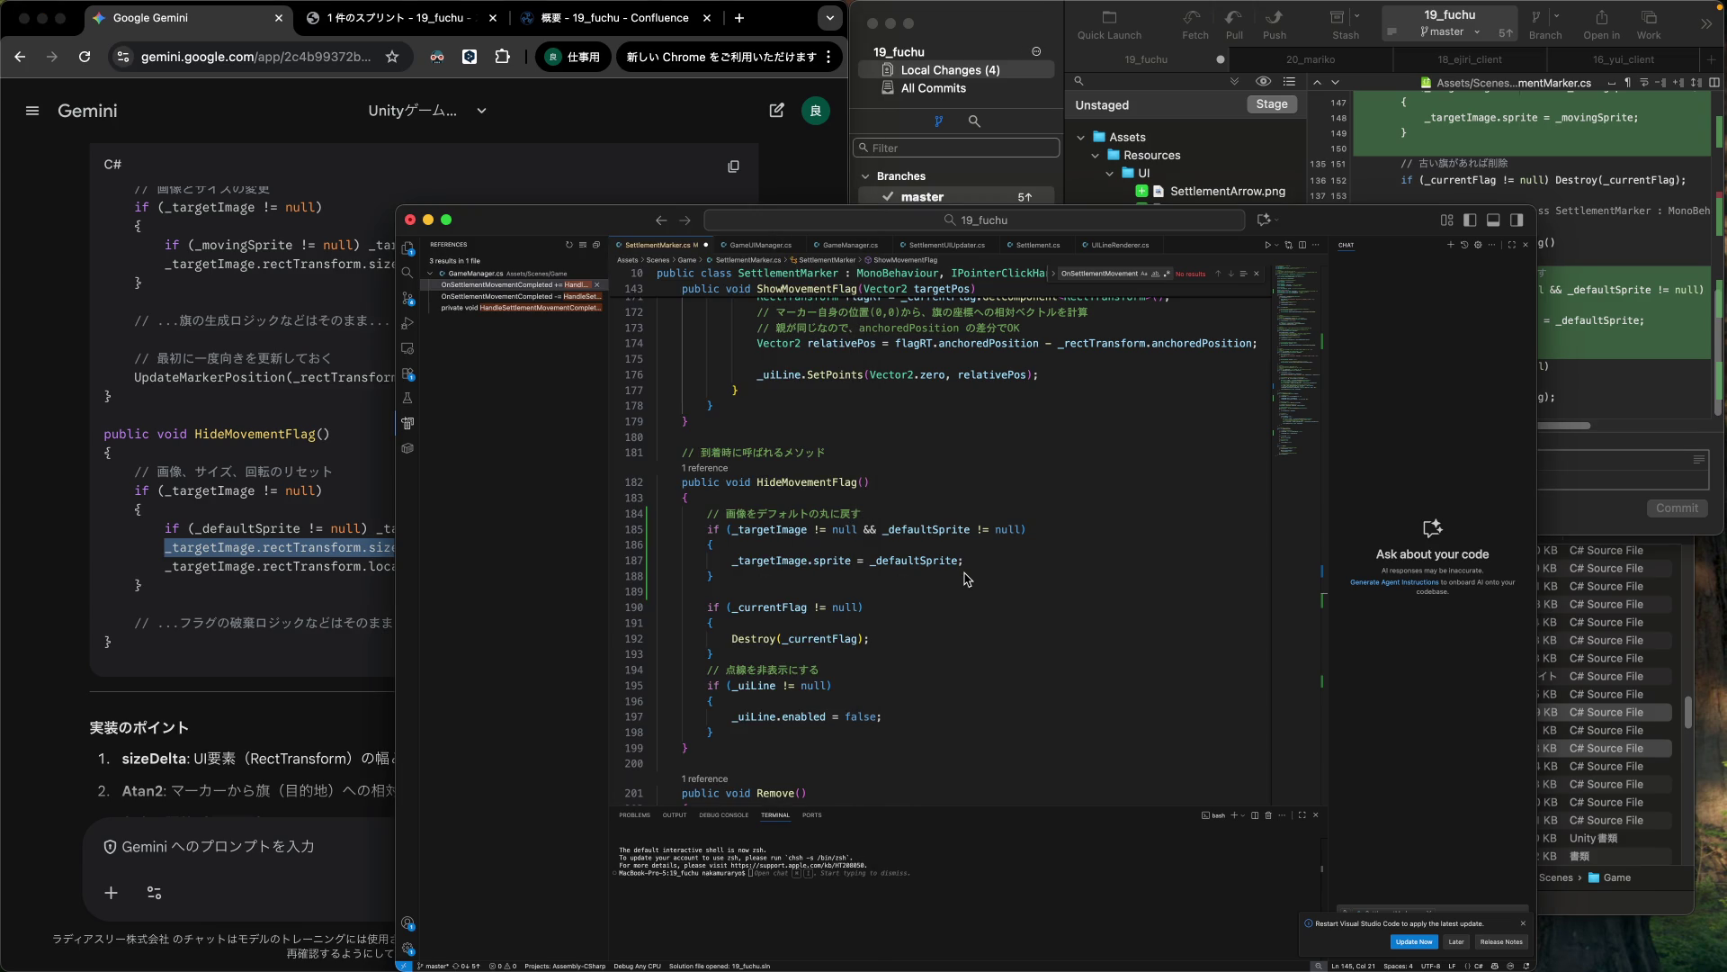
pyautogui.click(987, 562)
pyautogui.press('Return')
pyautogui.write('_targetImage.rectTransform.sizeDelta = new Vector2(32f, 32f);')
pyautogui.scroll(3, 592, 546)
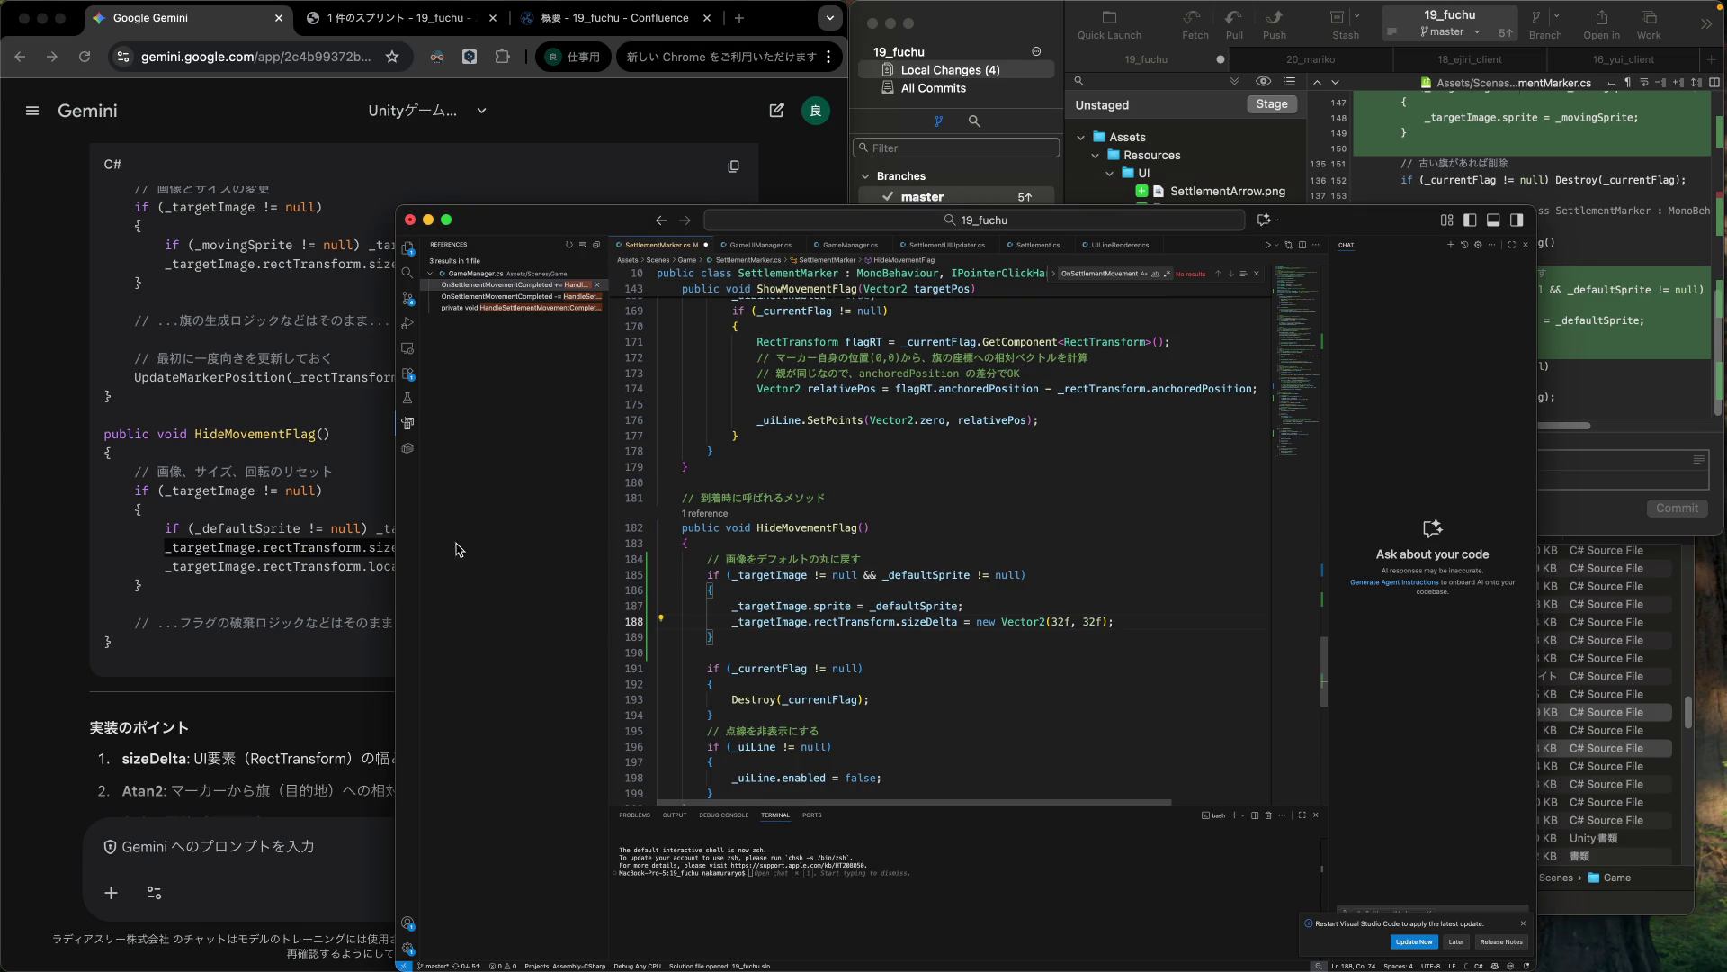
# Add Gemini's localRotation reset line below the size reset.
pyautogui.click(191, 570)
pyautogui.moveTo(167, 570); pyautogui.dragTo(638, 566)
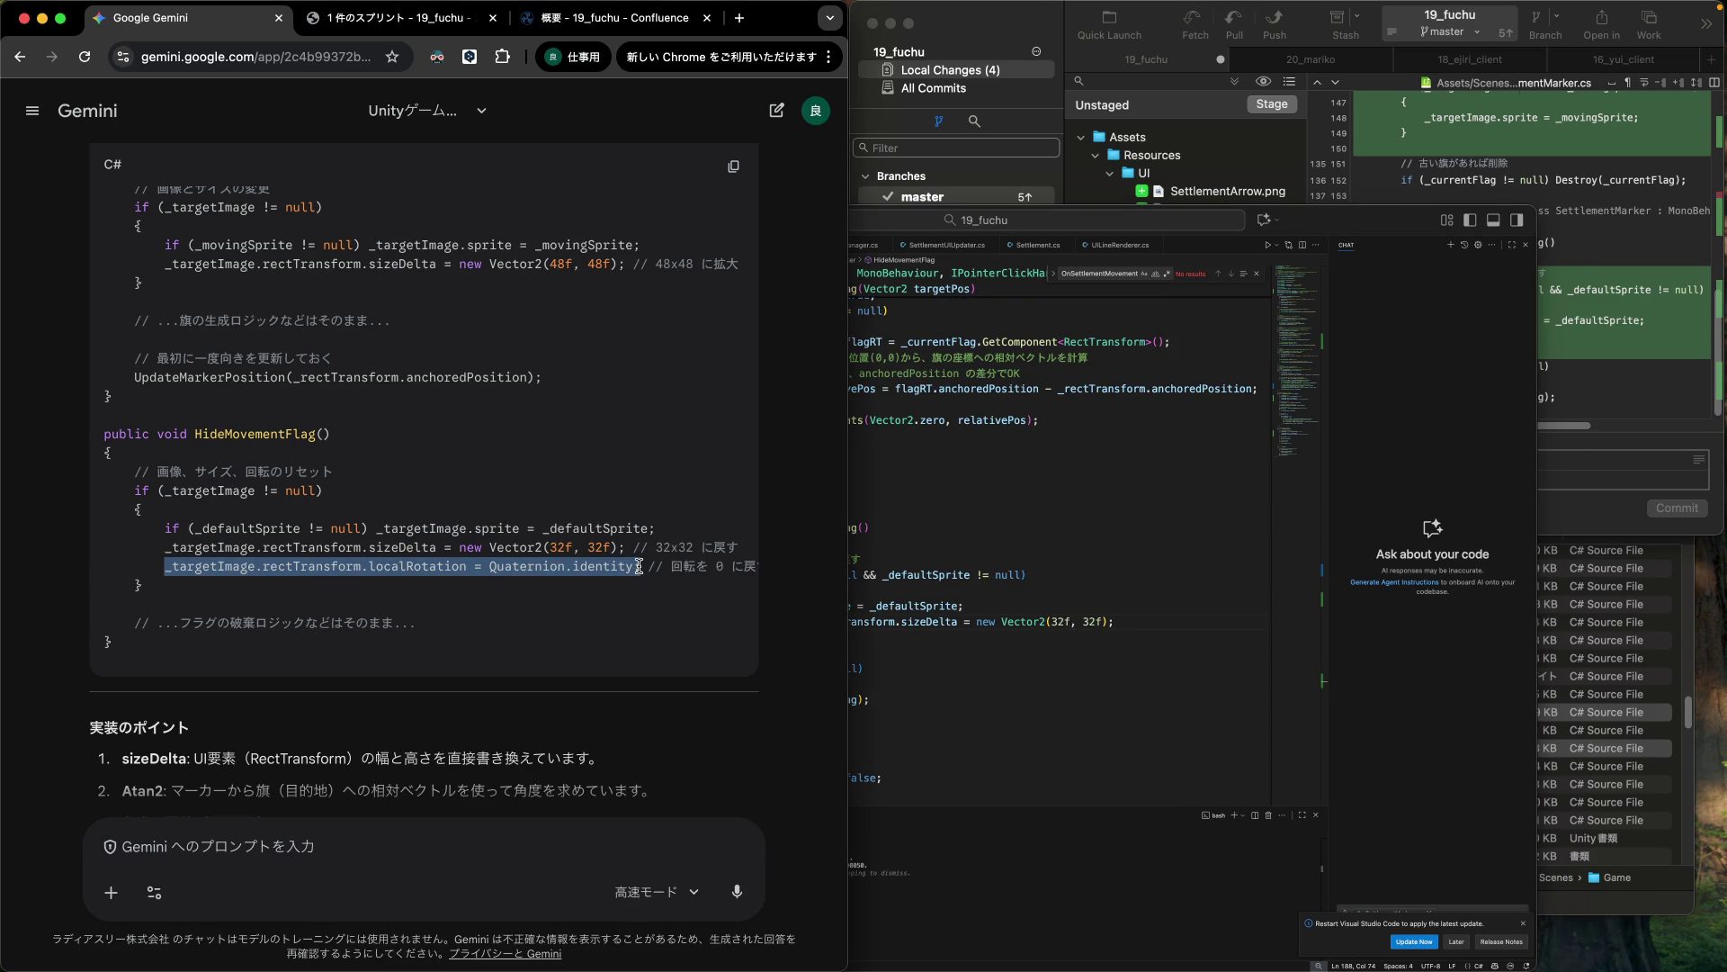
pyautogui.click(1179, 623)
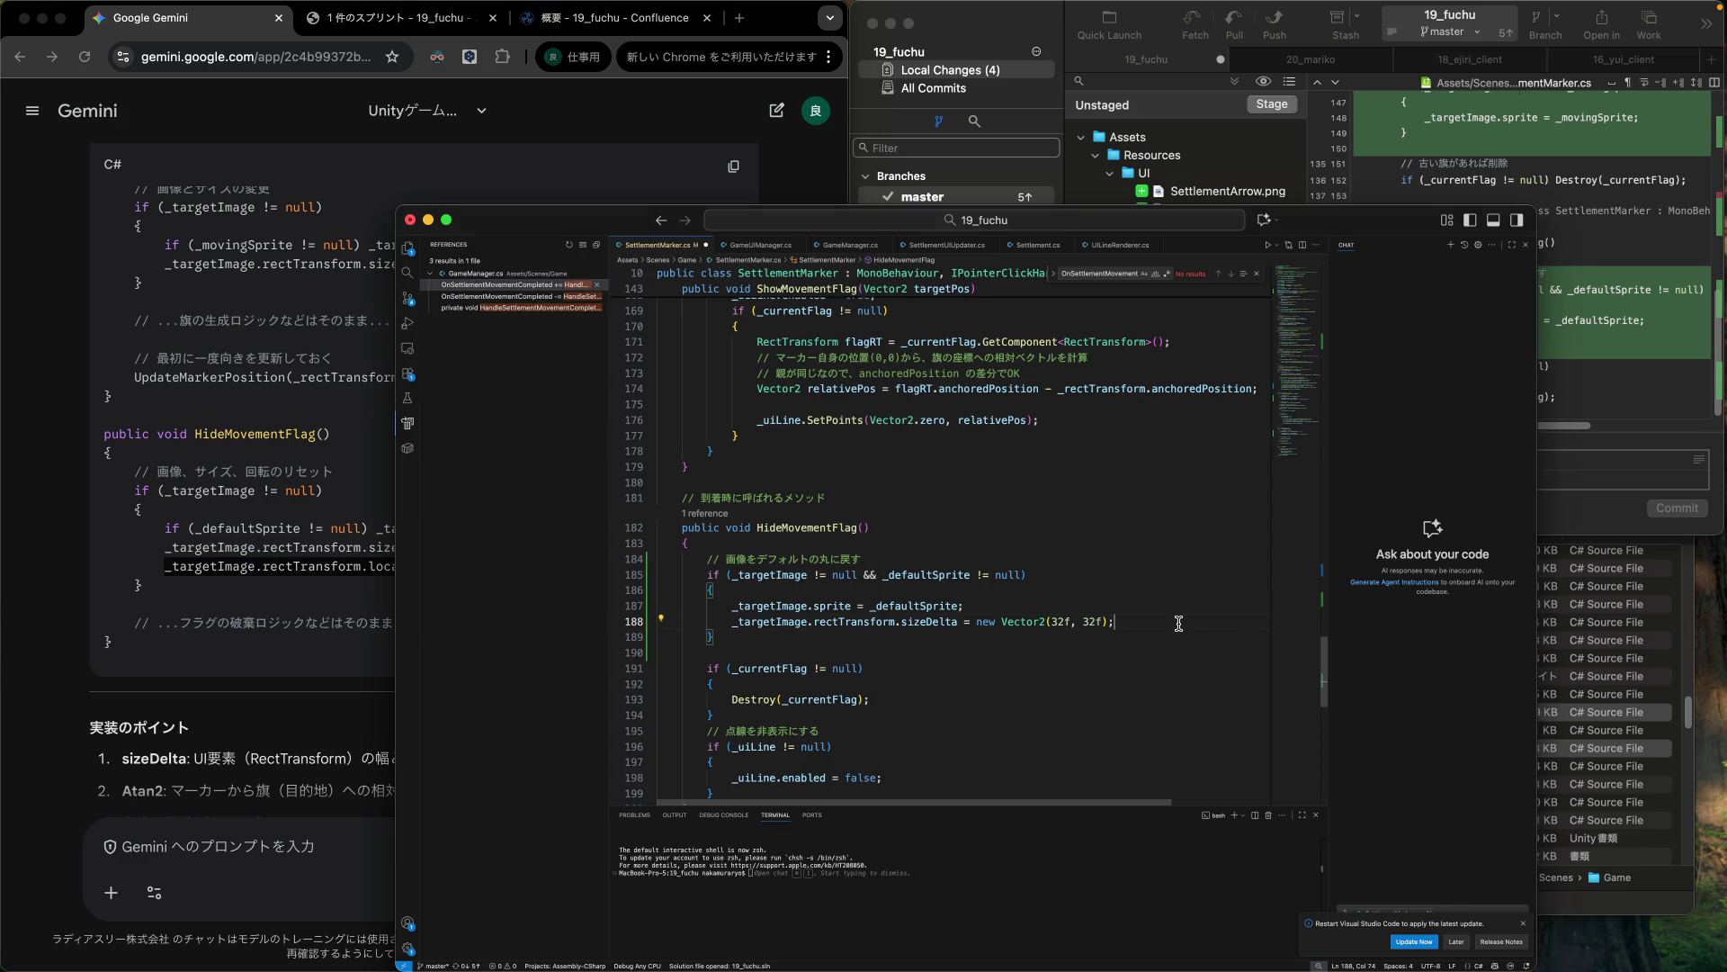
pyautogui.press('Return')
pyautogui.write('_targetImage.rectTransform.localRotation = Quaternion.identity;')
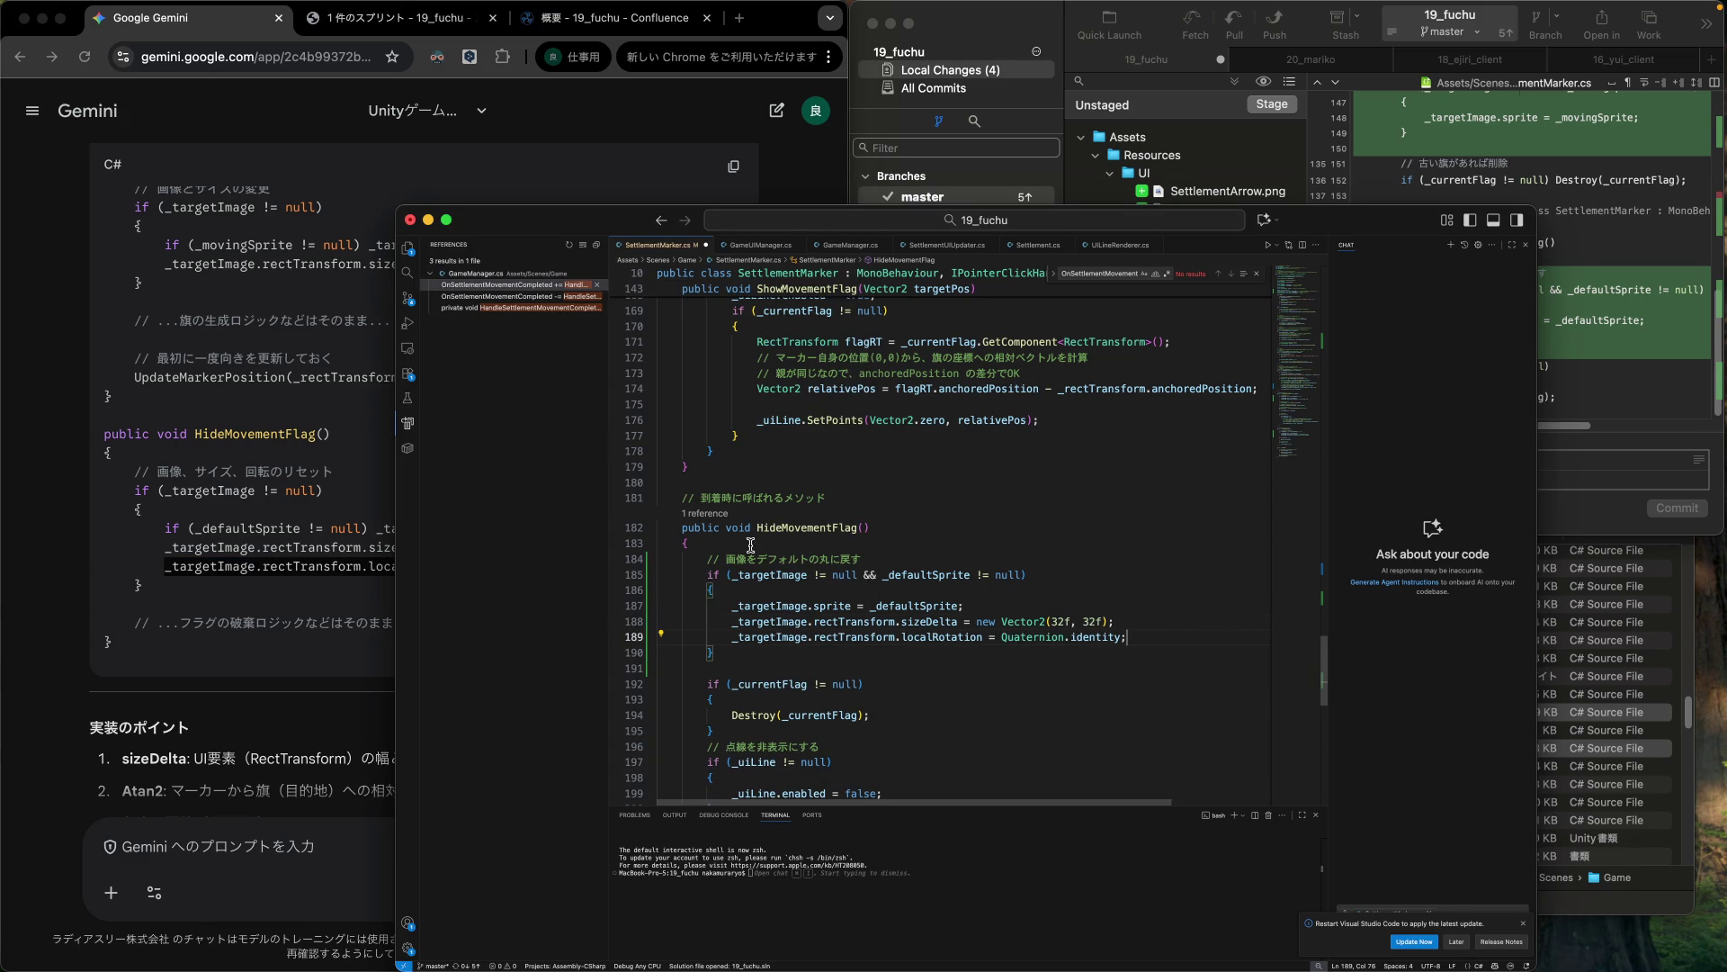
# Replace the old line 184 comment with 画像、サイズ、回転のリセット.
pyautogui.click(323, 492)
pyautogui.moveTo(157, 472); pyautogui.dragTo(333, 470)
pyautogui.press('super+c')
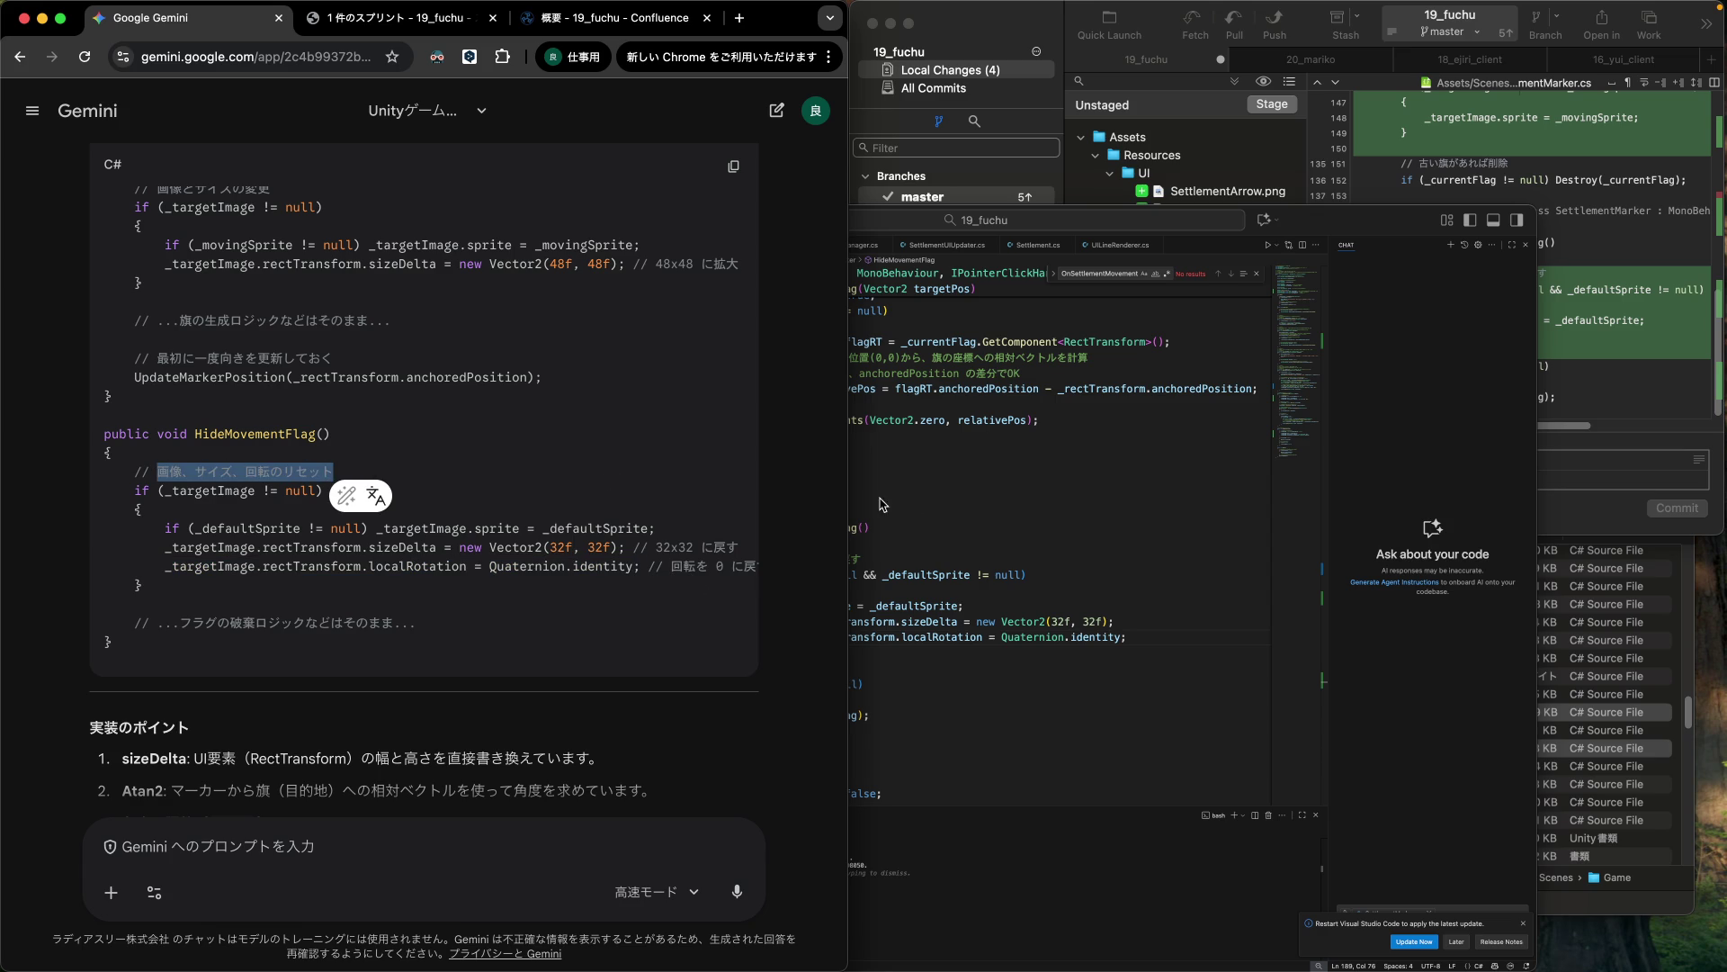
pyautogui.click(959, 542)
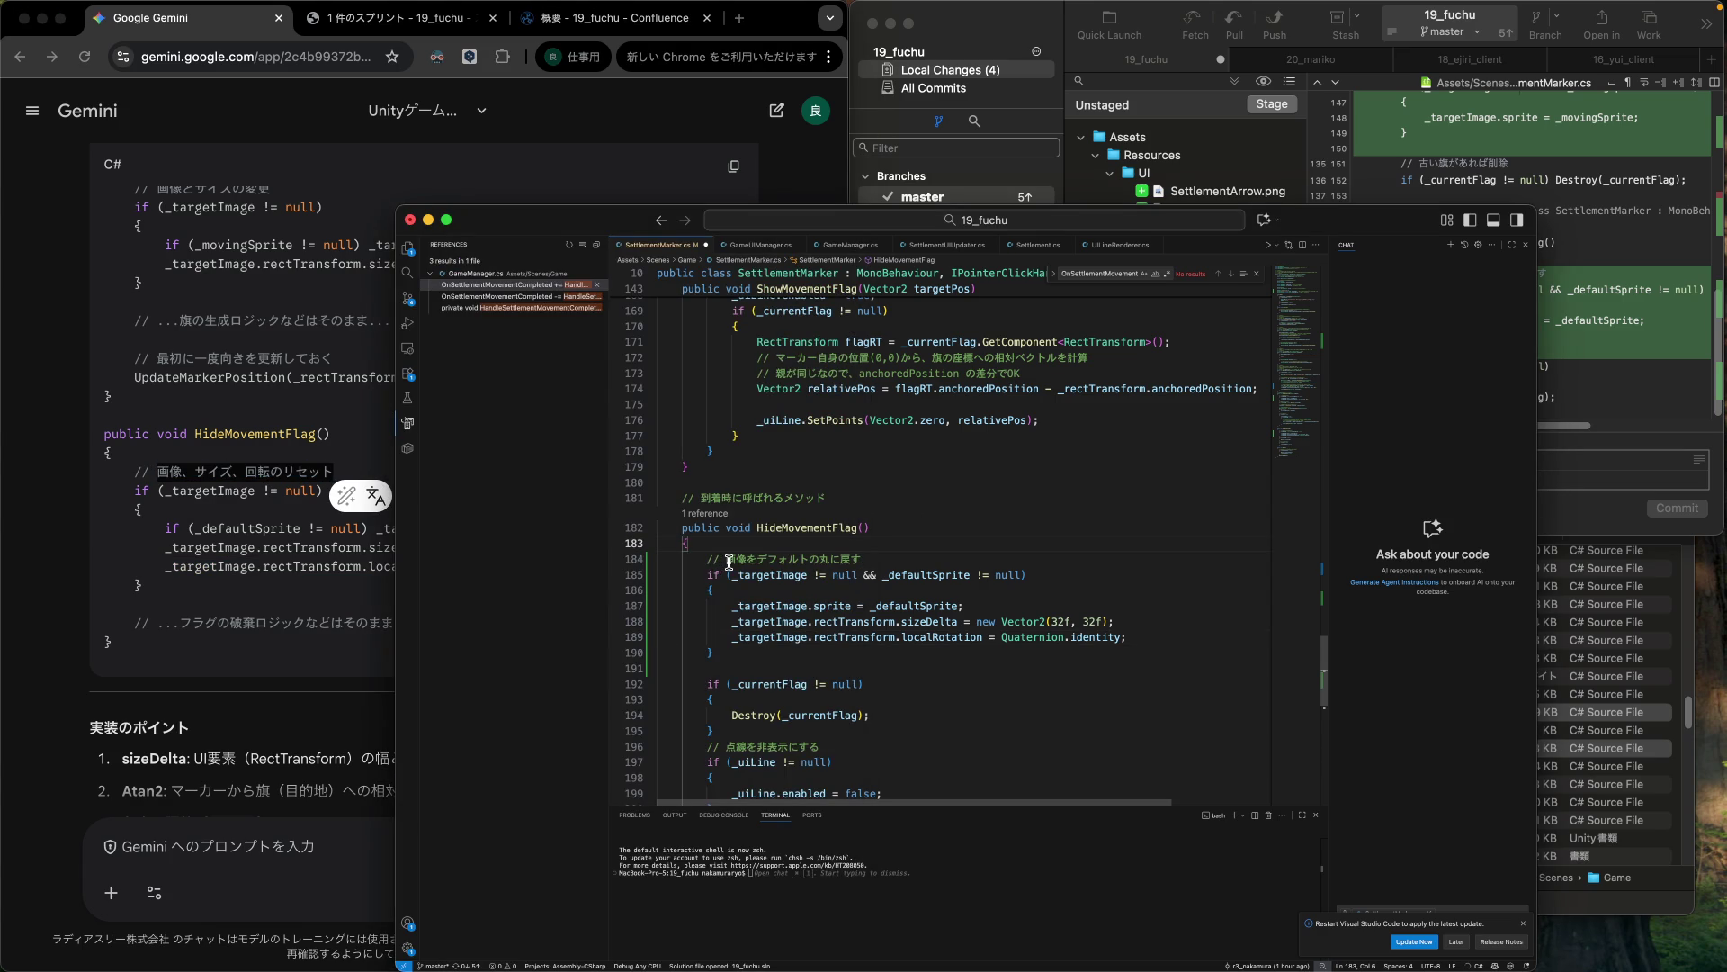
pyautogui.moveTo(726, 559); pyautogui.dragTo(971, 555)
pyautogui.press('super+v')
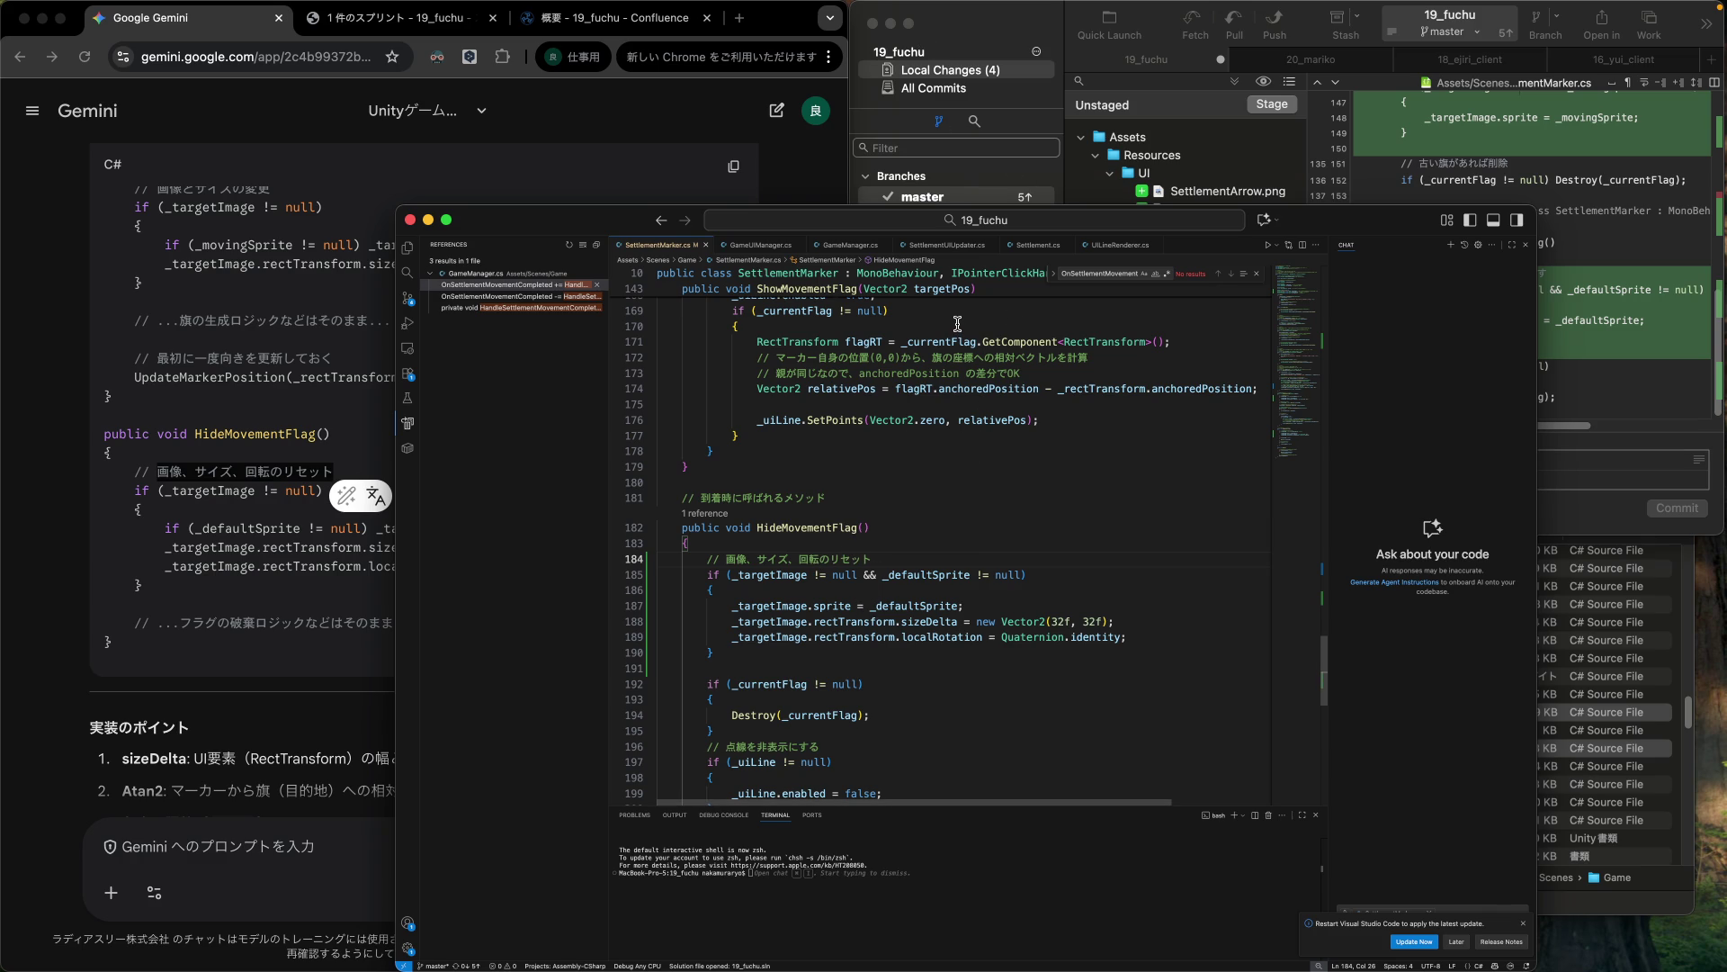
pyautogui.hotkey('ctrl', 'Up')
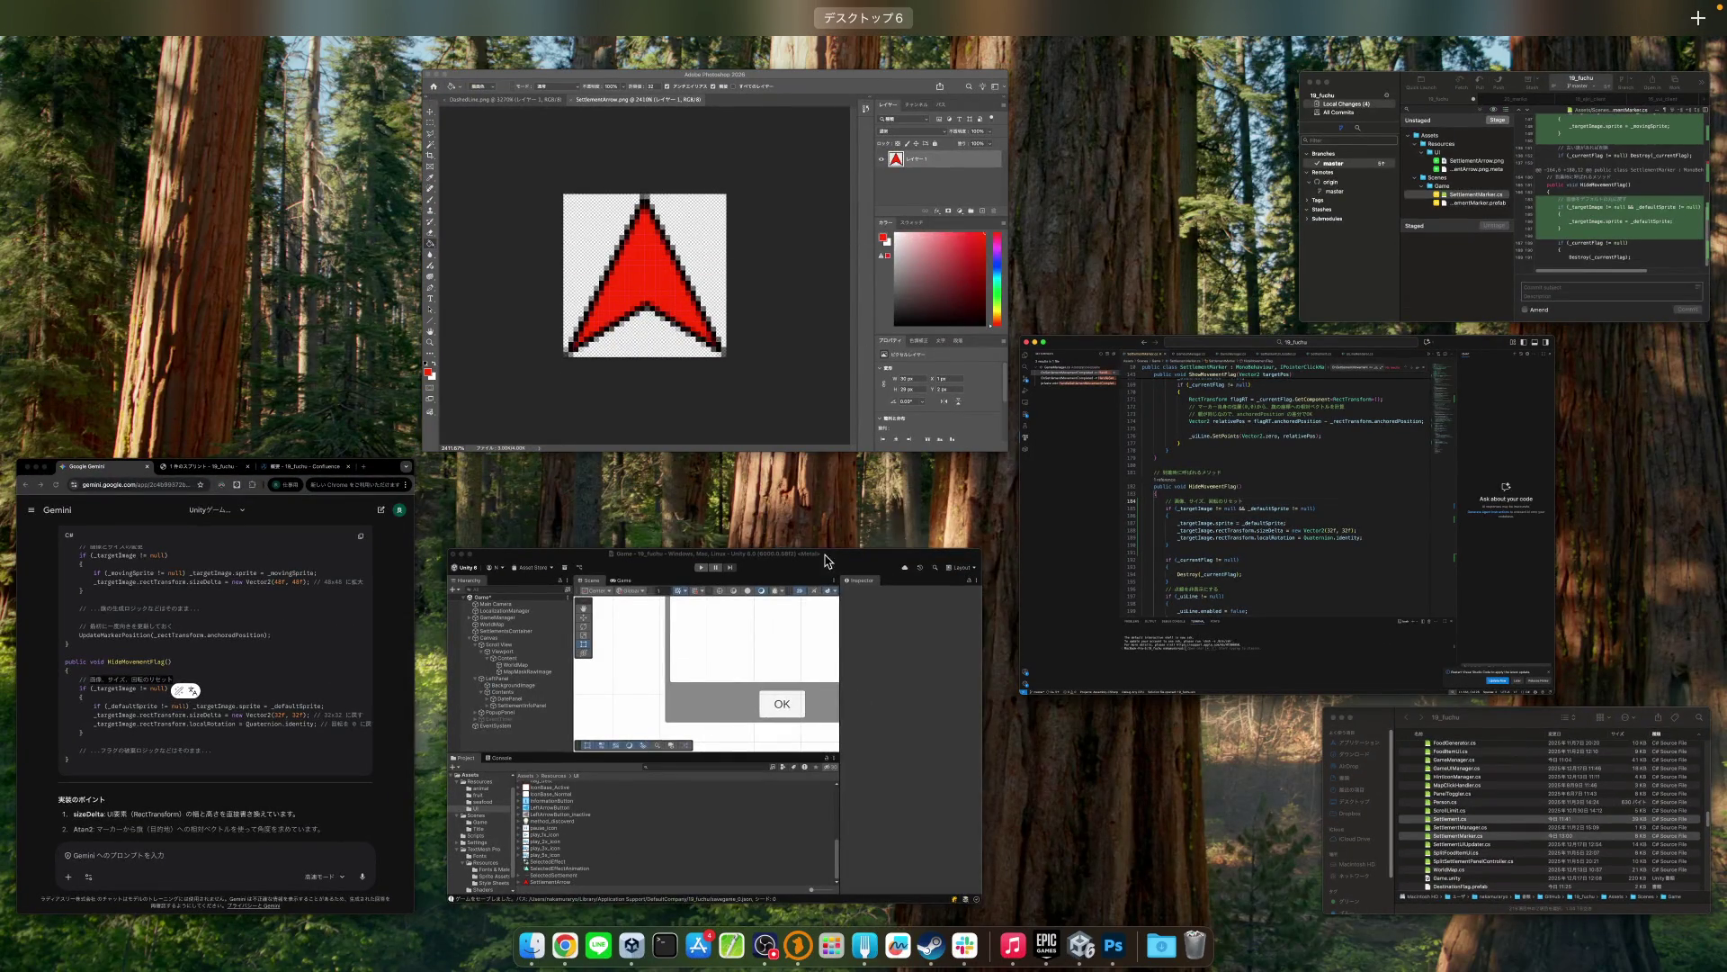
# Play-test in the Game view by moving a settlement to a map destination, then stop.
pyautogui.click(821, 580)
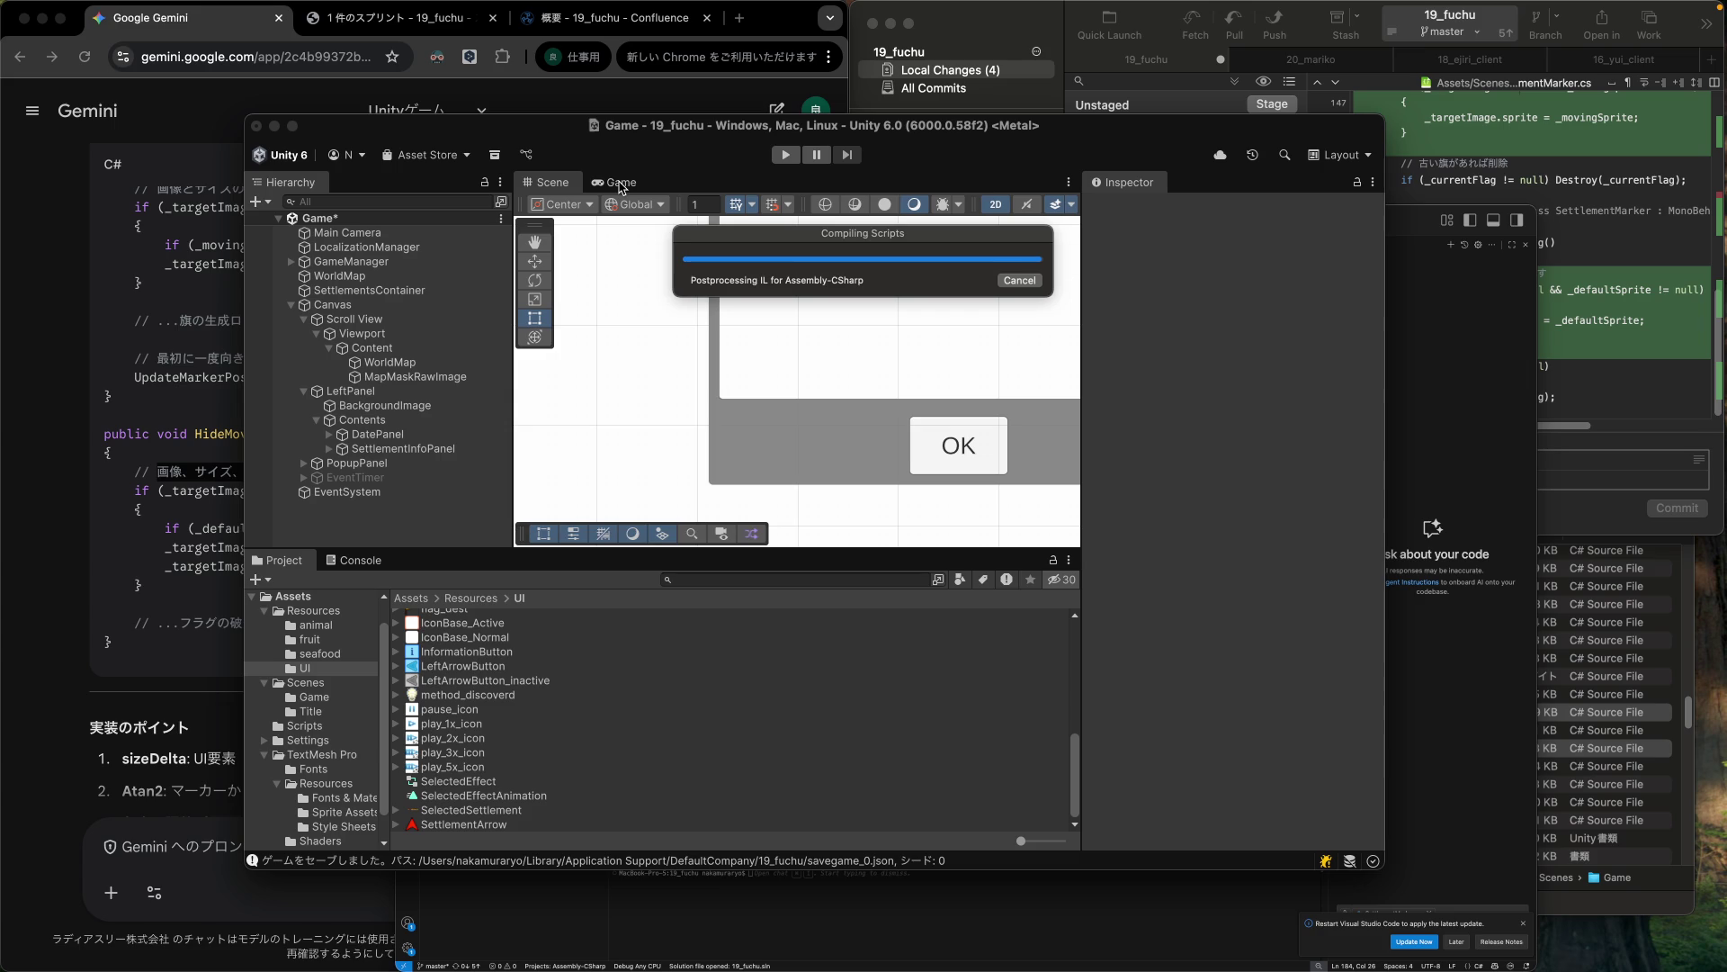
pyautogui.click(620, 183)
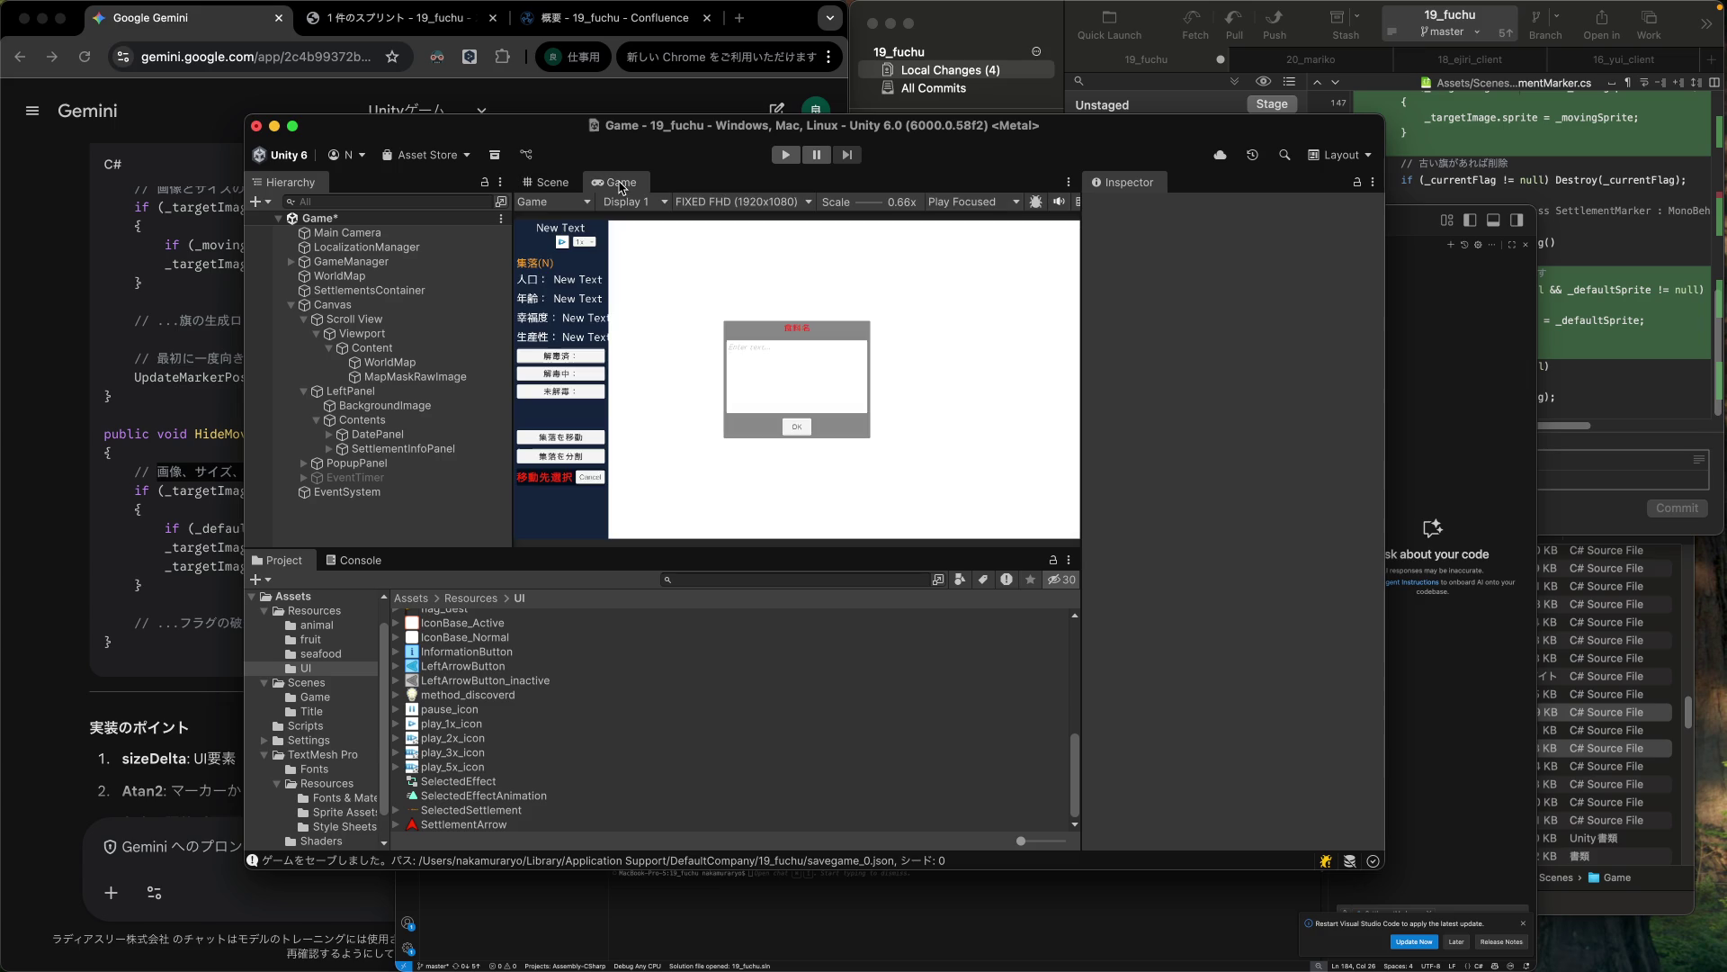
pyautogui.click(785, 155)
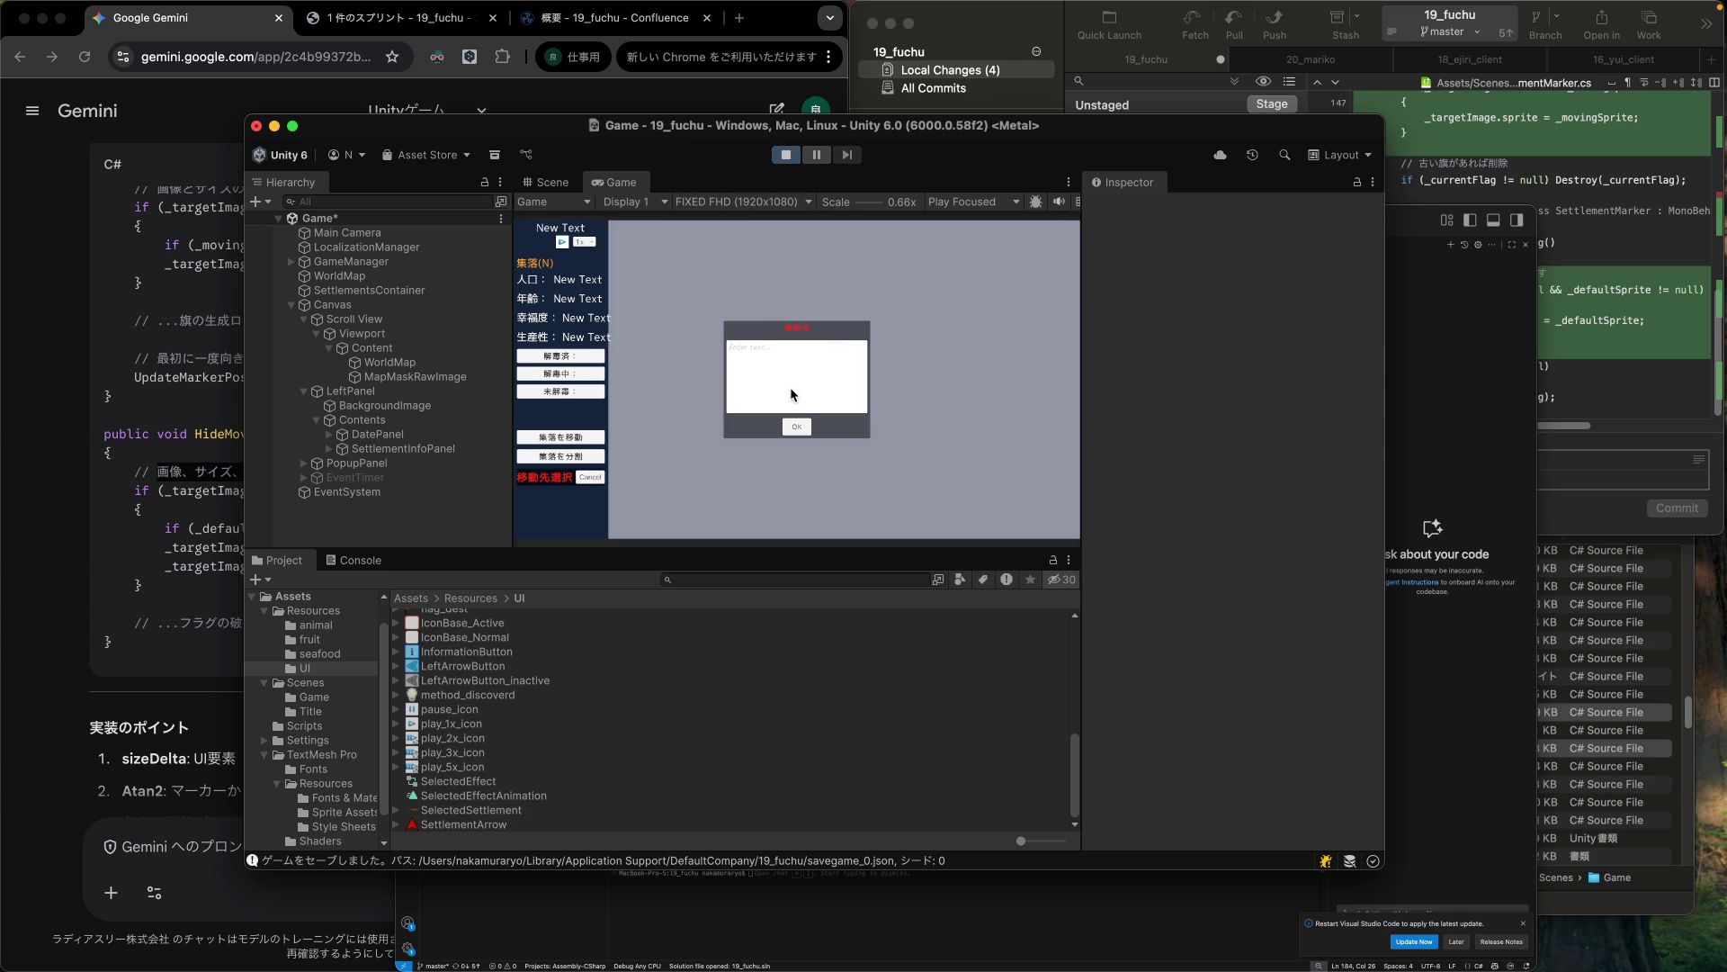
pyautogui.click(797, 426)
pyautogui.click(582, 438)
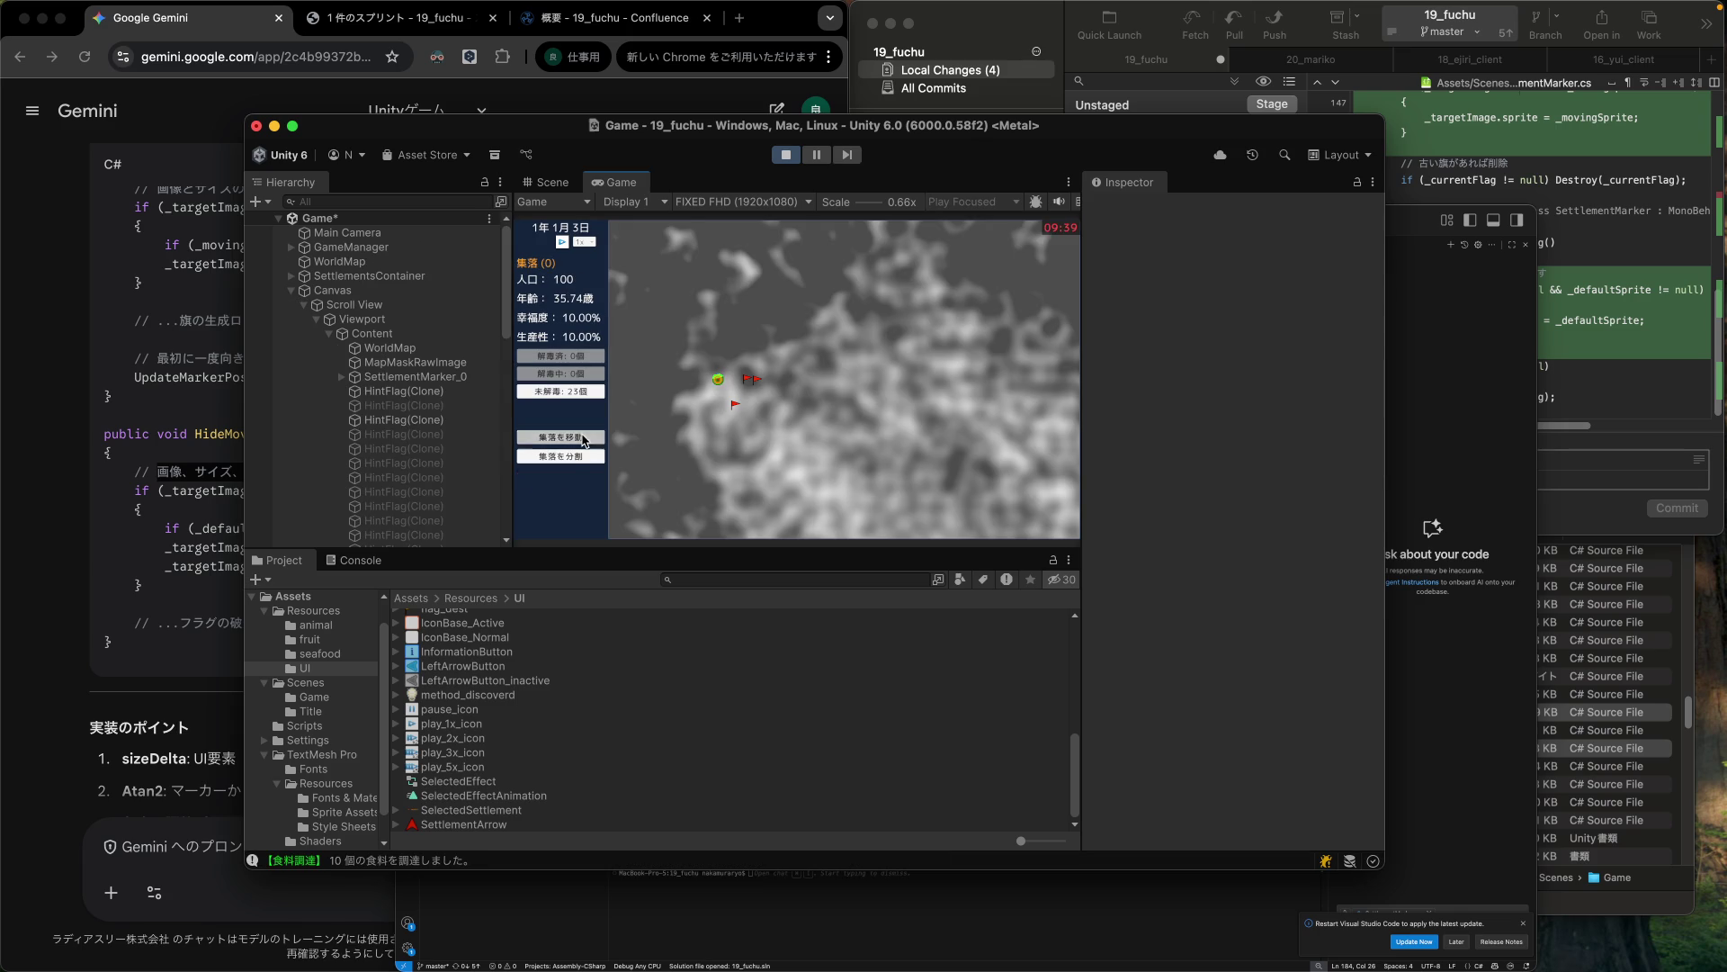
pyautogui.click(779, 423)
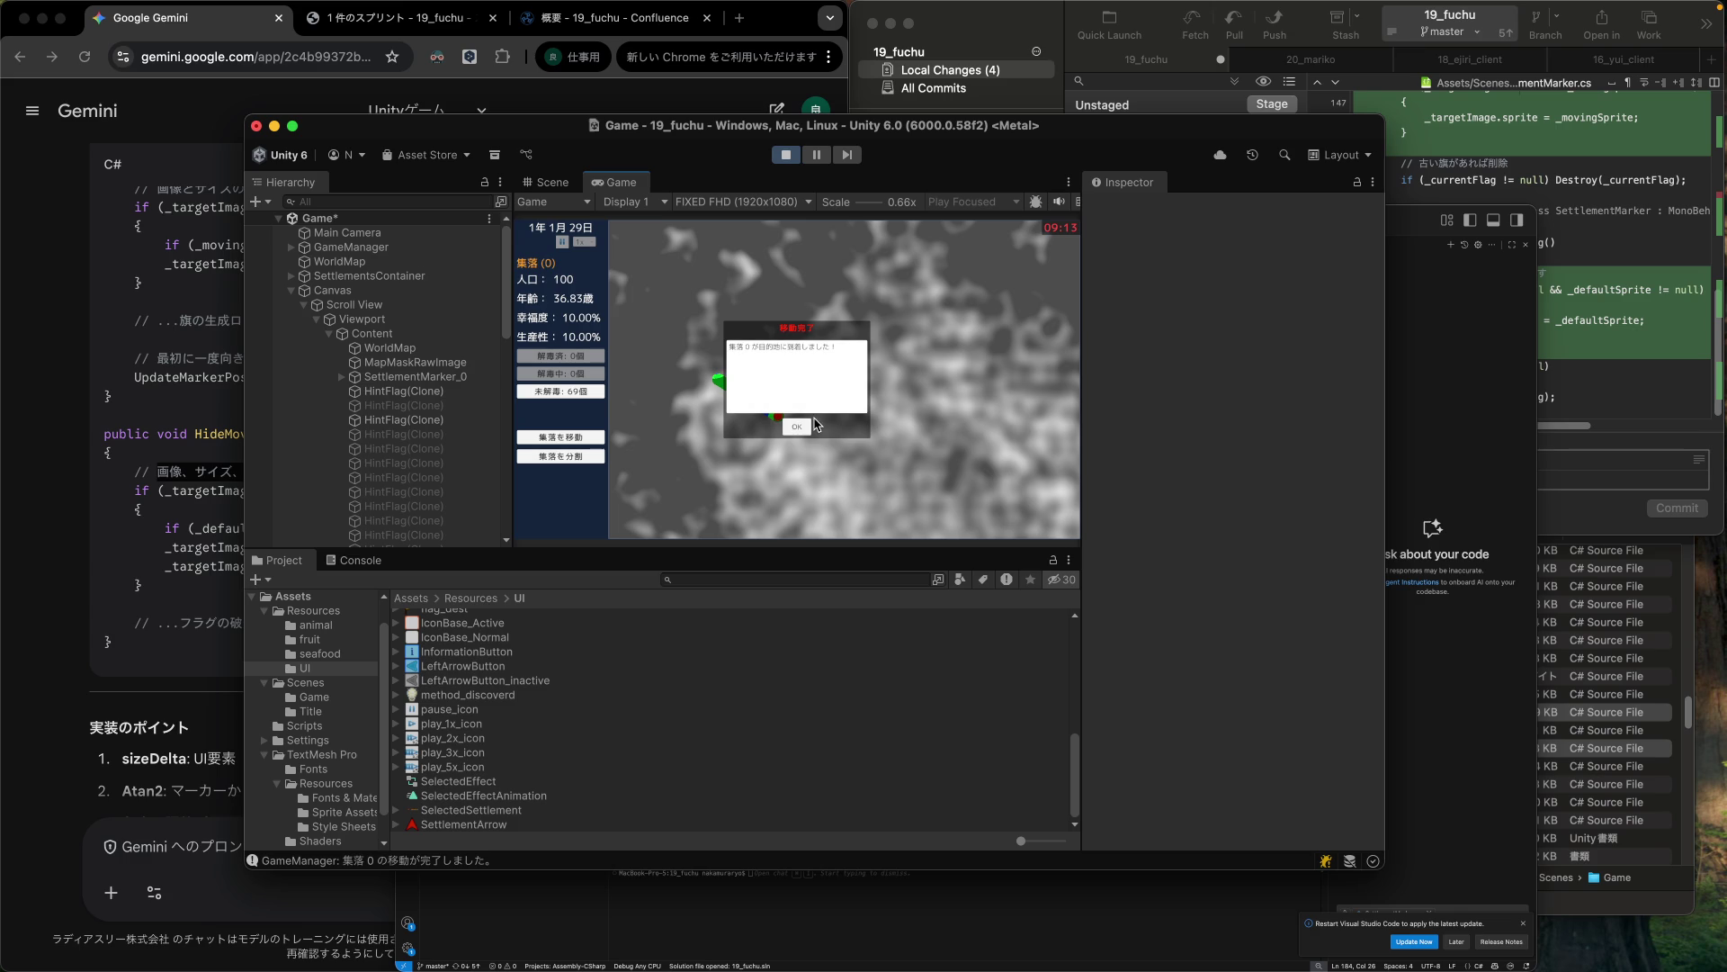
pyautogui.click(805, 425)
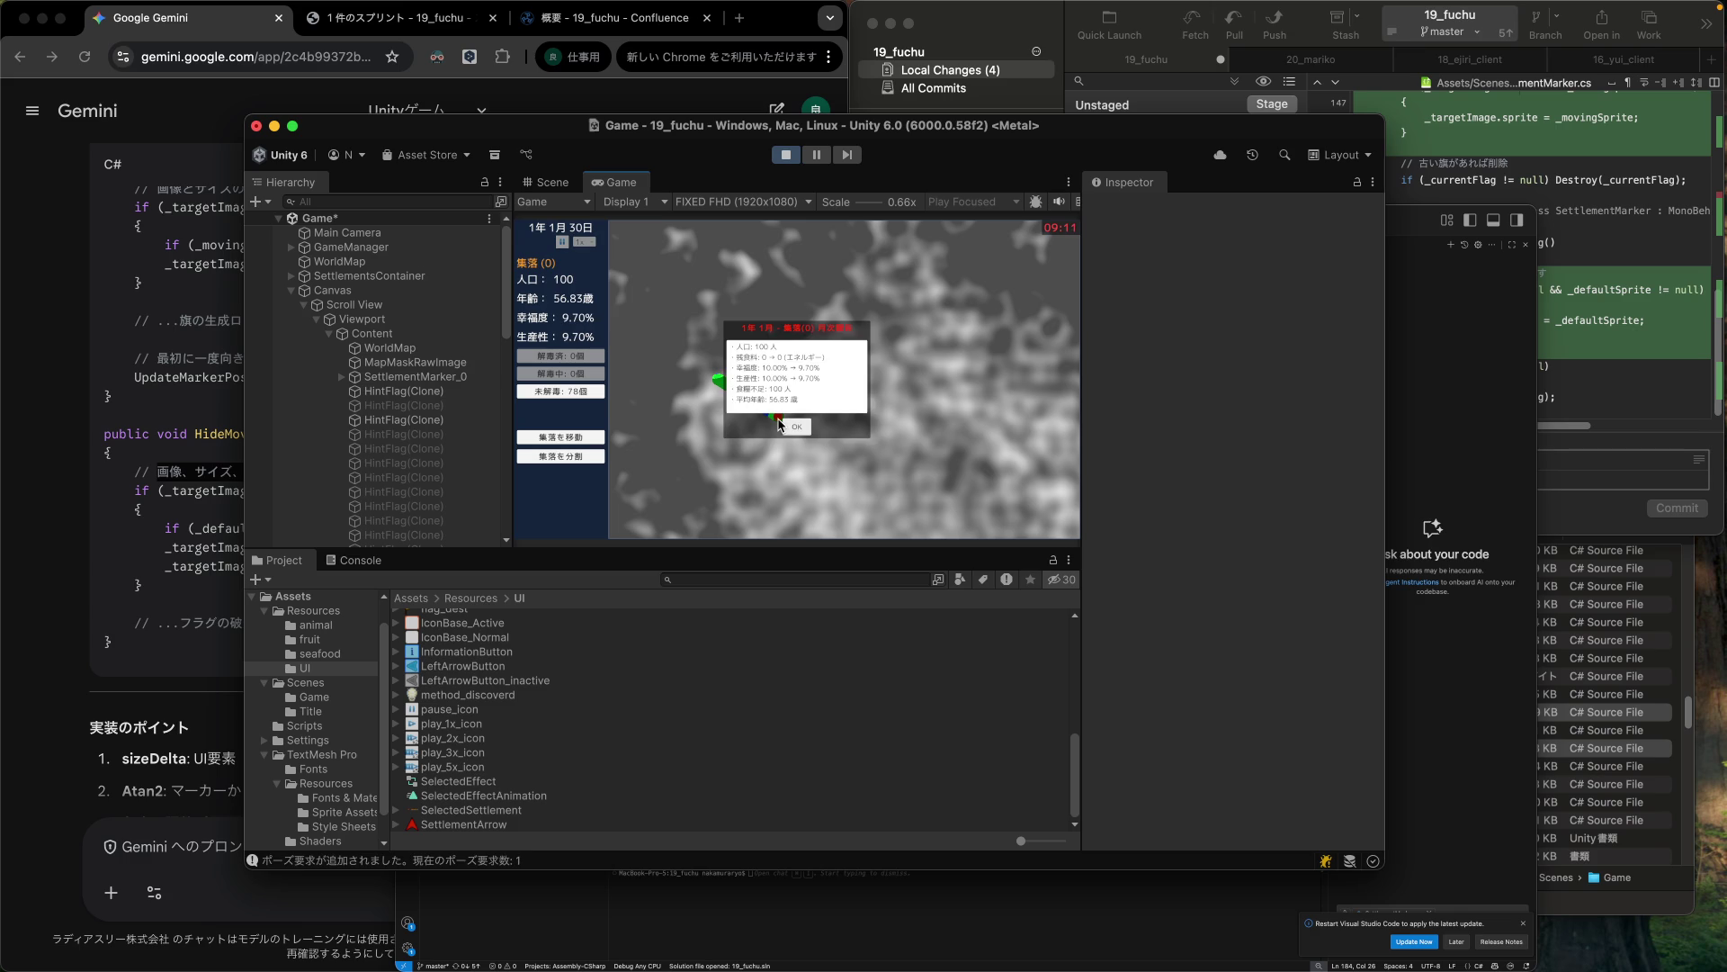
pyautogui.click(795, 428)
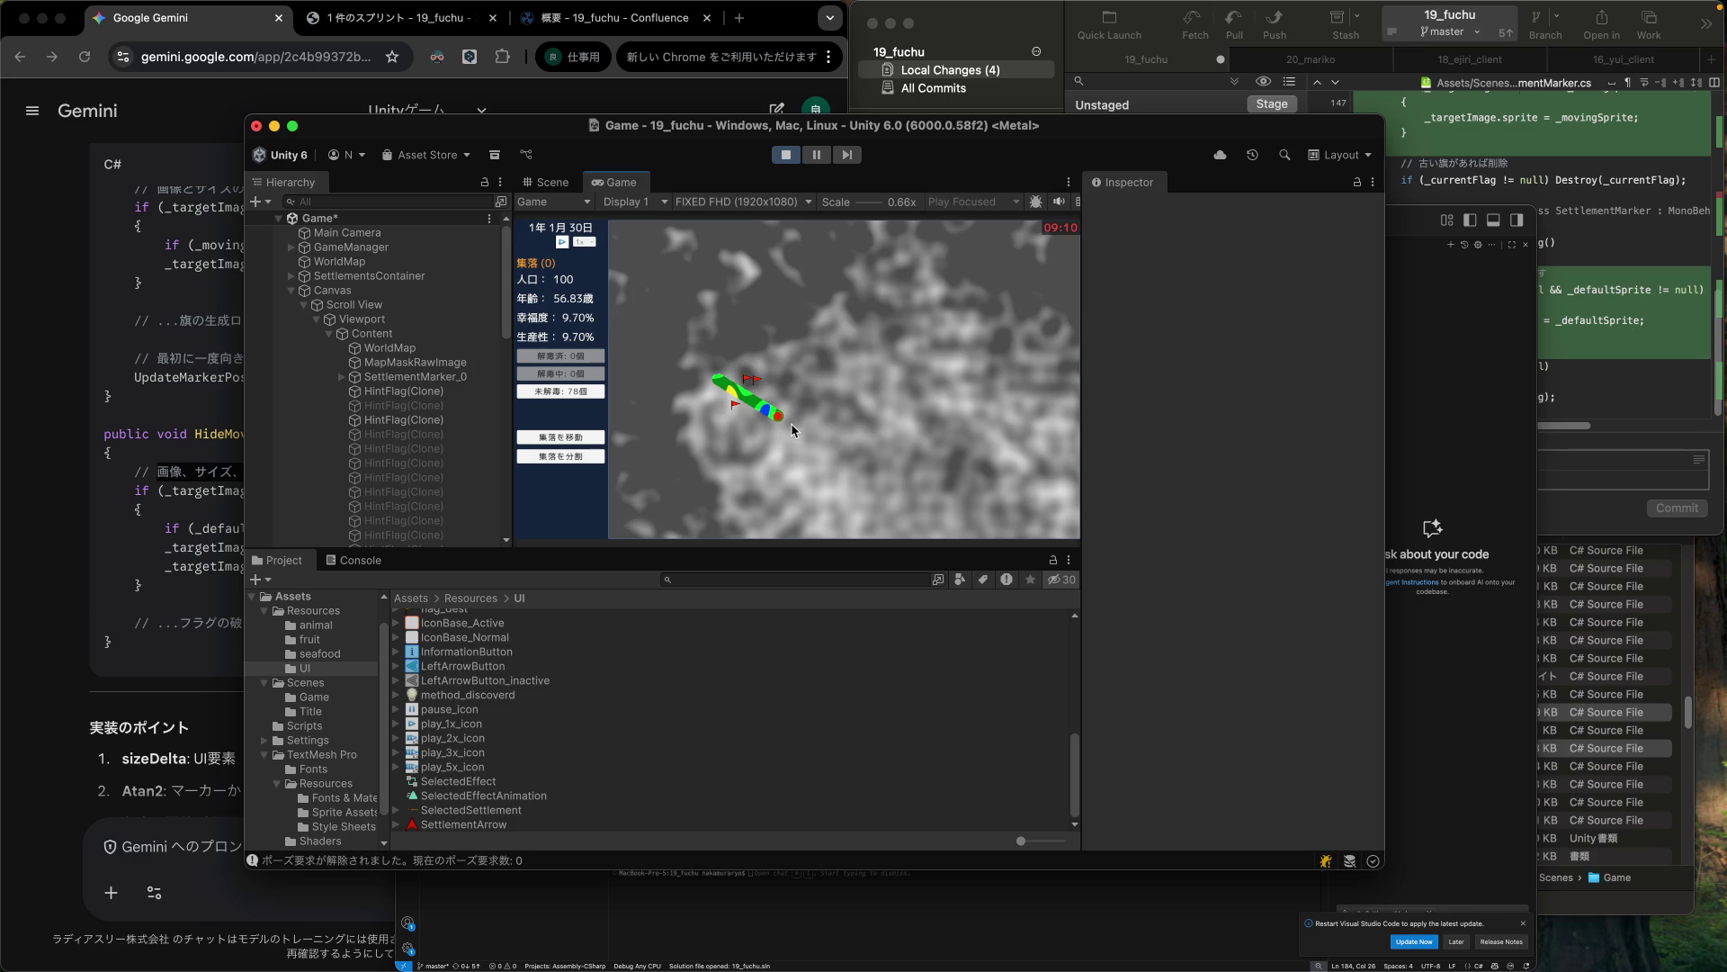
pyautogui.click(787, 158)
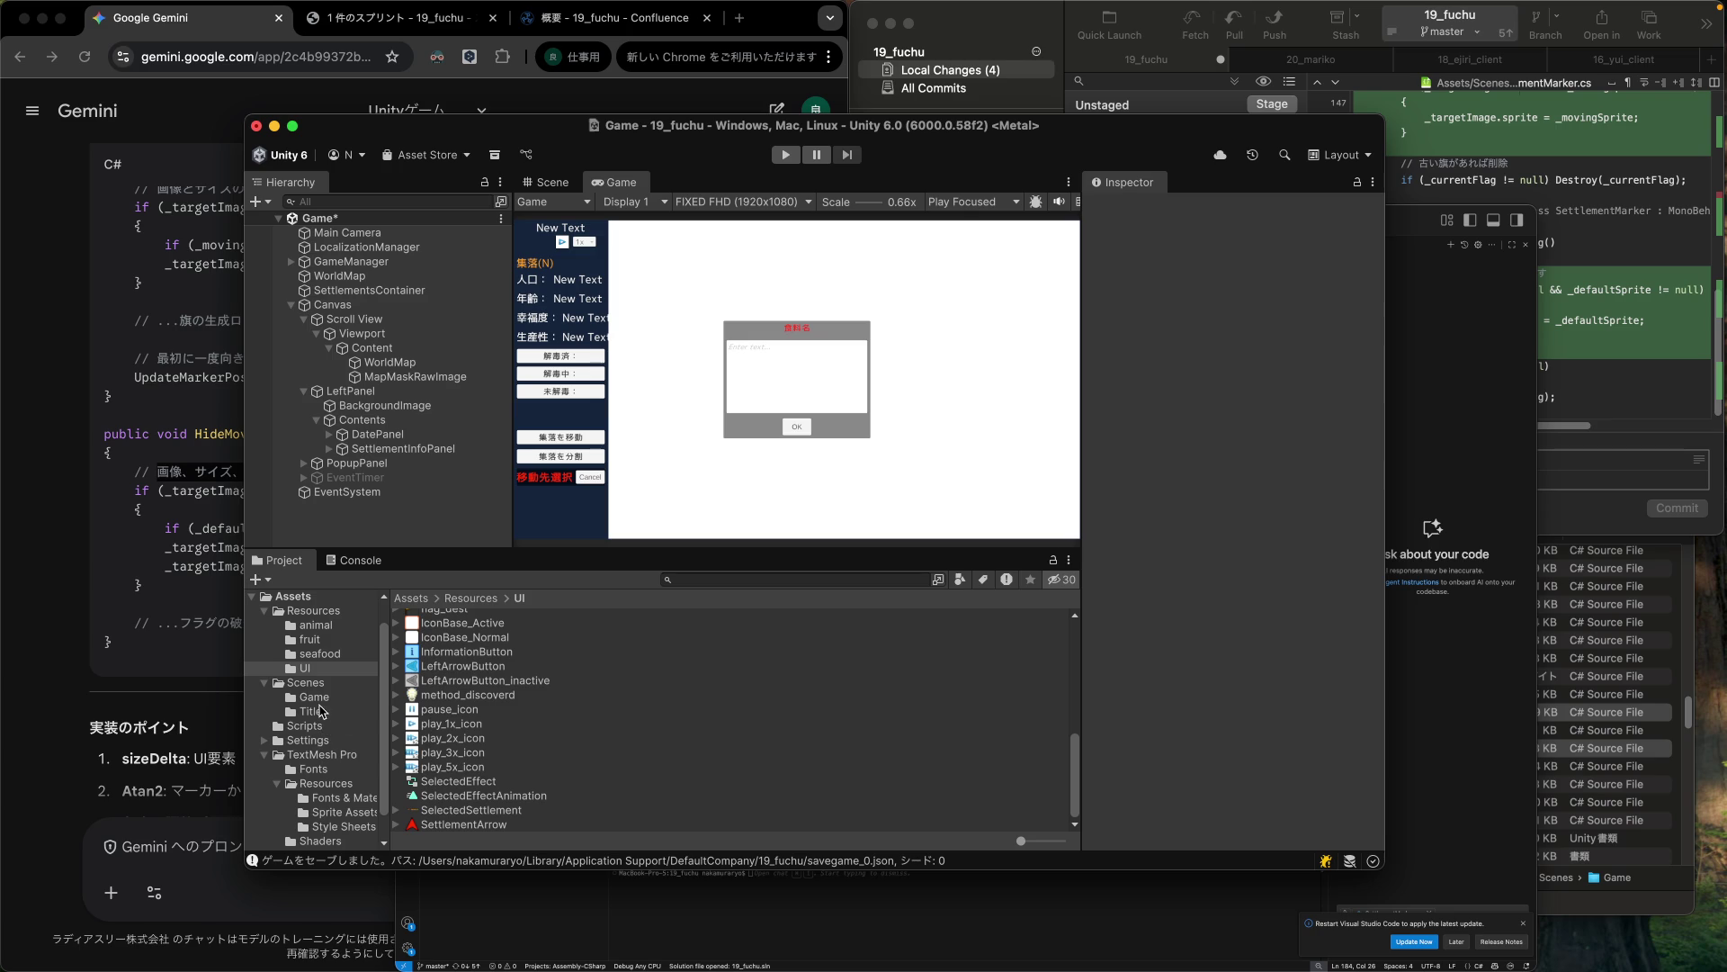
# Open the SettlementMarker prefab from Scenes/Game and check its 10×10 red Knob MarkerImage.
pyautogui.click(319, 699)
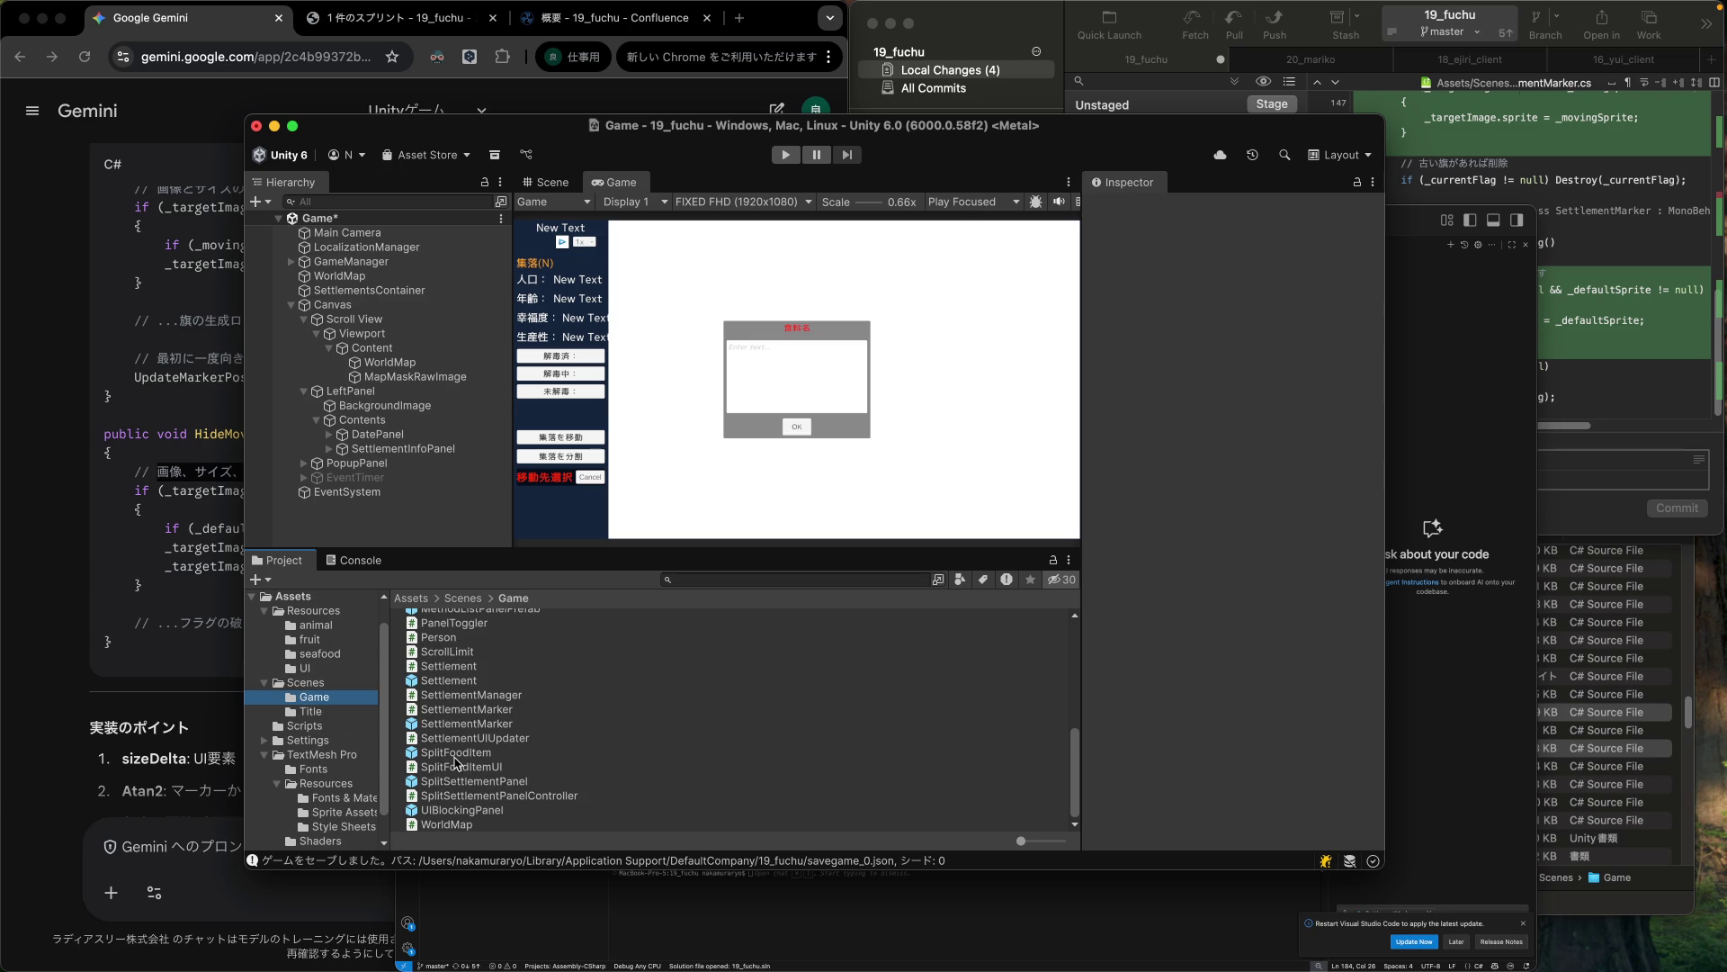
pyautogui.click(460, 725)
pyautogui.doubleClick(460, 725)
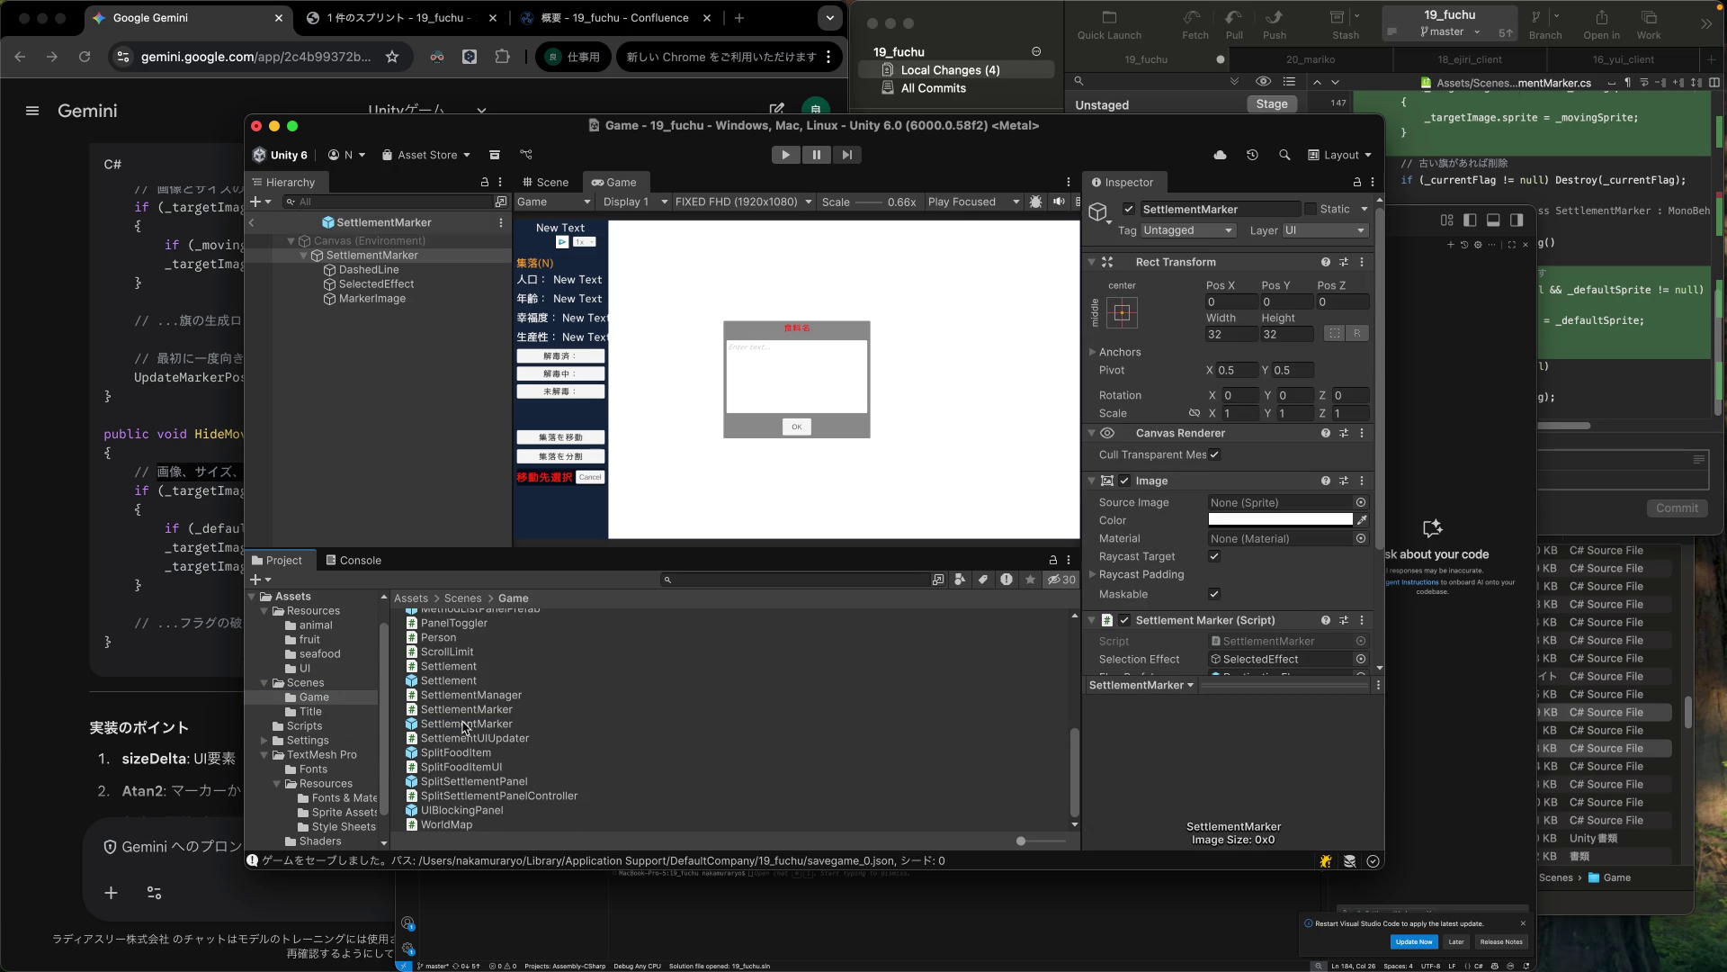
pyautogui.click(372, 298)
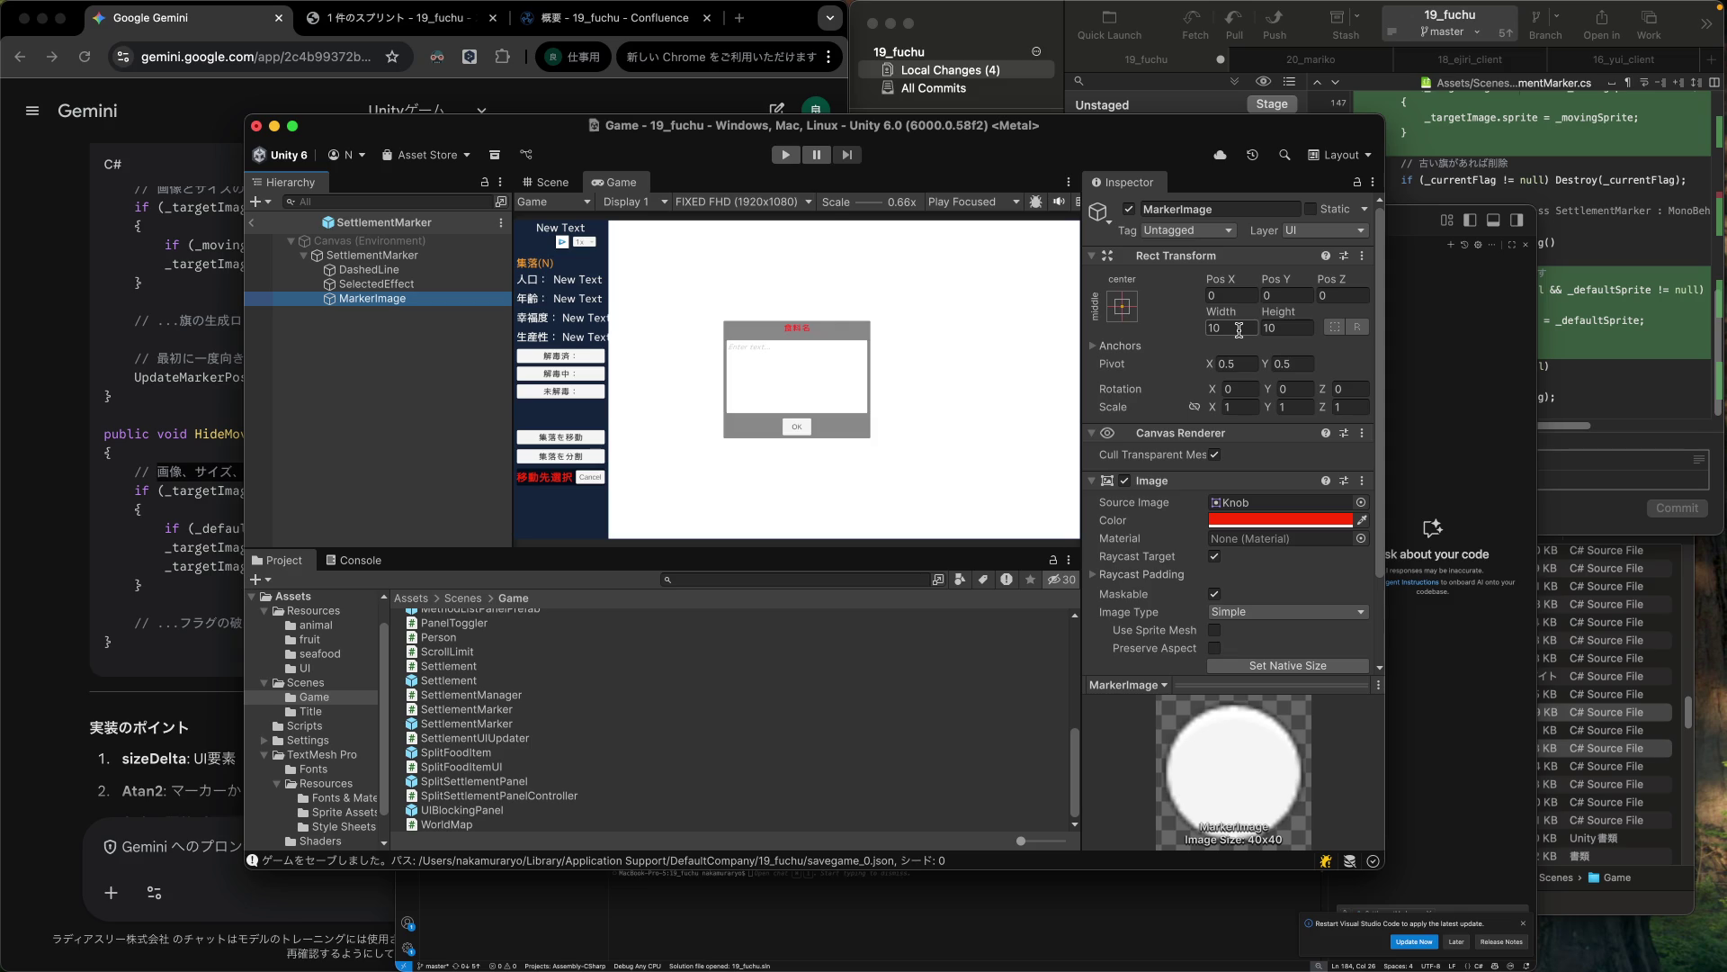
pyautogui.click(1437, 622)
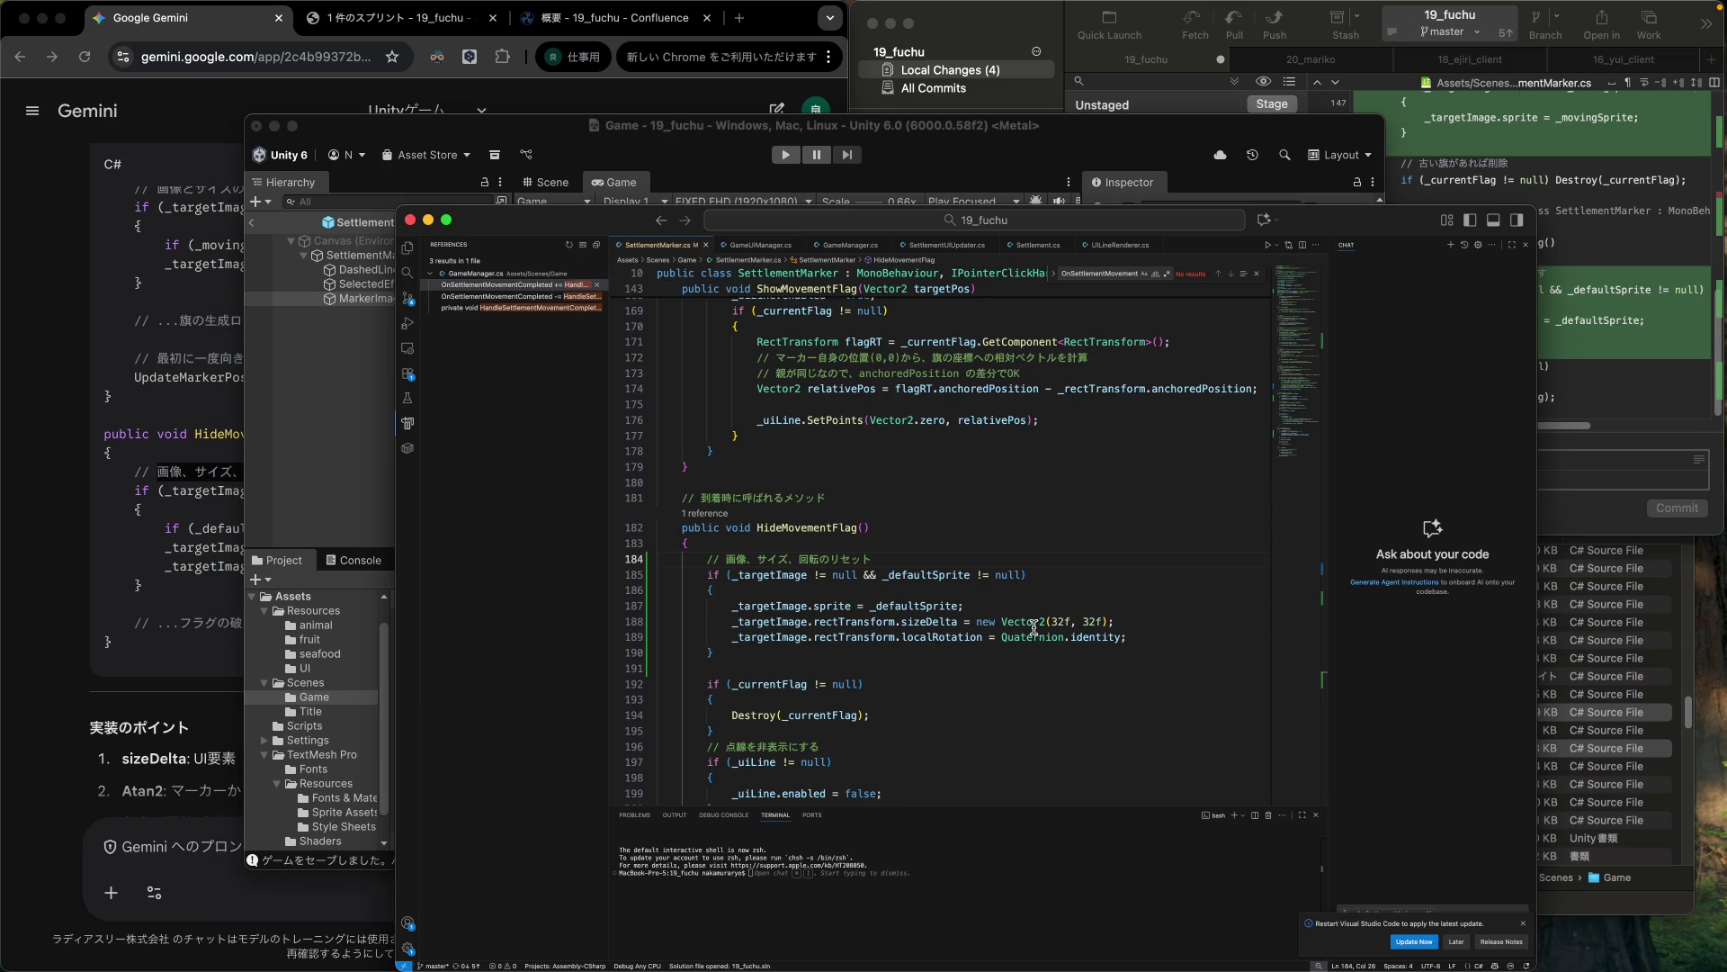
# Change the size reset on line 188 from 32×32 to 10×10.
pyautogui.scroll(-5, 1098, 620)
pyautogui.scroll(5, 1088, 625)
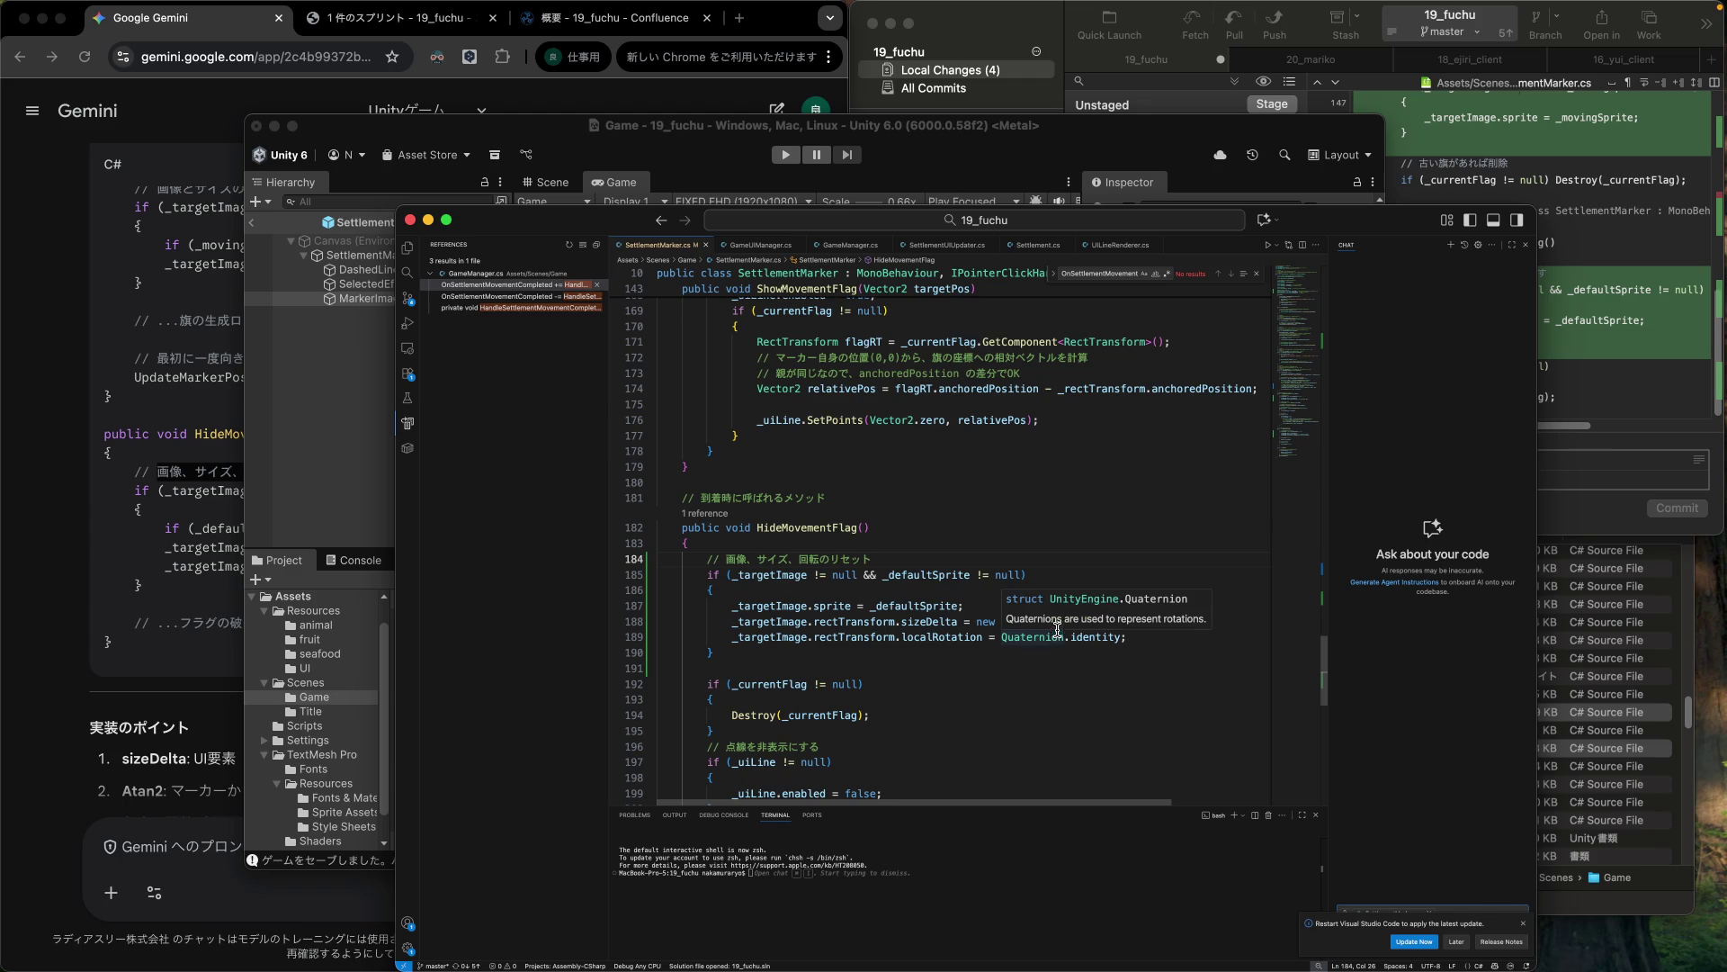
pyautogui.scroll(3, 1062, 629)
pyautogui.press('Down')
pyautogui.press('Down')
pyautogui.press('Down')
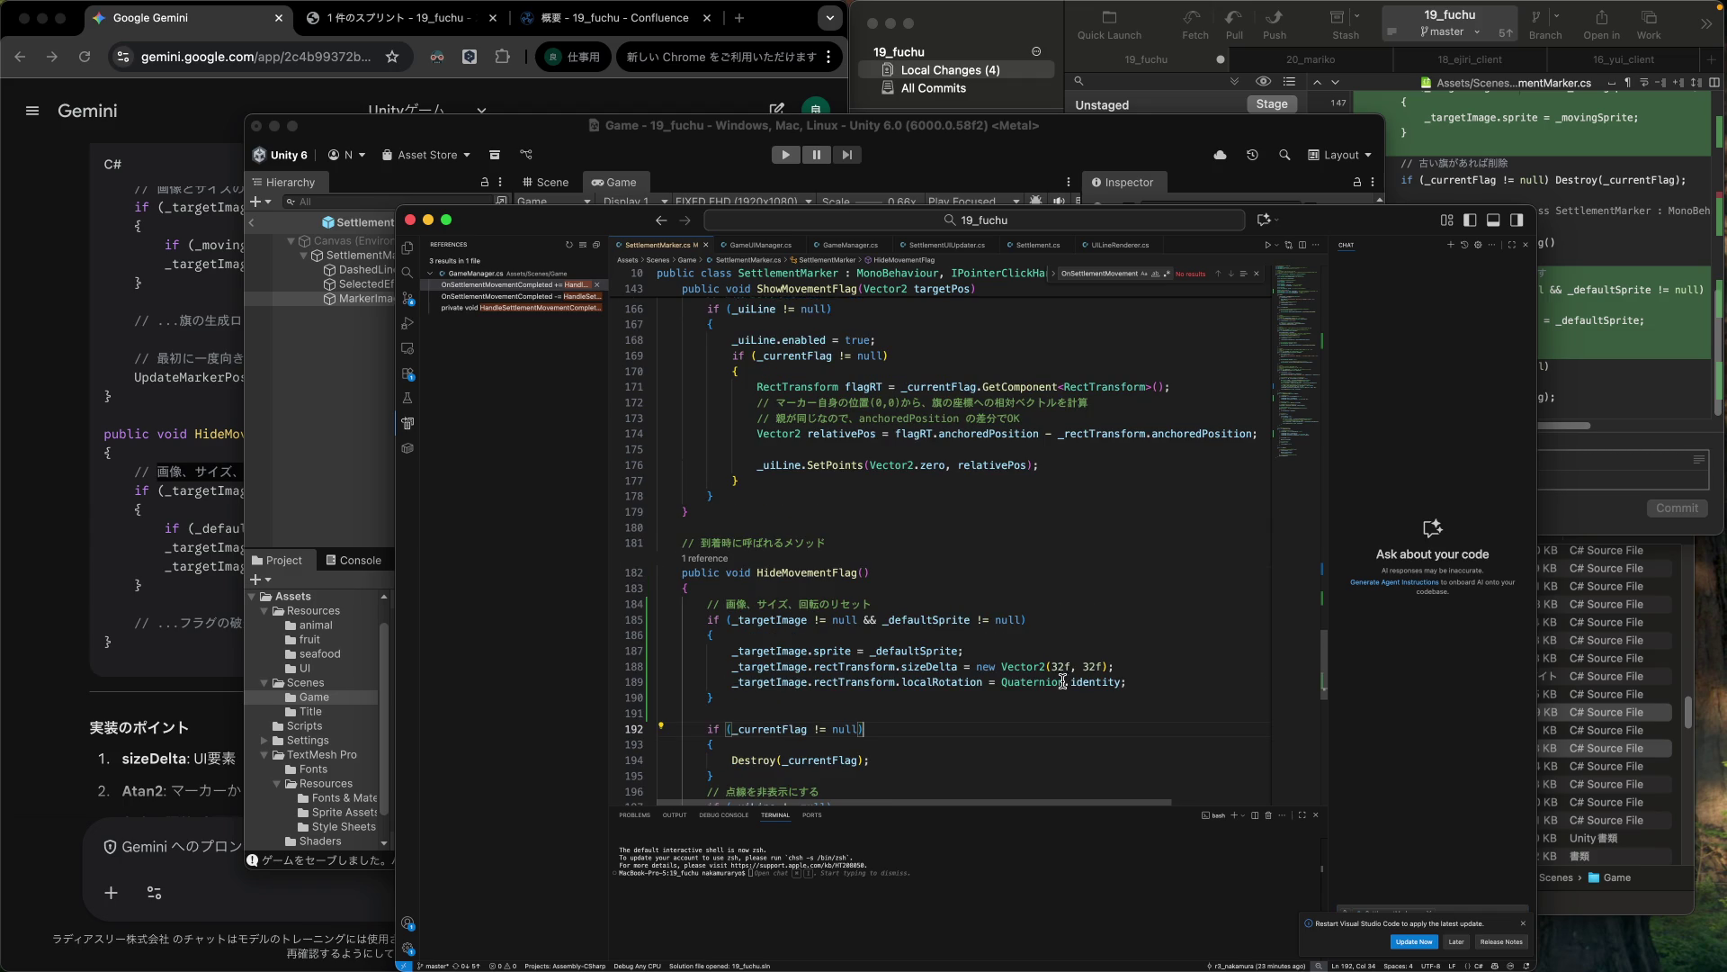
pyautogui.click(1064, 667)
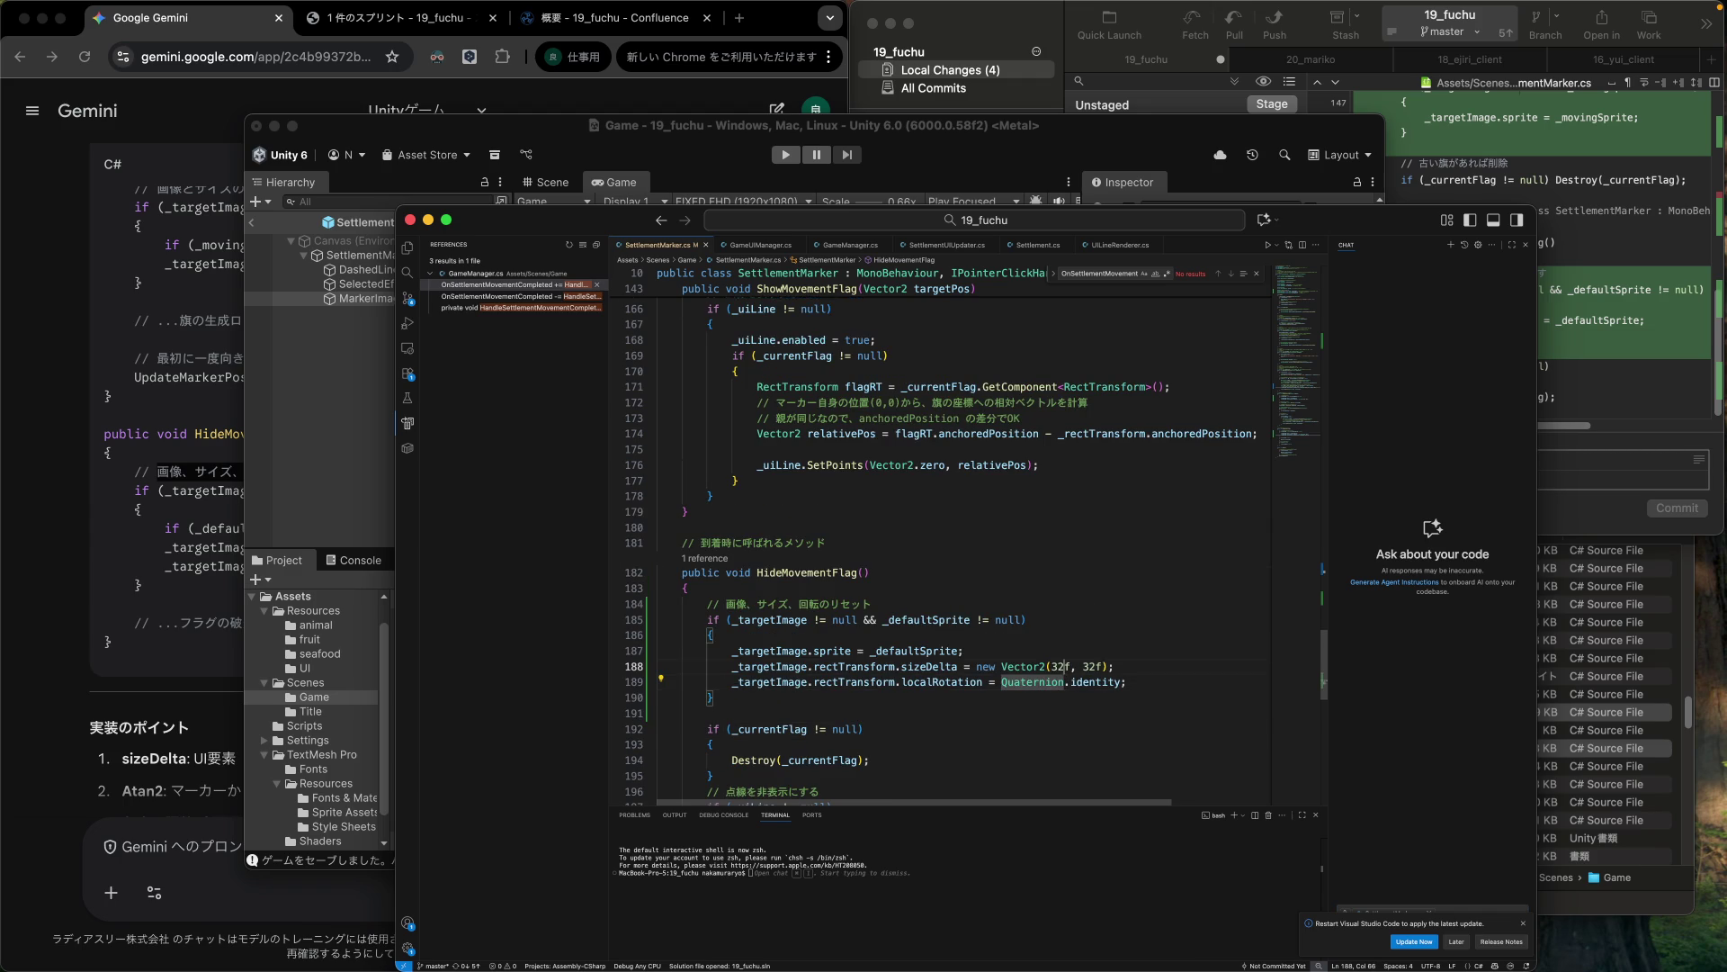
pyautogui.moveTo(1052, 667); pyautogui.dragTo(1064, 666)
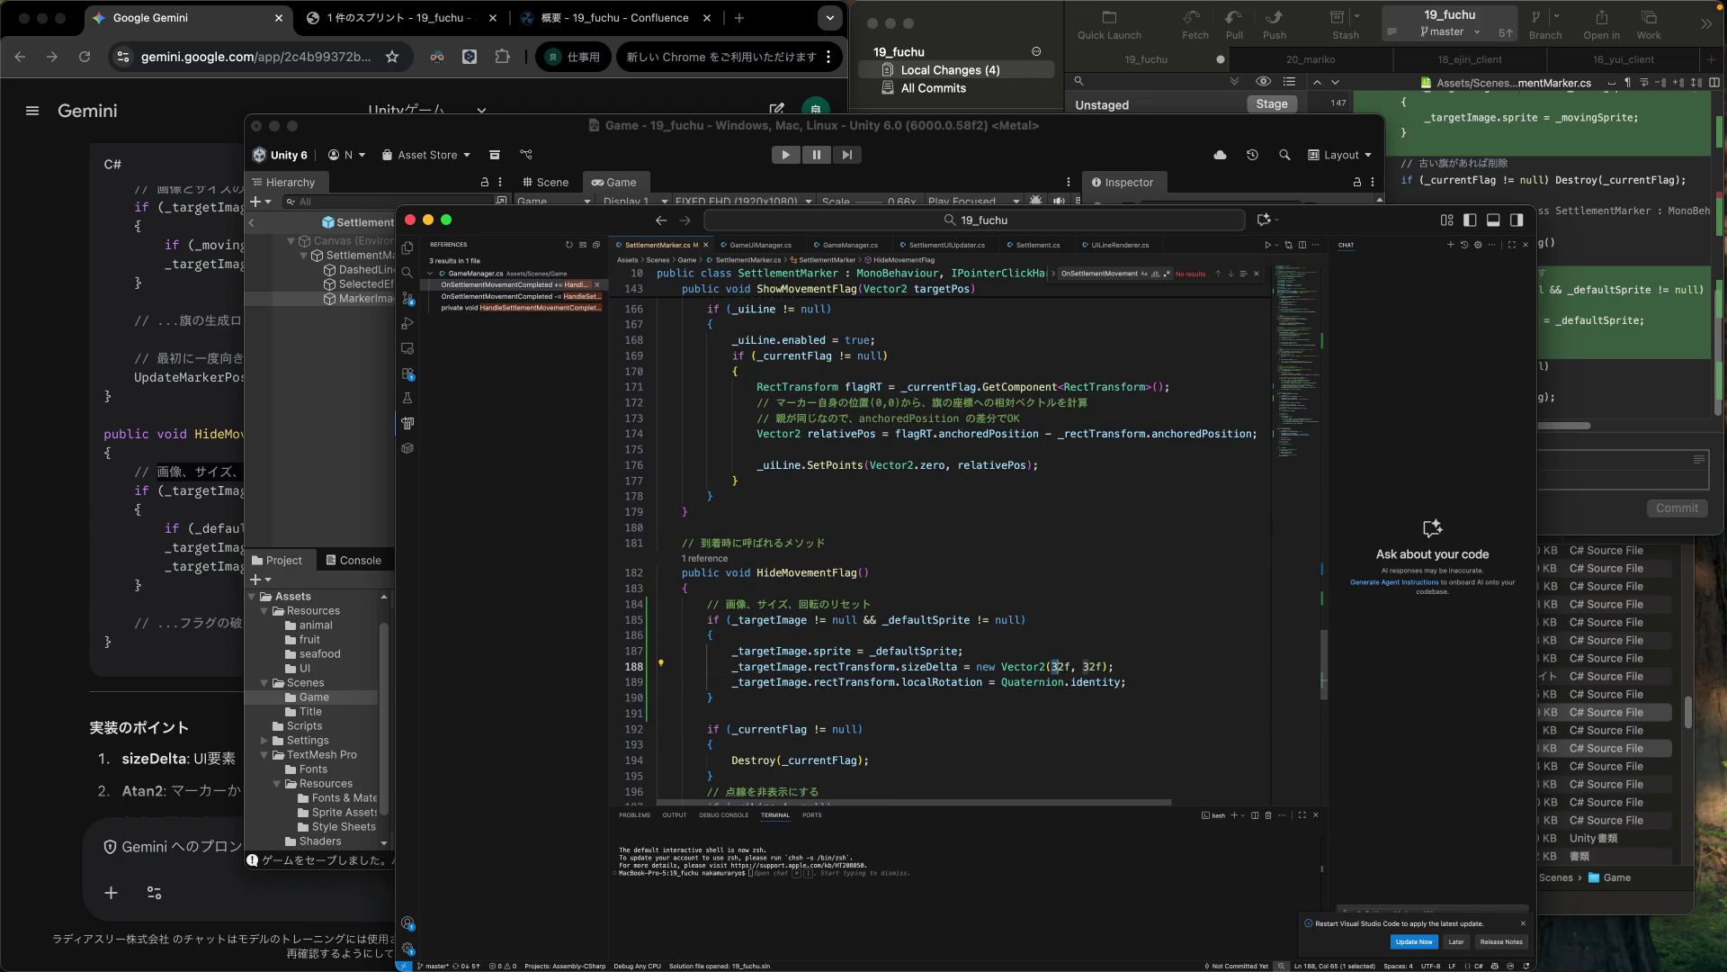
pyautogui.write('10')
pyautogui.press('BackSpace')
pyautogui.press('Delete')
pyautogui.write('10')
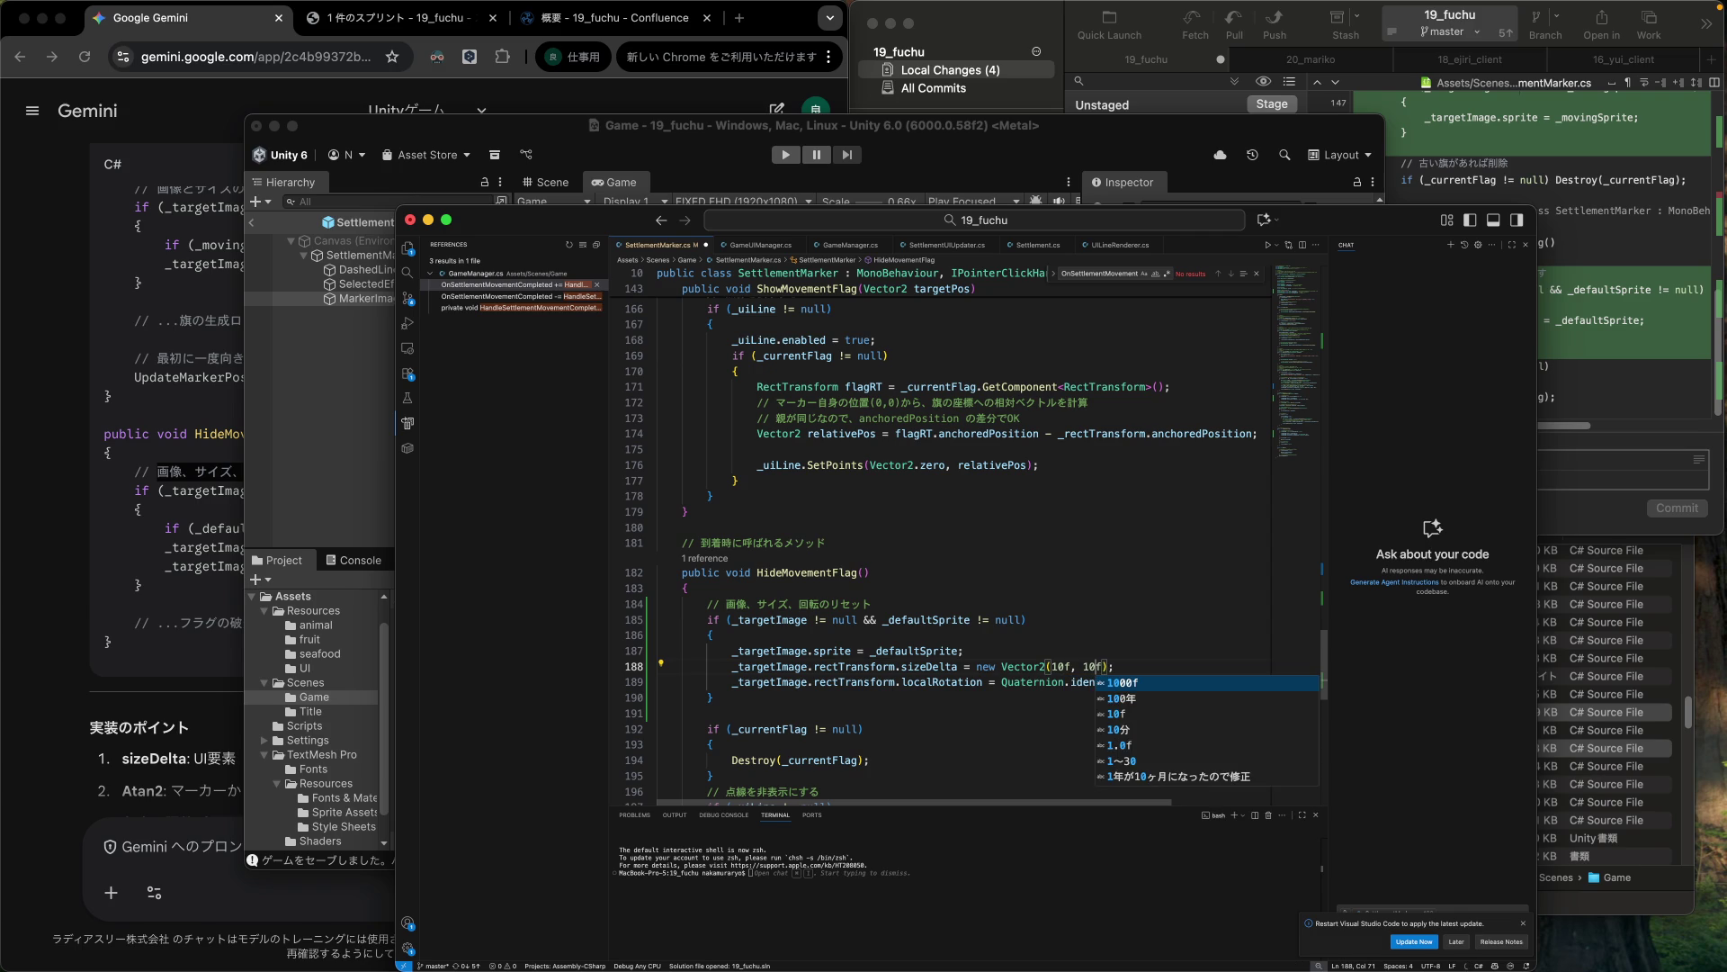
pyautogui.click(989, 450)
# Change ShowMovementFlag's sizeDelta on line 149 from 48×48 to 20×20.
pyautogui.scroll(5, 989, 456)
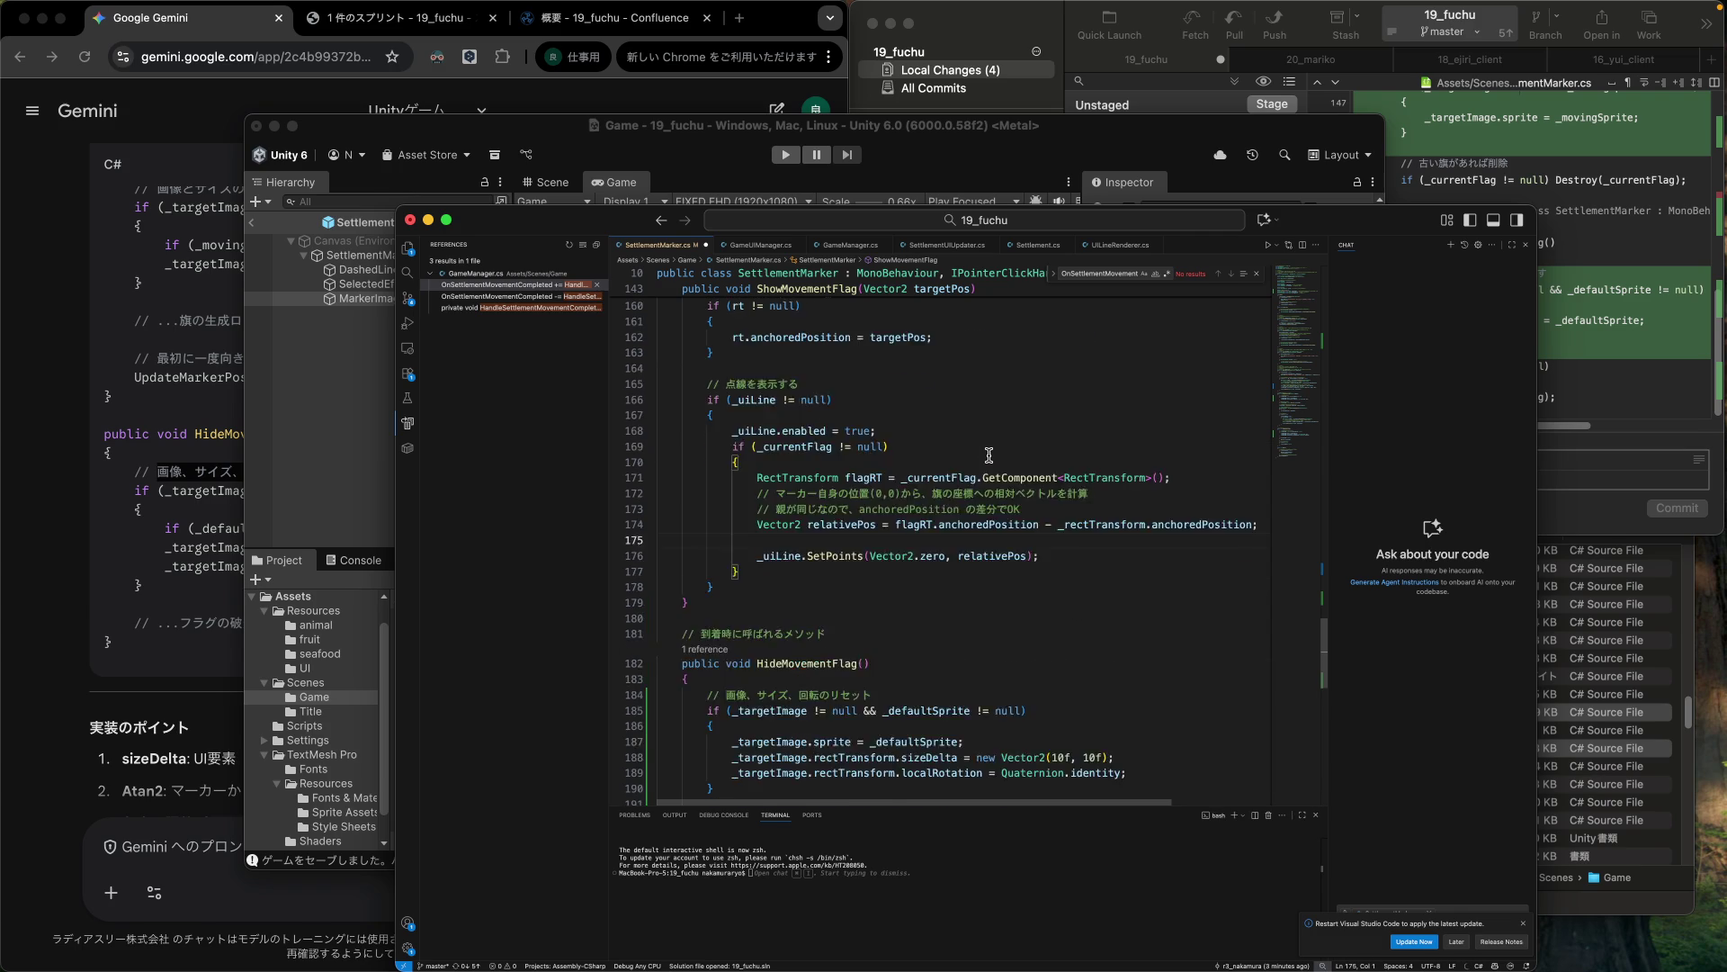
pyautogui.scroll(3, 989, 455)
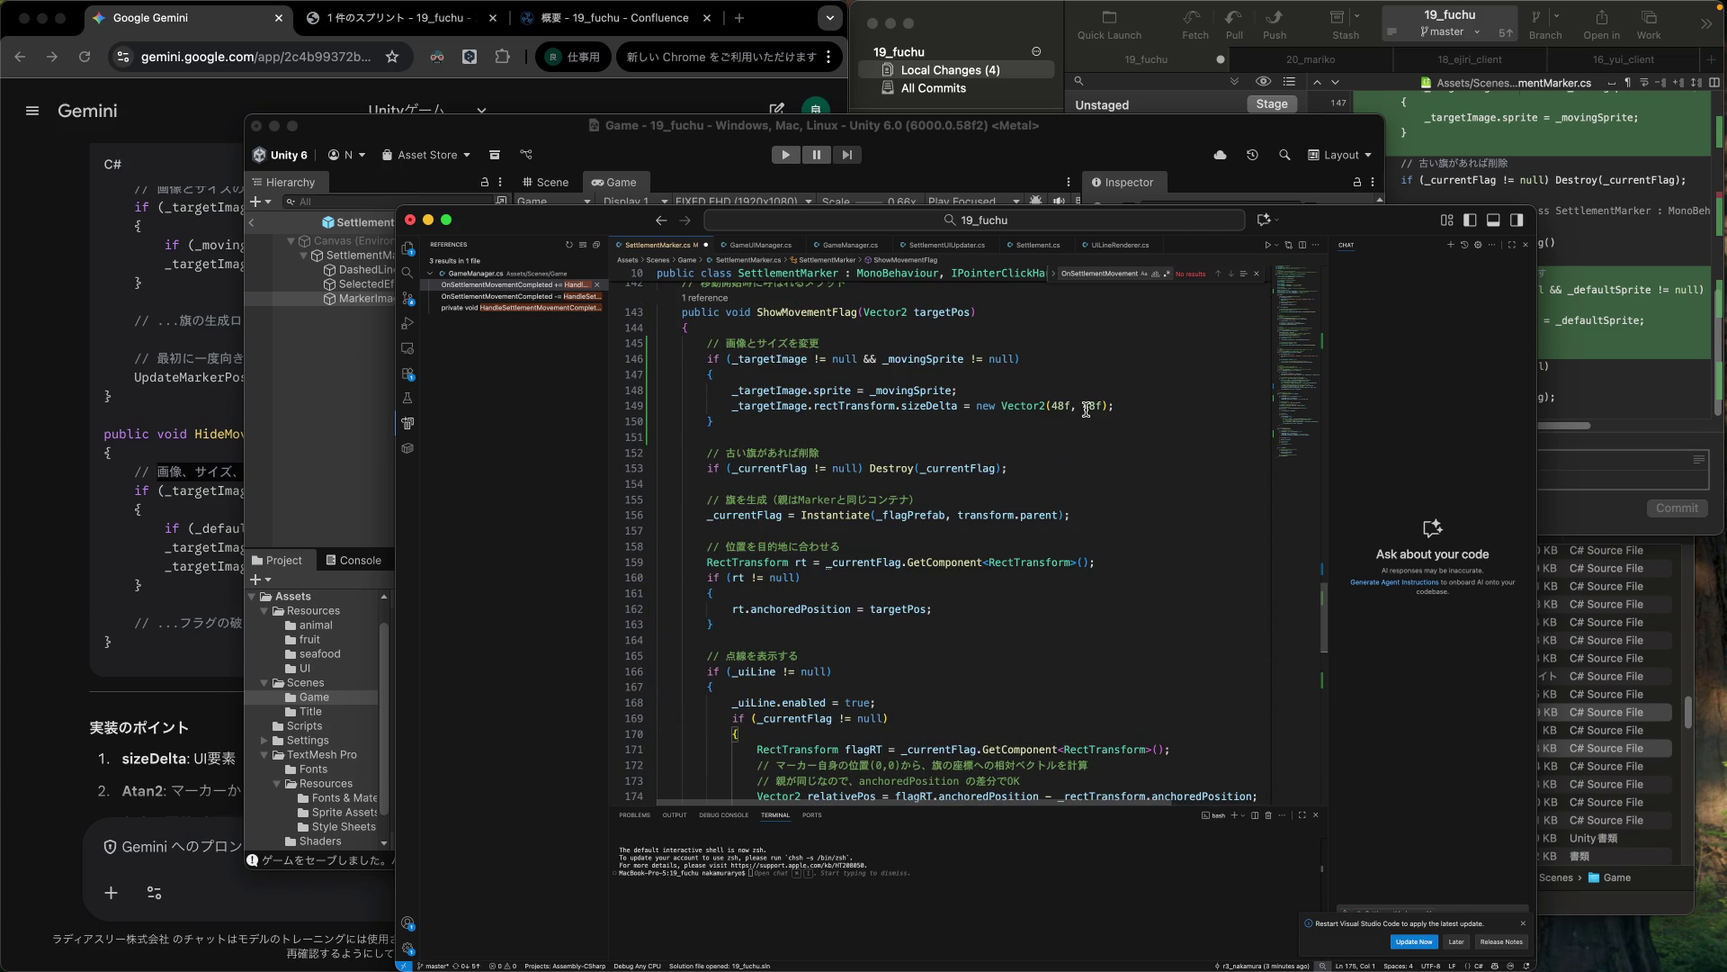
pyautogui.click(1072, 406)
pyautogui.press('BackSpace')
pyautogui.press('BackSpace')
pyautogui.write('20')
pyautogui.press('Right')
pyautogui.press('BackSpace')
pyautogui.press('BackSpace')
pyautogui.write('20')
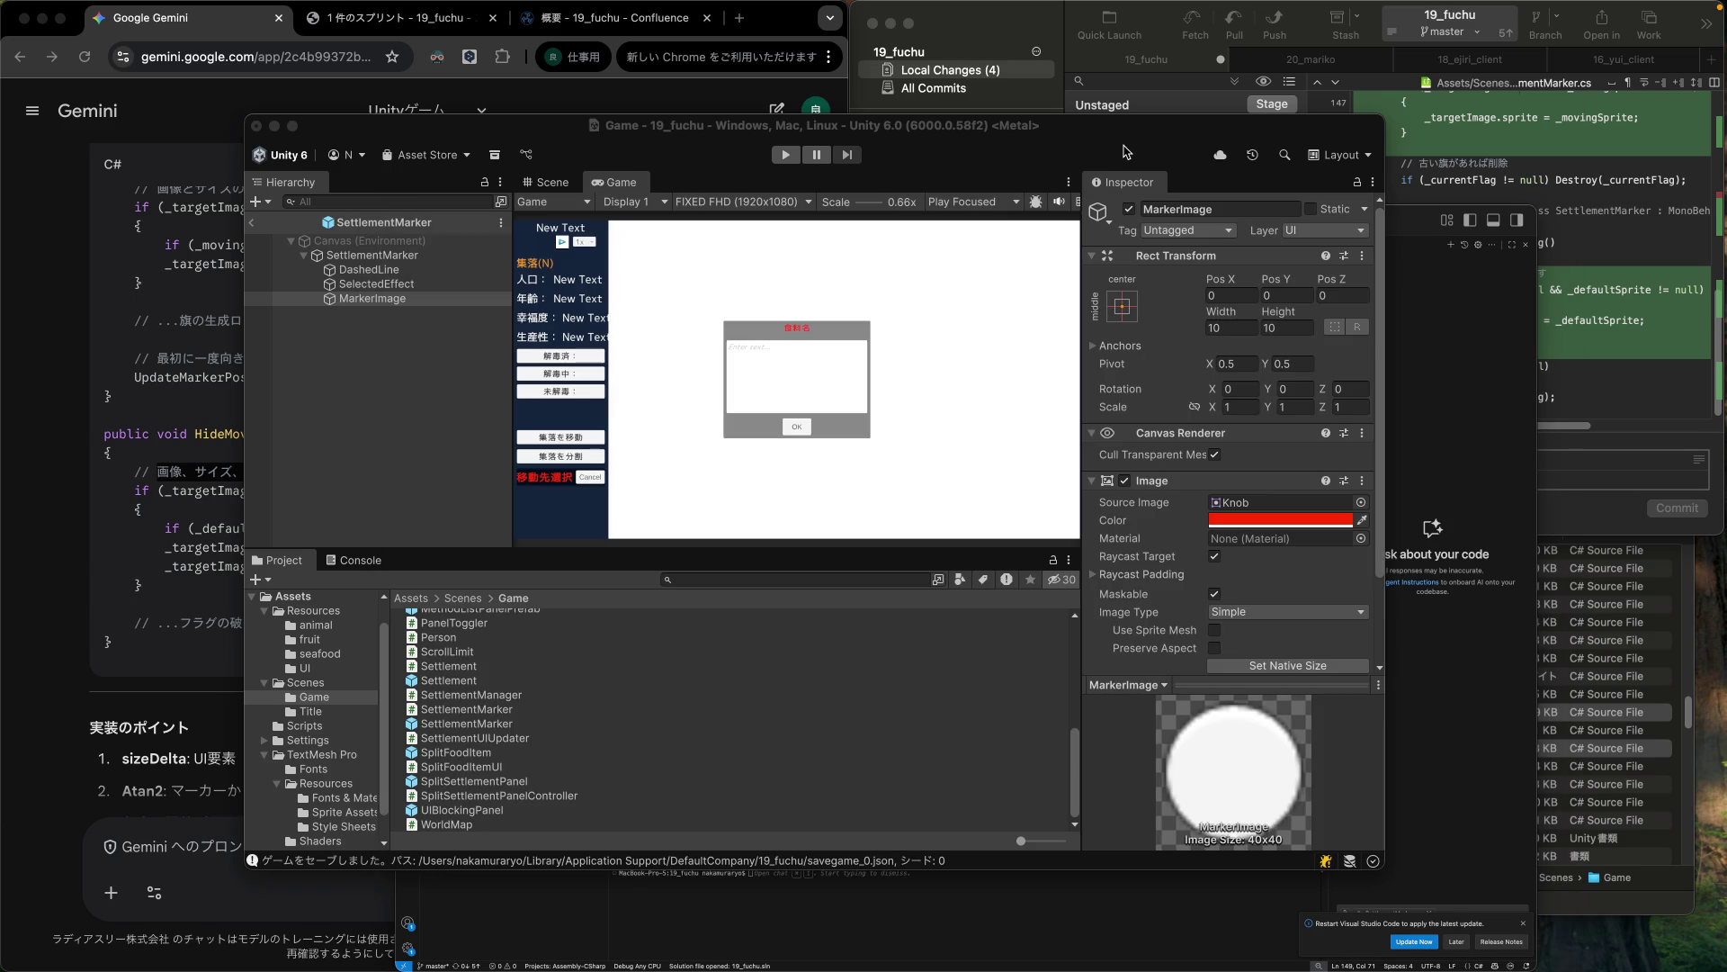
pyautogui.click(1129, 151)
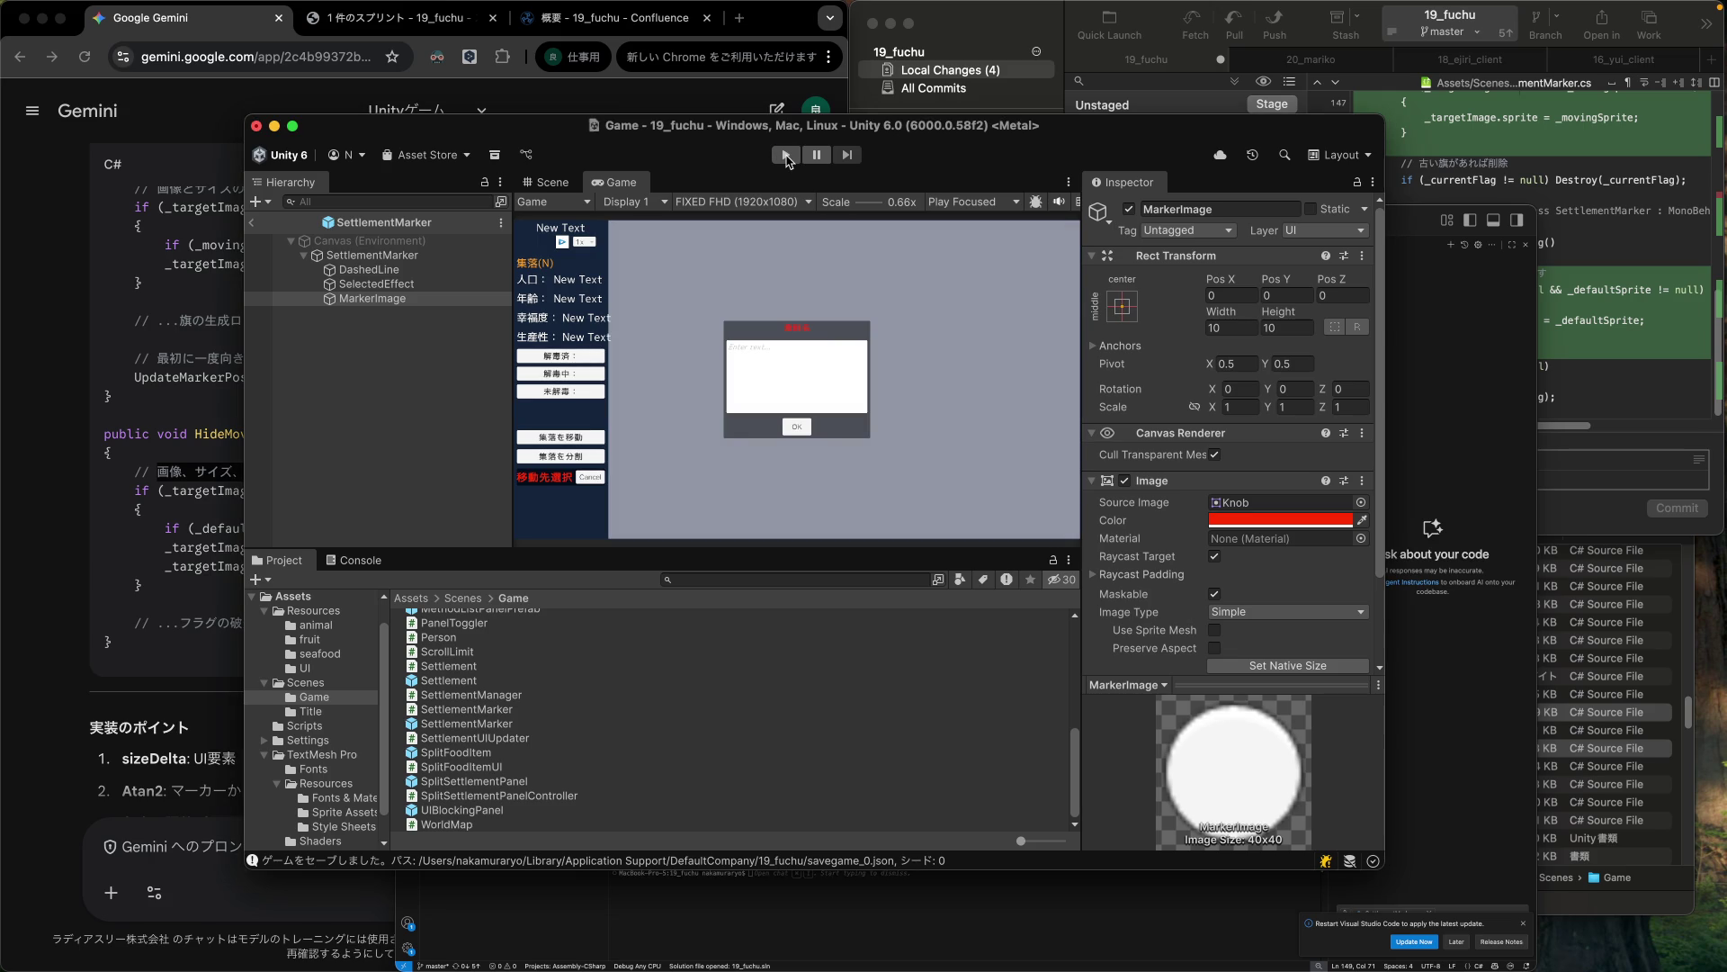
# Play-test the 20×20 marker, moving the settlement to two map destinations, then stop.
pyautogui.click(785, 157)
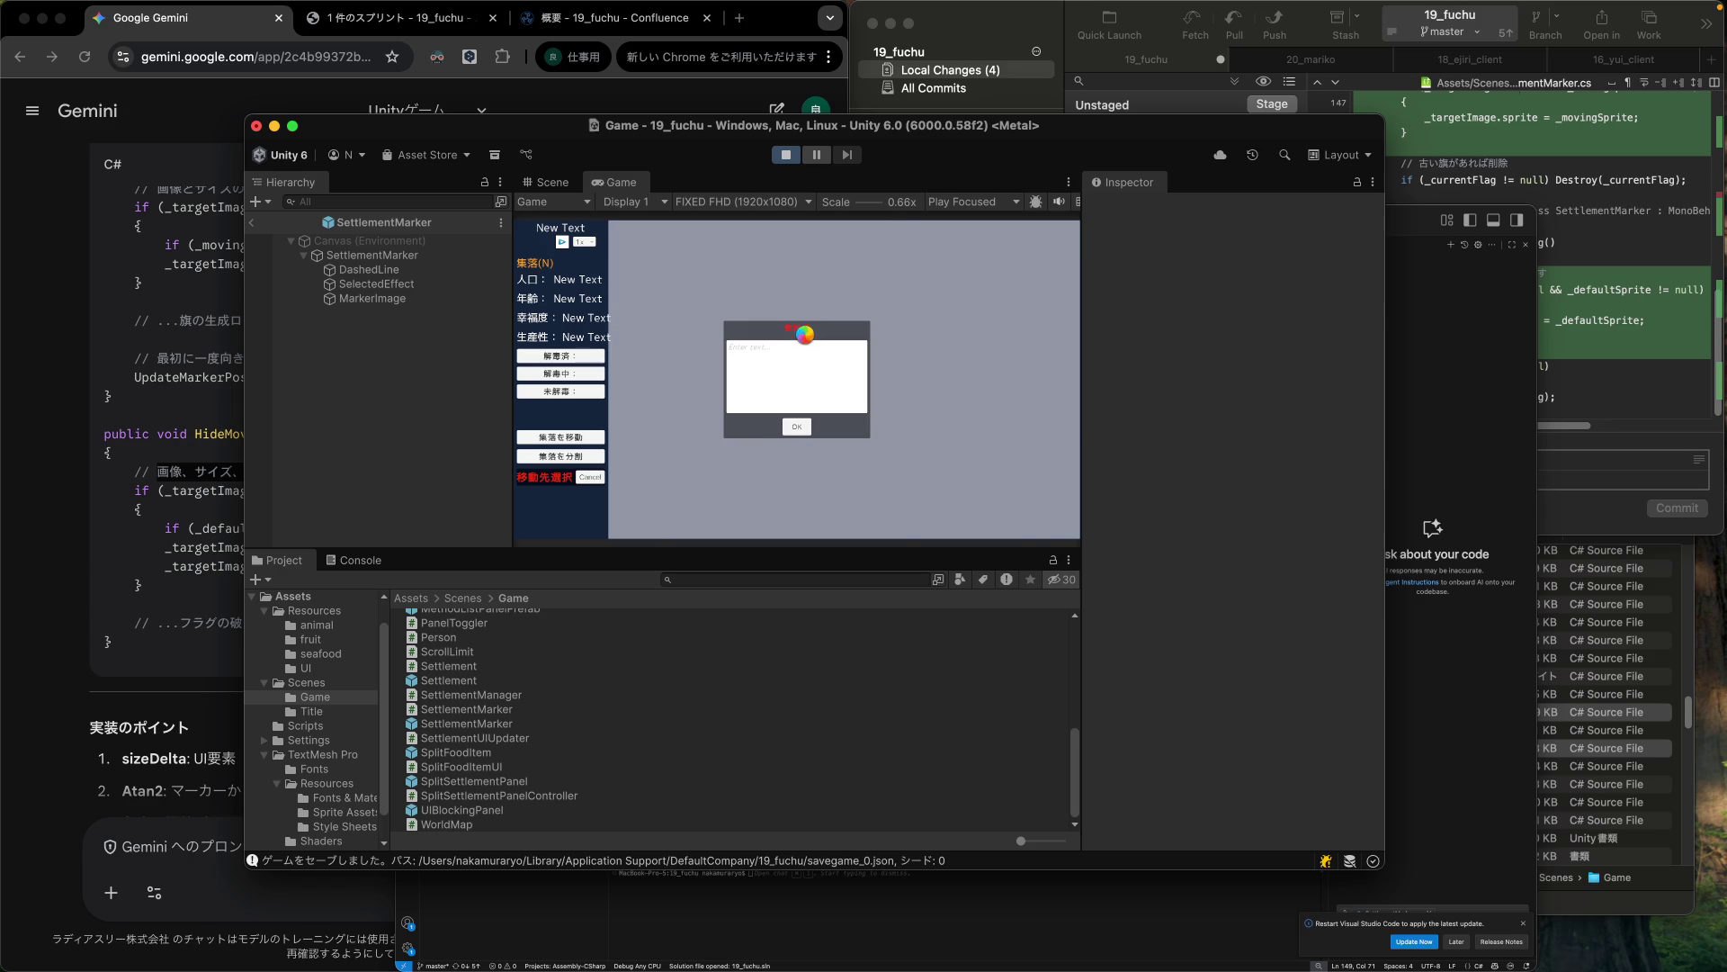
pyautogui.click(576, 436)
pyautogui.click(777, 407)
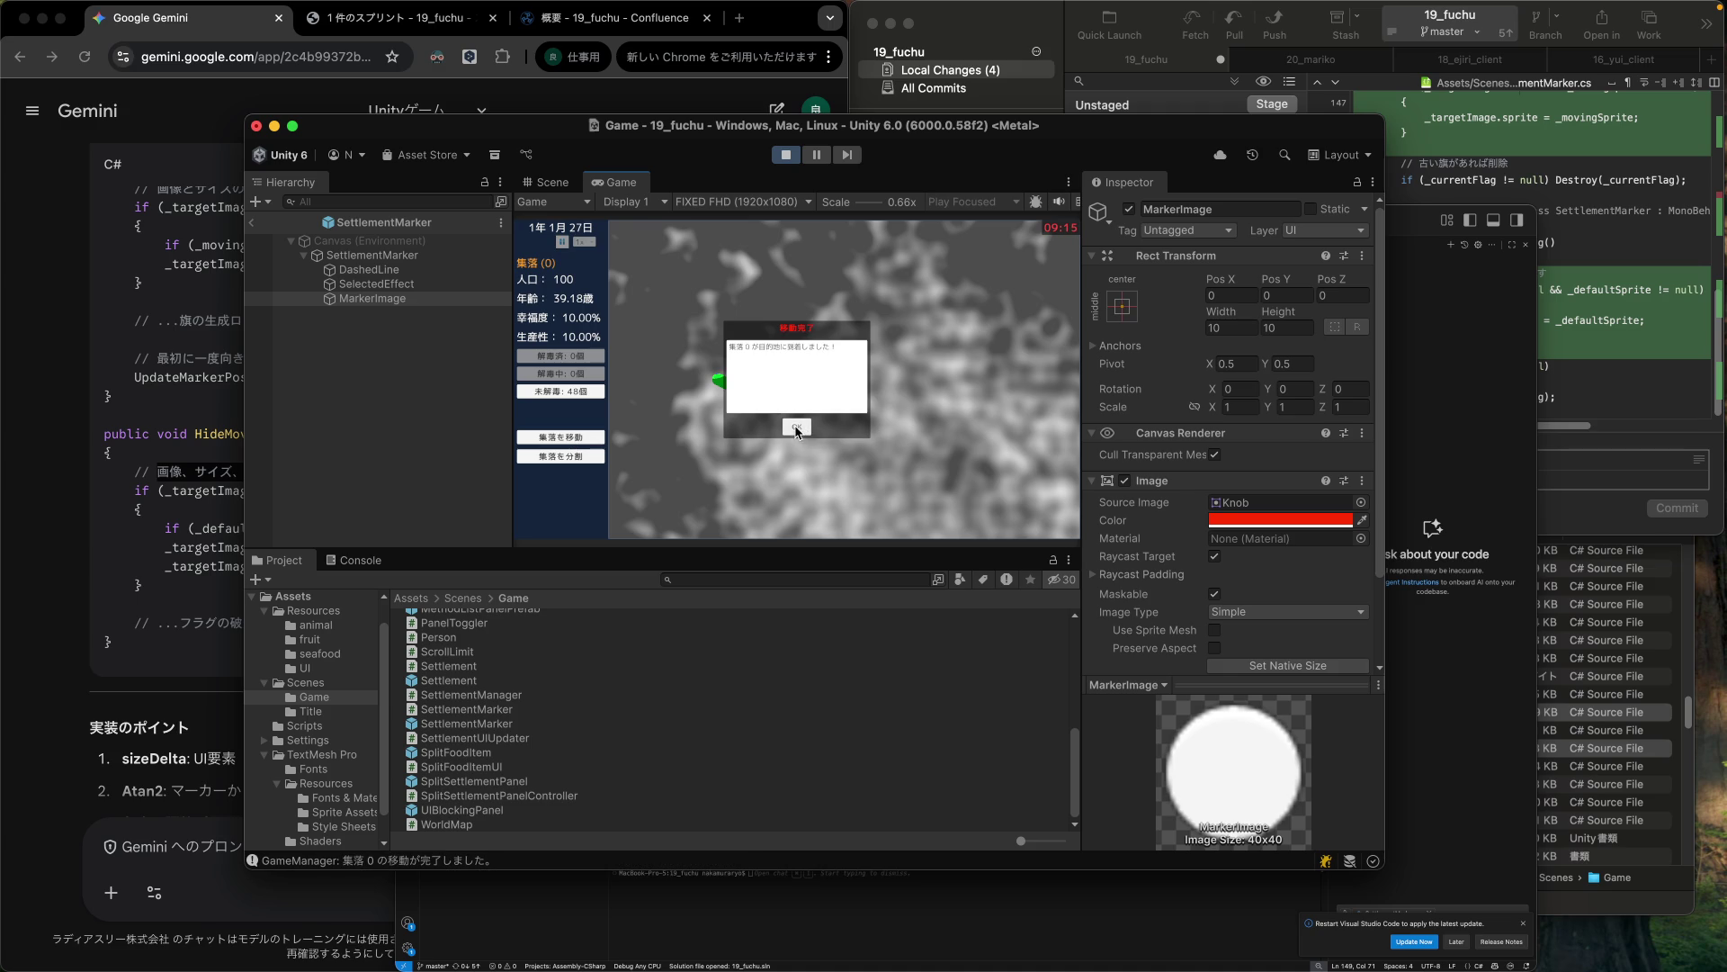
pyautogui.click(799, 428)
pyautogui.click(561, 439)
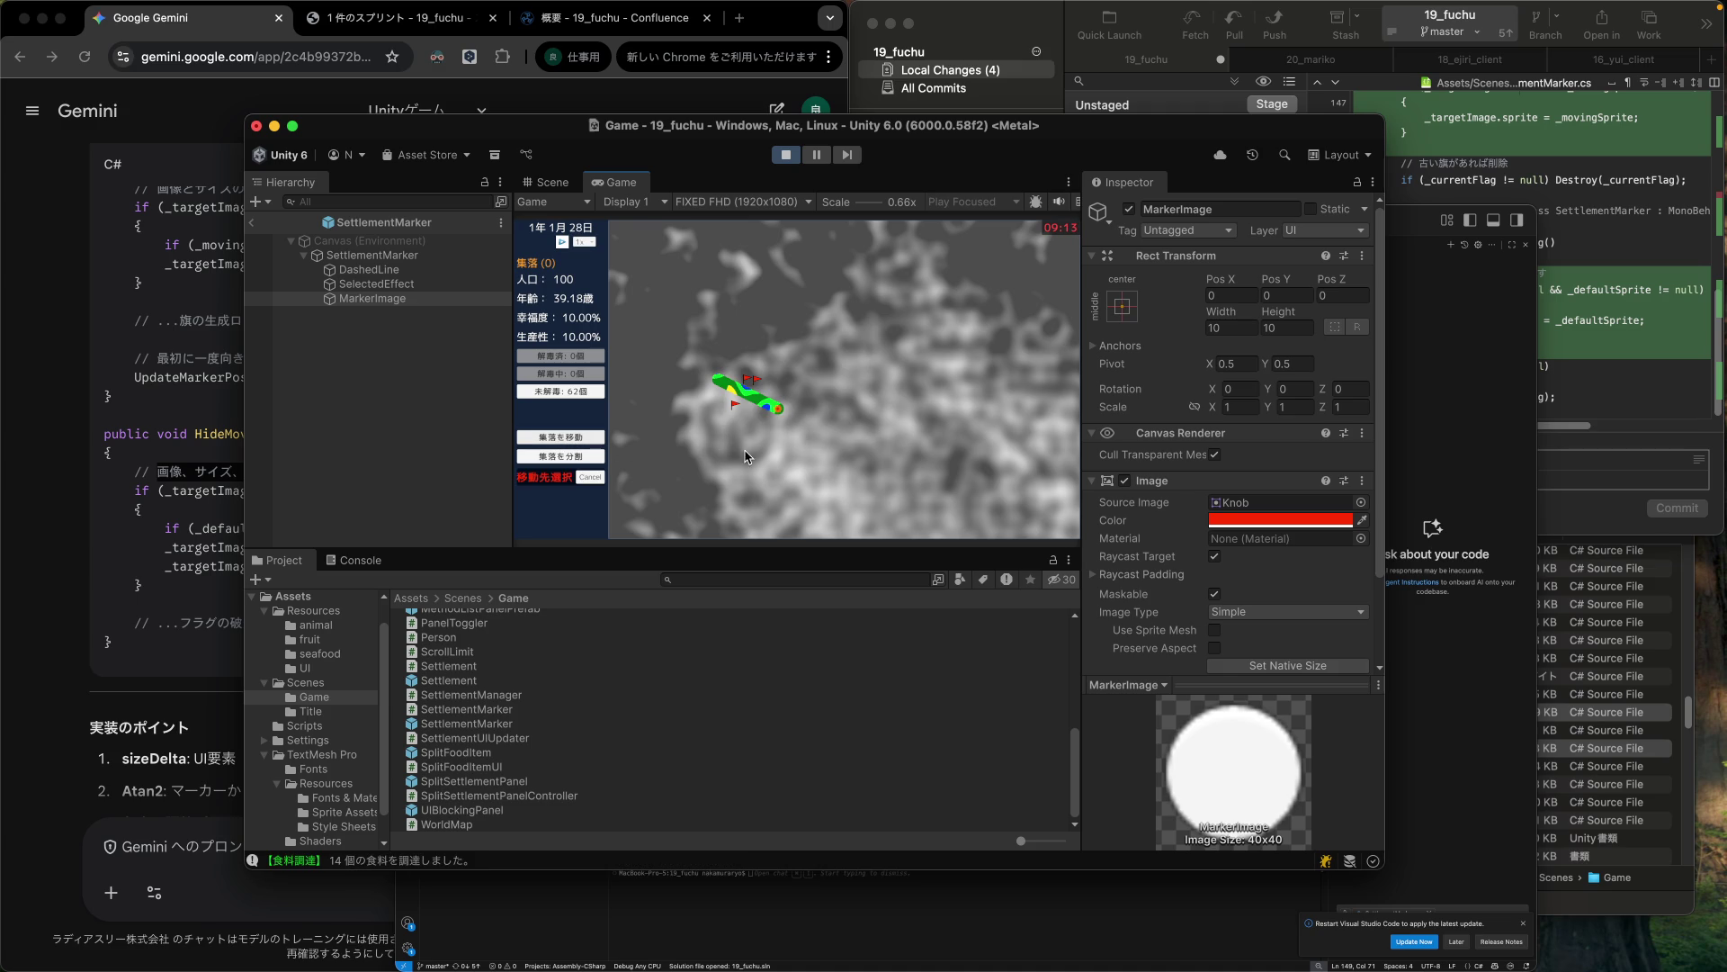
pyautogui.click(781, 447)
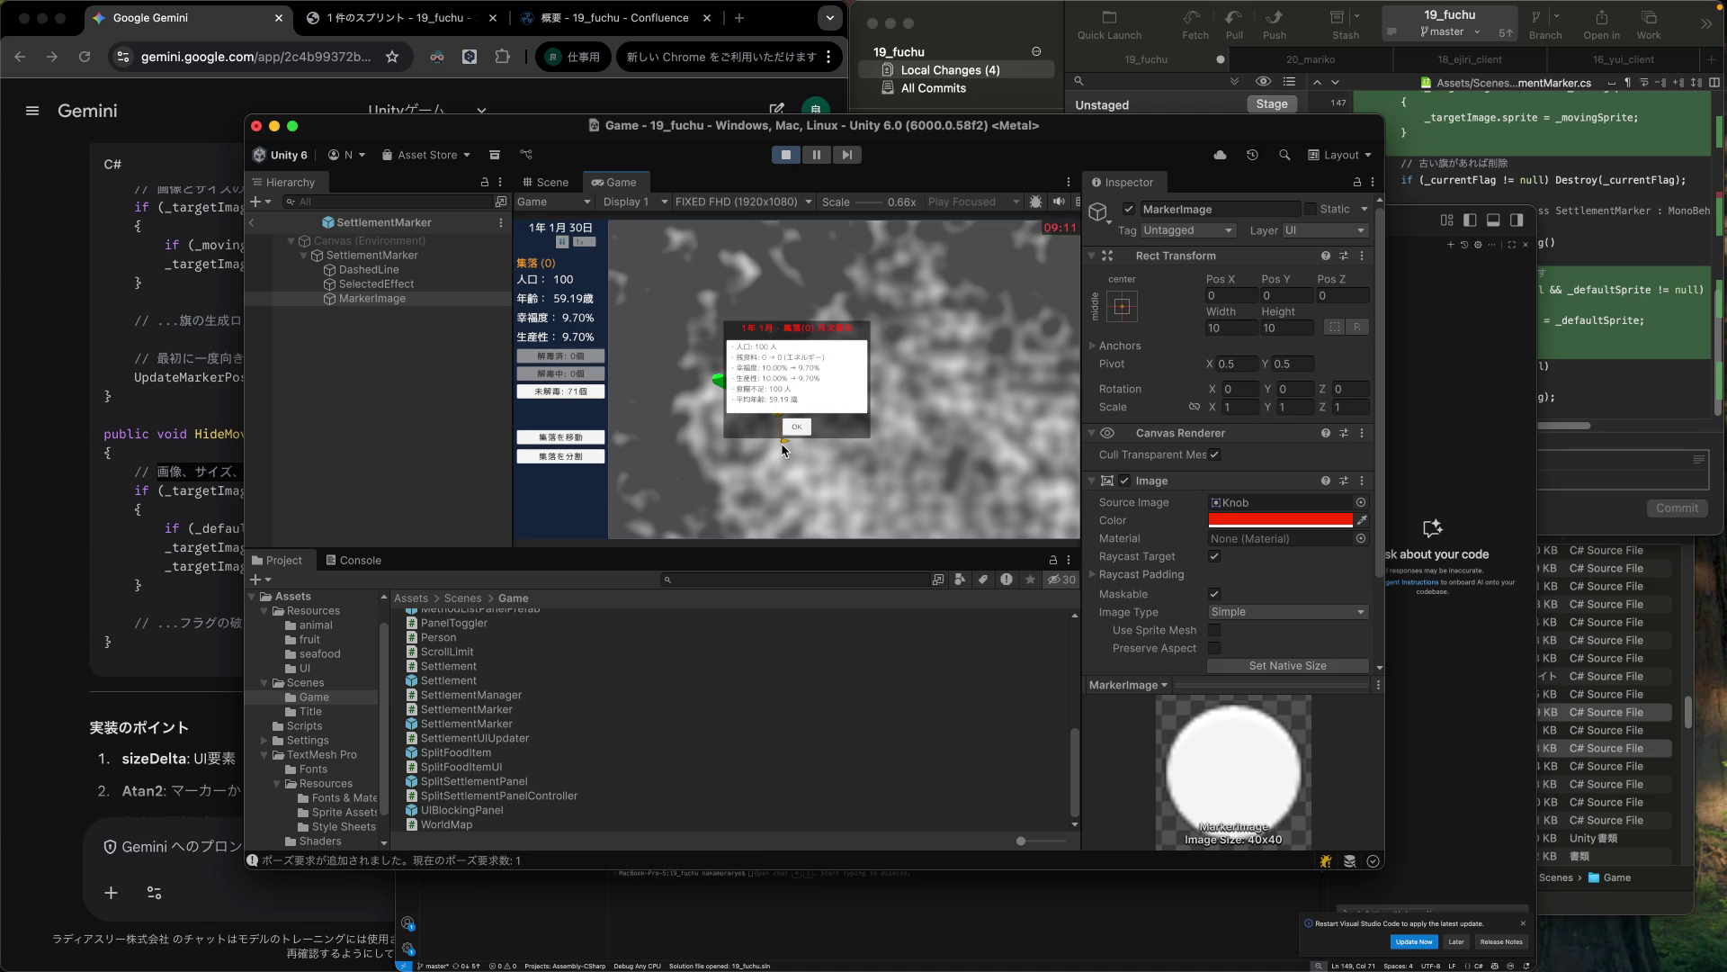
pyautogui.click(792, 429)
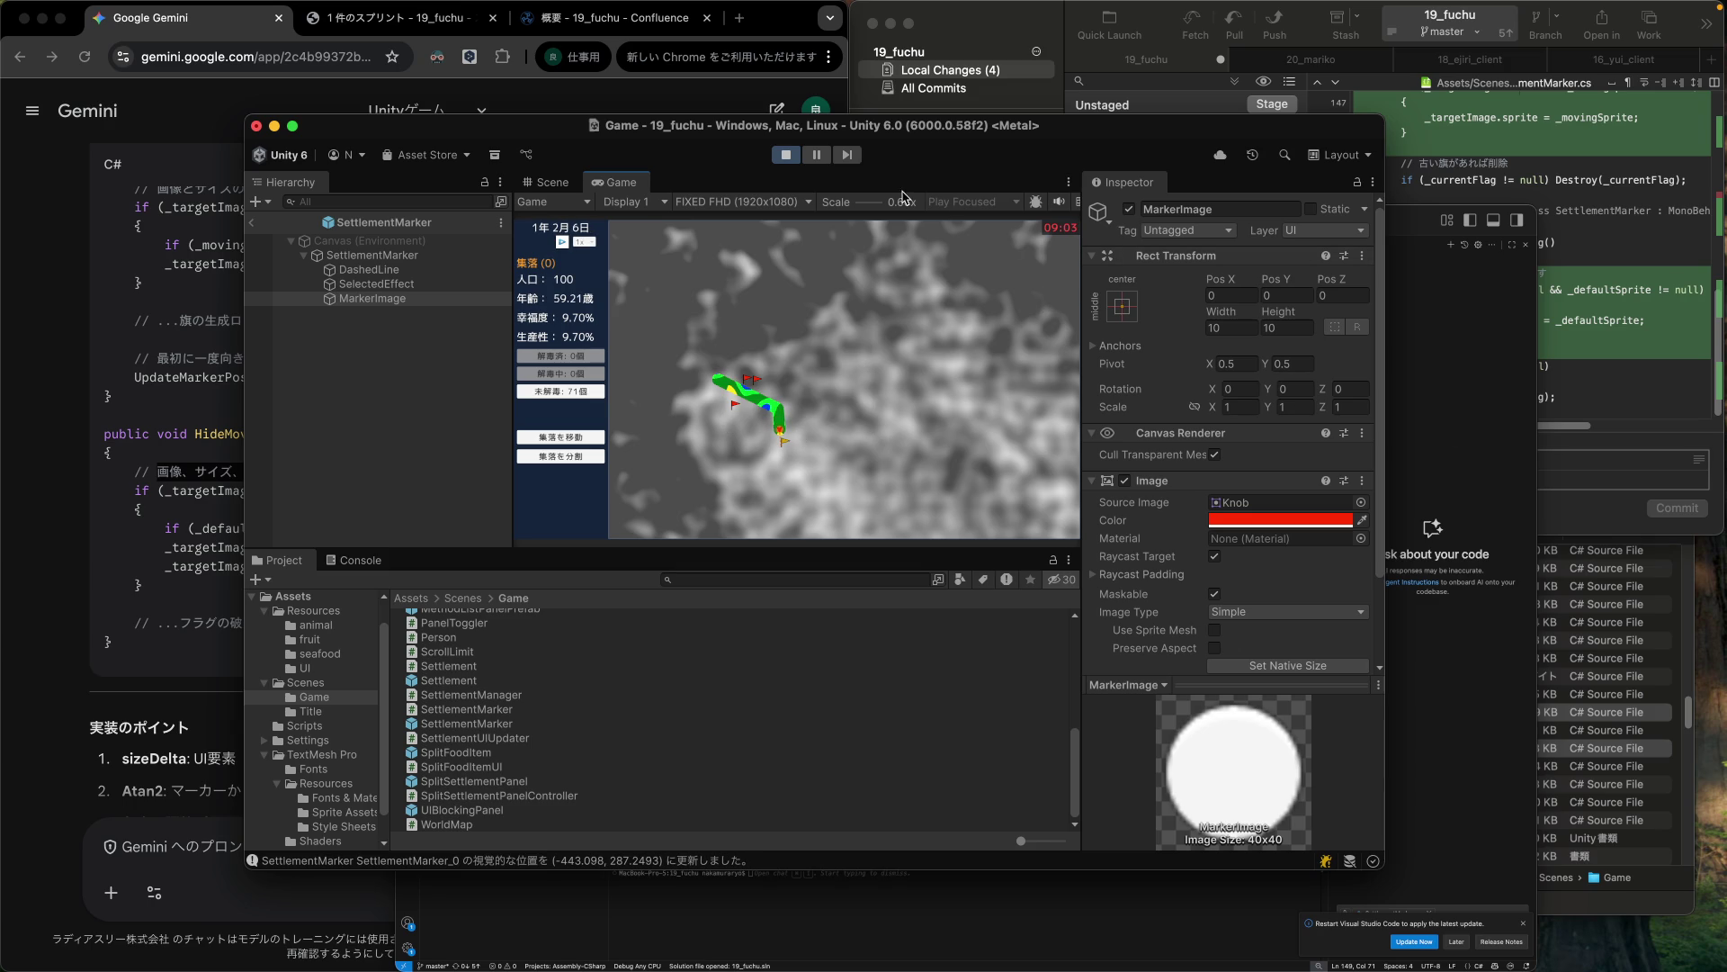
pyautogui.click(795, 160)
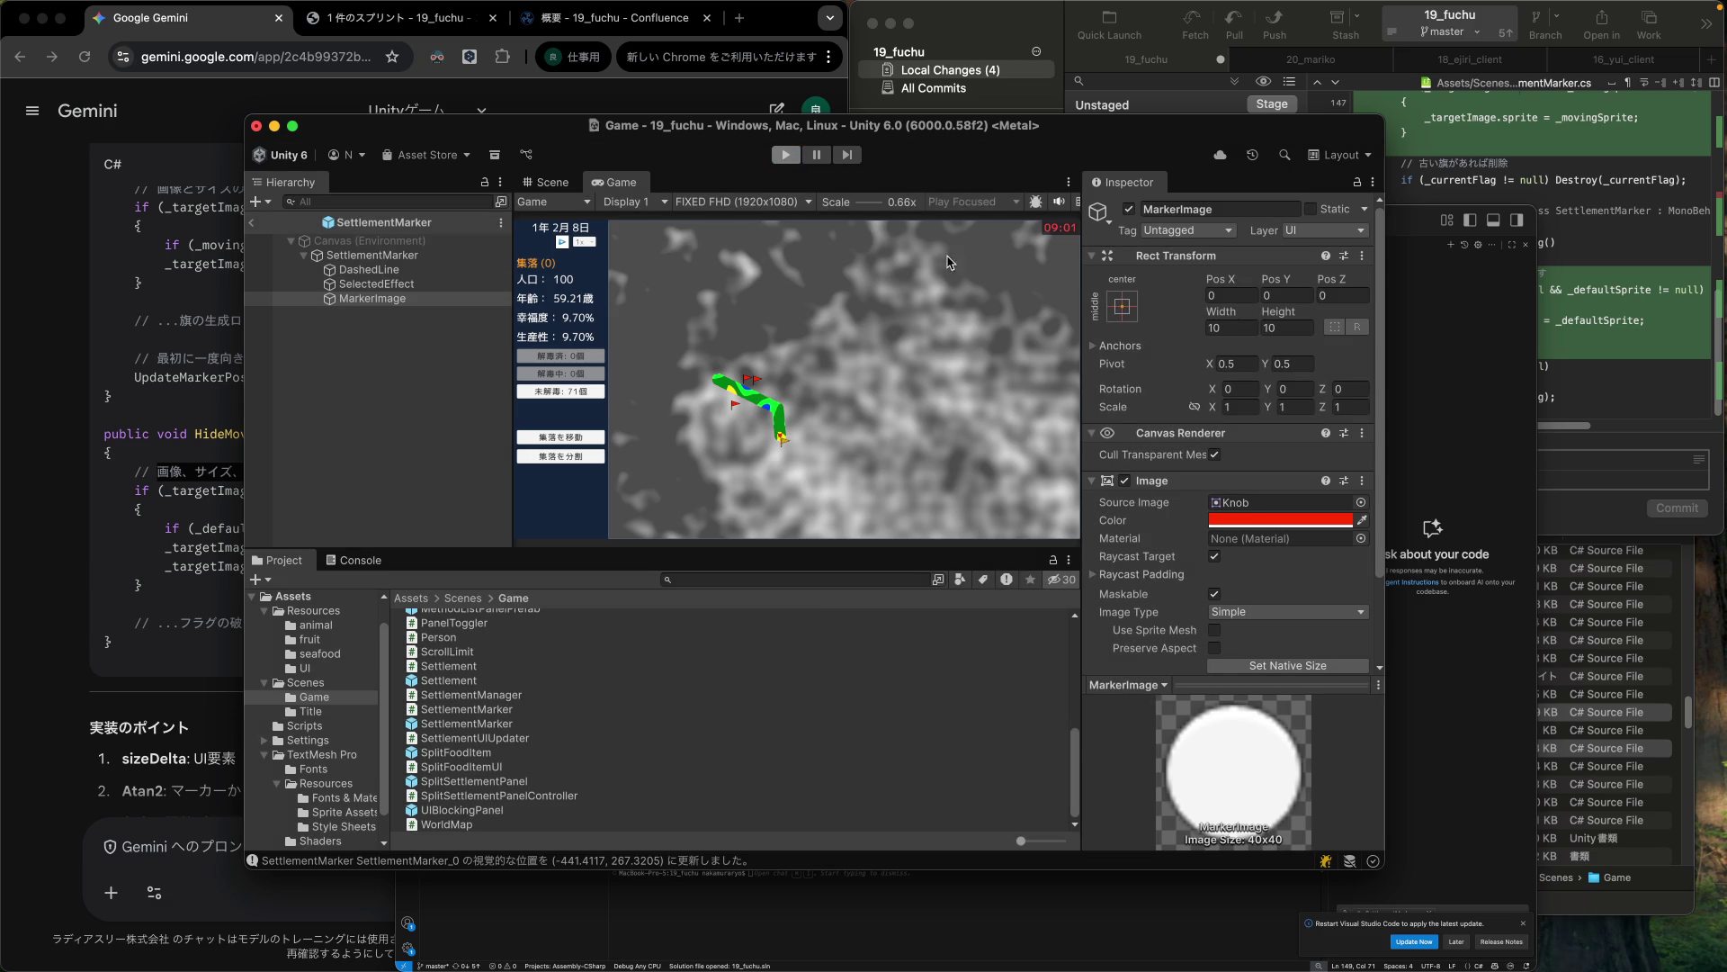
pyautogui.click(1411, 409)
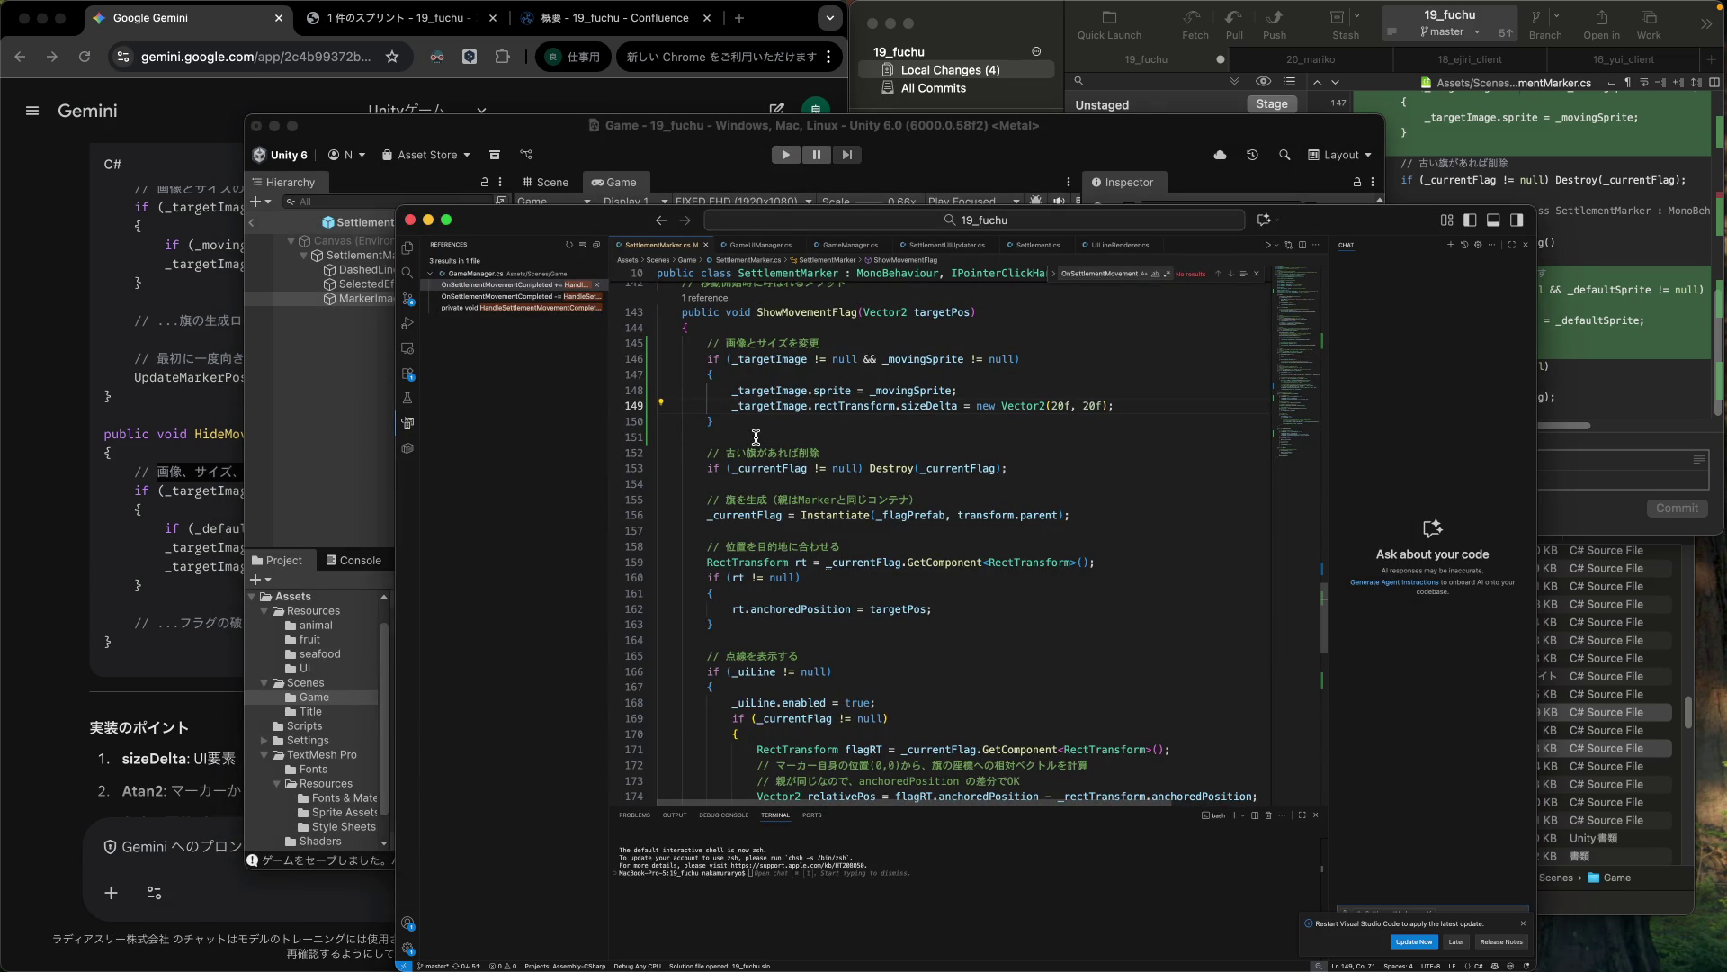
# Copy the four angle and rotation lines (133–136) from UpdateMarkerPosition.
pyautogui.scroll(-4, 923, 542)
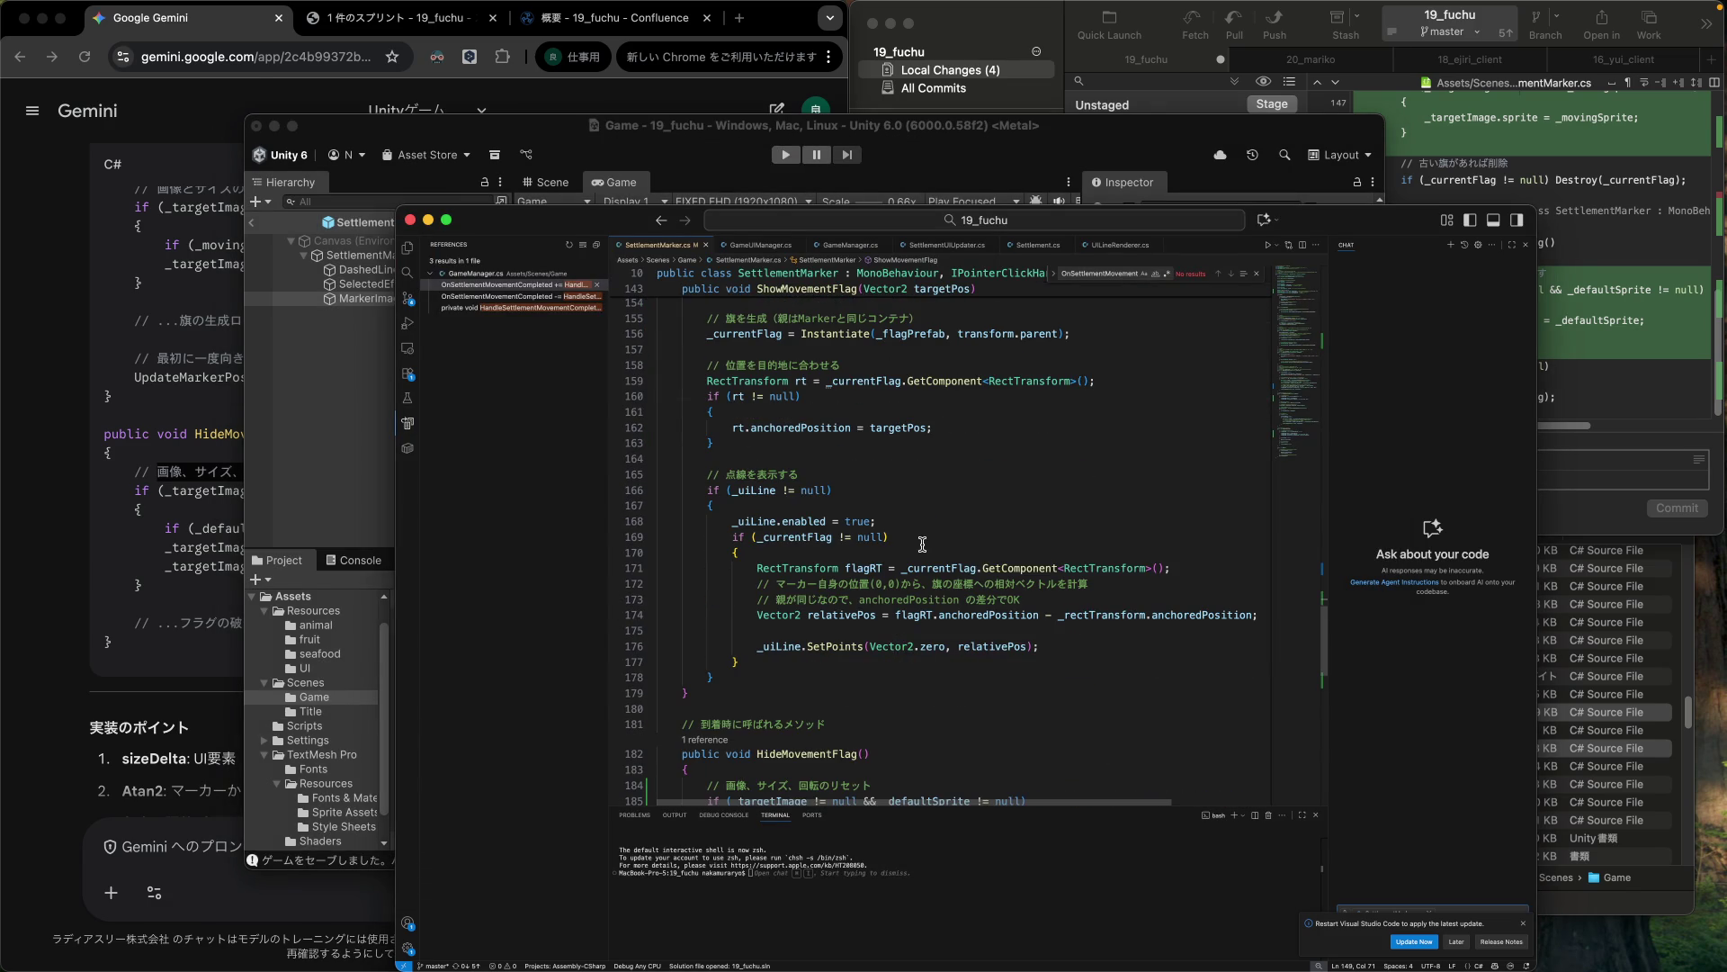
pyautogui.scroll(10, 923, 543)
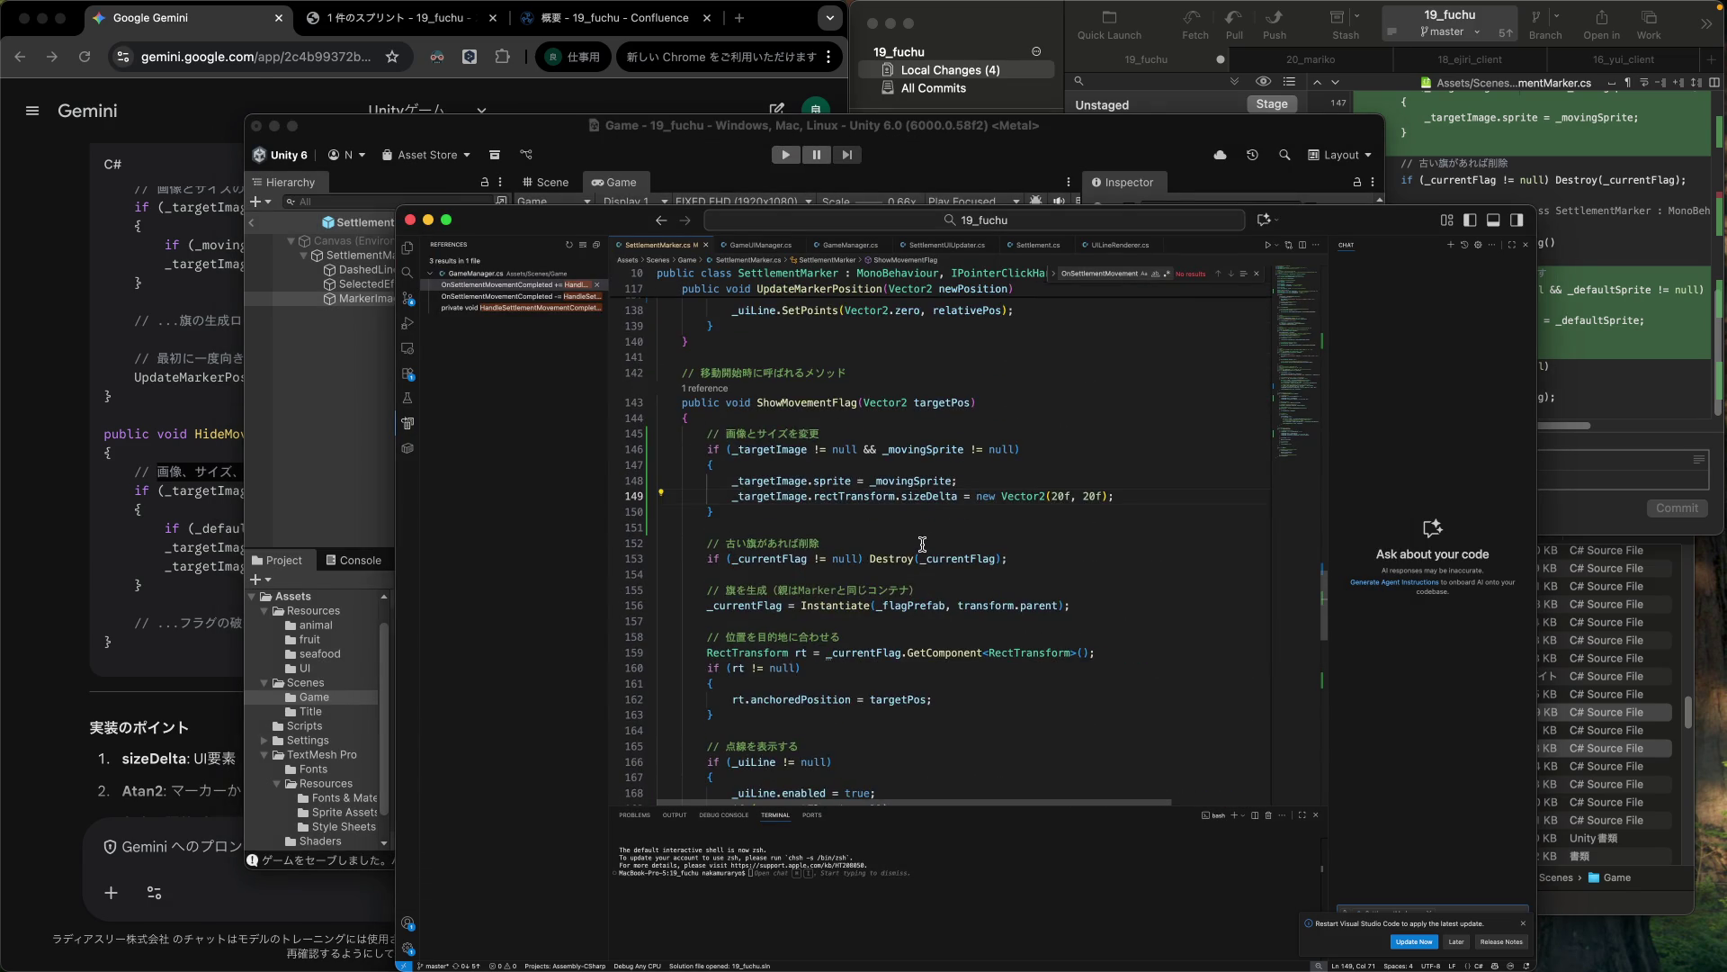
pyautogui.scroll(2, 922, 543)
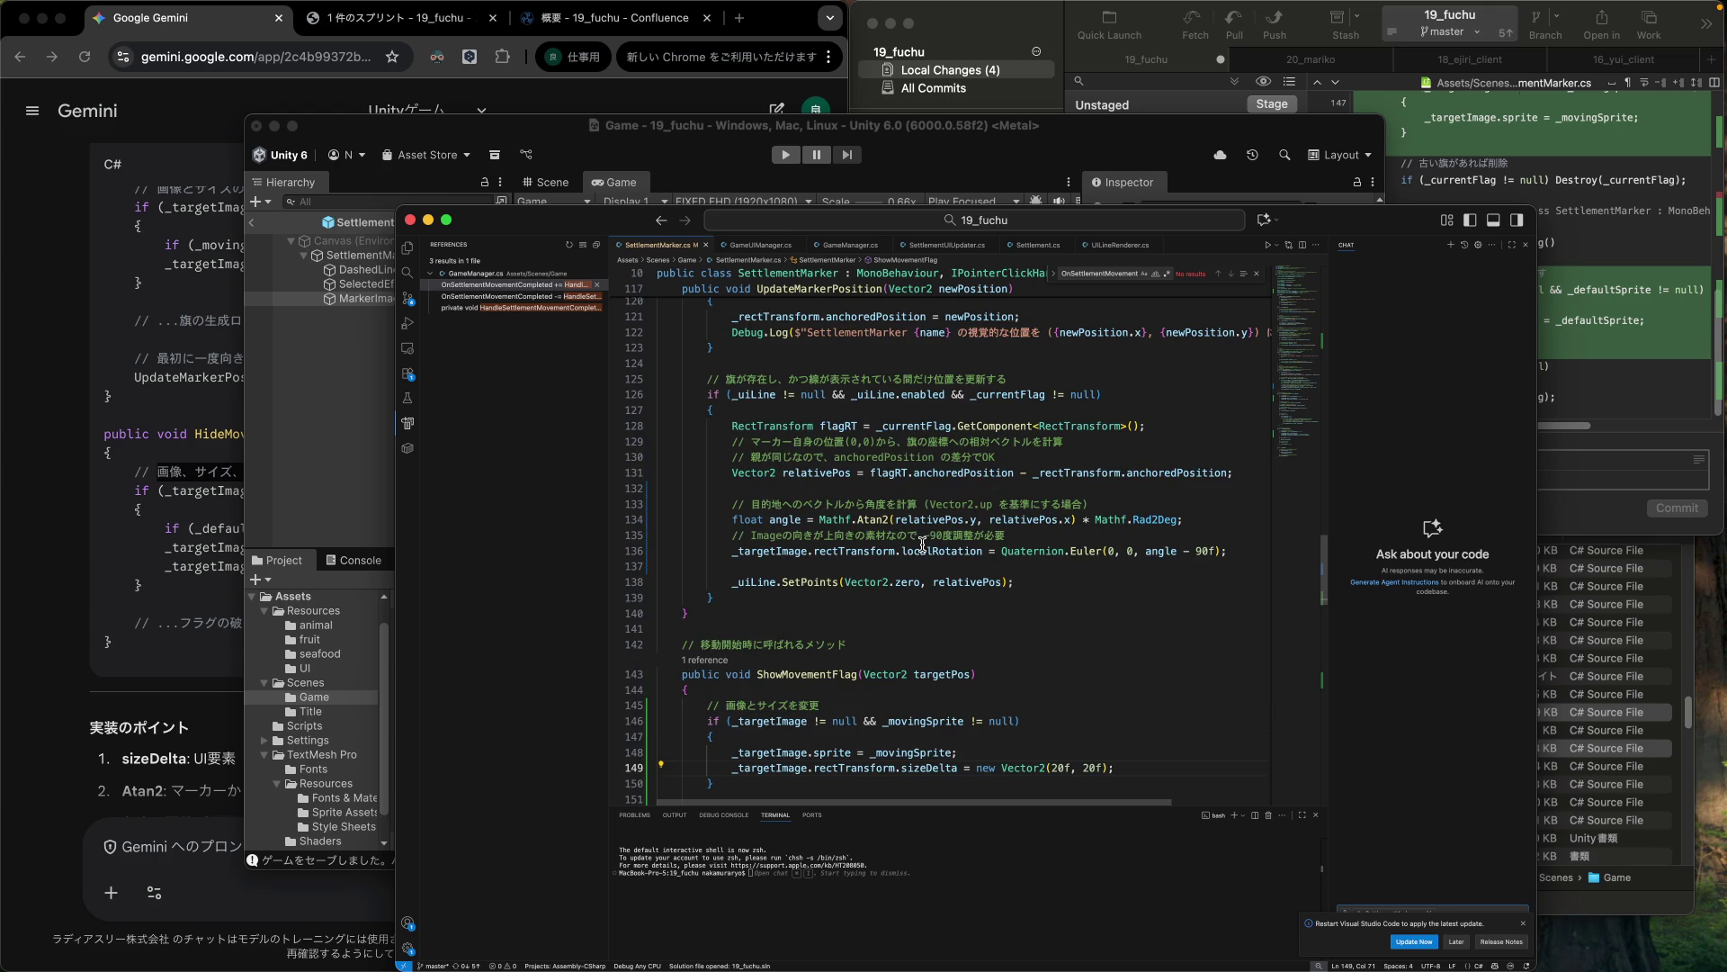
pyautogui.click(1131, 504)
pyautogui.press('super+l')
pyautogui.press('super+l')
pyautogui.press('super+l')
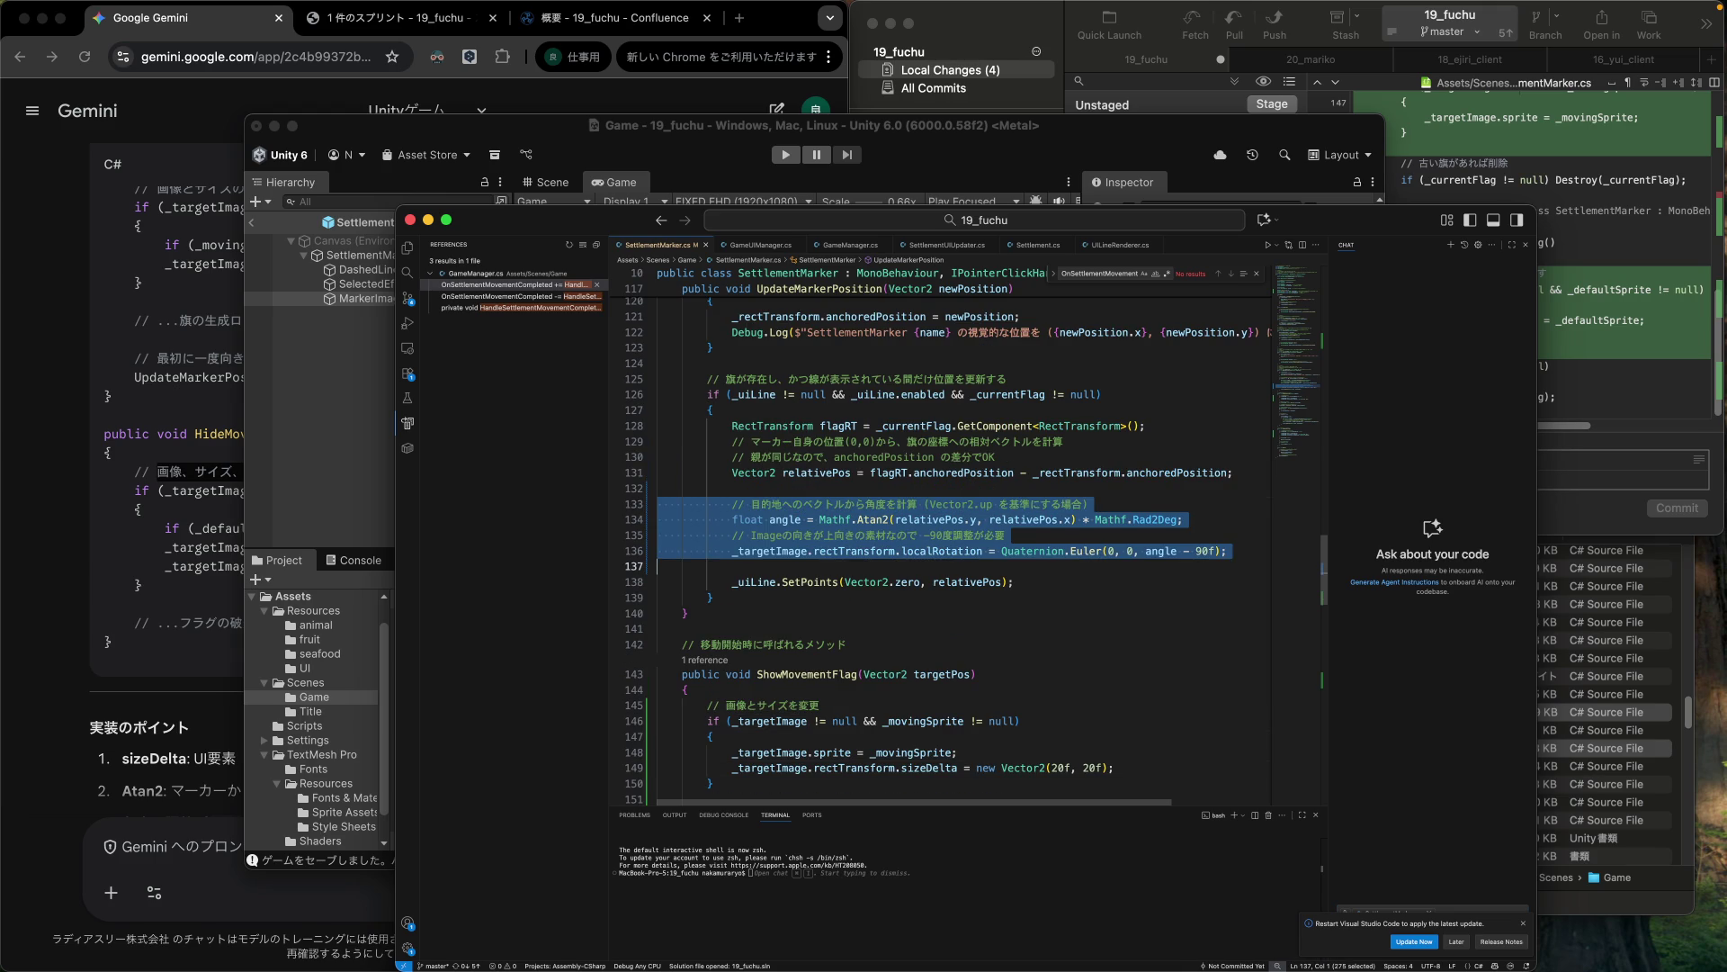
# Paste them onto empty line 175 in ShowMovementFlag and indent them one level.
pyautogui.scroll(-10, 1125, 504)
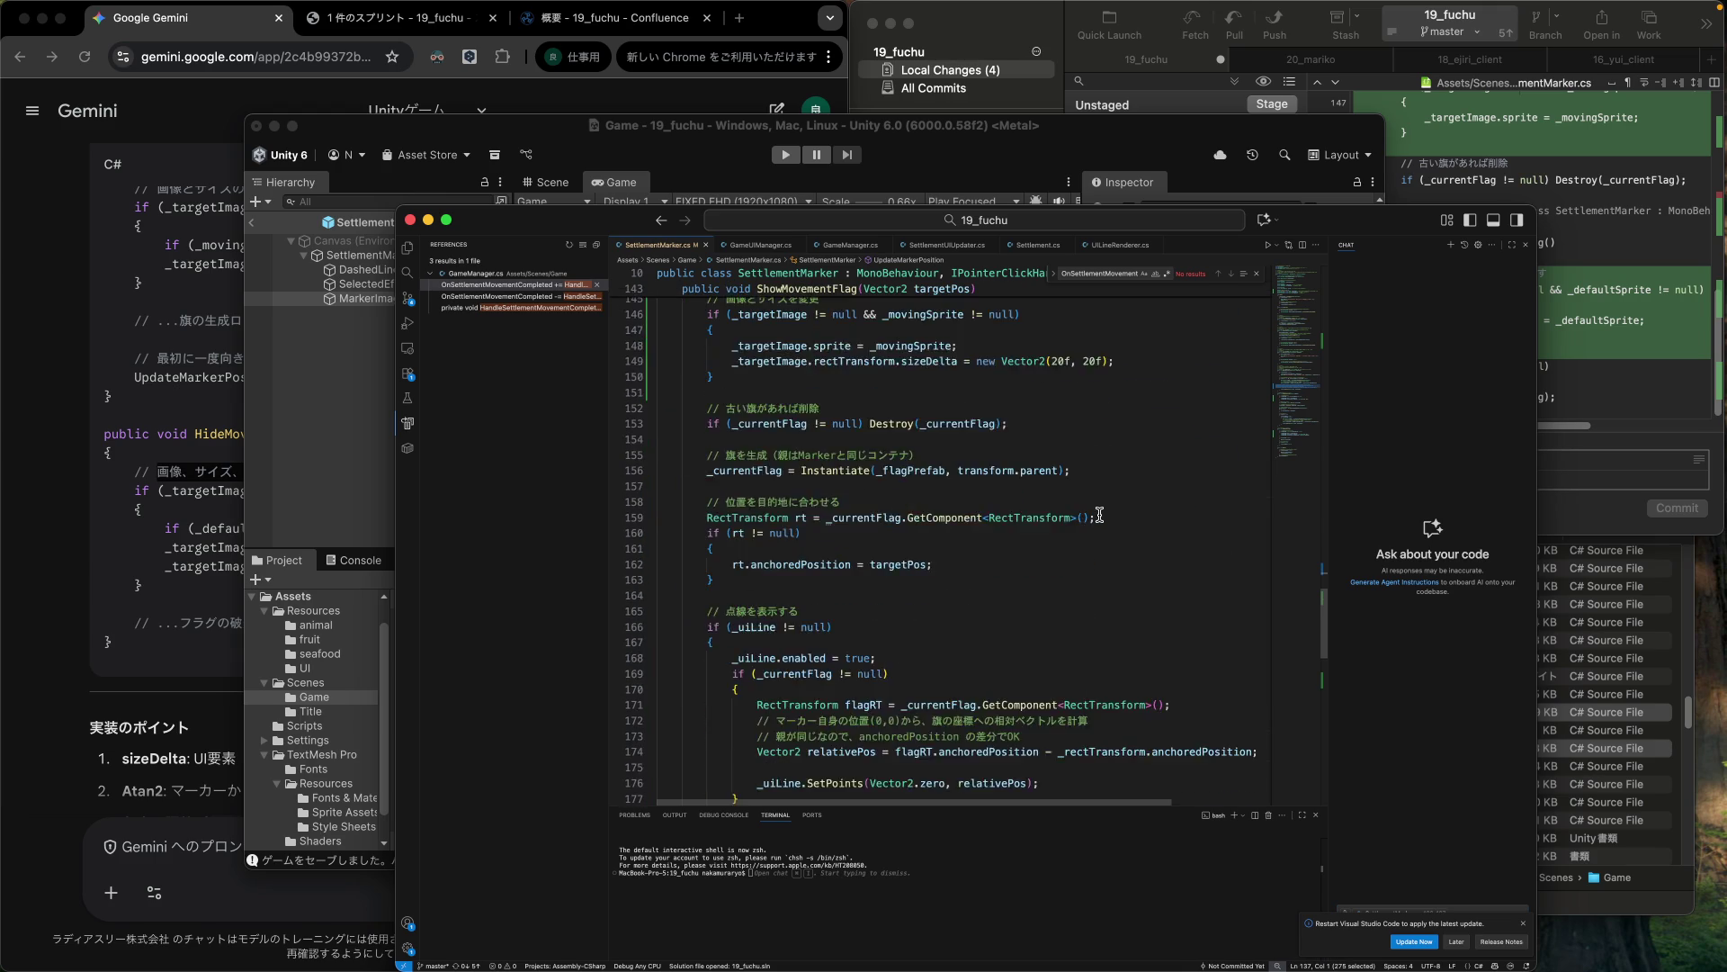
pyautogui.click(1020, 679)
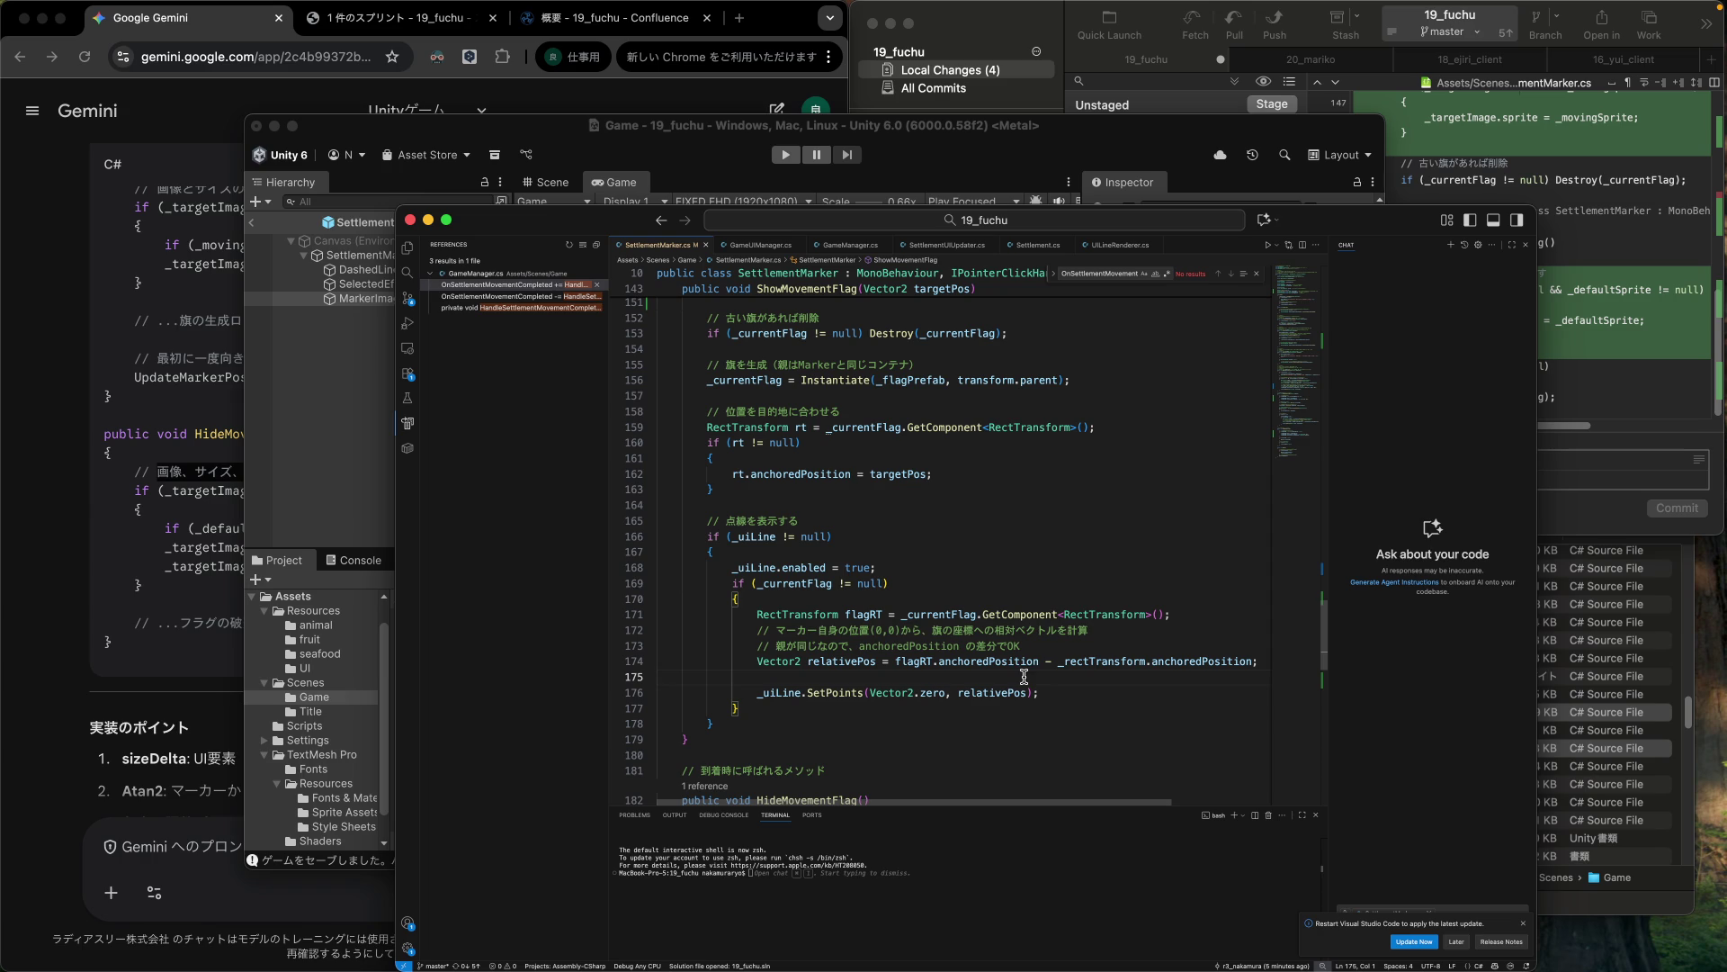
pyautogui.write('// 目的地へのベクトルから角度を計算（Vector2.up を基準にする場合）             float angle = Mathf.Atan2(relativePos.y, relativePos.x) * Mathf.Rad2Deg;             // Imageの向きが上向きの素材なので -90度調整が必要             _targetImage.rectTransform.localRotation = Quaternion.Euler(0, 0, angle - 90f);')
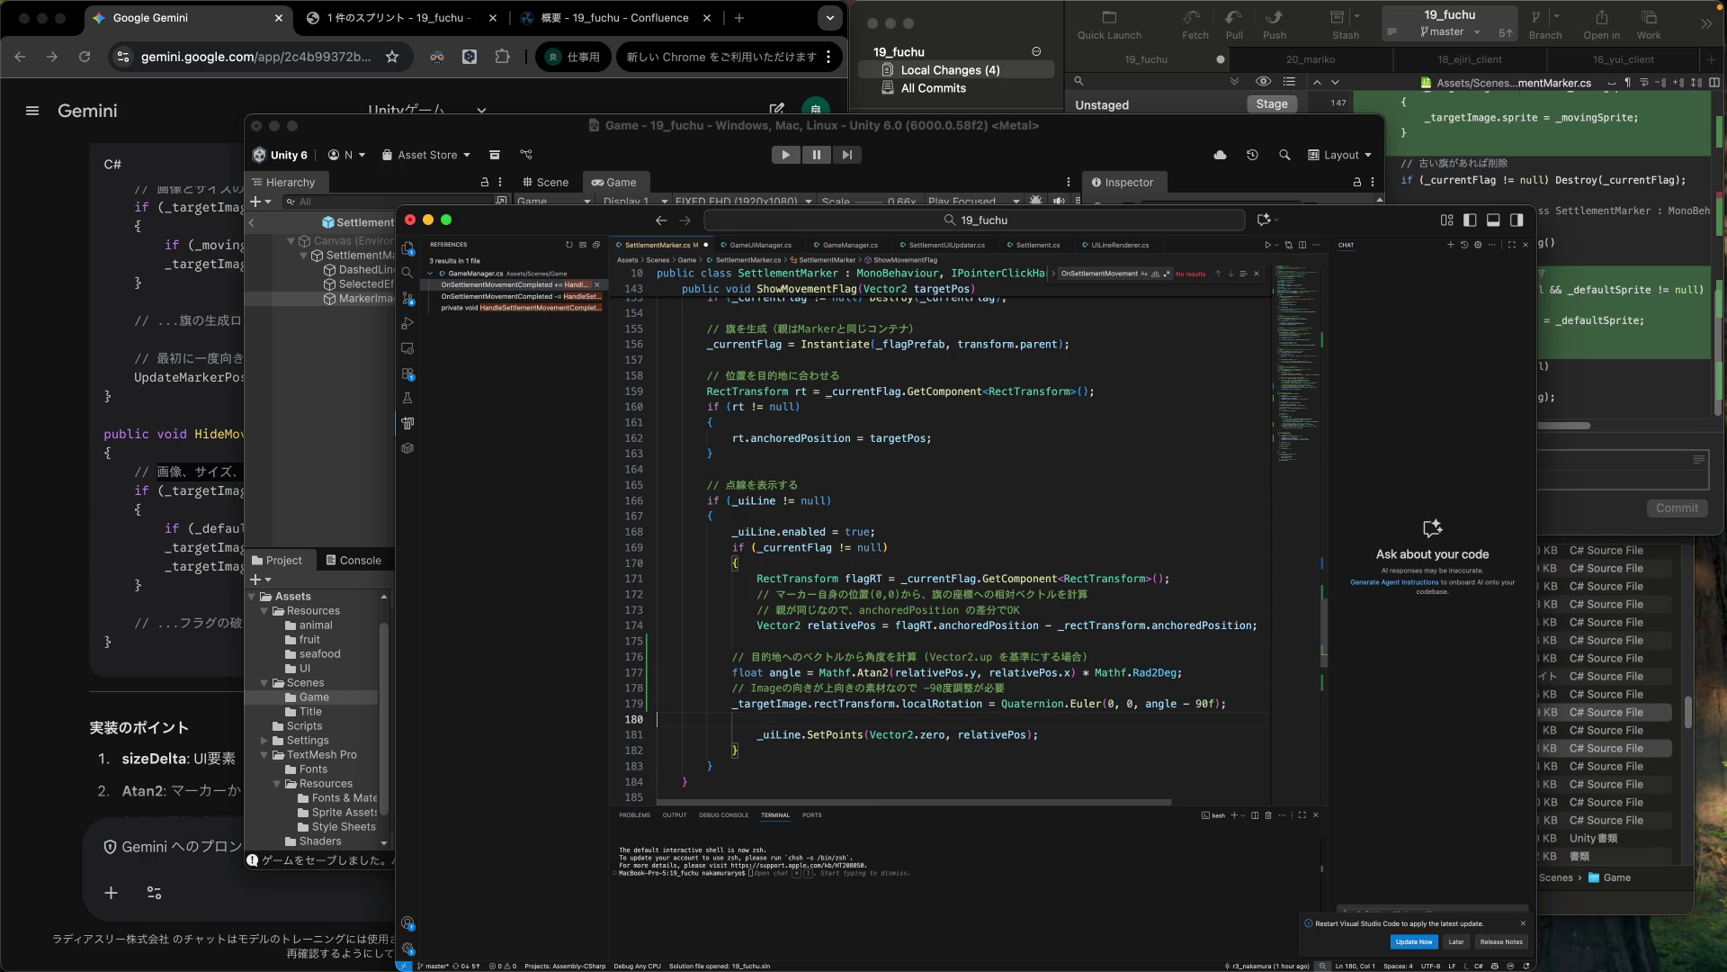
pyautogui.hotkey('shift', 'Up')
pyautogui.hotkey('shift', 'Up')
pyautogui.hotkey('shift', 'Up')
pyautogui.press('Tab')
pyautogui.press('Down')
pyautogui.press('Up')
pyautogui.press('Down')
pyautogui.press('Up')
pyautogui.press('Up')
pyautogui.scroll(5, 1003, 673)
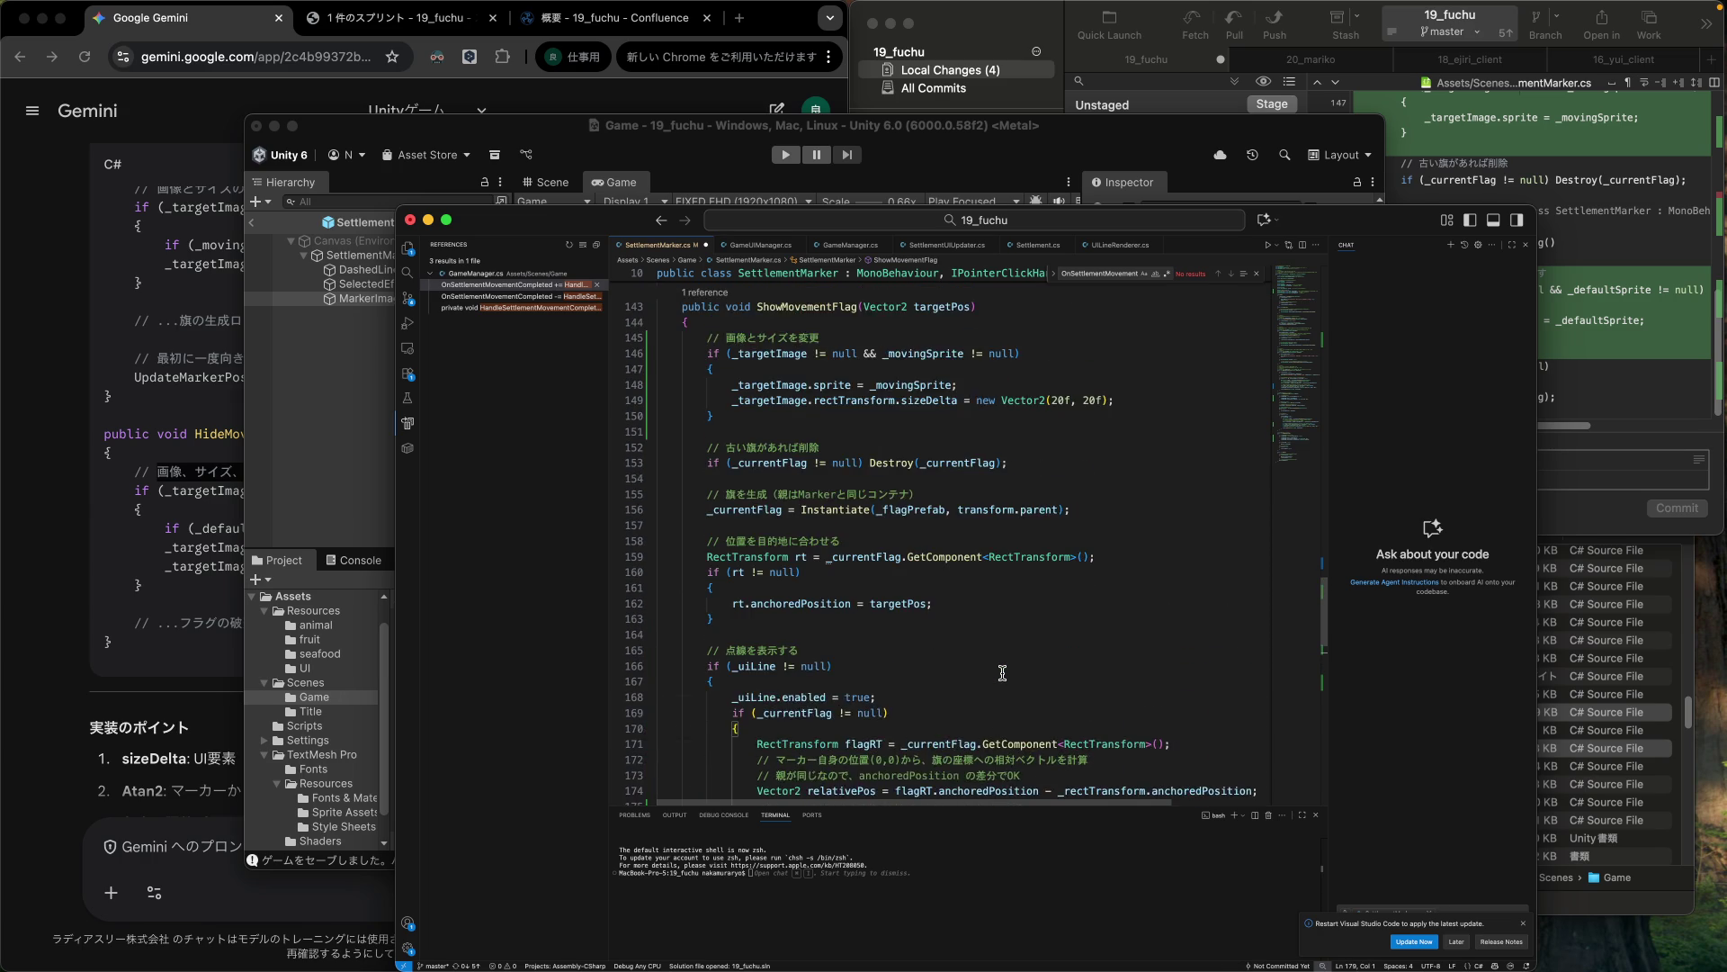
pyautogui.scroll(-2, 1002, 673)
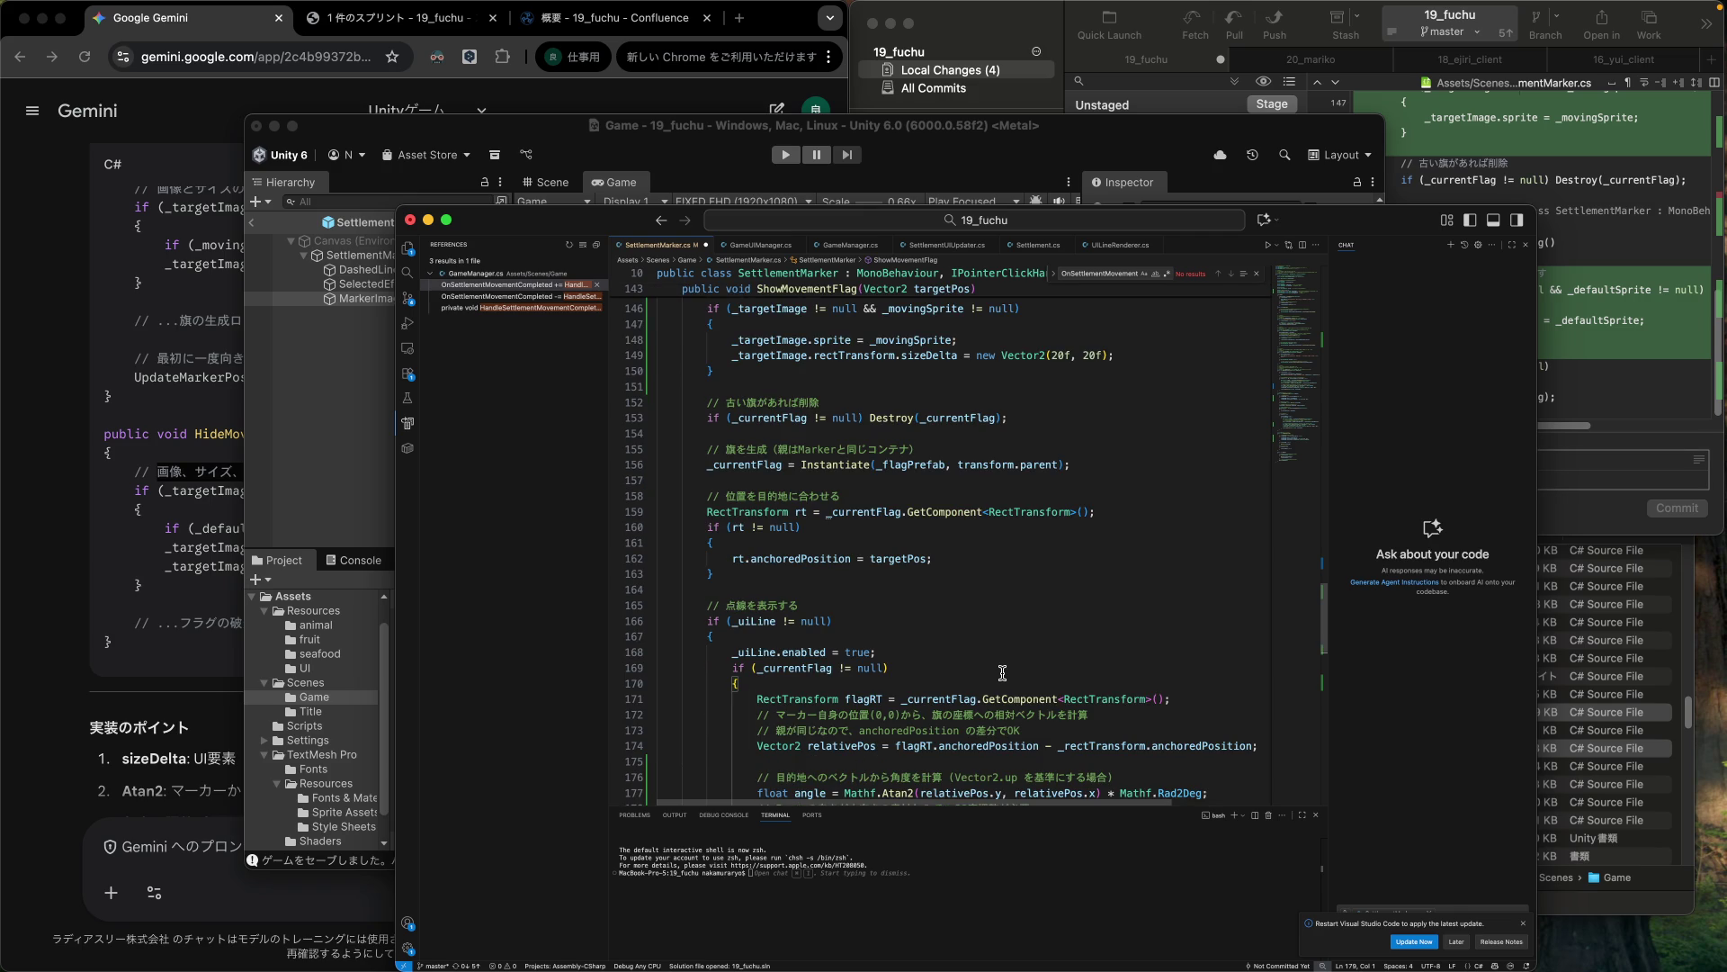
pyautogui.scroll(2, 1002, 673)
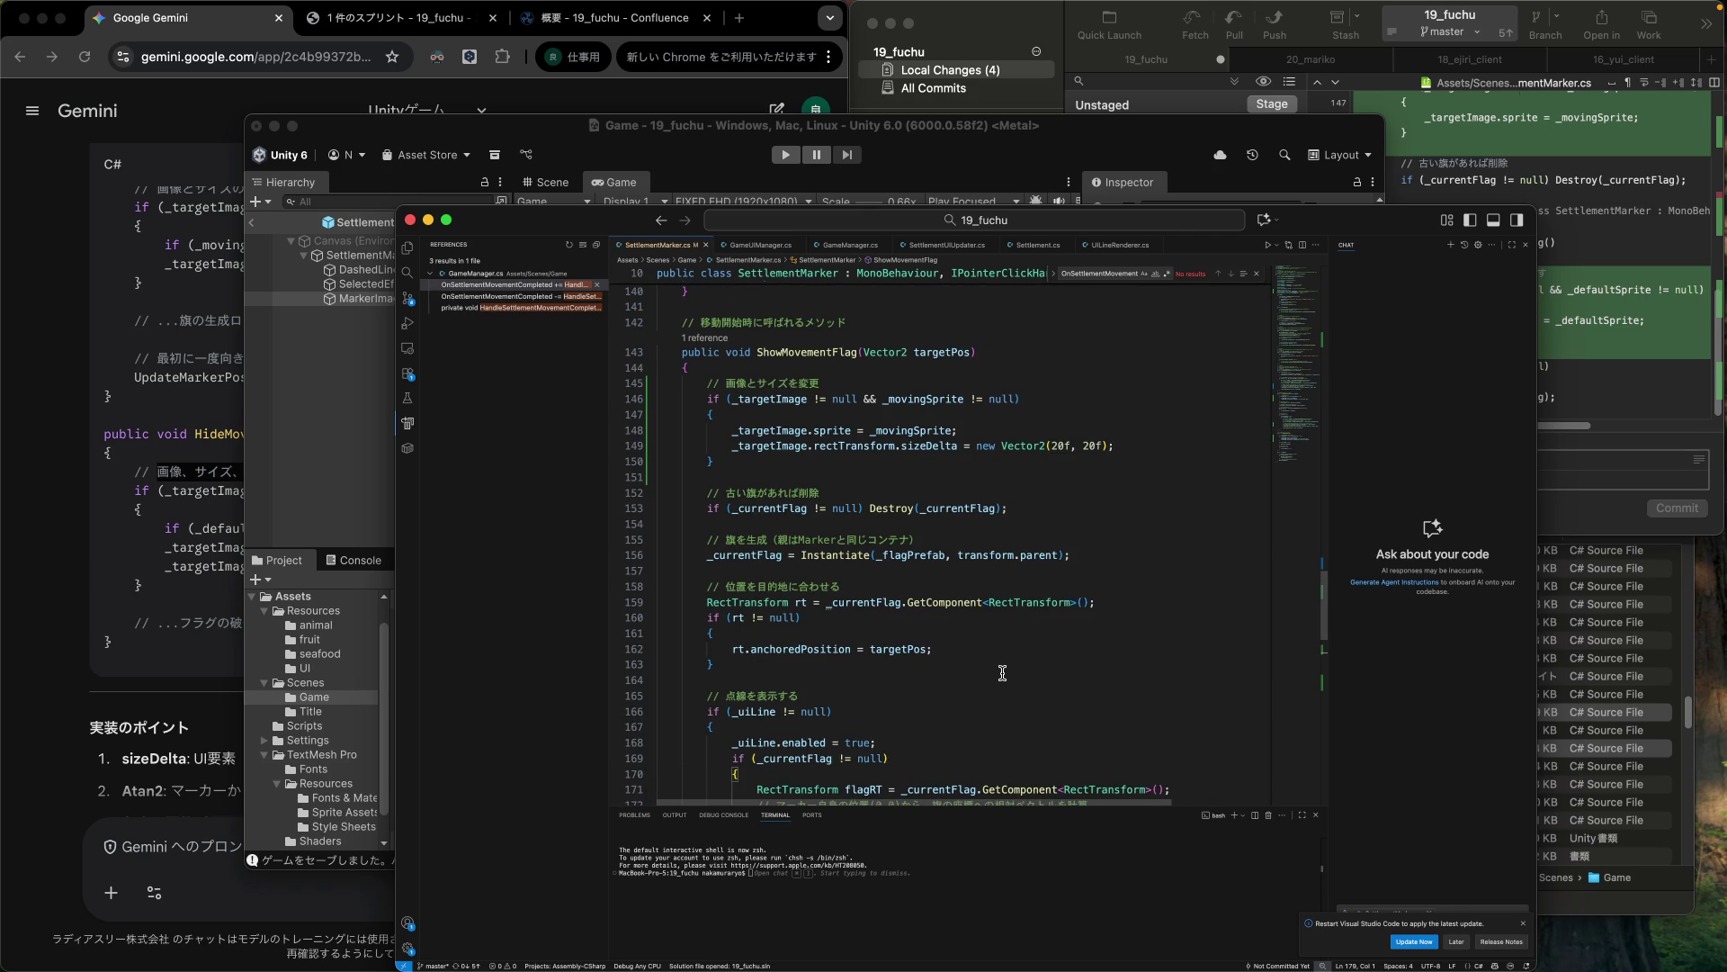
pyautogui.moveTo(949, 594)
pyautogui.click(862, 174)
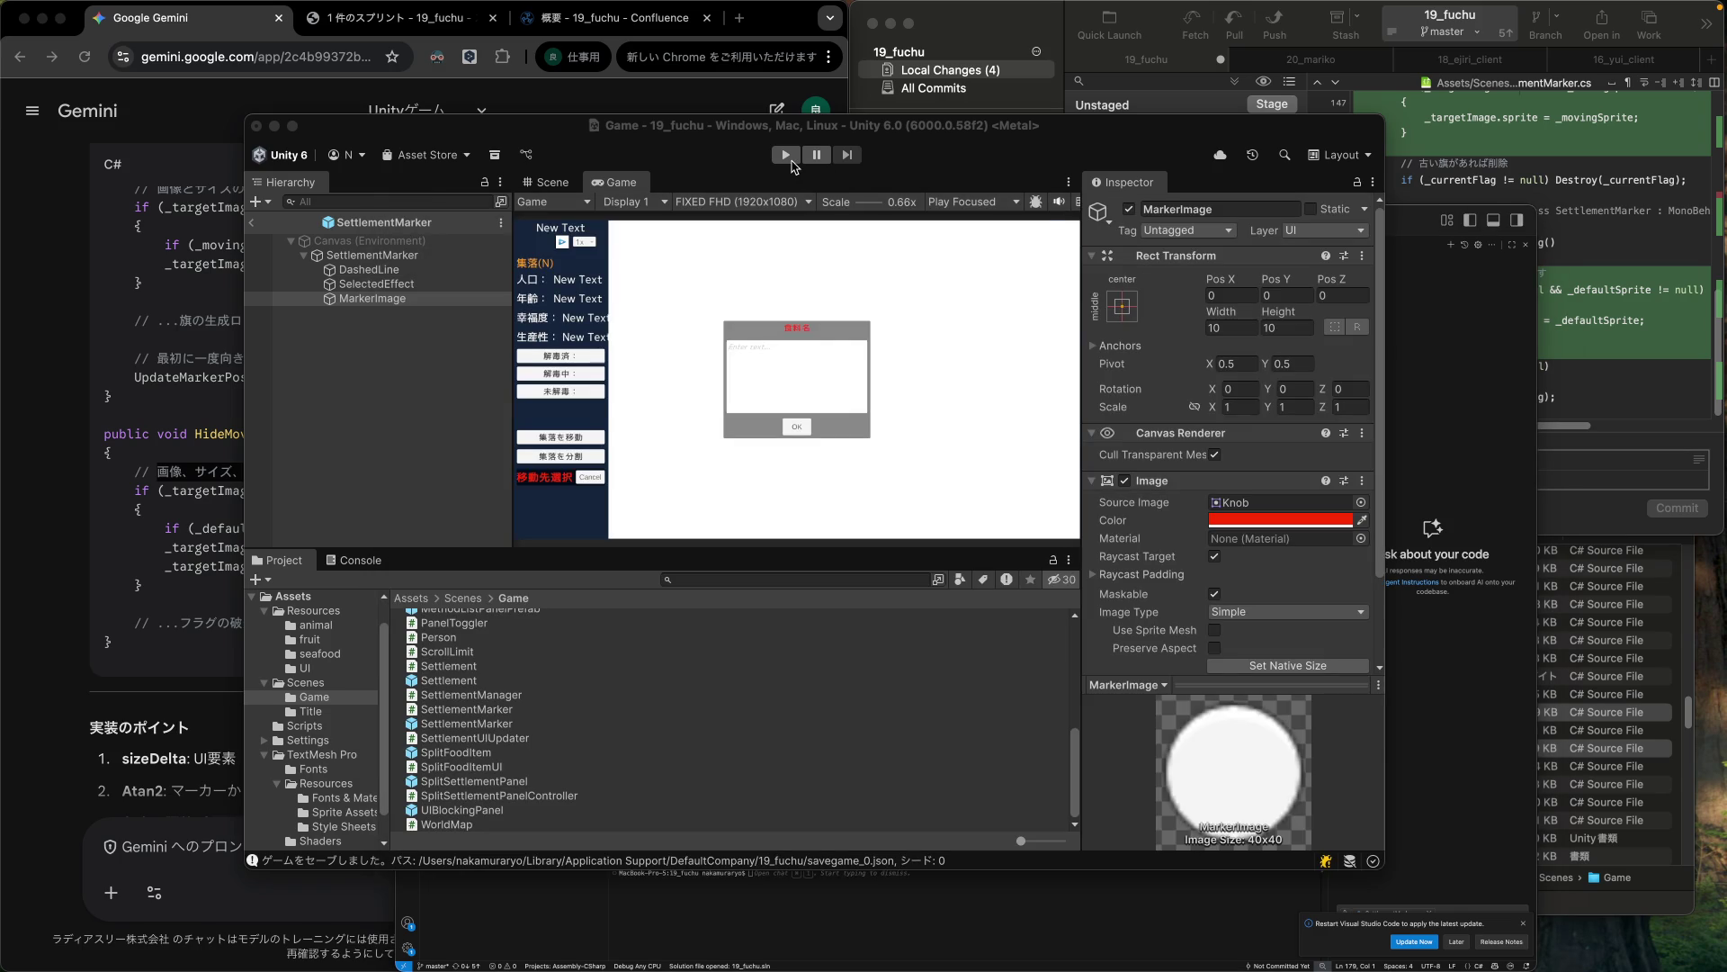
# Start play mode with the updated marker code, glance at Gemini, and return to Unity.
pyautogui.click(790, 160)
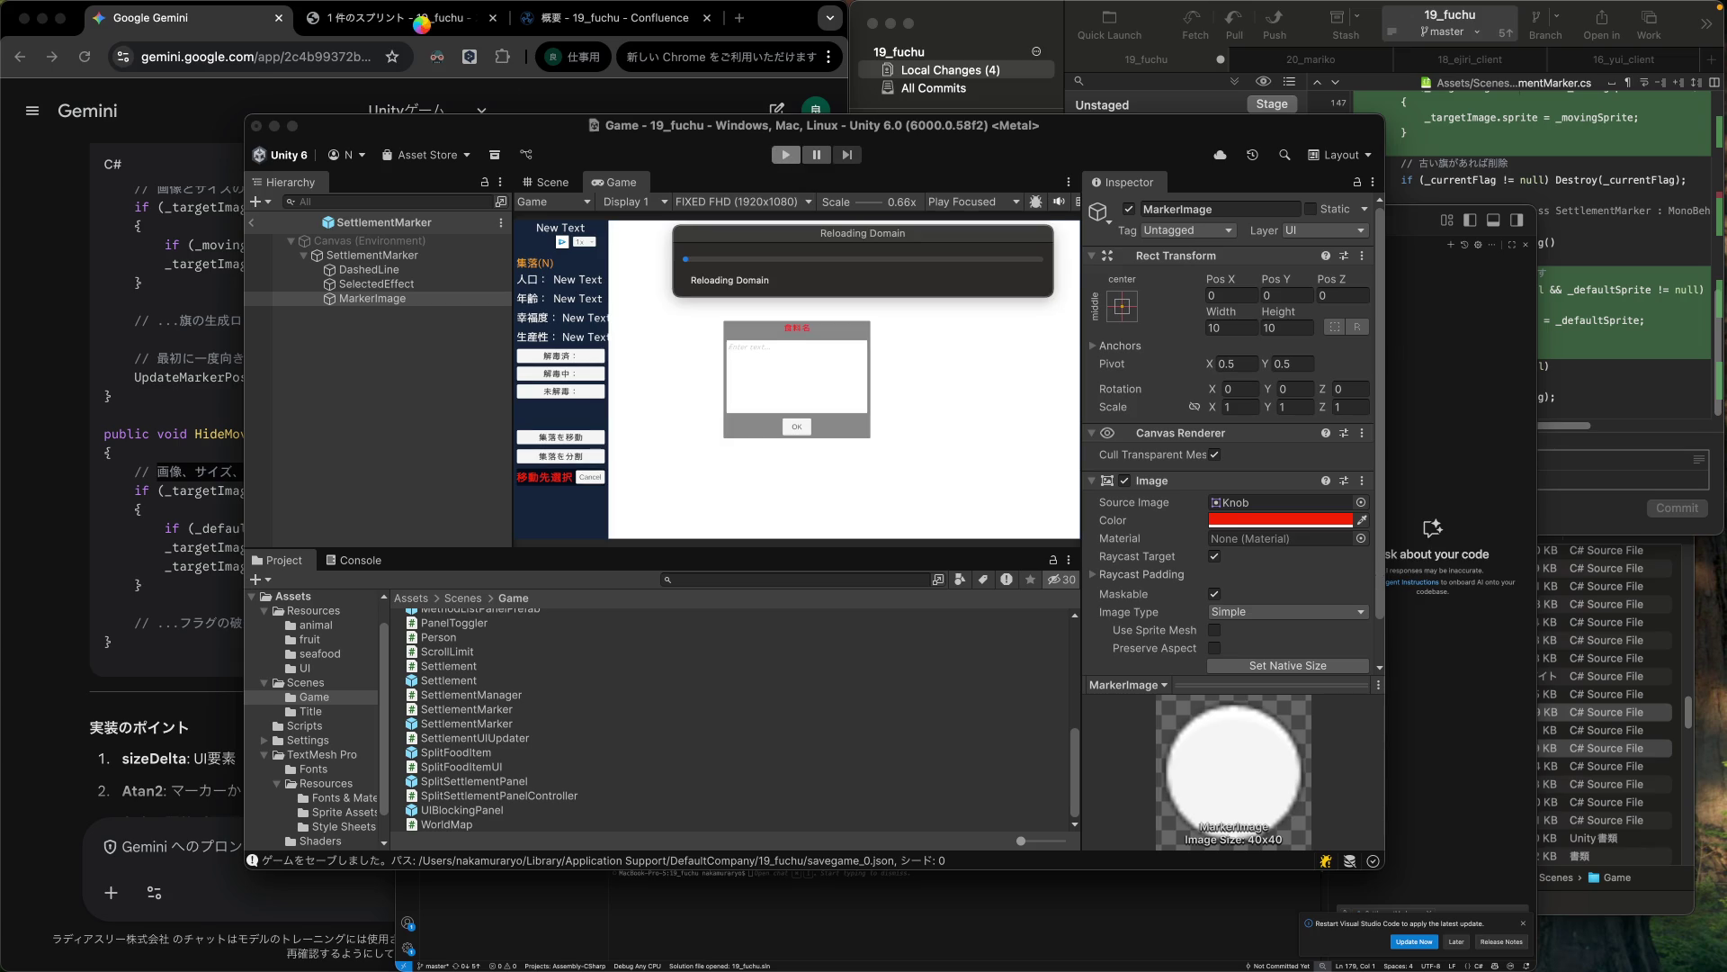
pyautogui.click(423, 27)
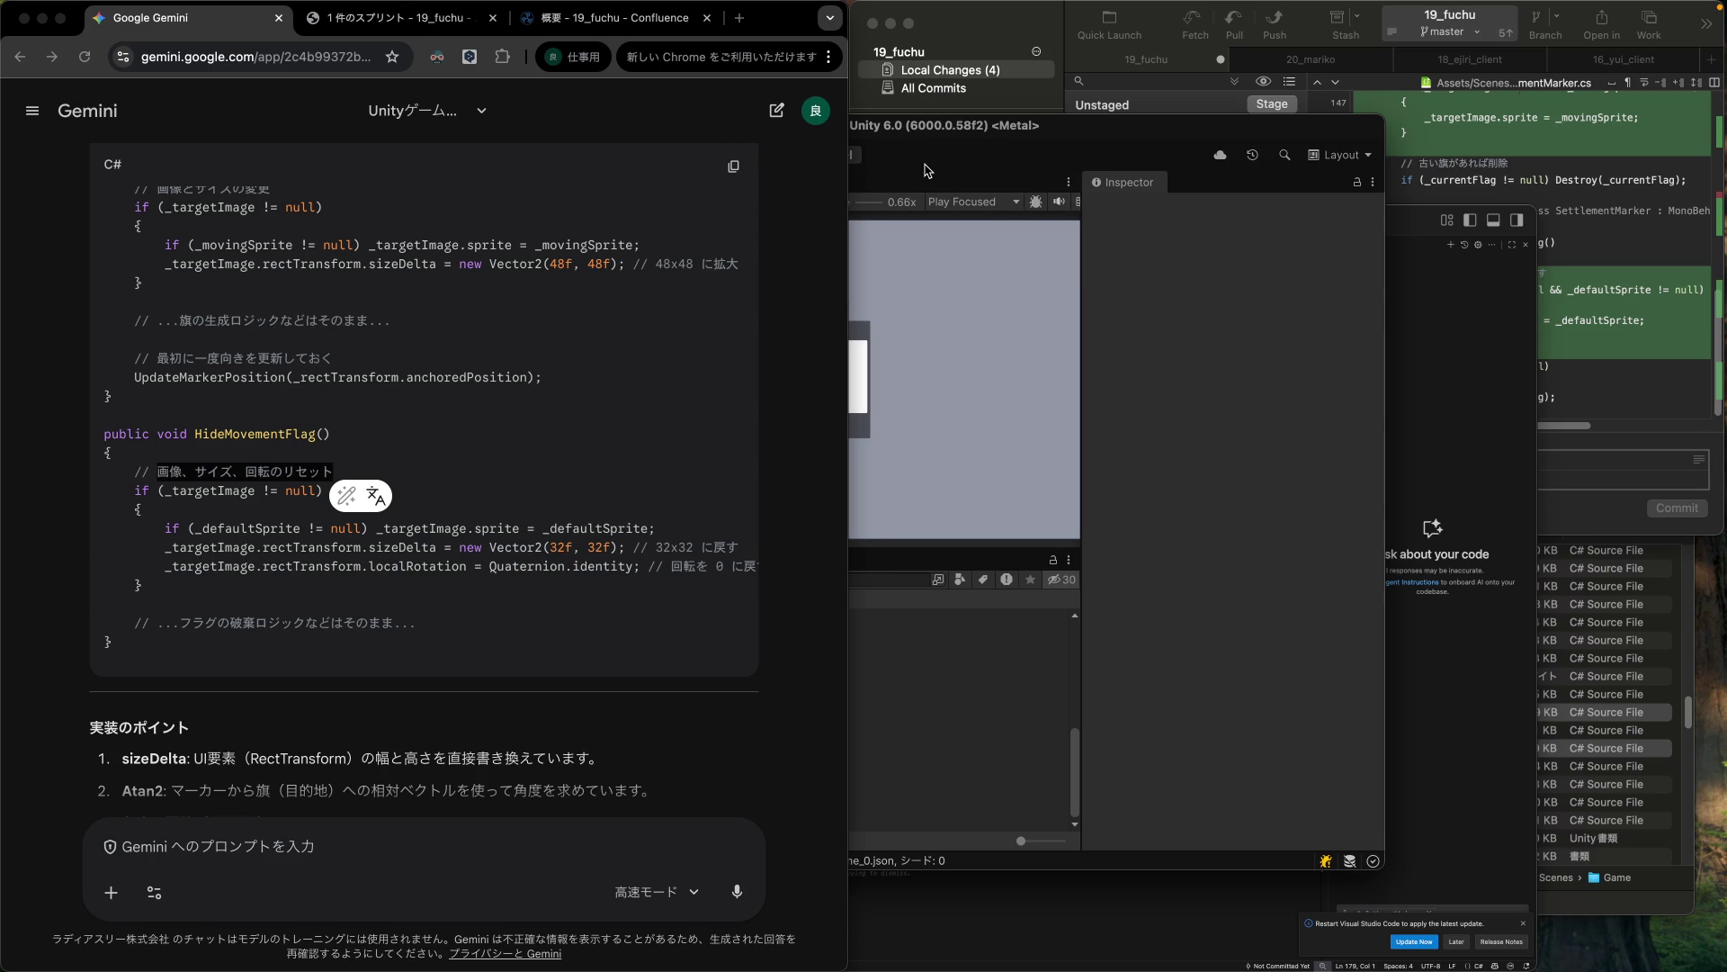
pyautogui.click(928, 171)
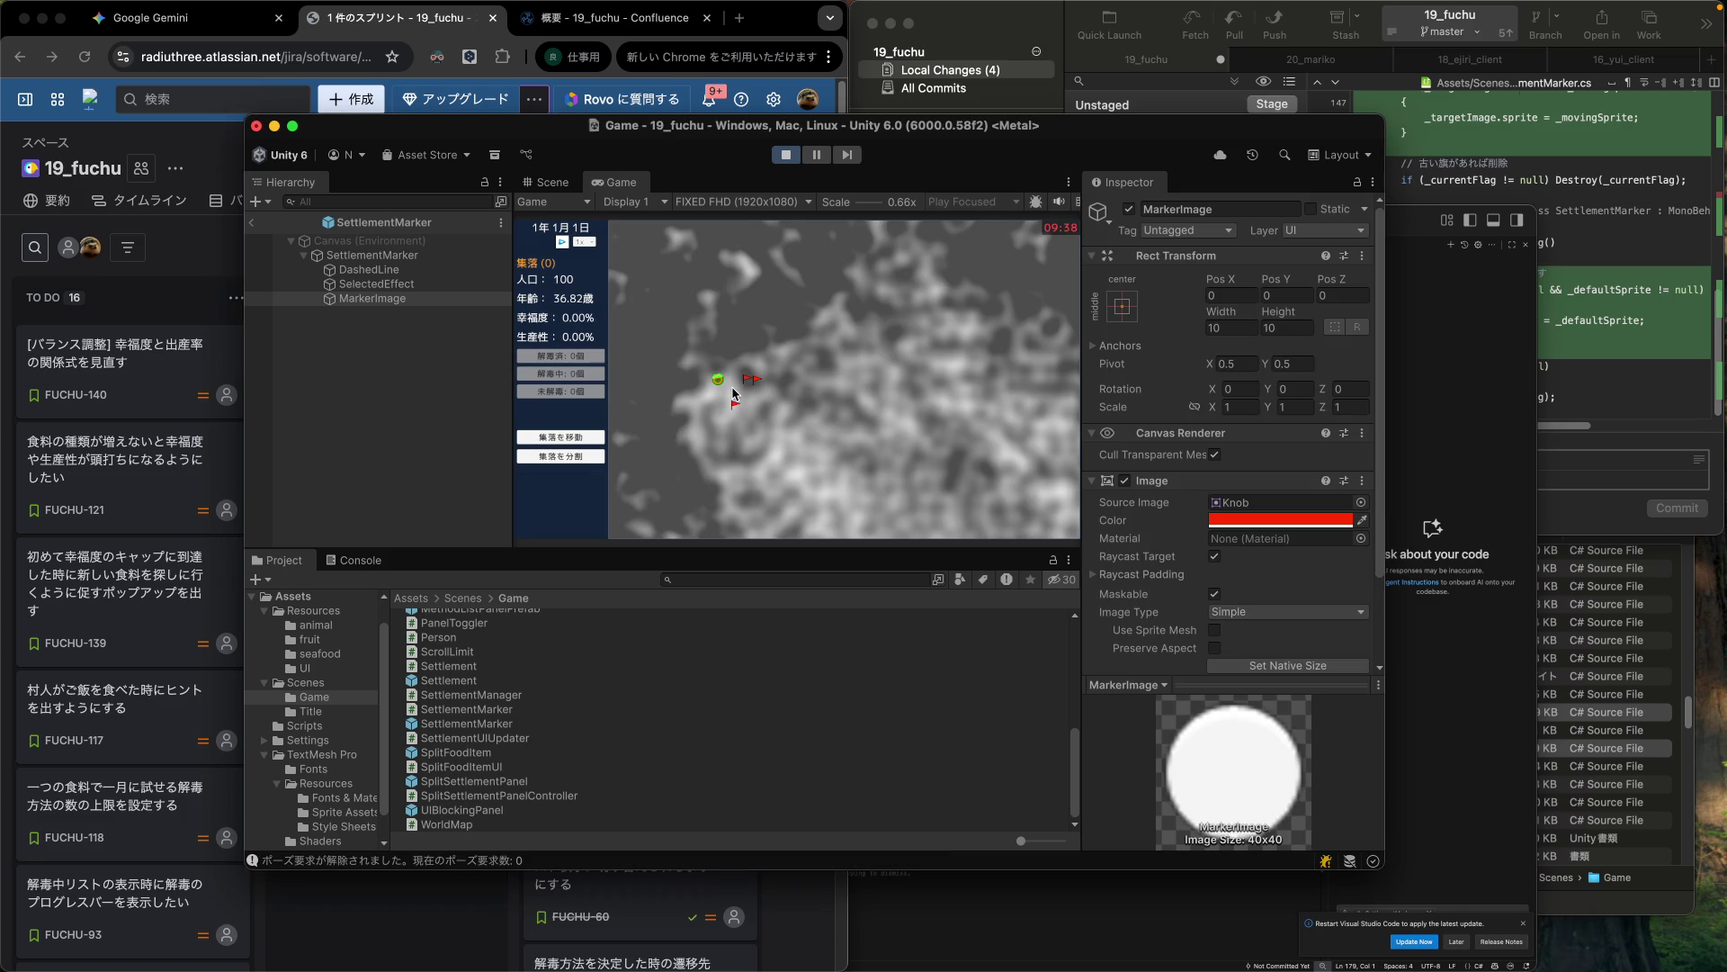
# Send the settlement to three map destinations and set the game speed to 3x.
pyautogui.click(569, 438)
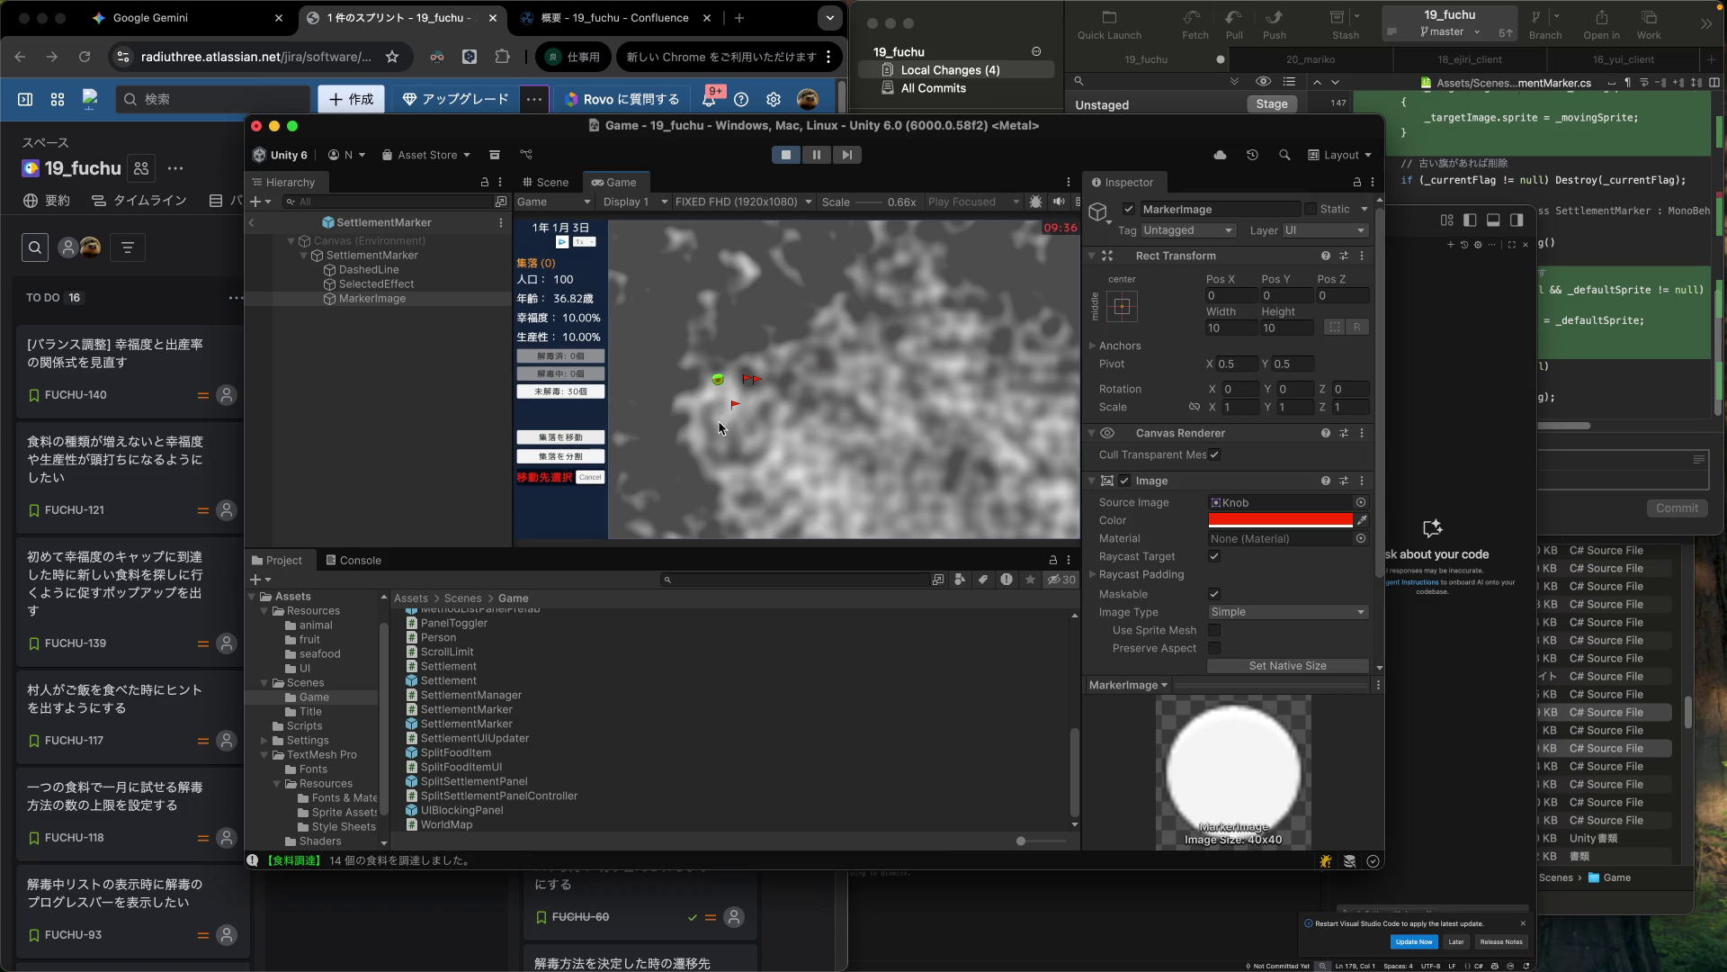
pyautogui.click(784, 419)
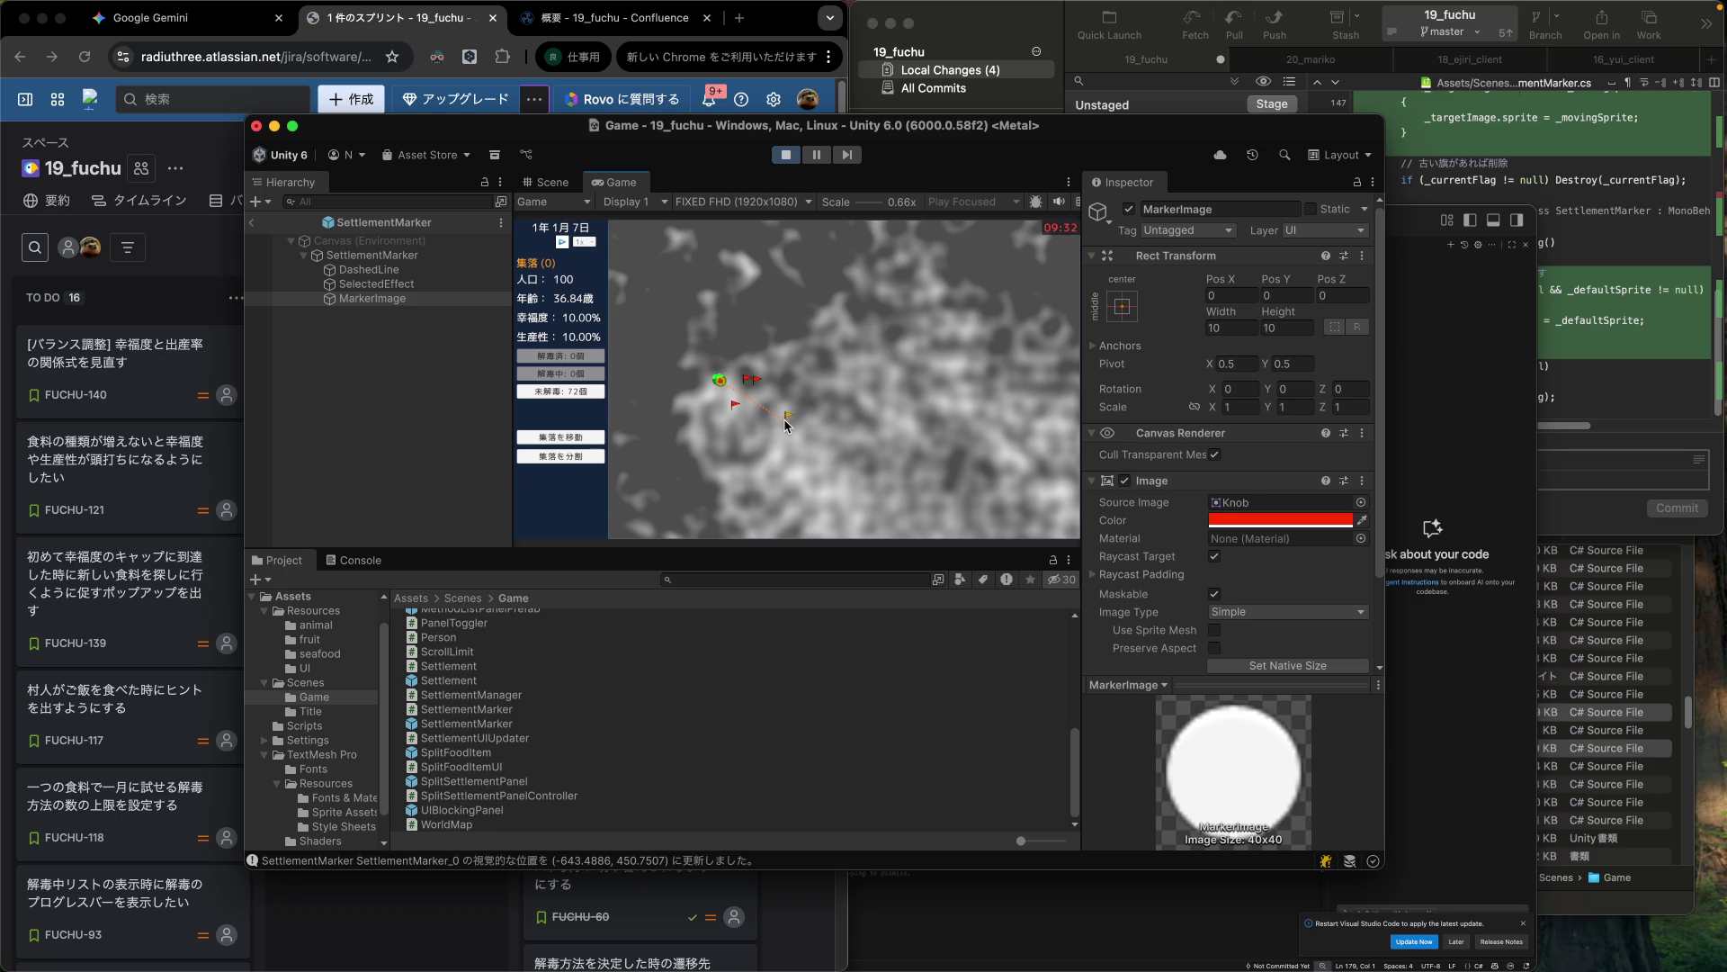
pyautogui.click(566, 438)
pyautogui.click(786, 384)
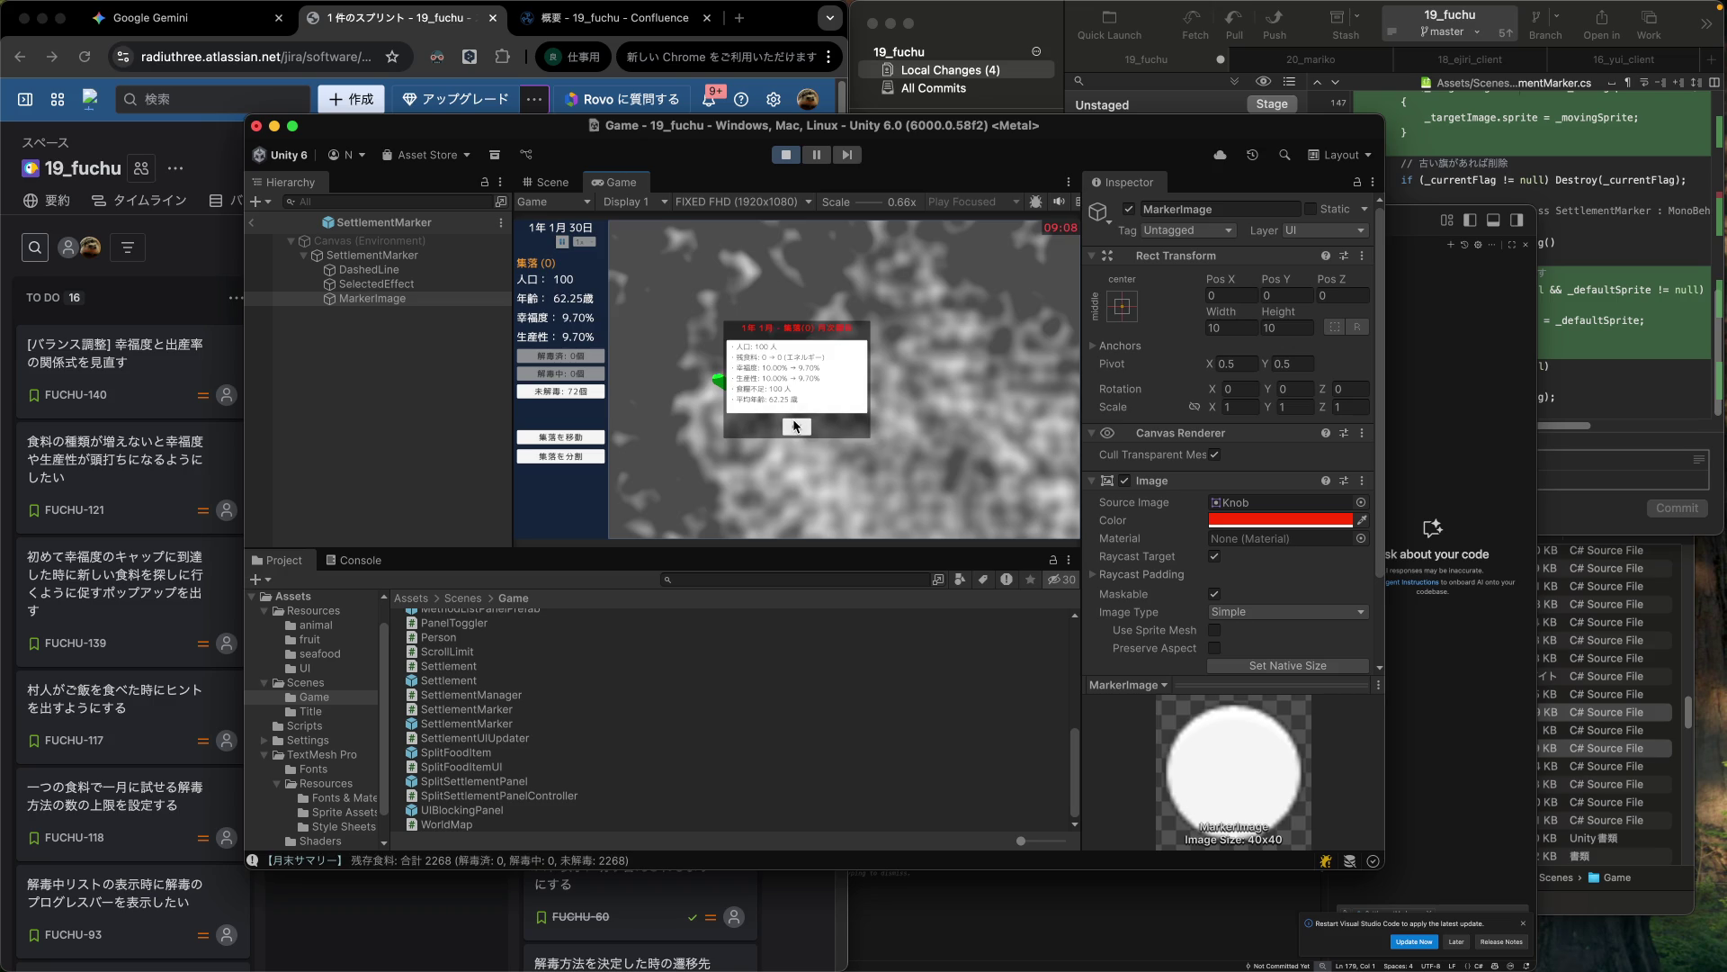
pyautogui.click(796, 426)
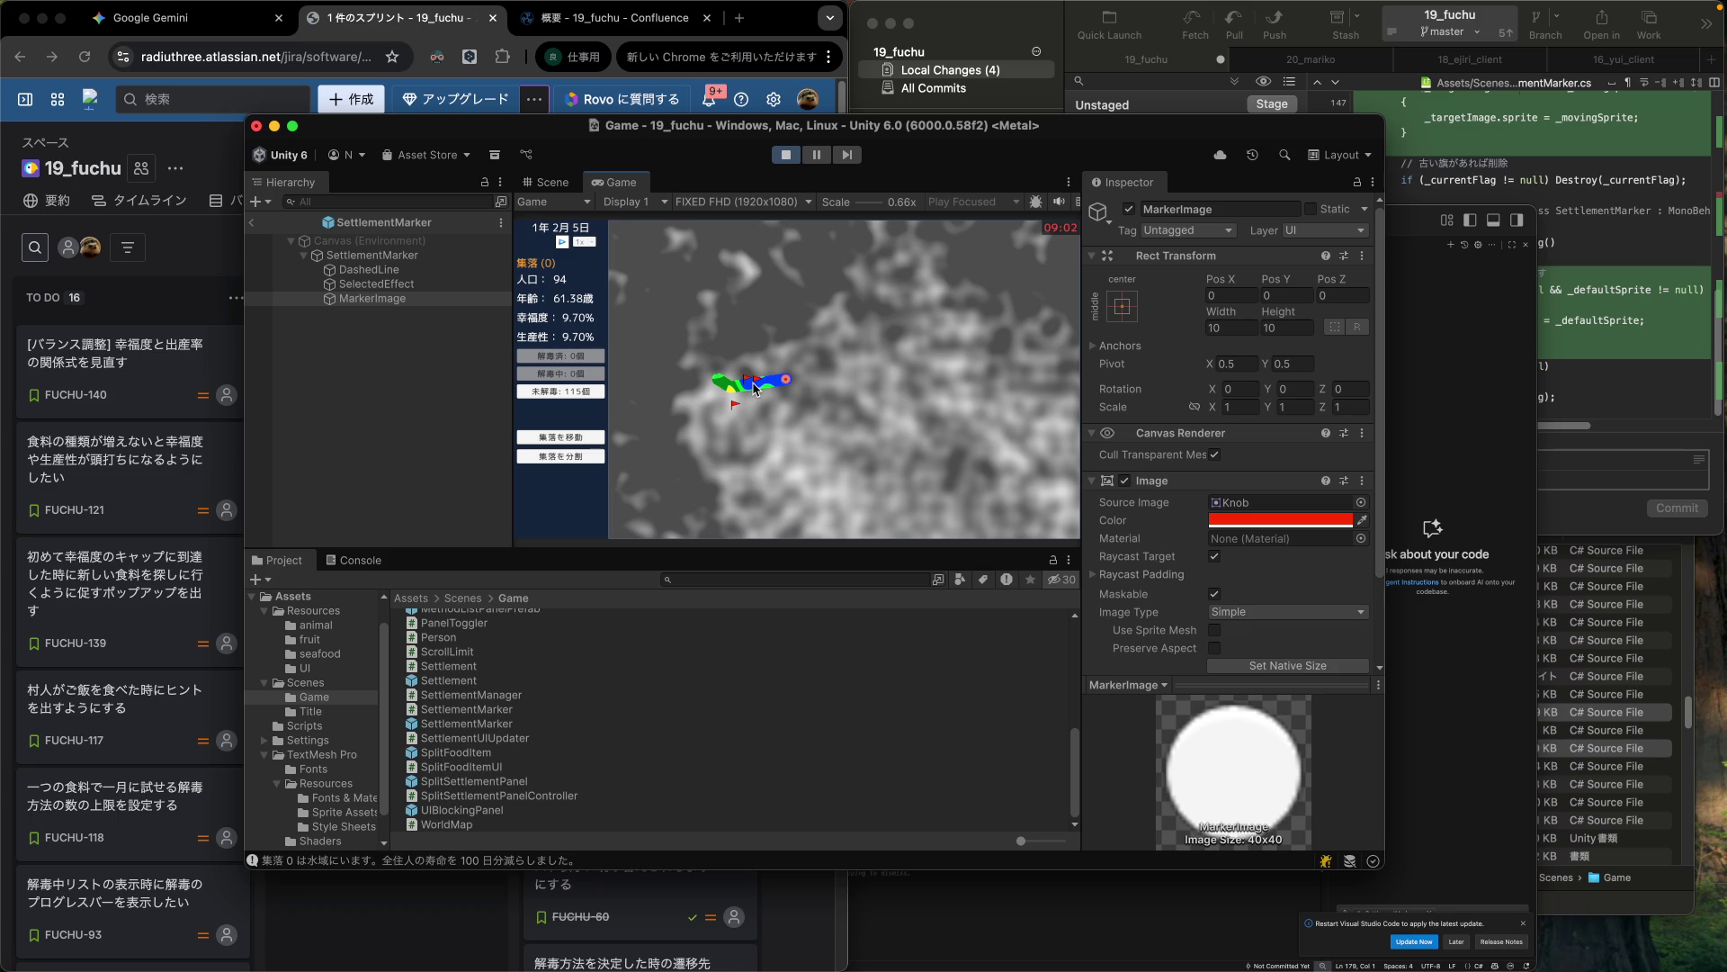
pyautogui.click(578, 438)
pyautogui.click(705, 353)
pyautogui.click(590, 242)
pyautogui.click(586, 264)
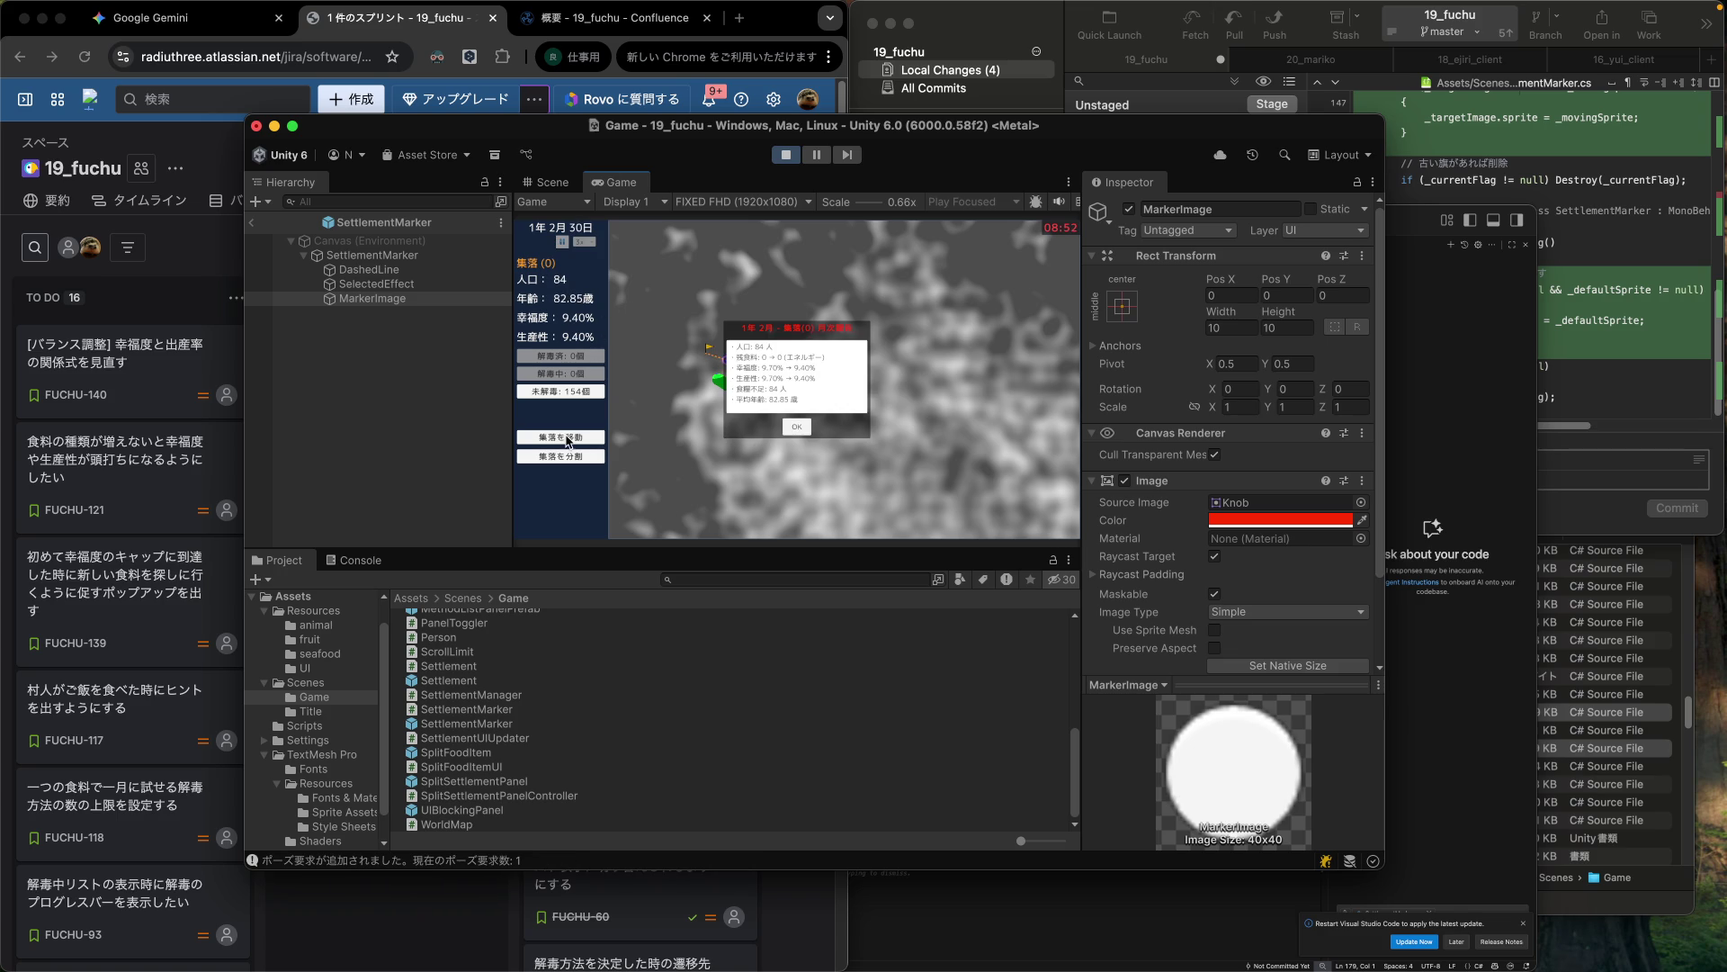
# Dismiss popups through game over, stop play, and try moving FUCHU-148 toward 完了.
pyautogui.click(797, 427)
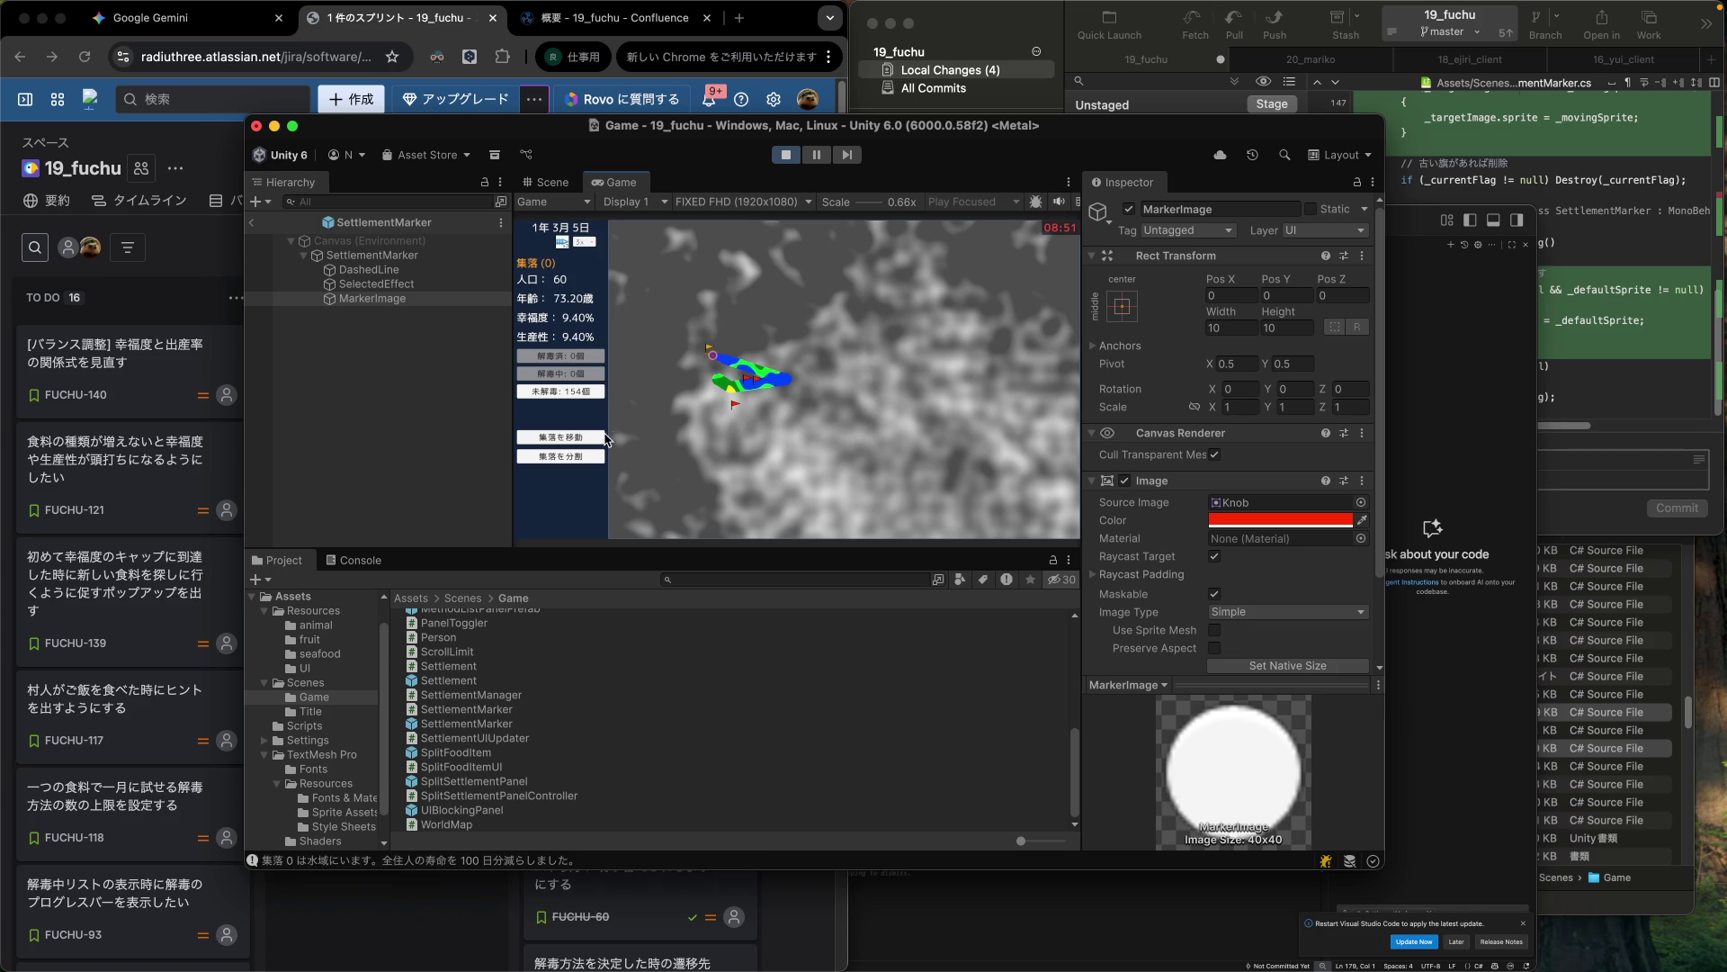
pyautogui.click(794, 426)
pyautogui.click(792, 428)
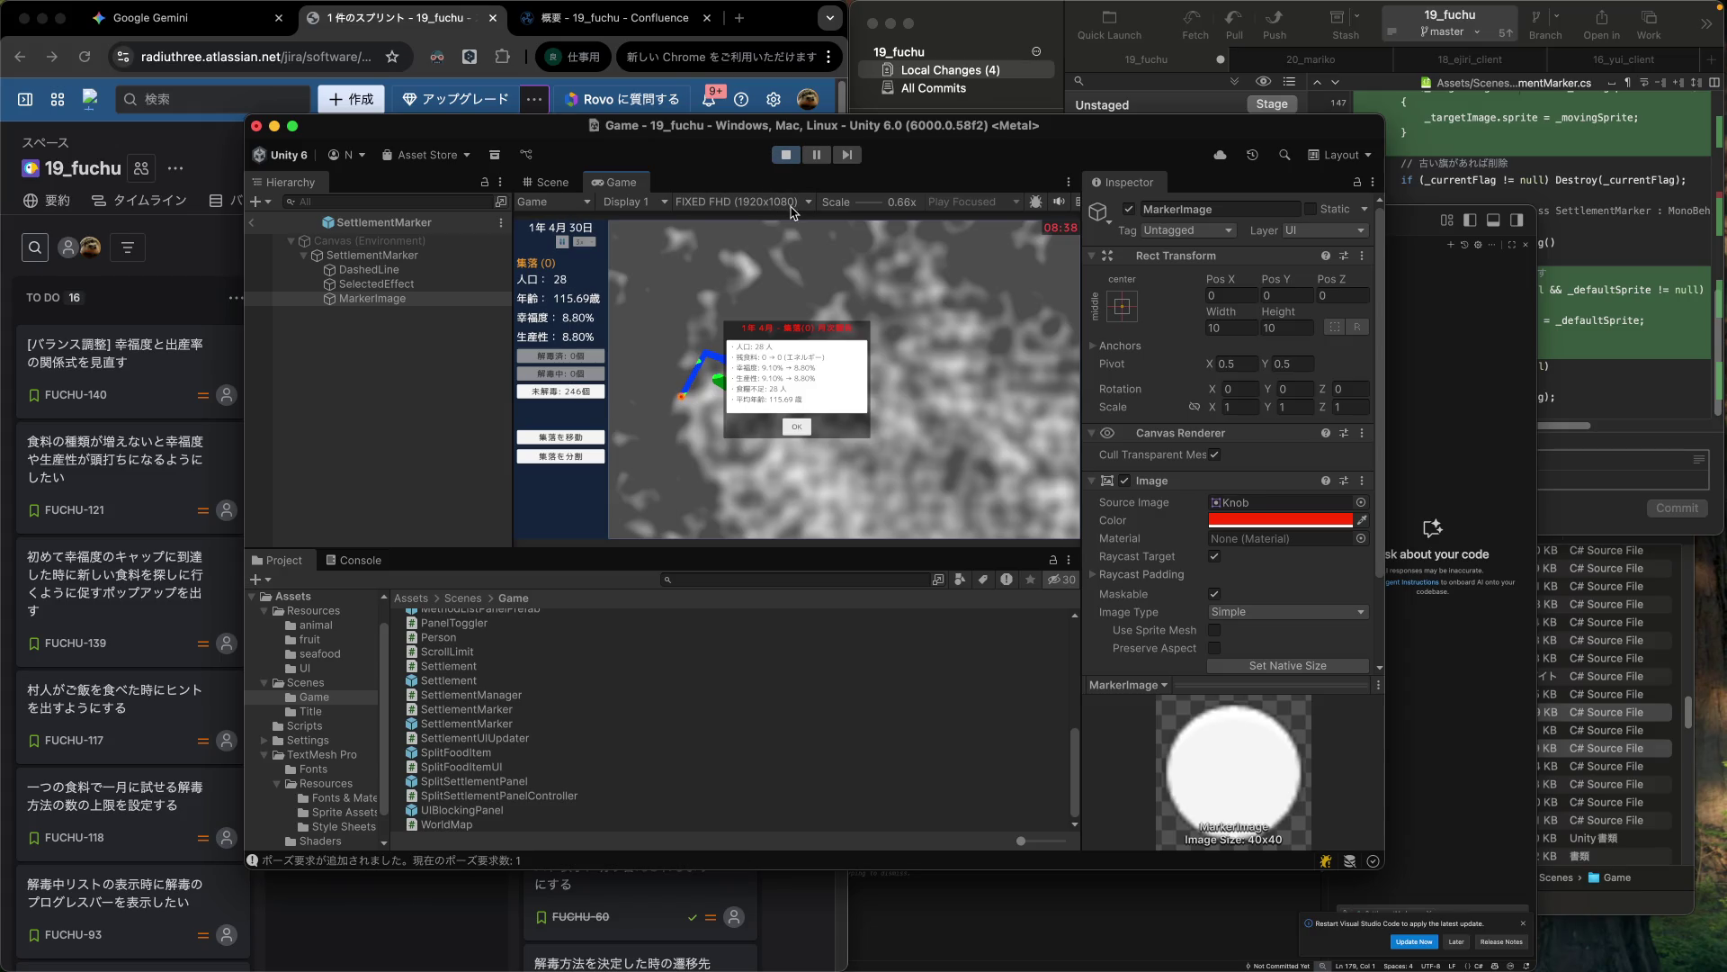
pyautogui.click(799, 434)
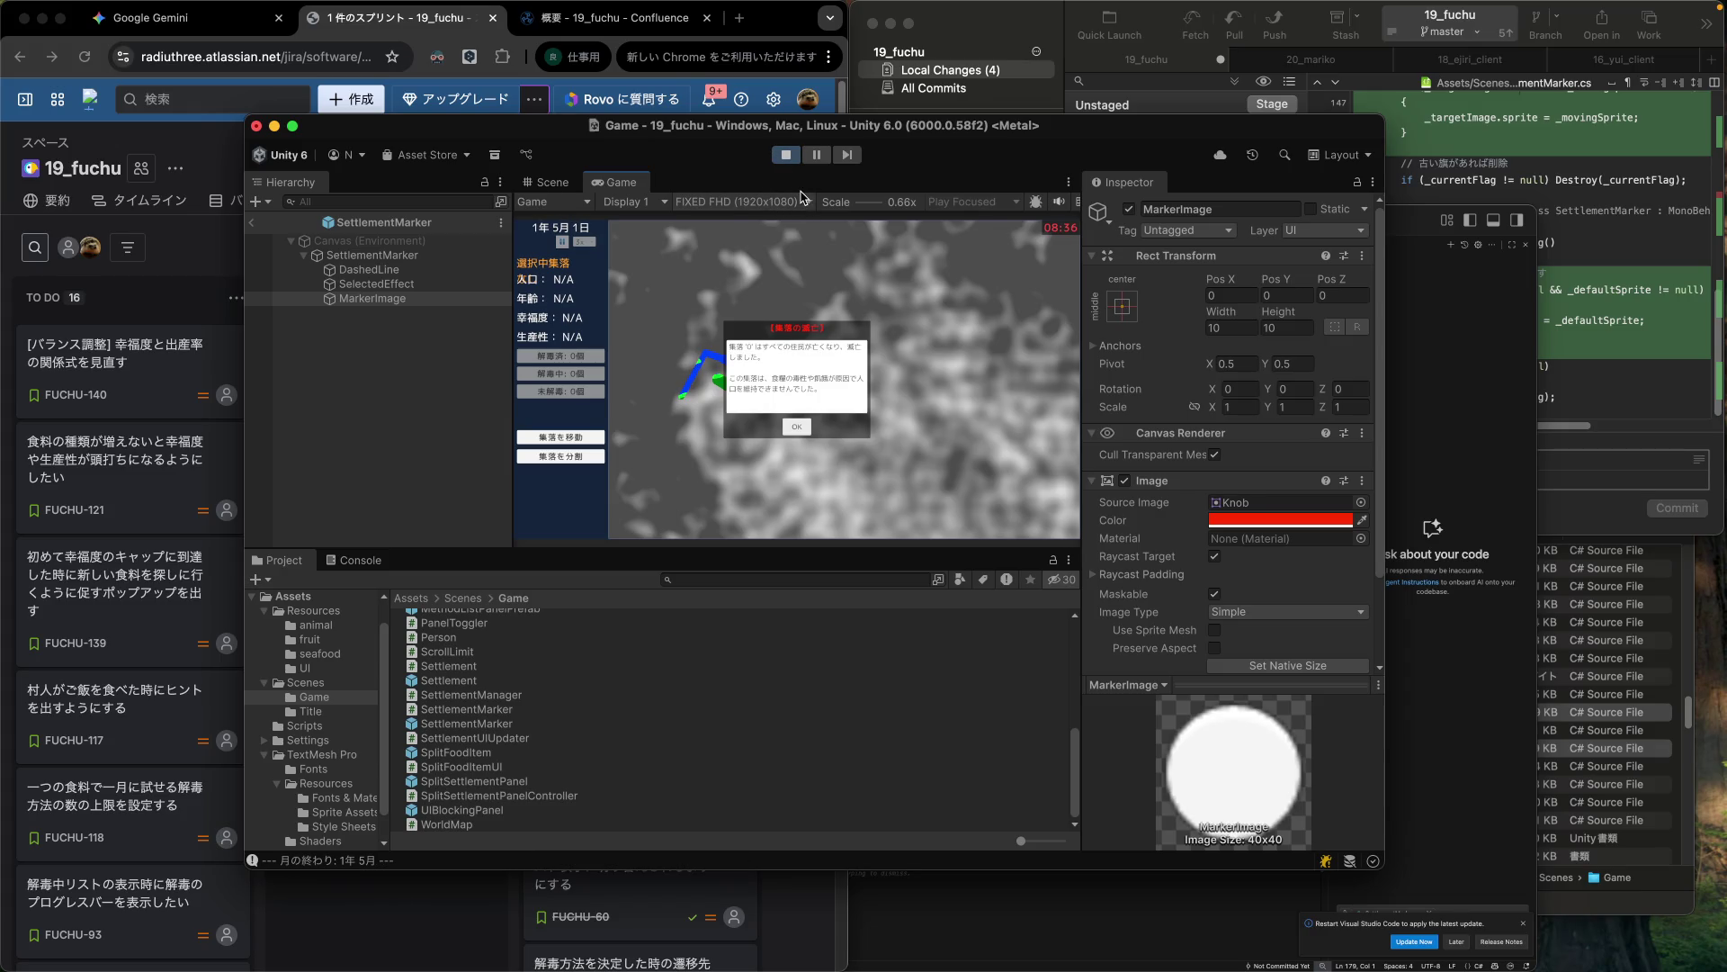
pyautogui.click(802, 427)
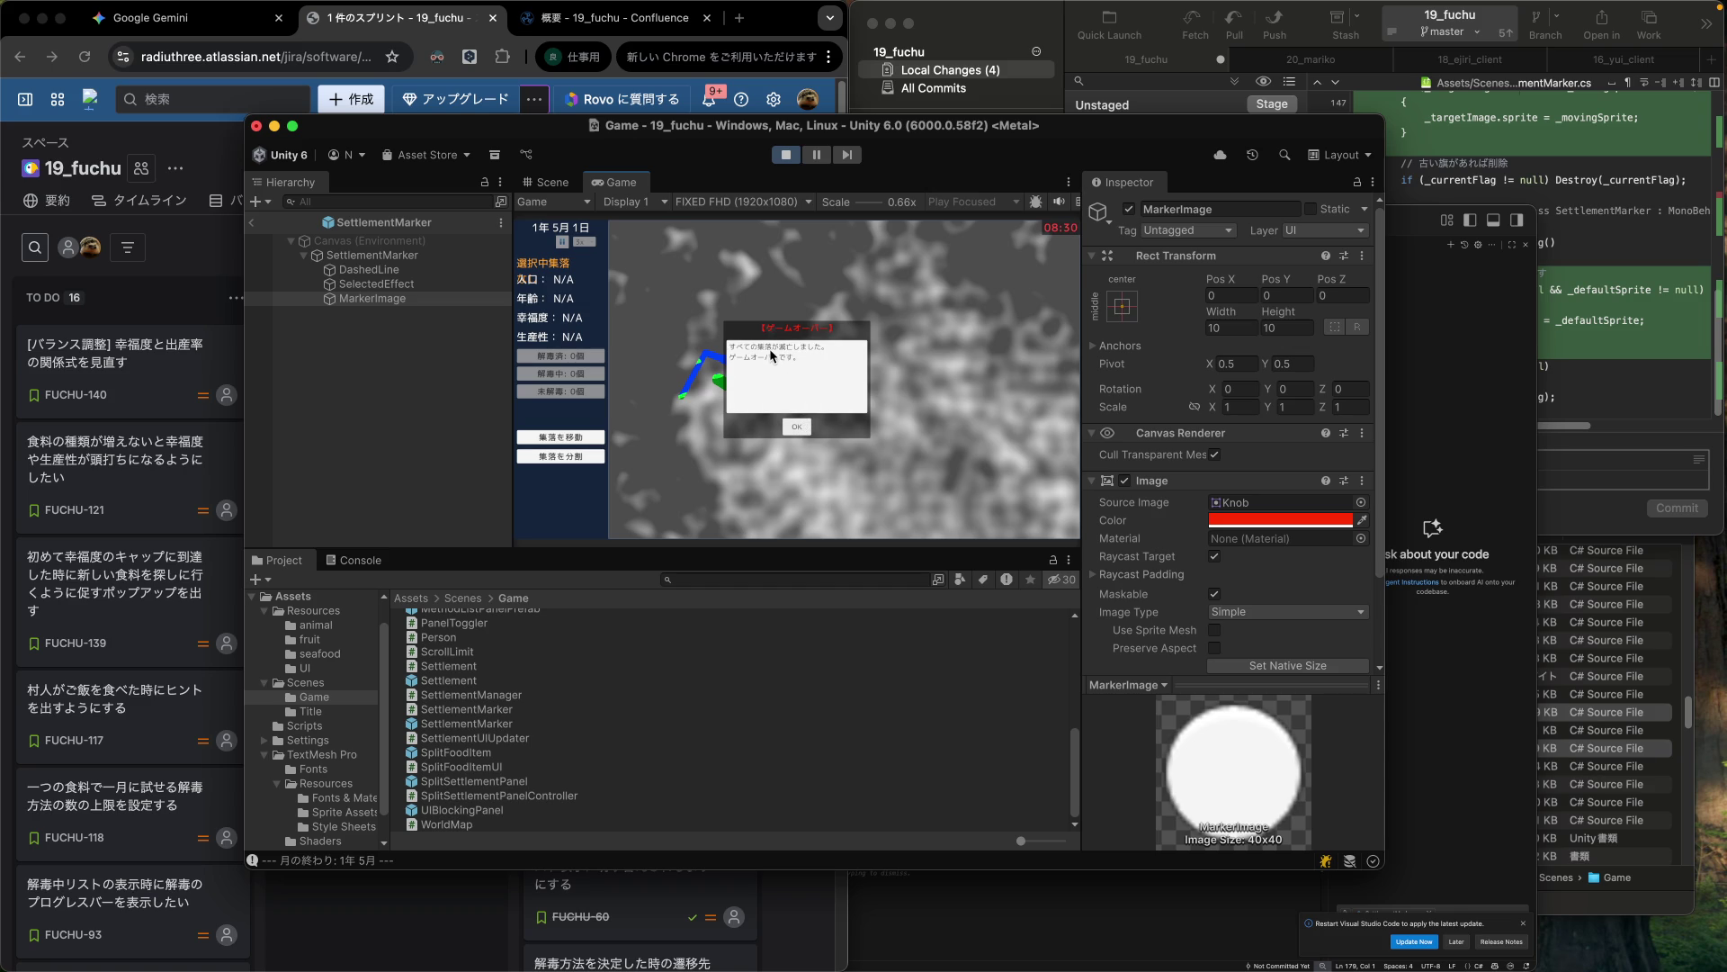
pyautogui.click(798, 428)
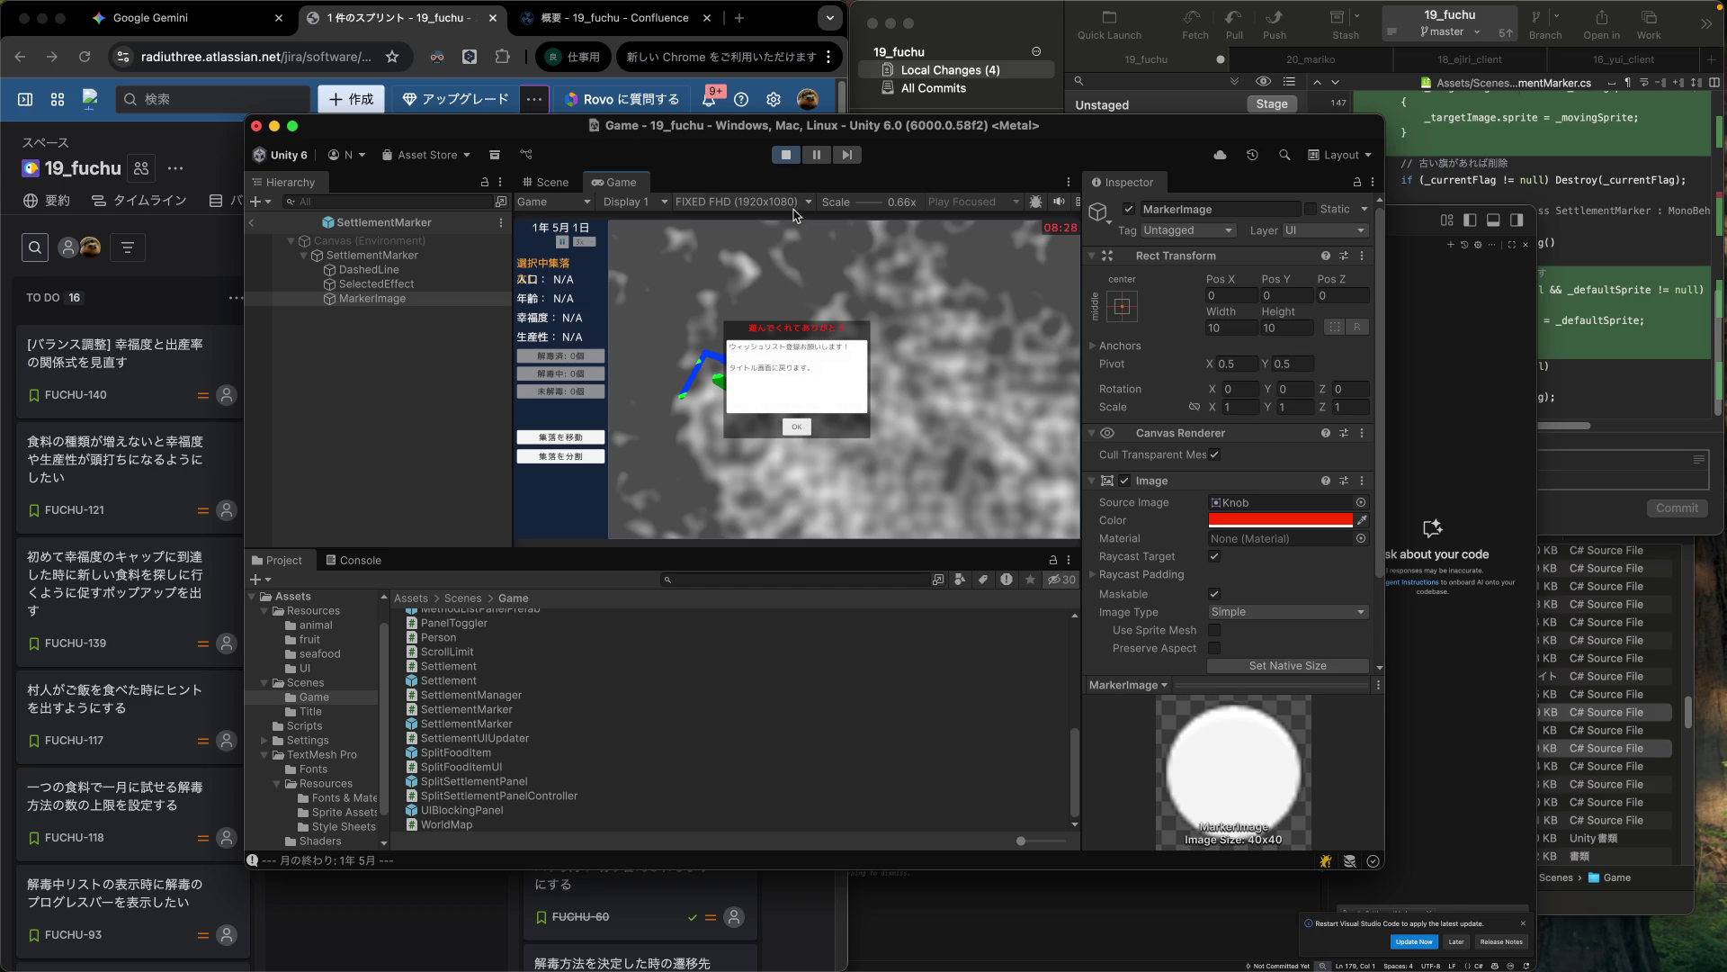
pyautogui.click(797, 428)
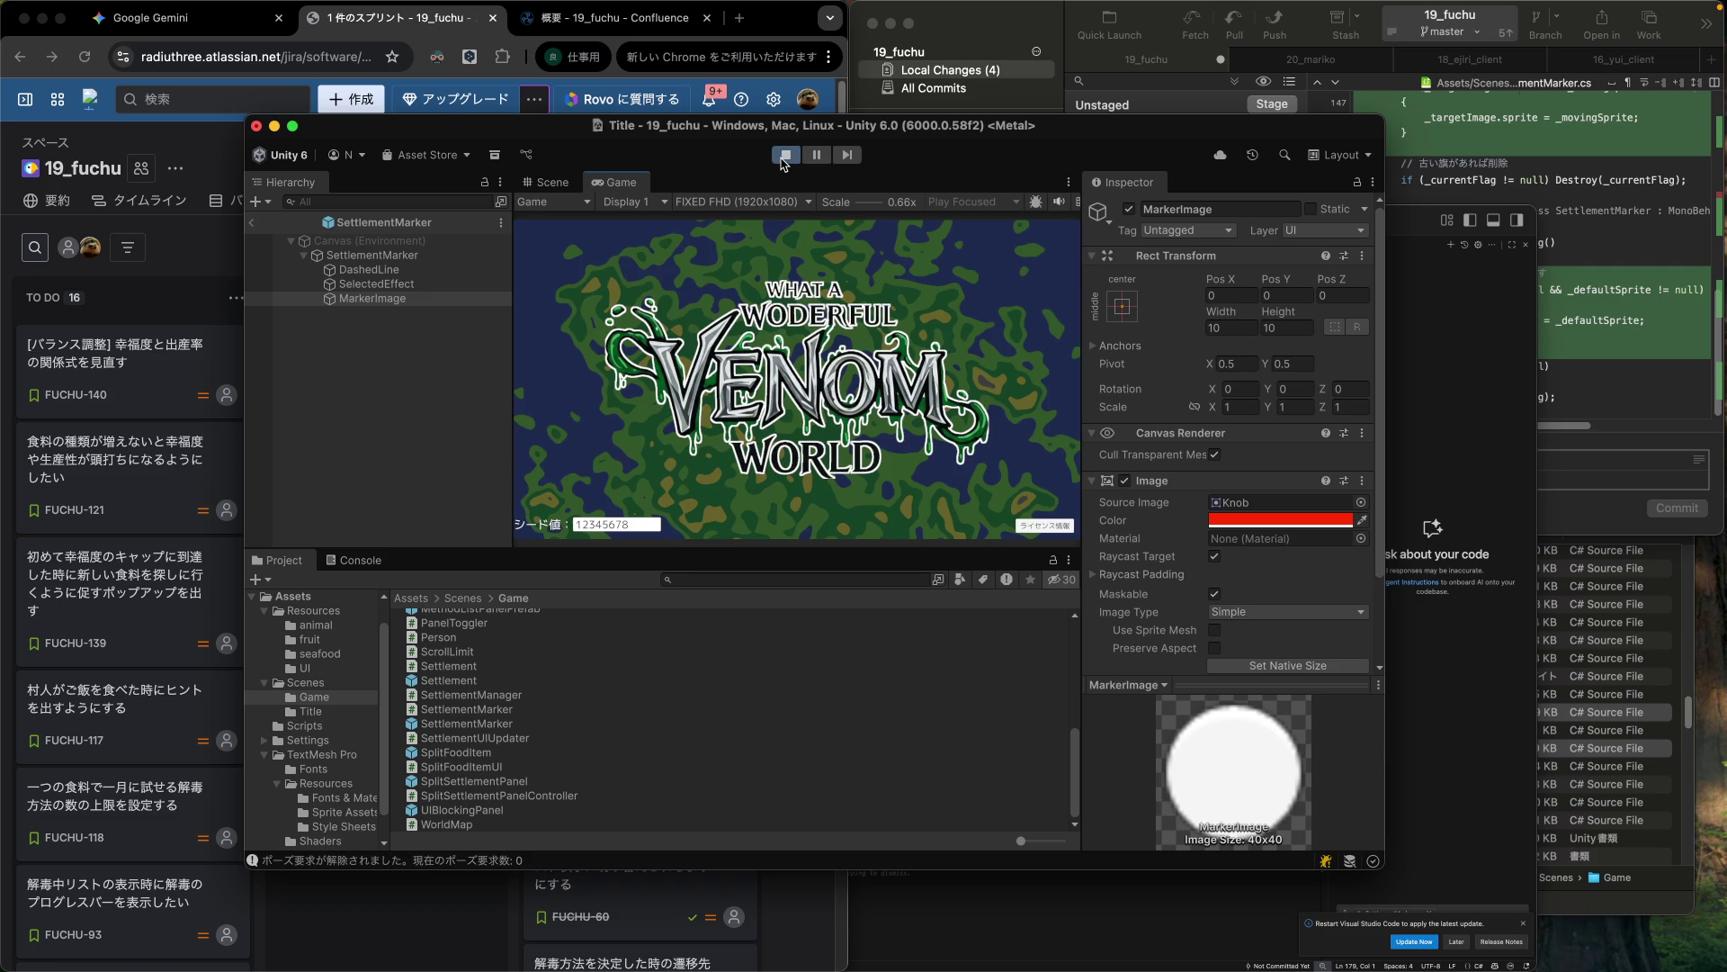
pyautogui.click(784, 156)
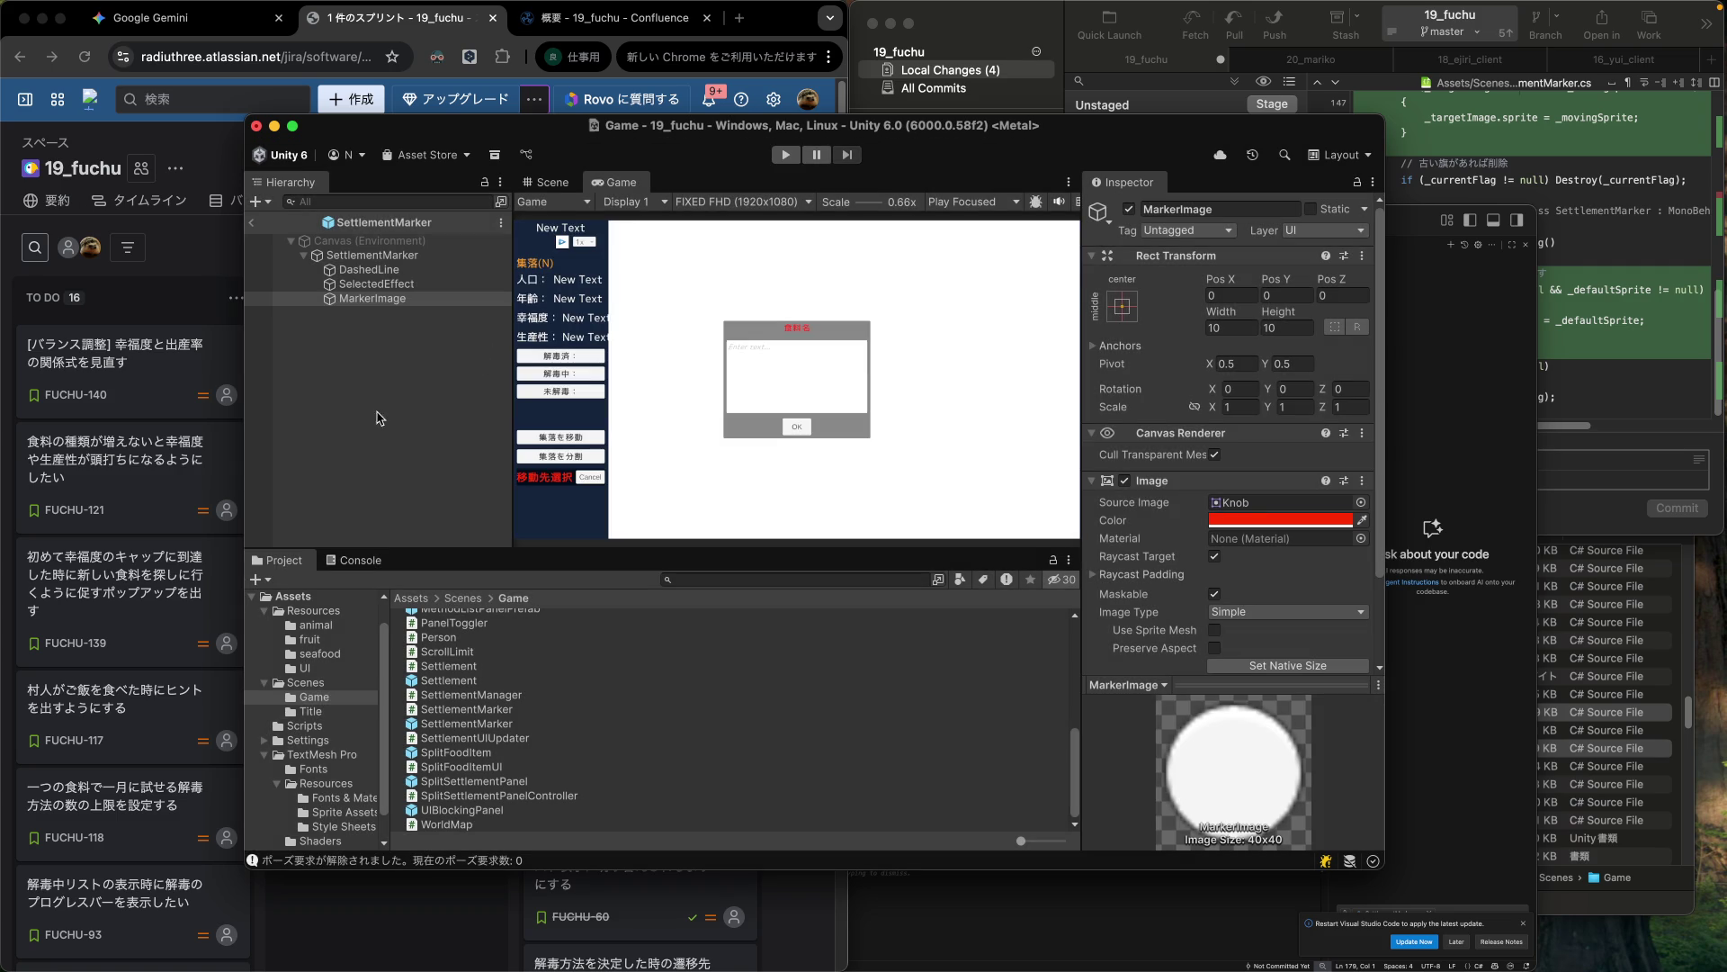
pyautogui.click(157, 319)
pyautogui.moveTo(353, 396)
pyautogui.mouseDown()
pyautogui.moveTo(531, 387)
pyautogui.moveTo(537, 352)
pyautogui.moveTo(369, 396)
pyautogui.mouseUp()
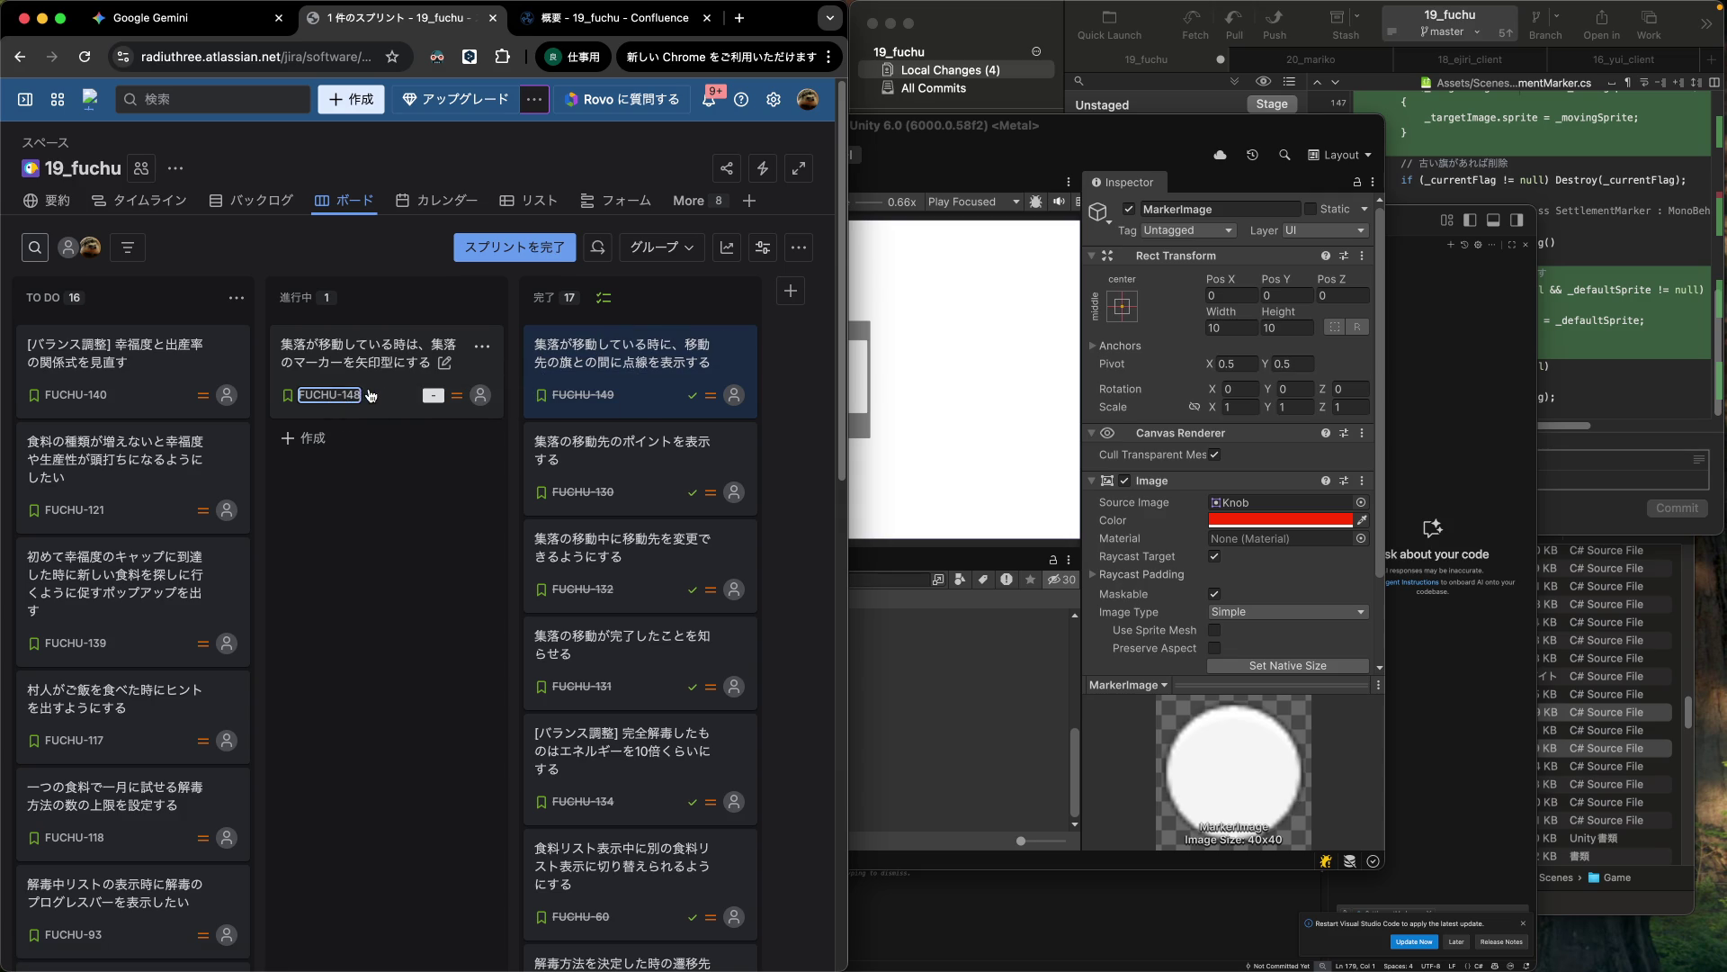
# Open FUCHU-148's details in Jira, select its title, then close the issue.
pyautogui.click(378, 391)
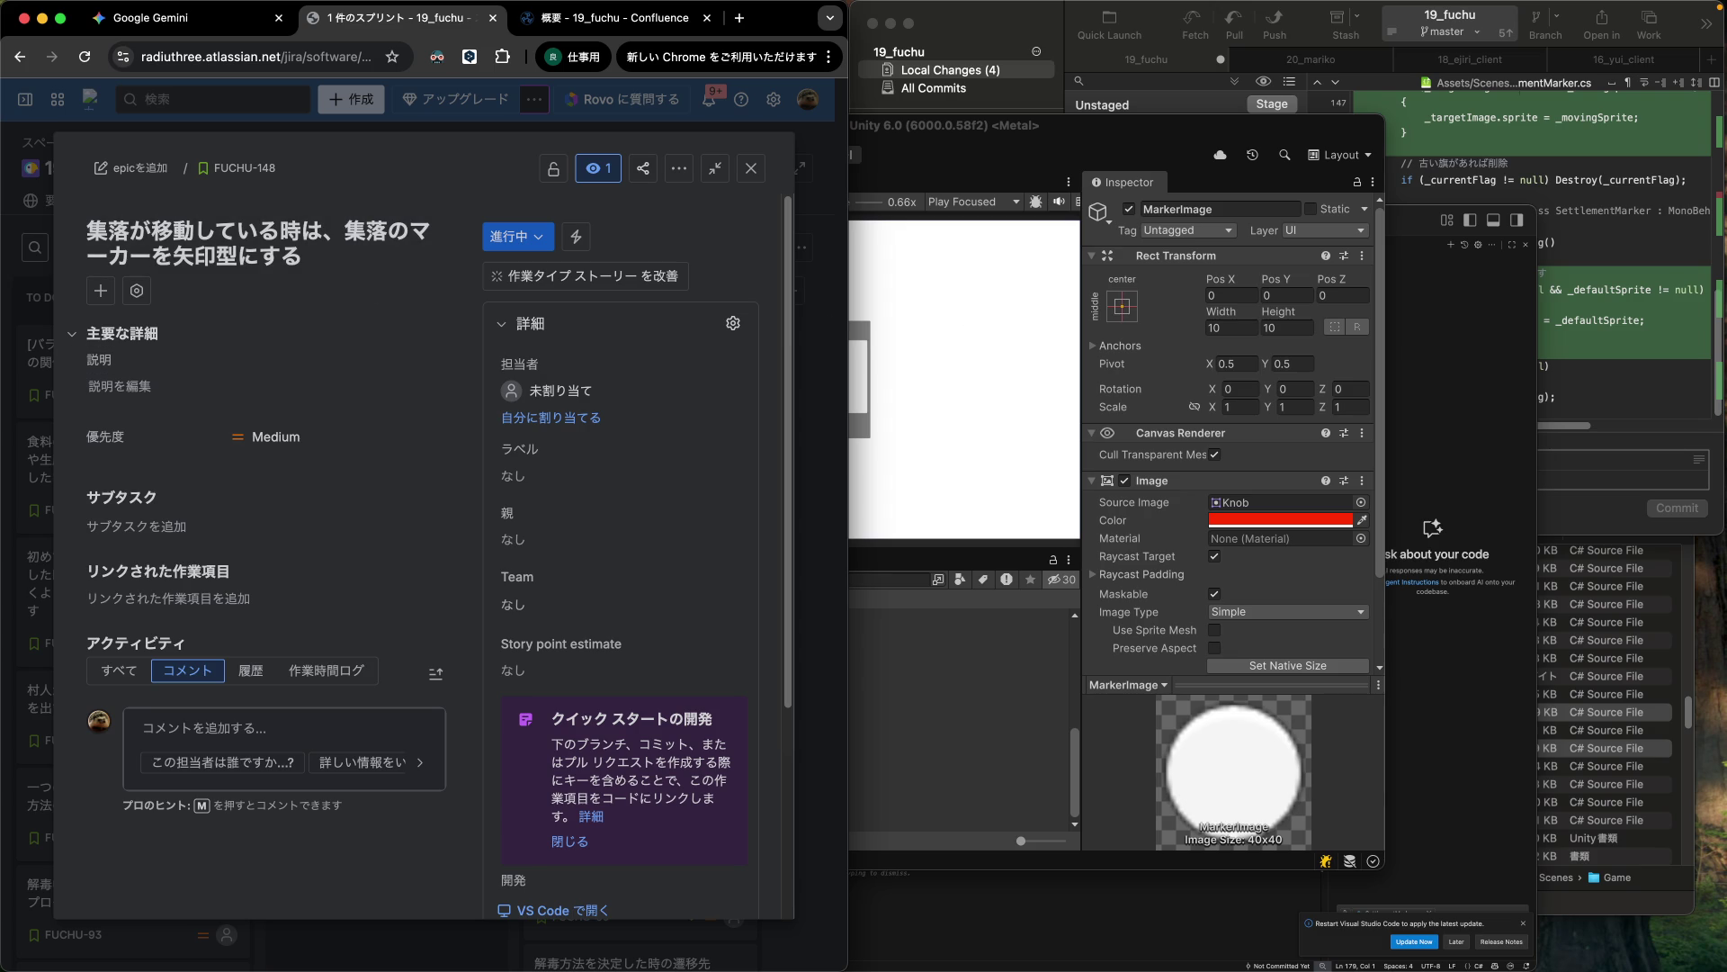
pyautogui.press('super+Tab')
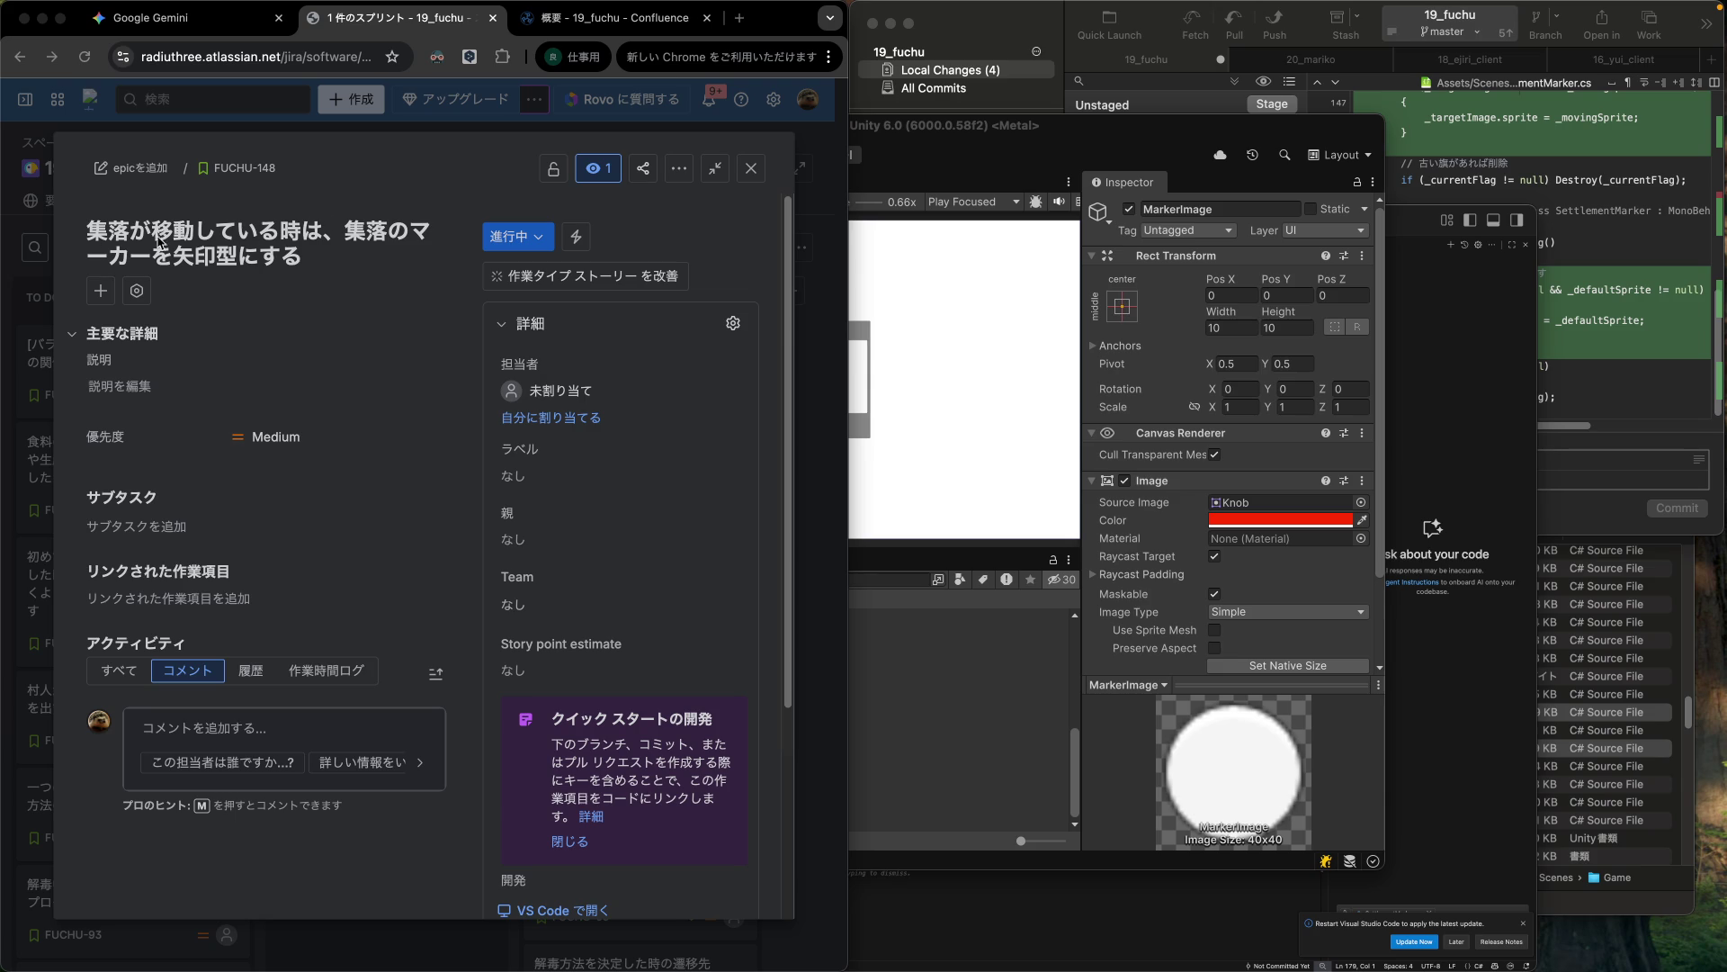
pyautogui.moveTo(86, 236); pyautogui.dragTo(335, 254)
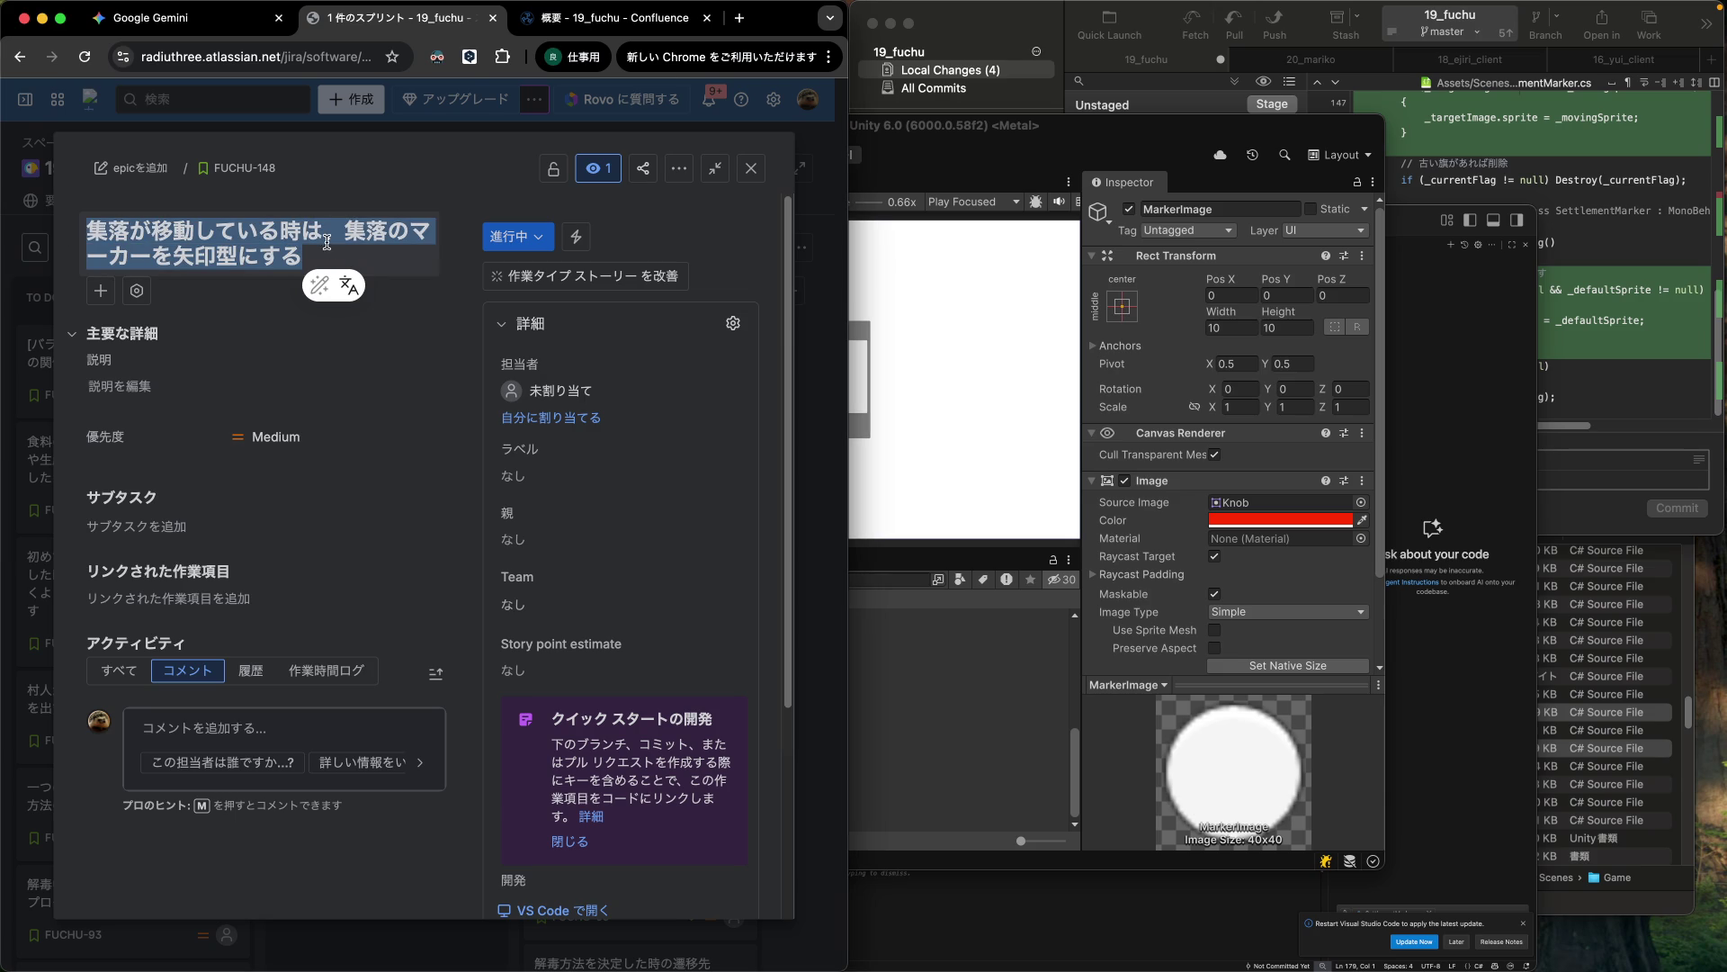
pyautogui.click(457, 186)
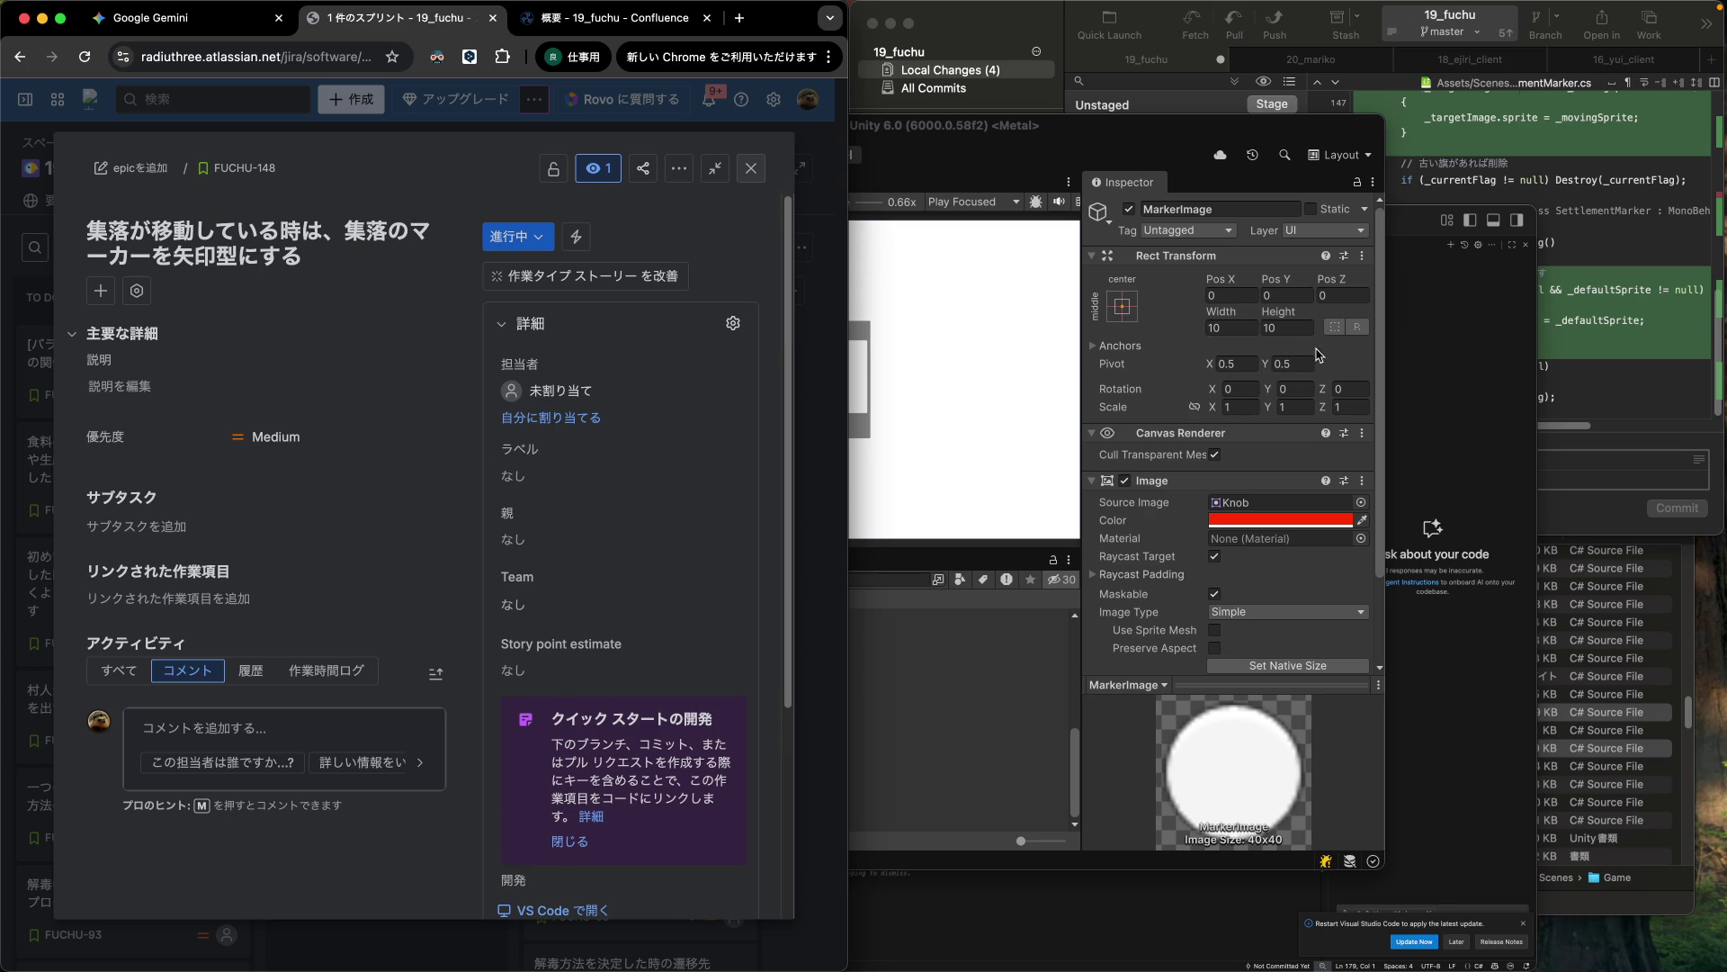
pyautogui.click(1498, 376)
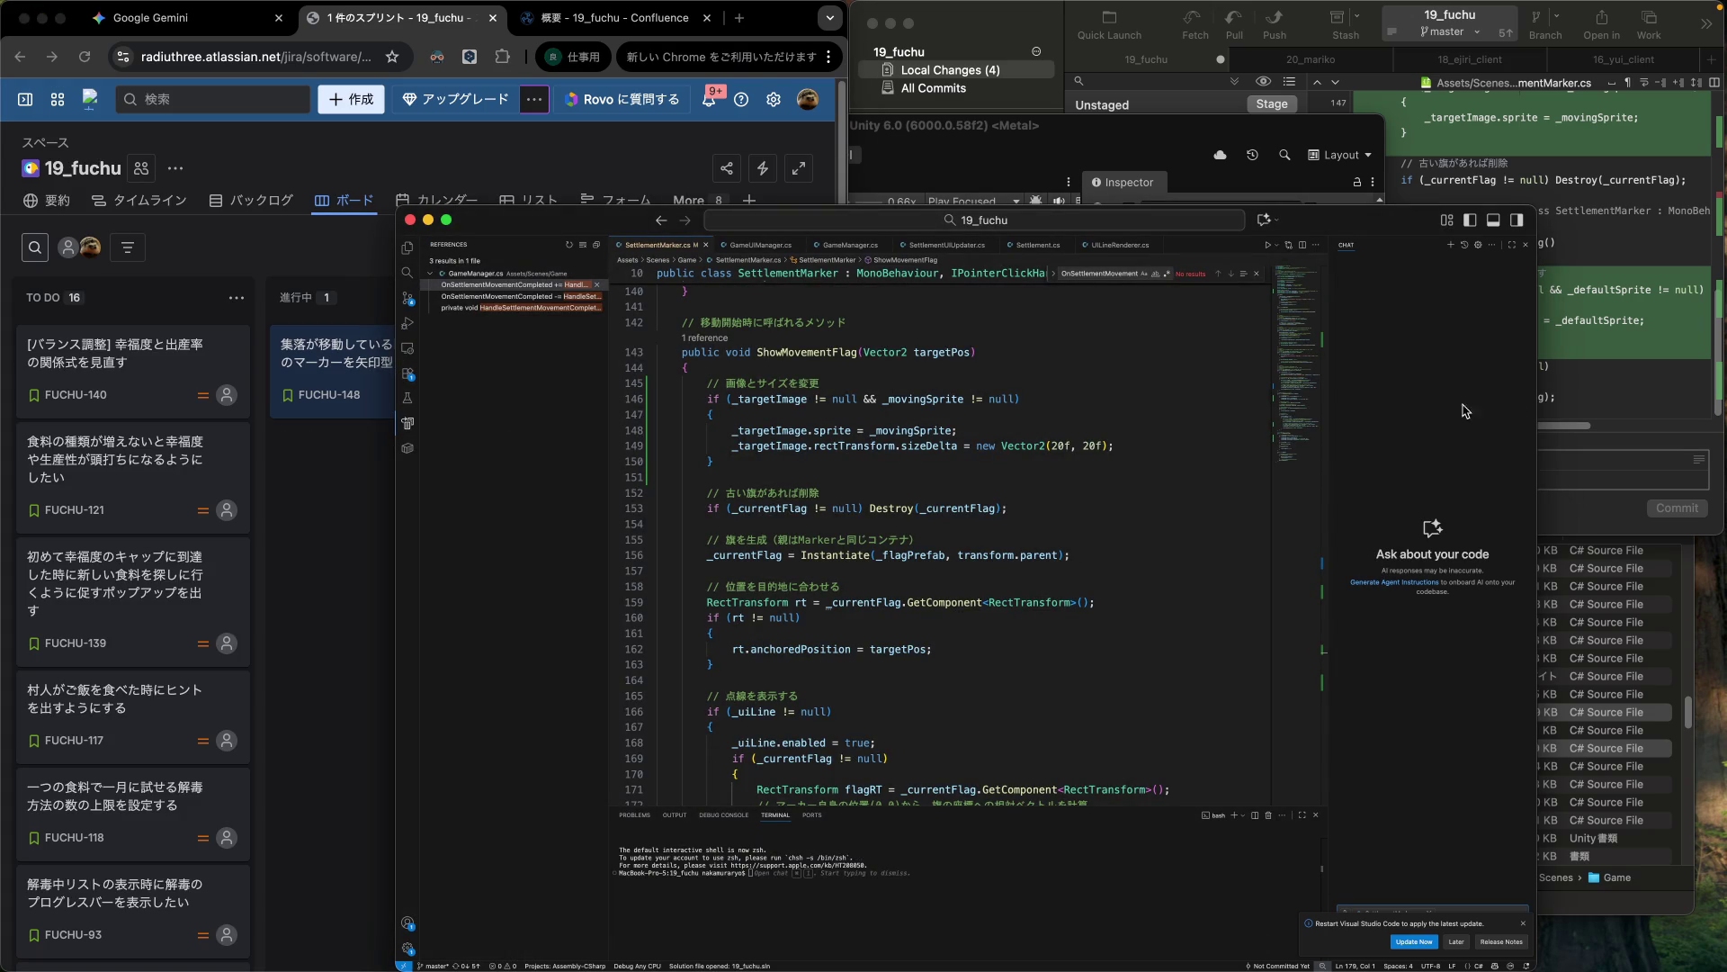
# In Fork, stage all four changed files and commit them to master as '集落が移動している時は、集落のマーカーを矢印型にする'.
pyautogui.click(1565, 508)
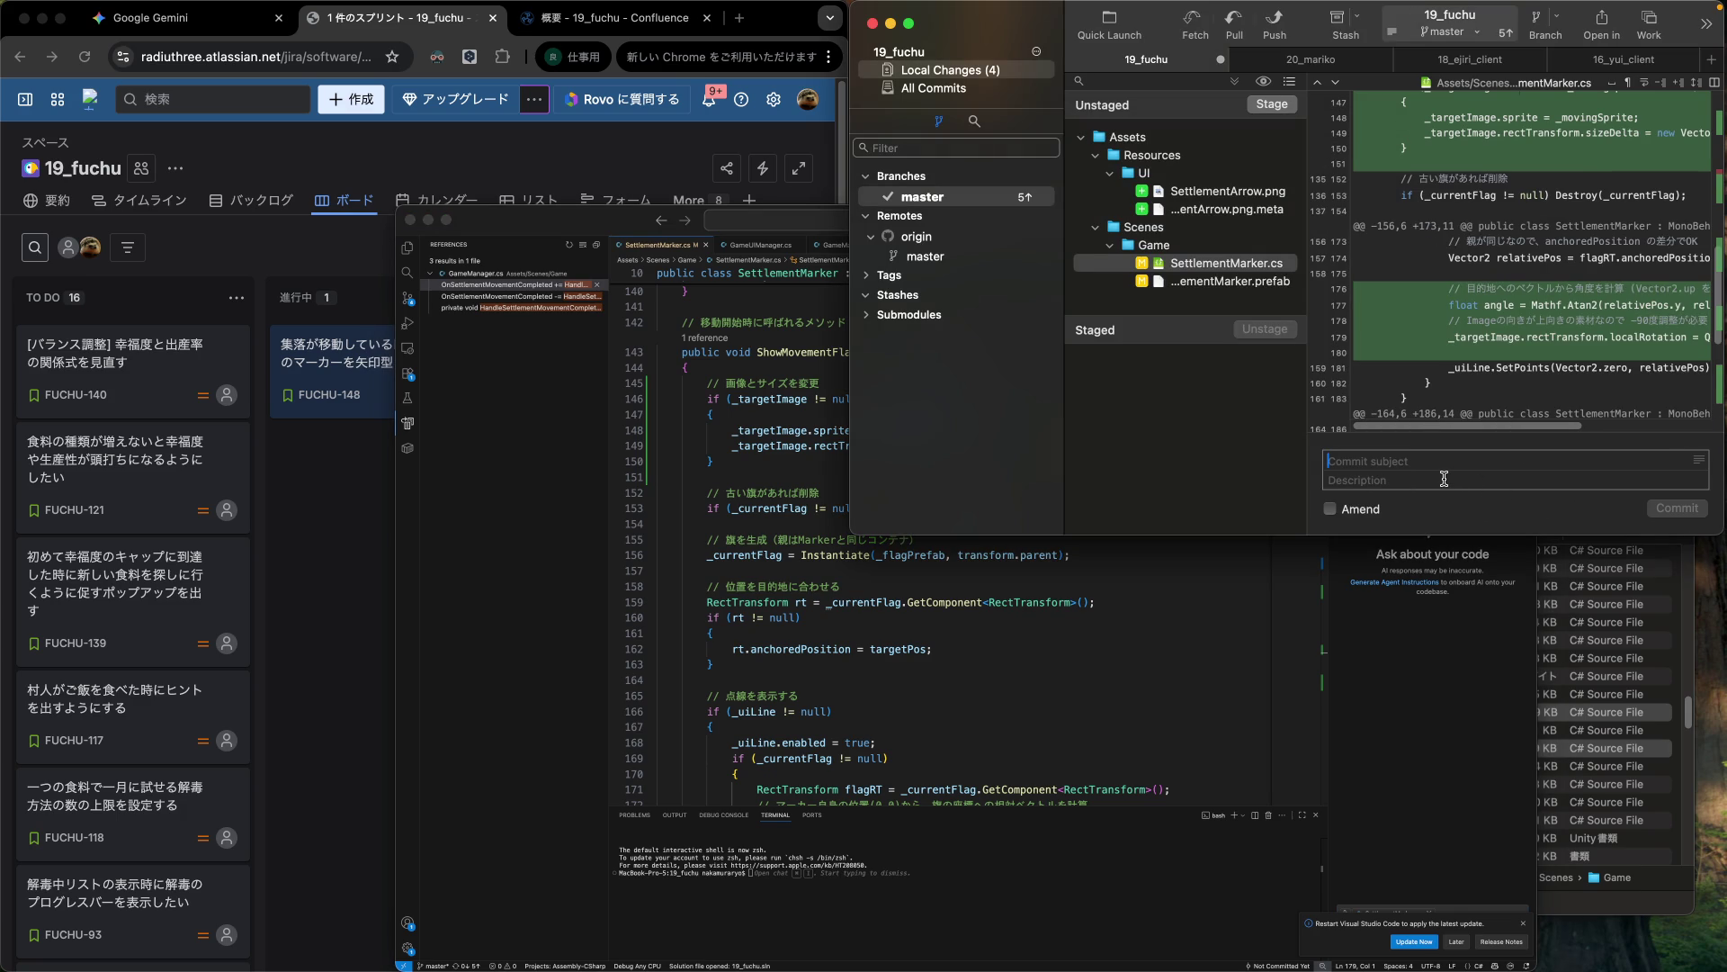
pyautogui.write('集落が移動している時は、集落のマーカーを矢印型にする')
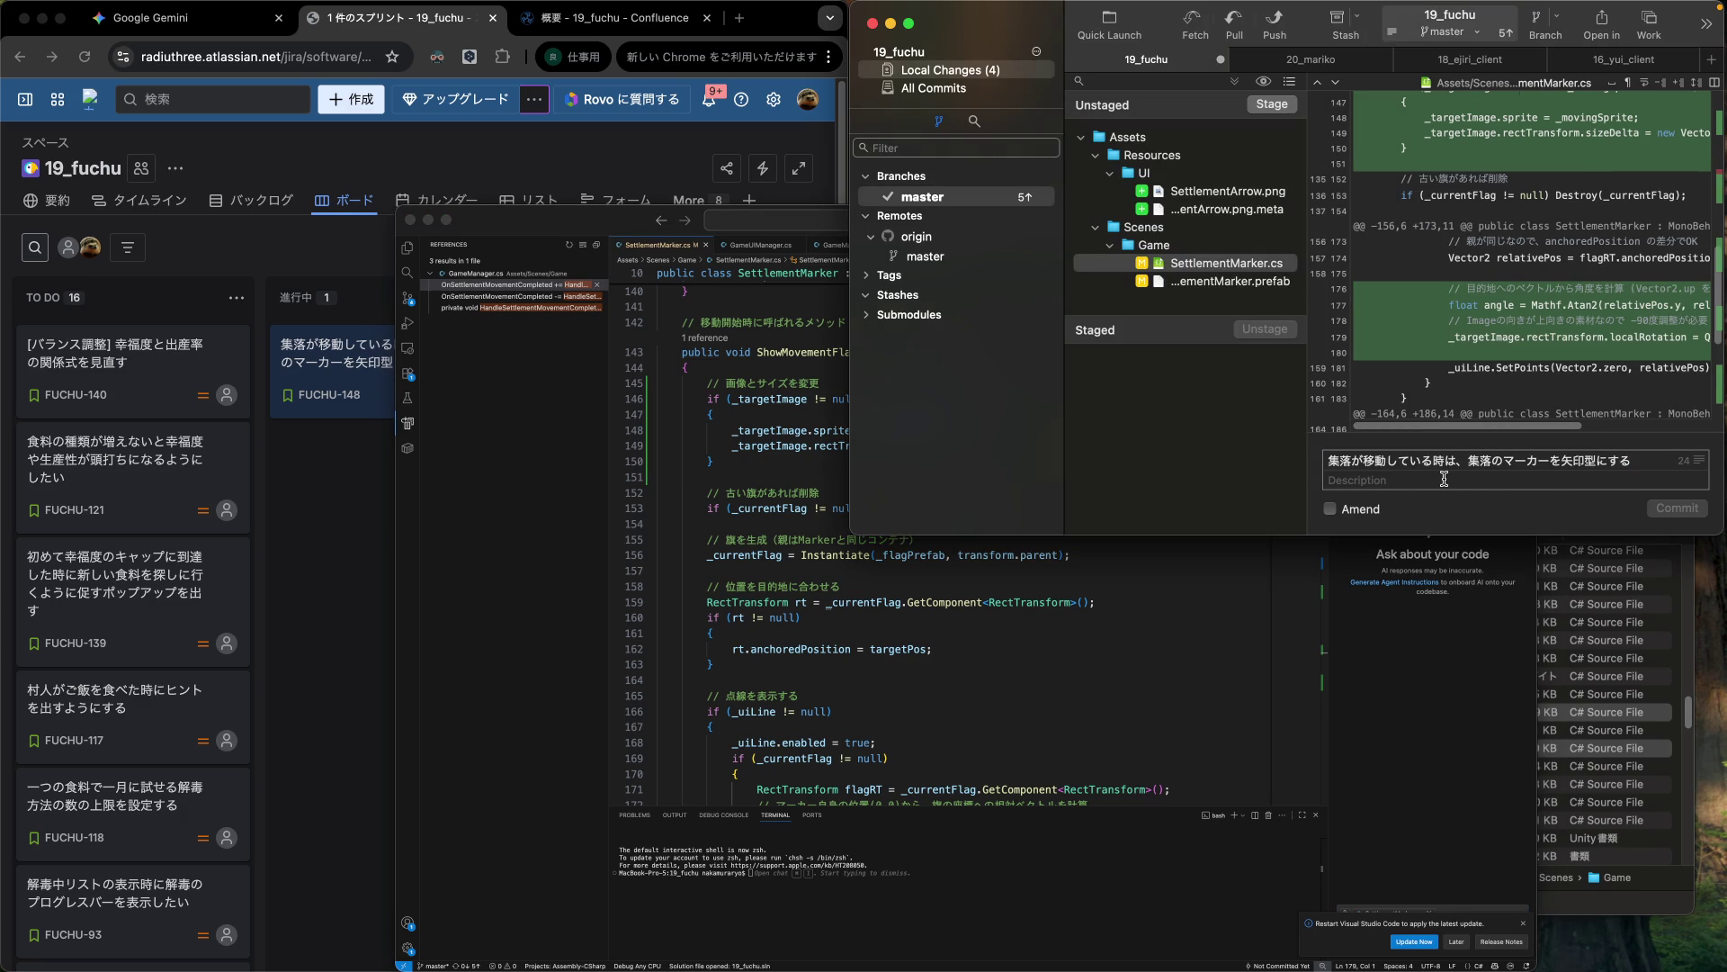
pyautogui.click(1190, 196)
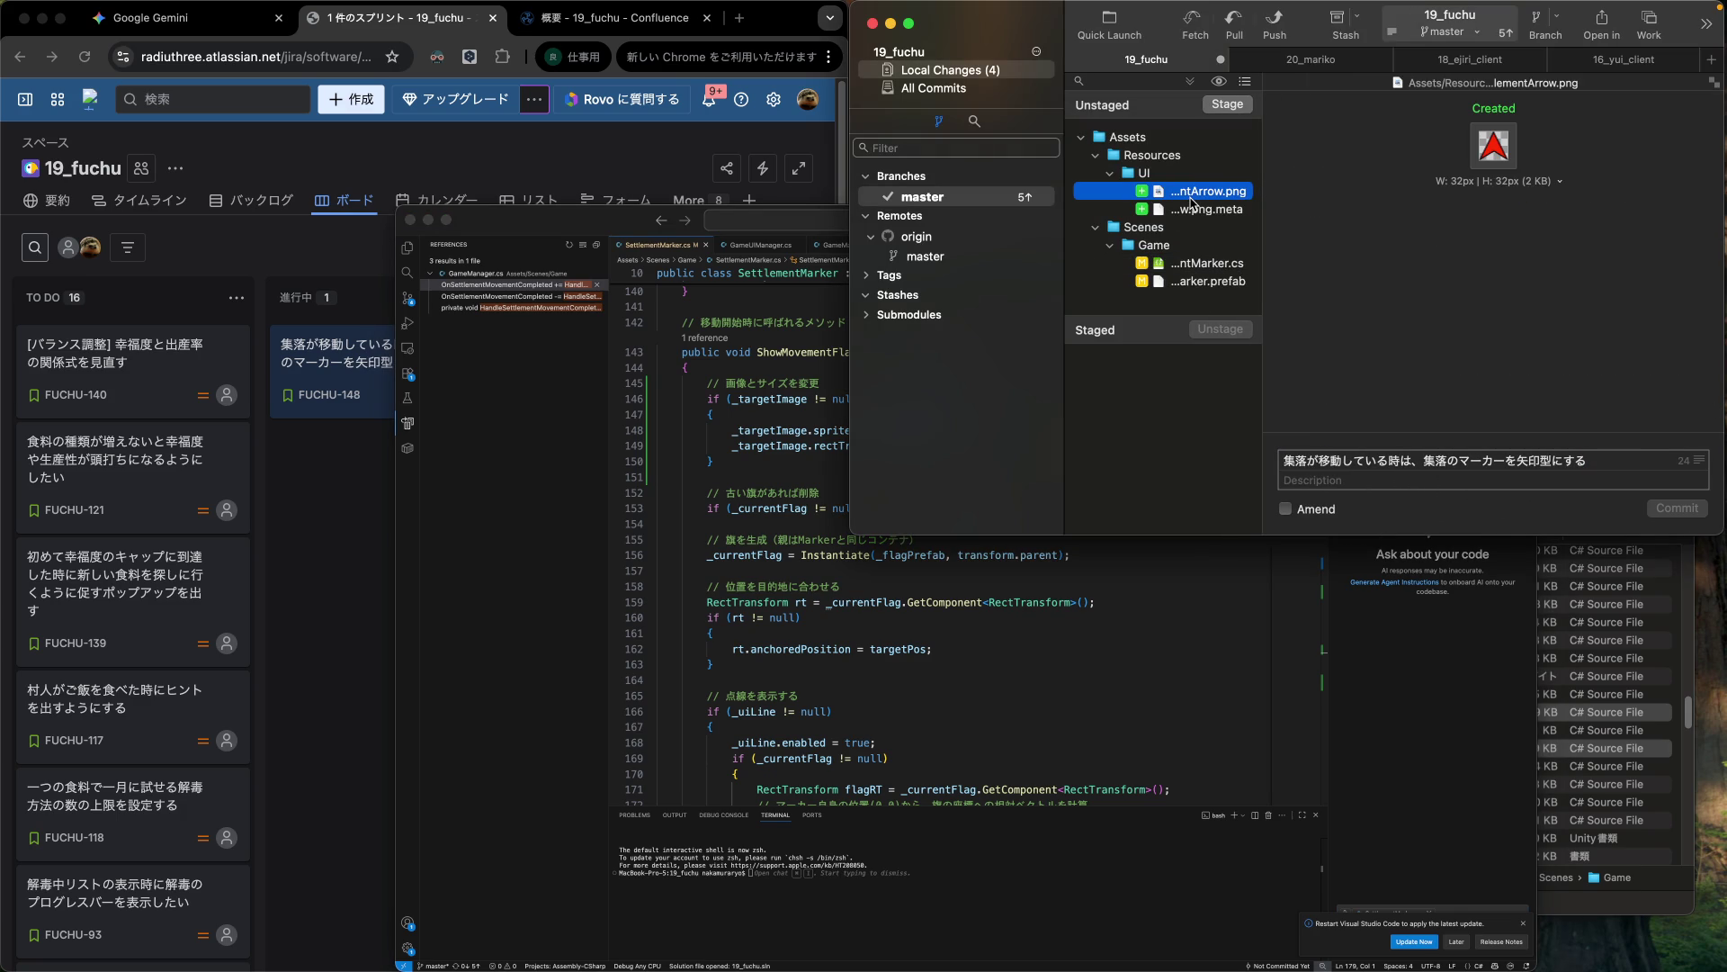
pyautogui.press('super+a')
pyautogui.moveTo(1200, 204); pyautogui.dragTo(1197, 455)
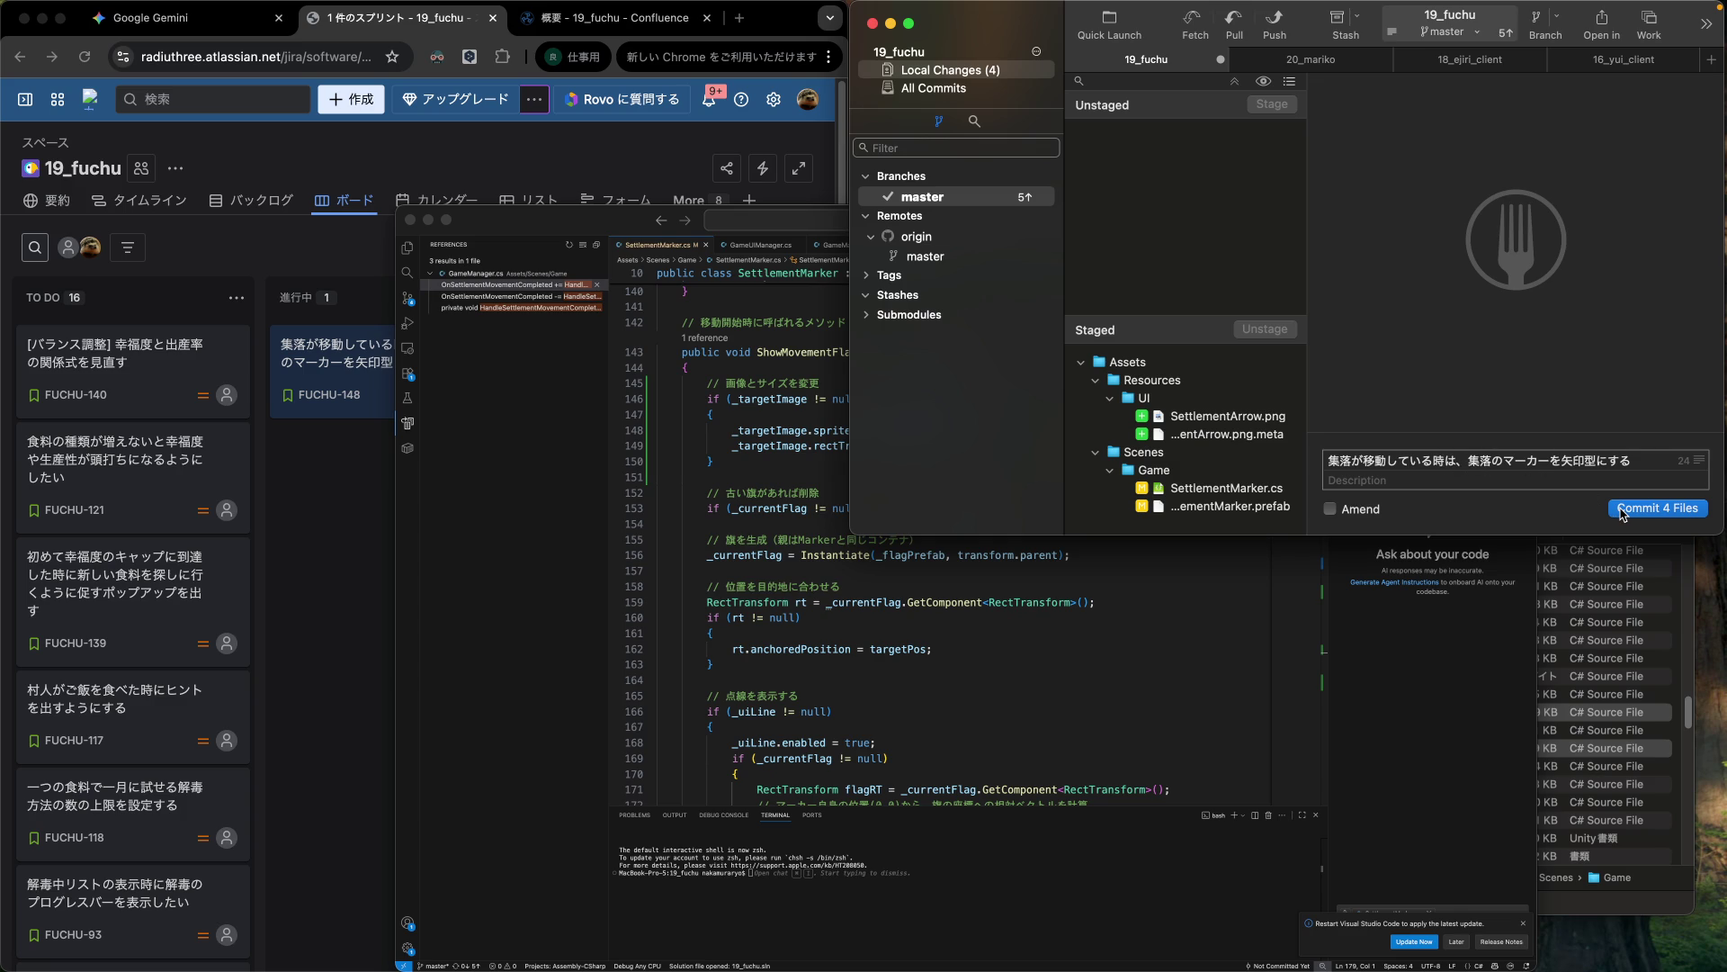
pyautogui.click(1623, 510)
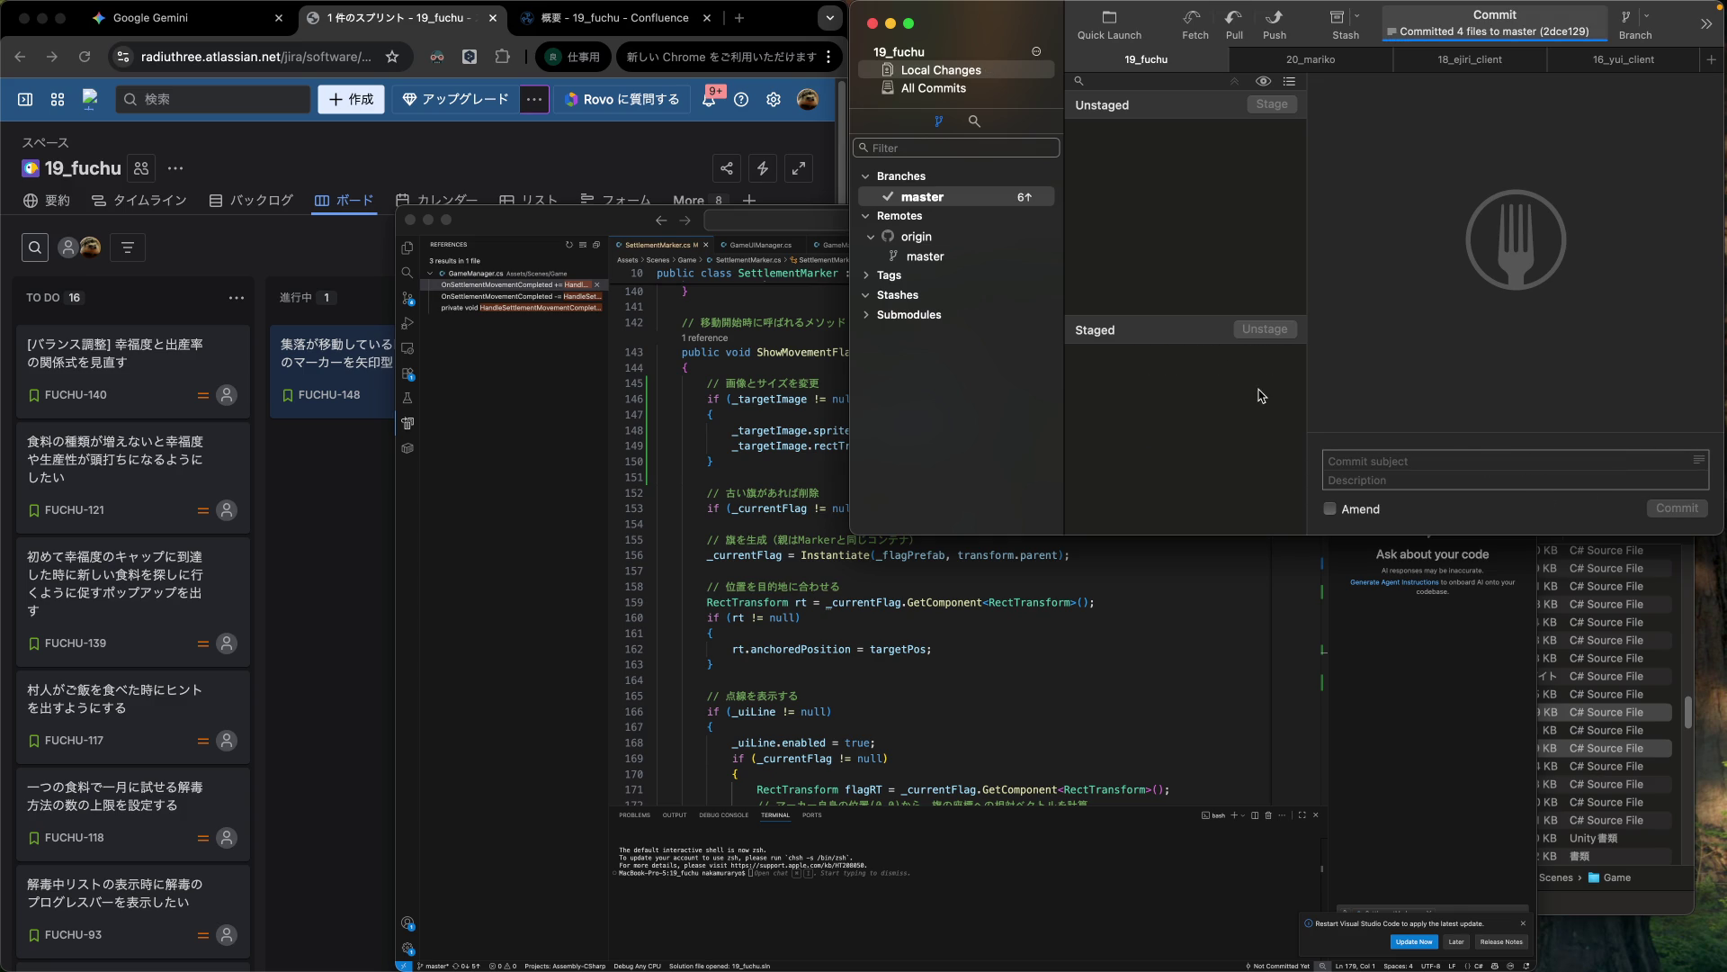
pyautogui.click(957, 73)
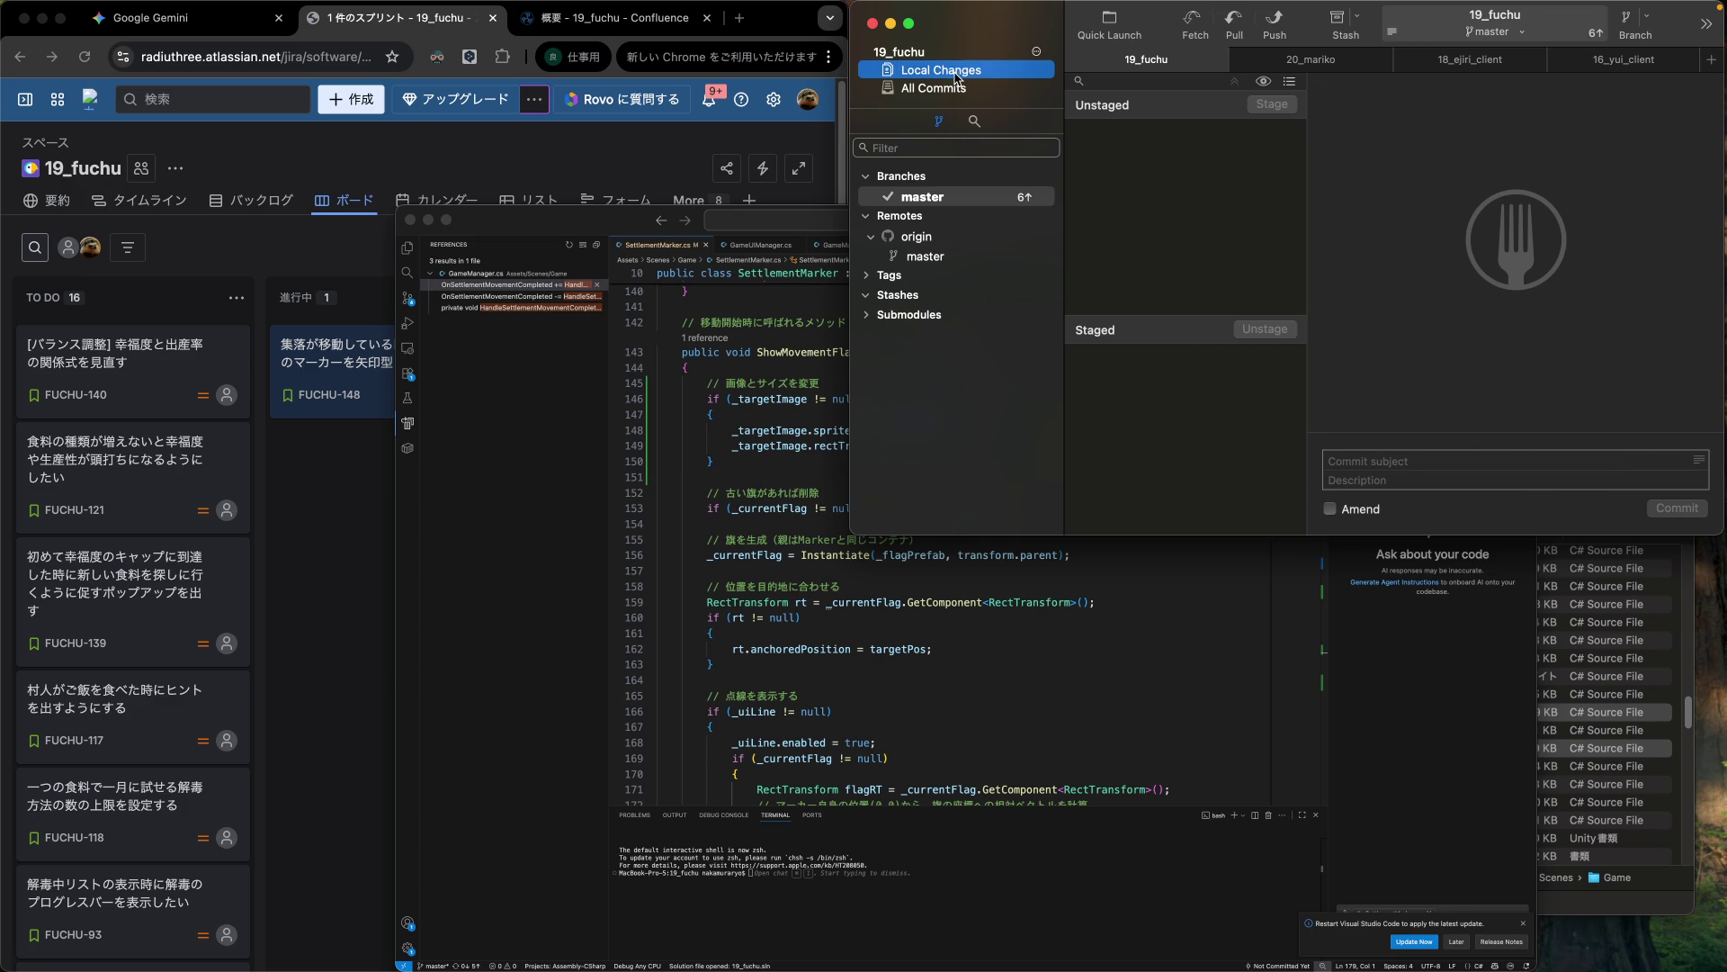
pyautogui.click(581, 175)
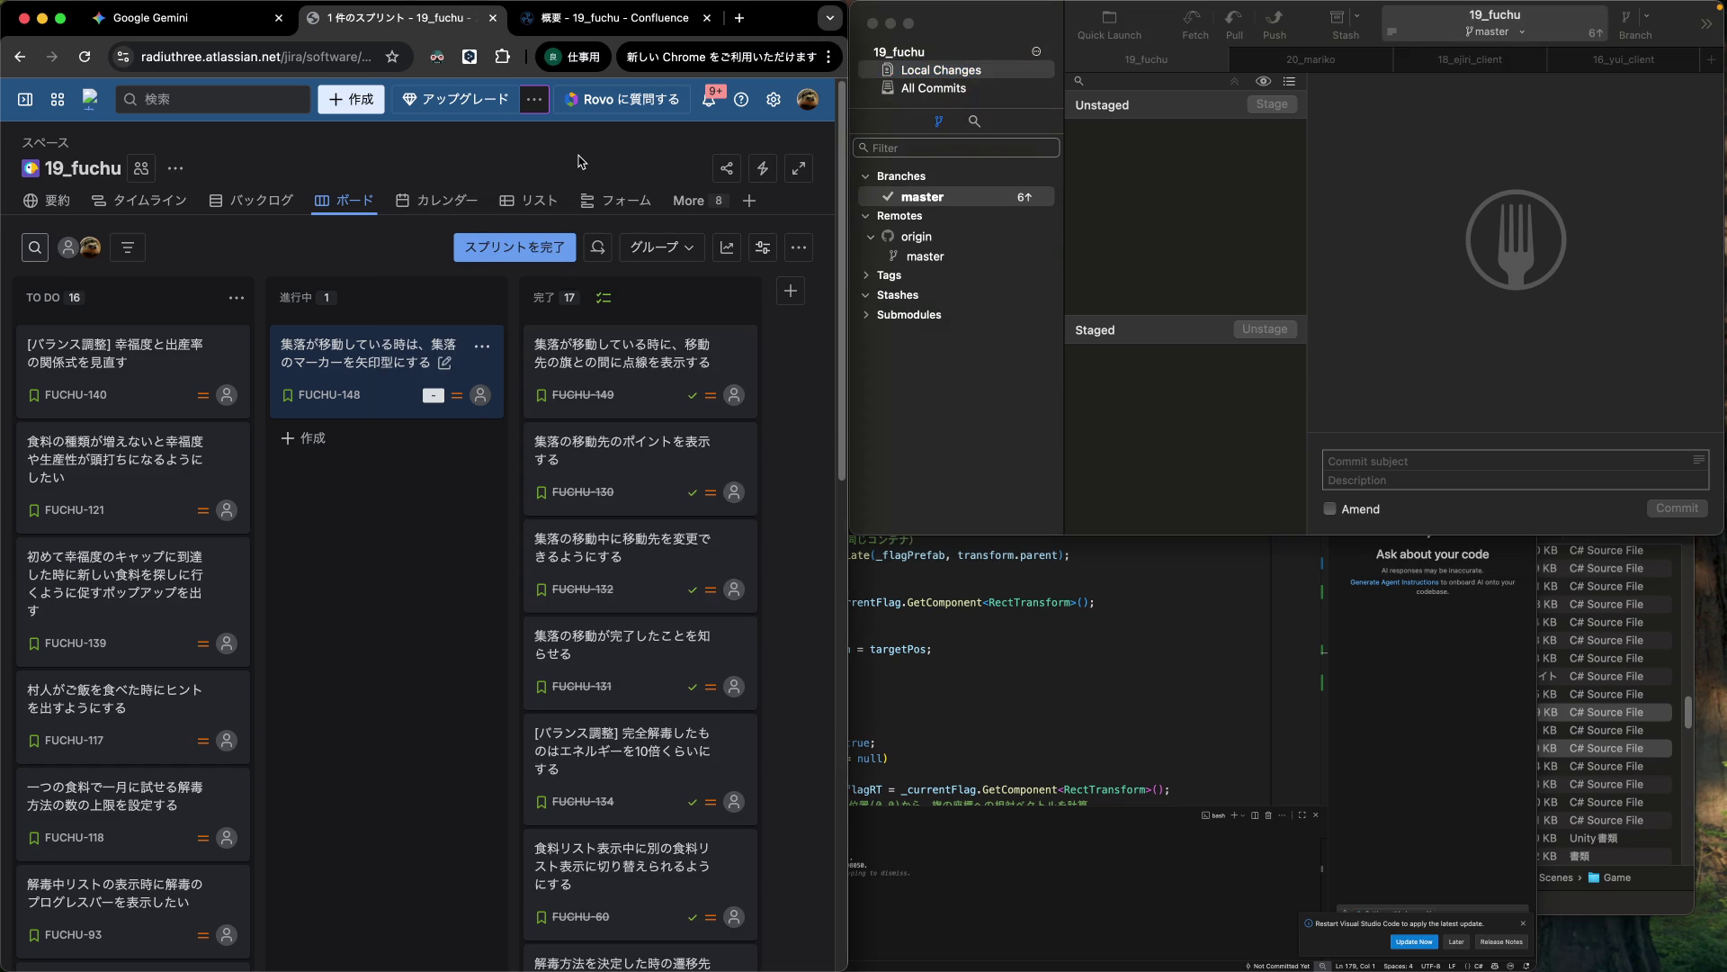
# Move FUCHU-148 into the 完了 column, check the board, and move FUCHU-140 into 進行中.
pyautogui.moveTo(427, 359)
pyautogui.mouseDown()
pyautogui.moveTo(390, 386)
pyautogui.moveTo(720, 364)
pyautogui.moveTo(551, 357)
pyautogui.mouseUp()
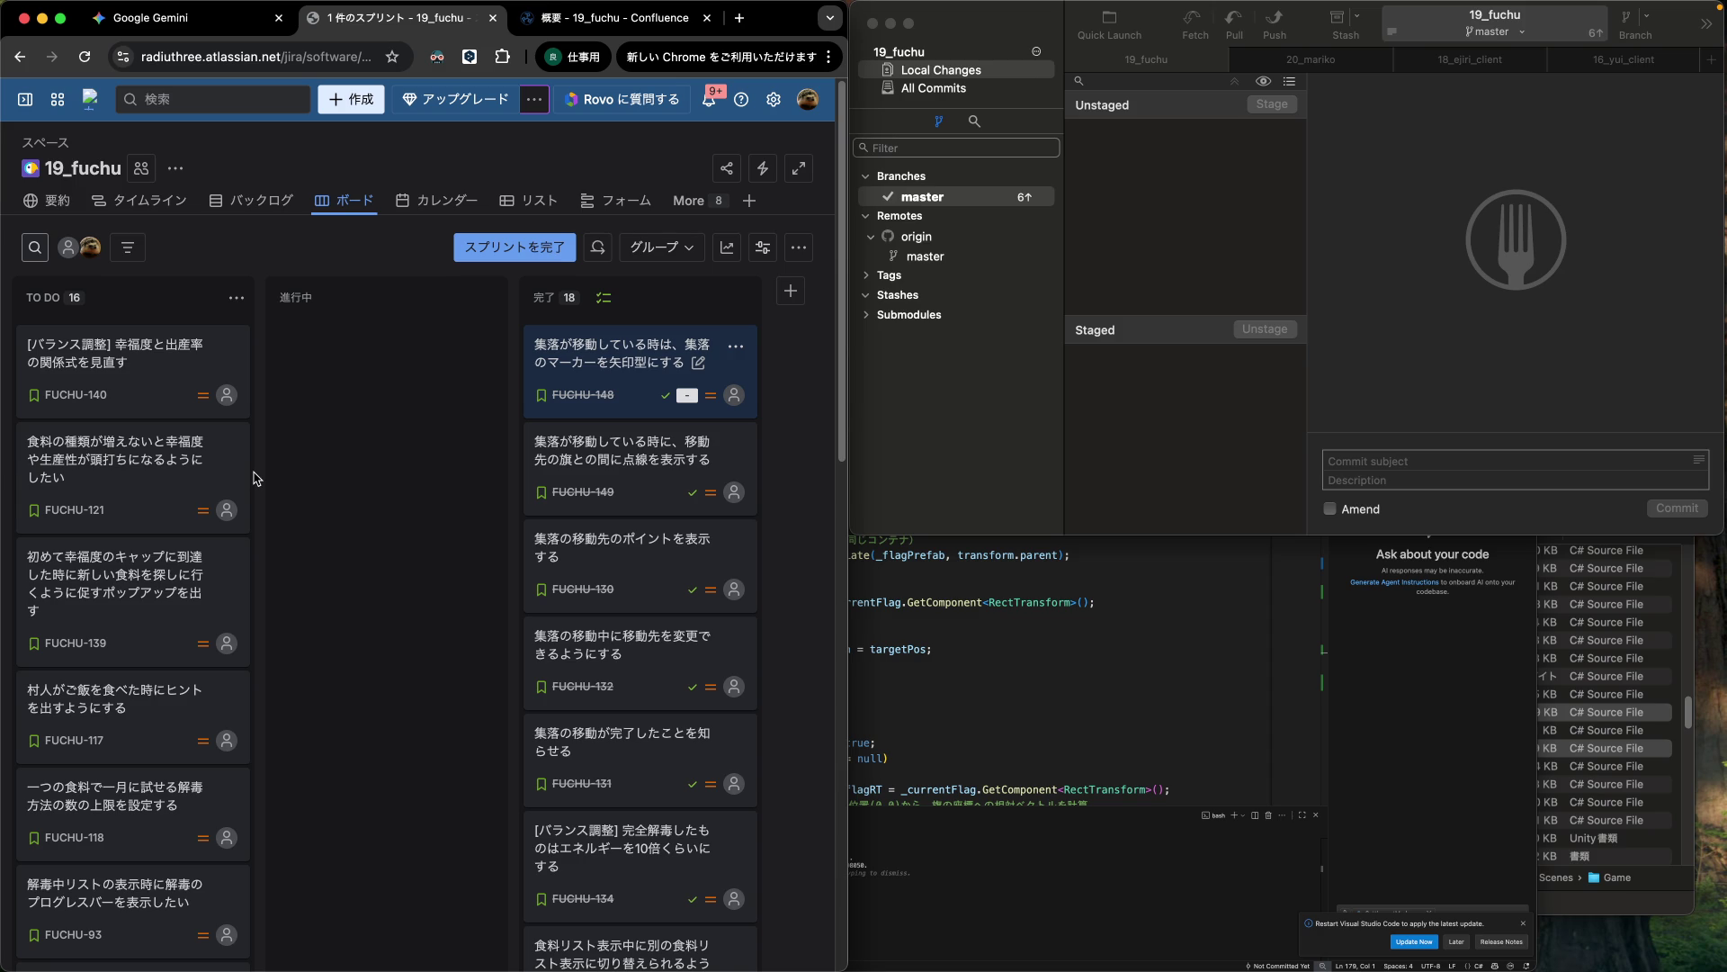
pyautogui.scroll(-10, 255, 478)
pyautogui.scroll(-10, 255, 477)
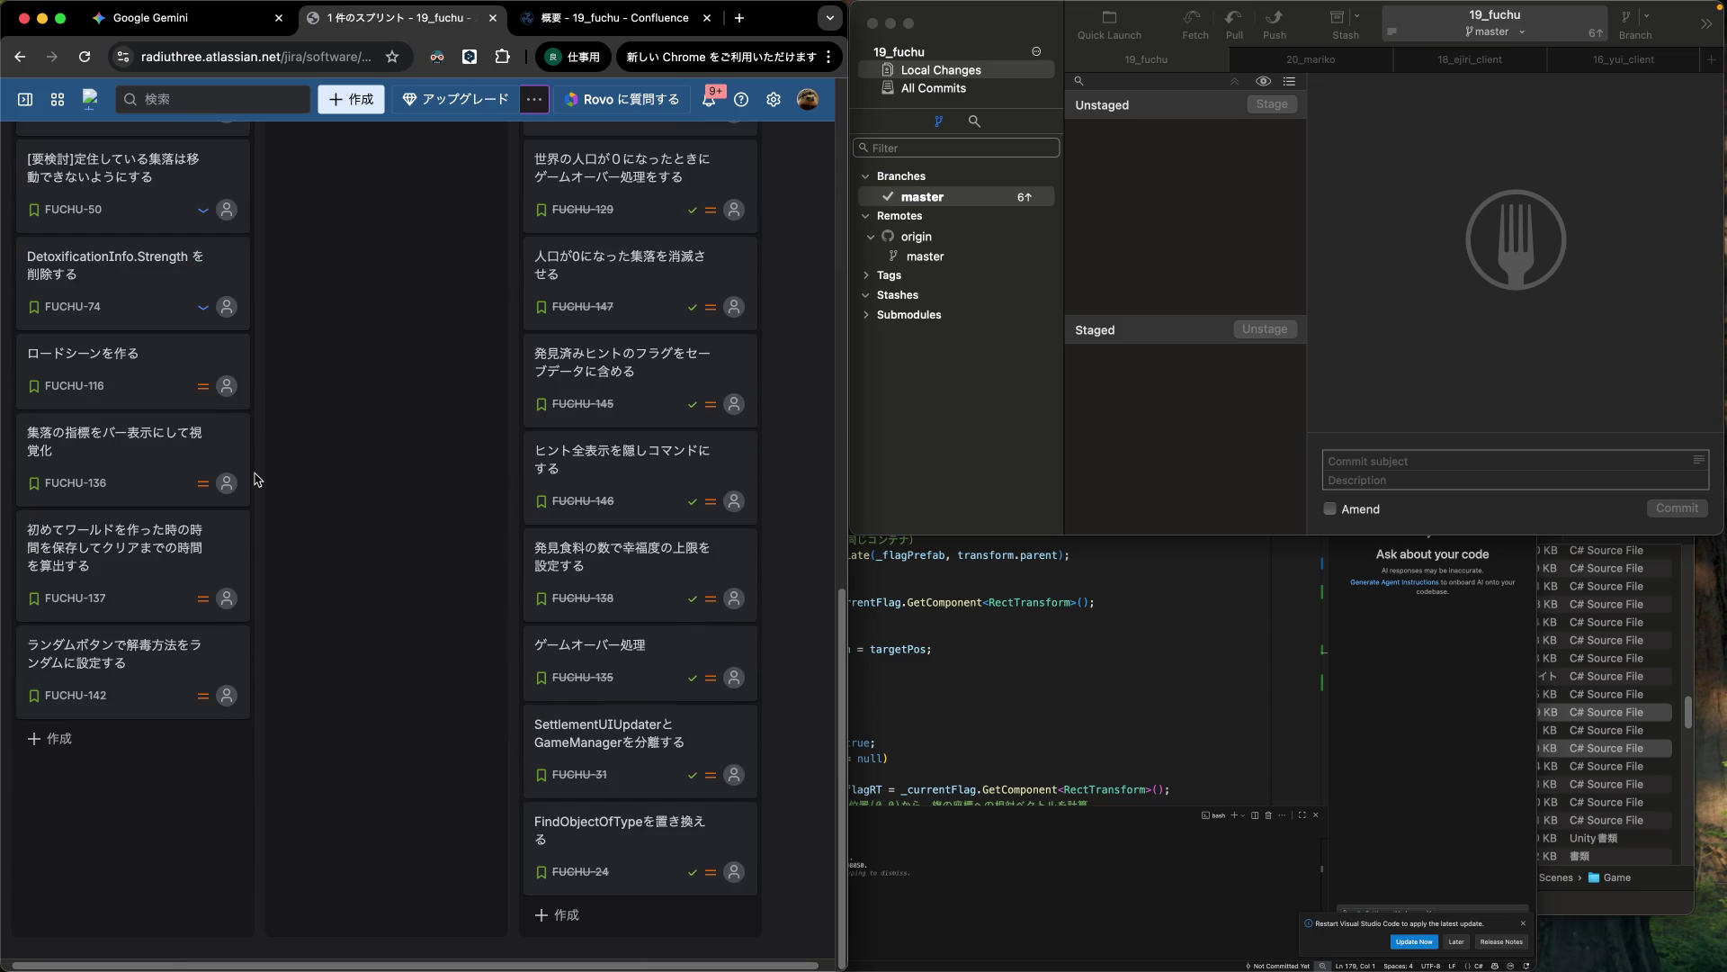
pyautogui.scroll(5, 255, 478)
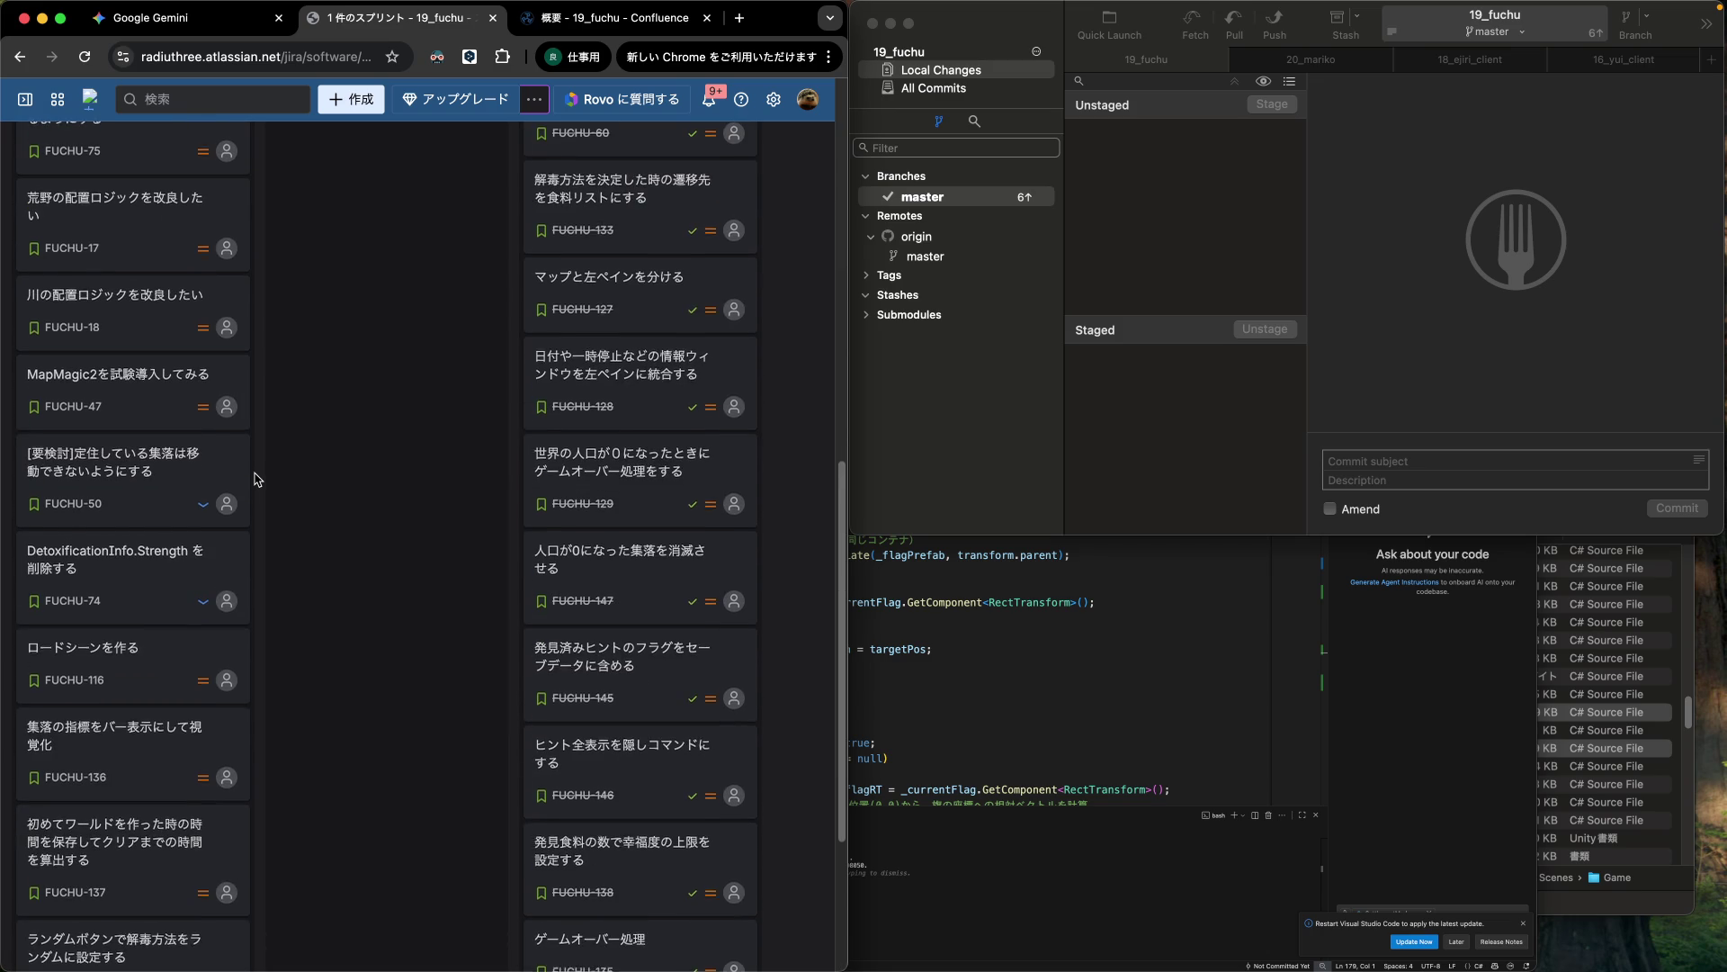
pyautogui.scroll(1, 254, 478)
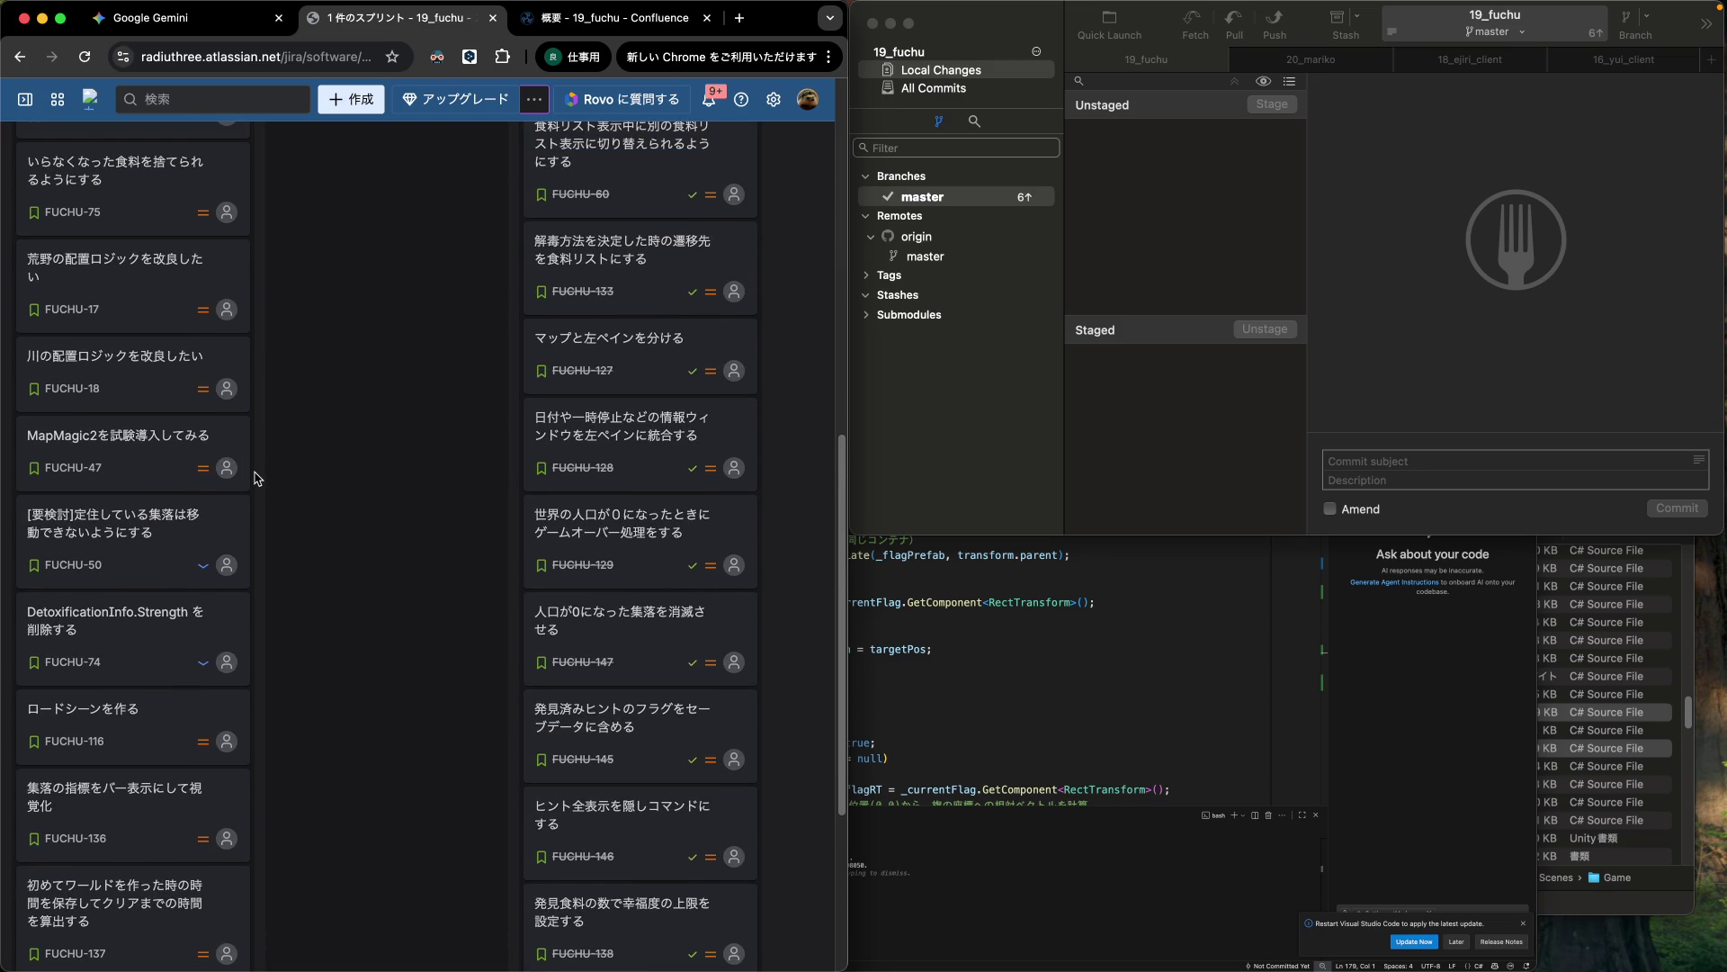
pyautogui.scroll(14, 255, 478)
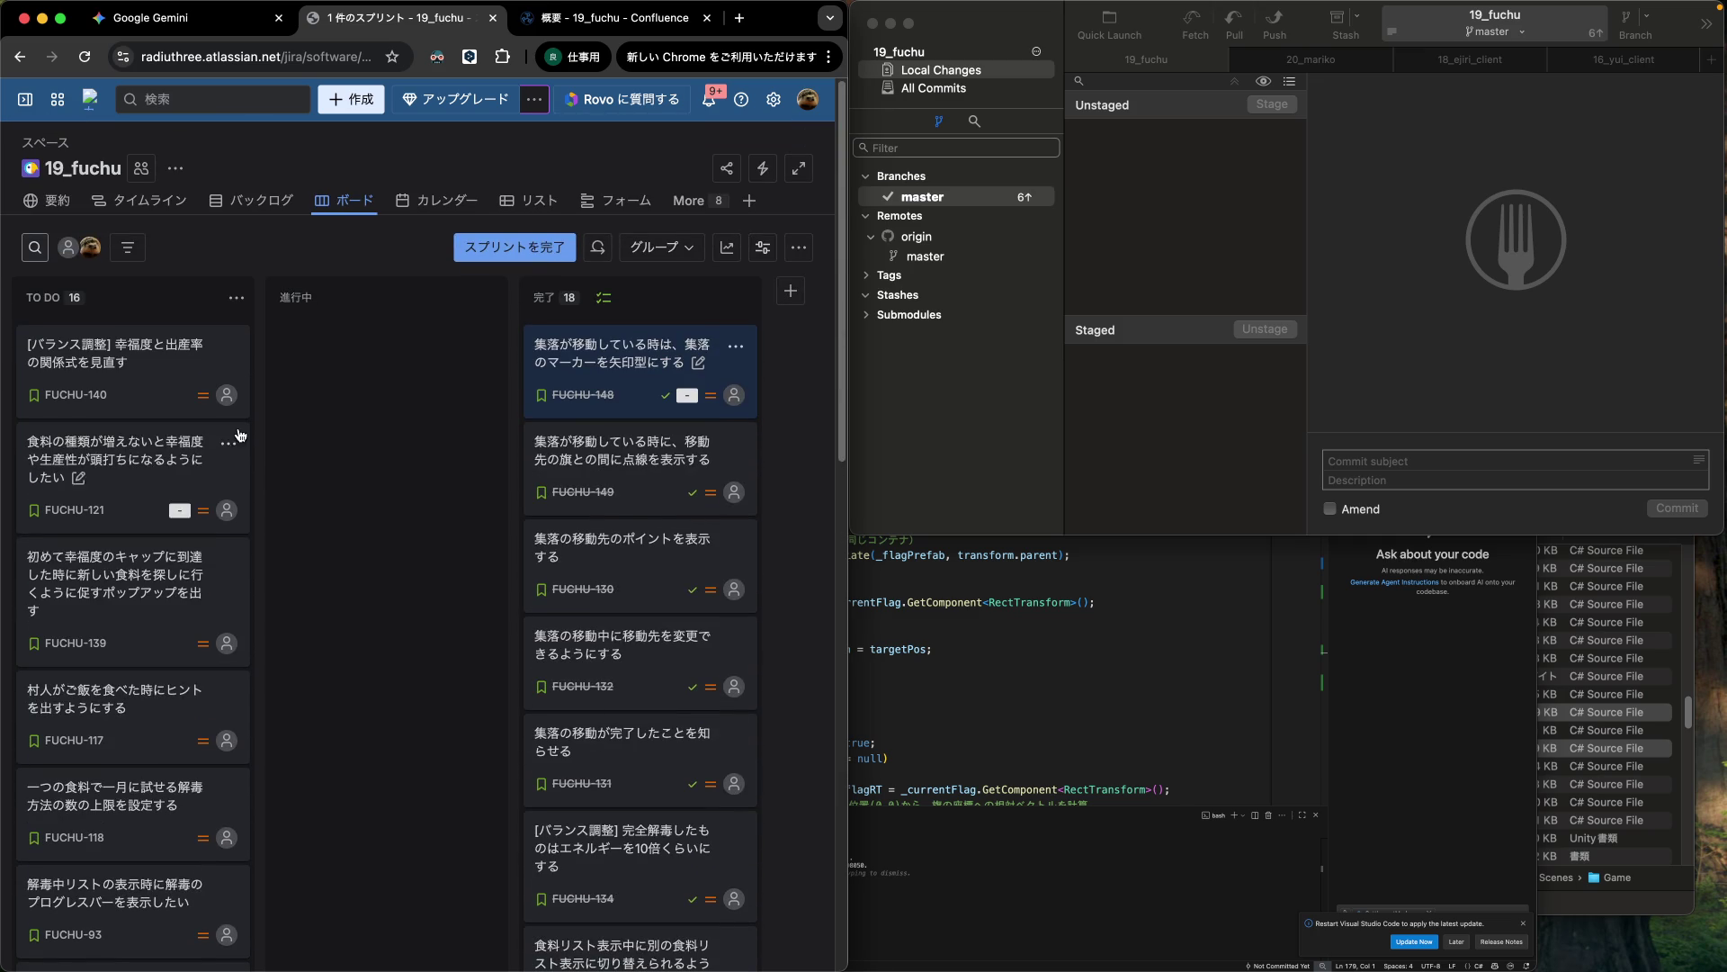
pyautogui.moveTo(137, 392); pyautogui.dragTo(324, 393)
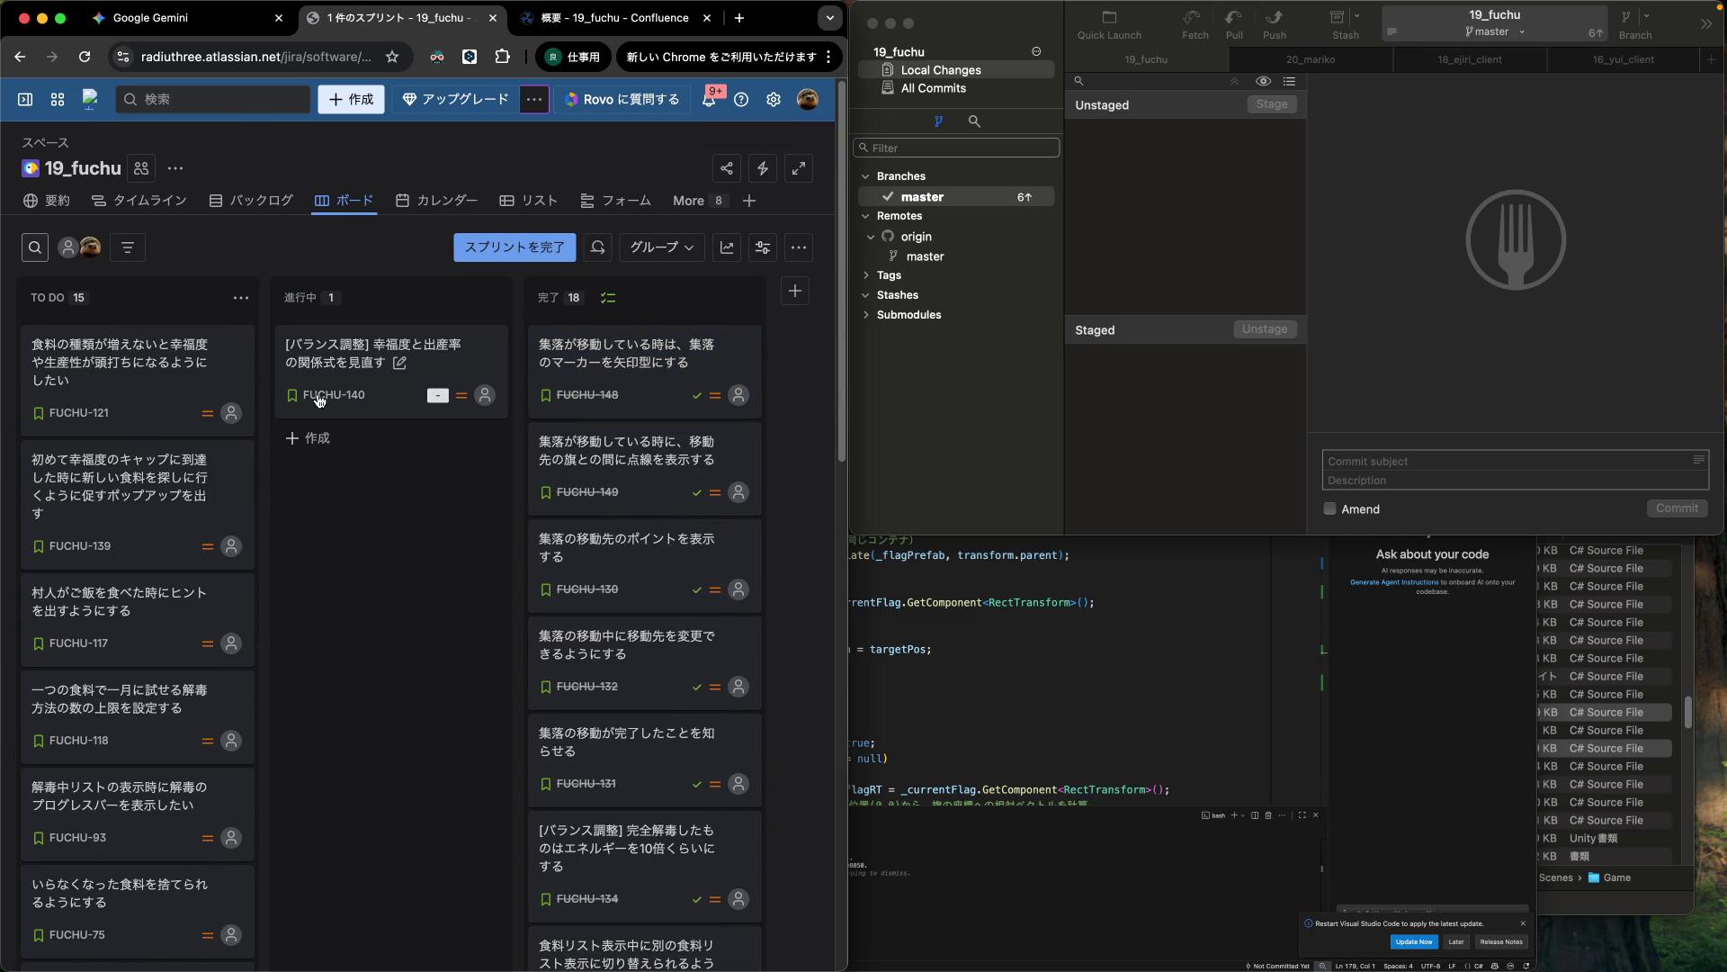
# Move FUCHU-121 and then FUCHU-139 from TO DO into the 進行中 column.
pyautogui.moveTo(135, 412)
pyautogui.mouseDown()
pyautogui.moveTo(211, 472)
pyautogui.moveTo(333, 491)
pyautogui.mouseUp()
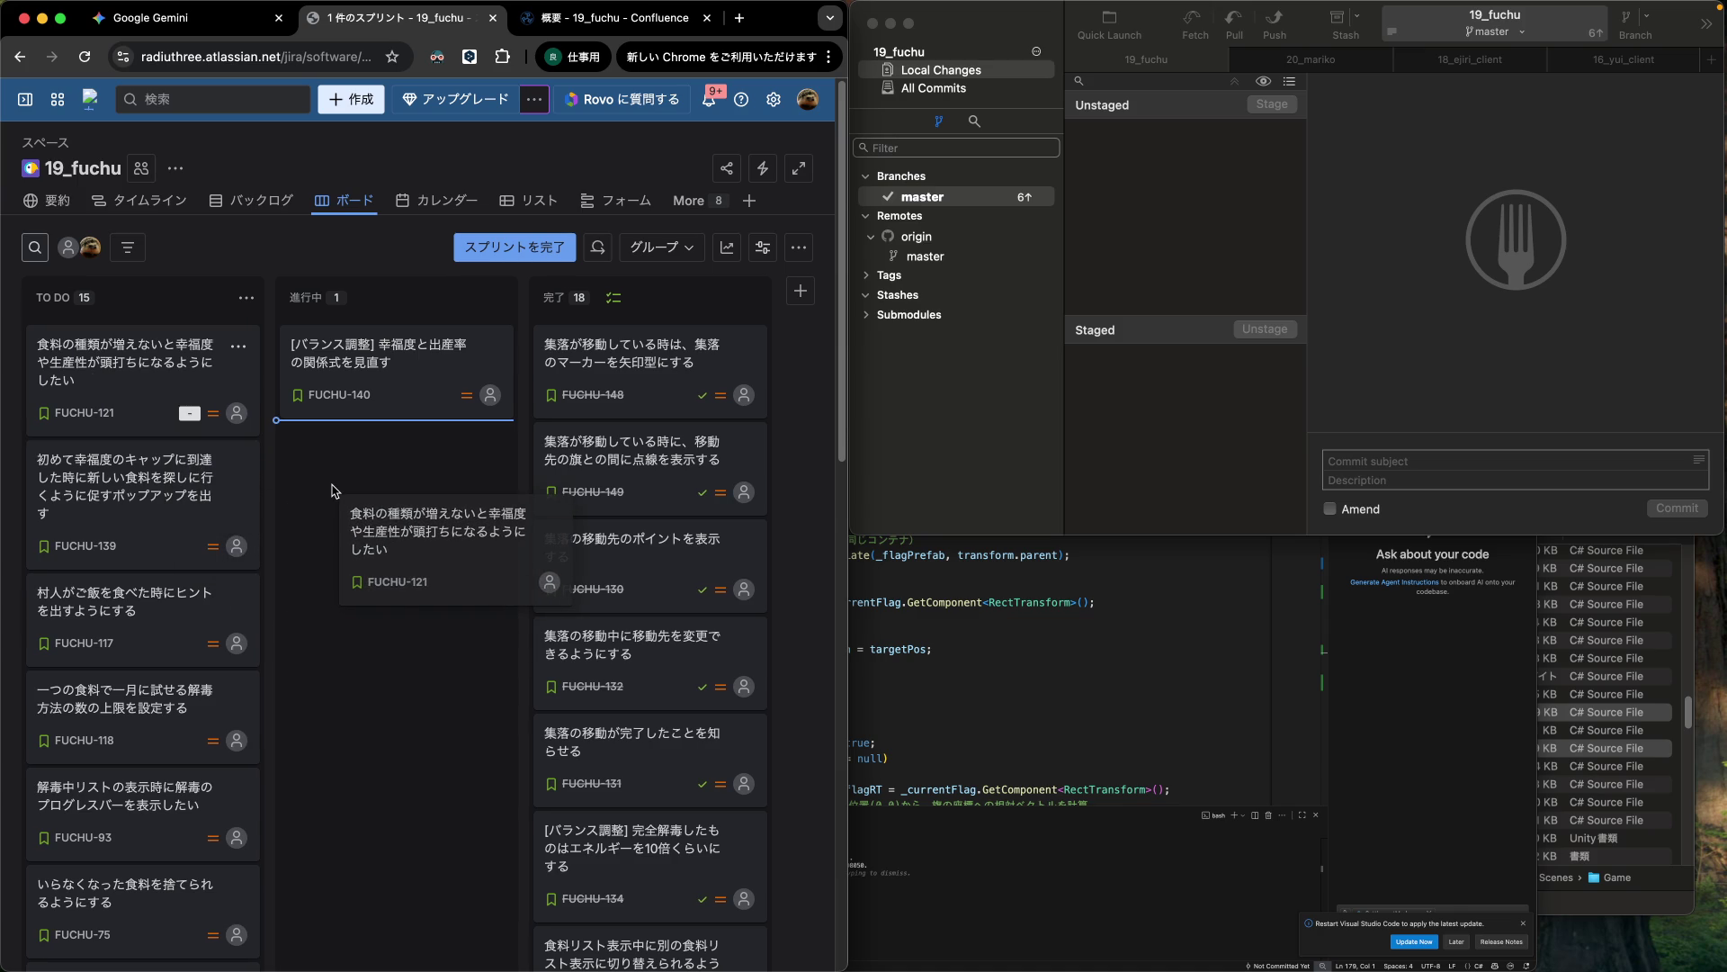
pyautogui.moveTo(333, 491); pyautogui.dragTo(335, 490)
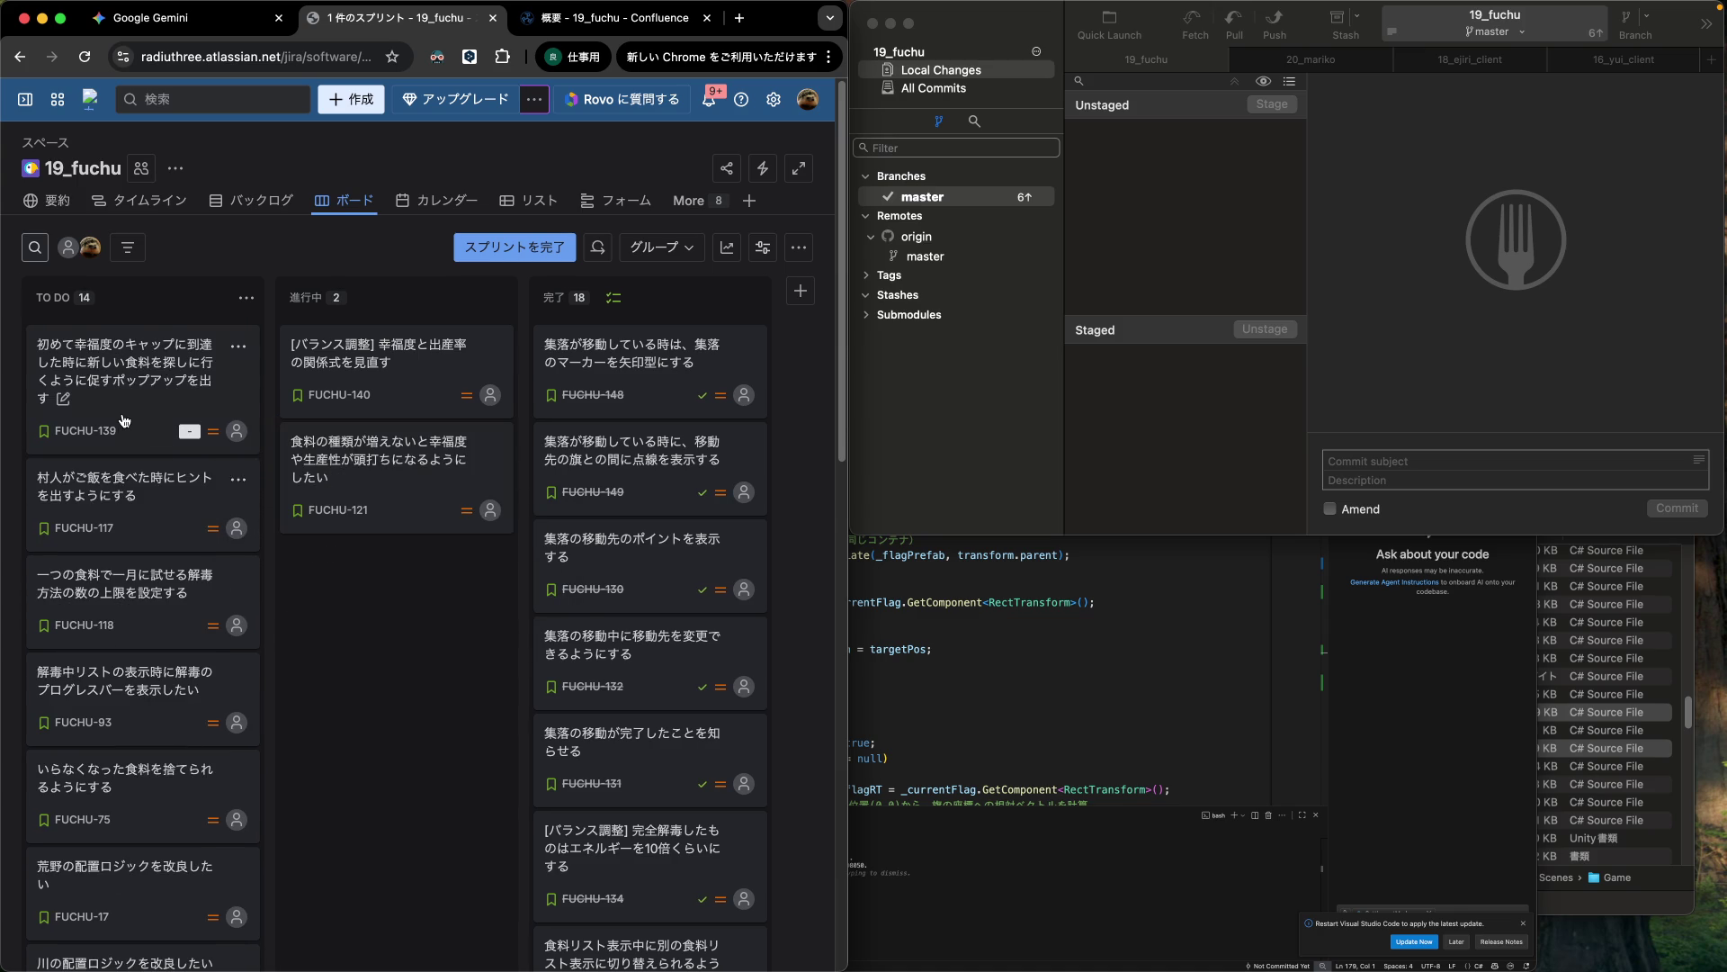
pyautogui.moveTo(127, 422); pyautogui.dragTo(315, 601)
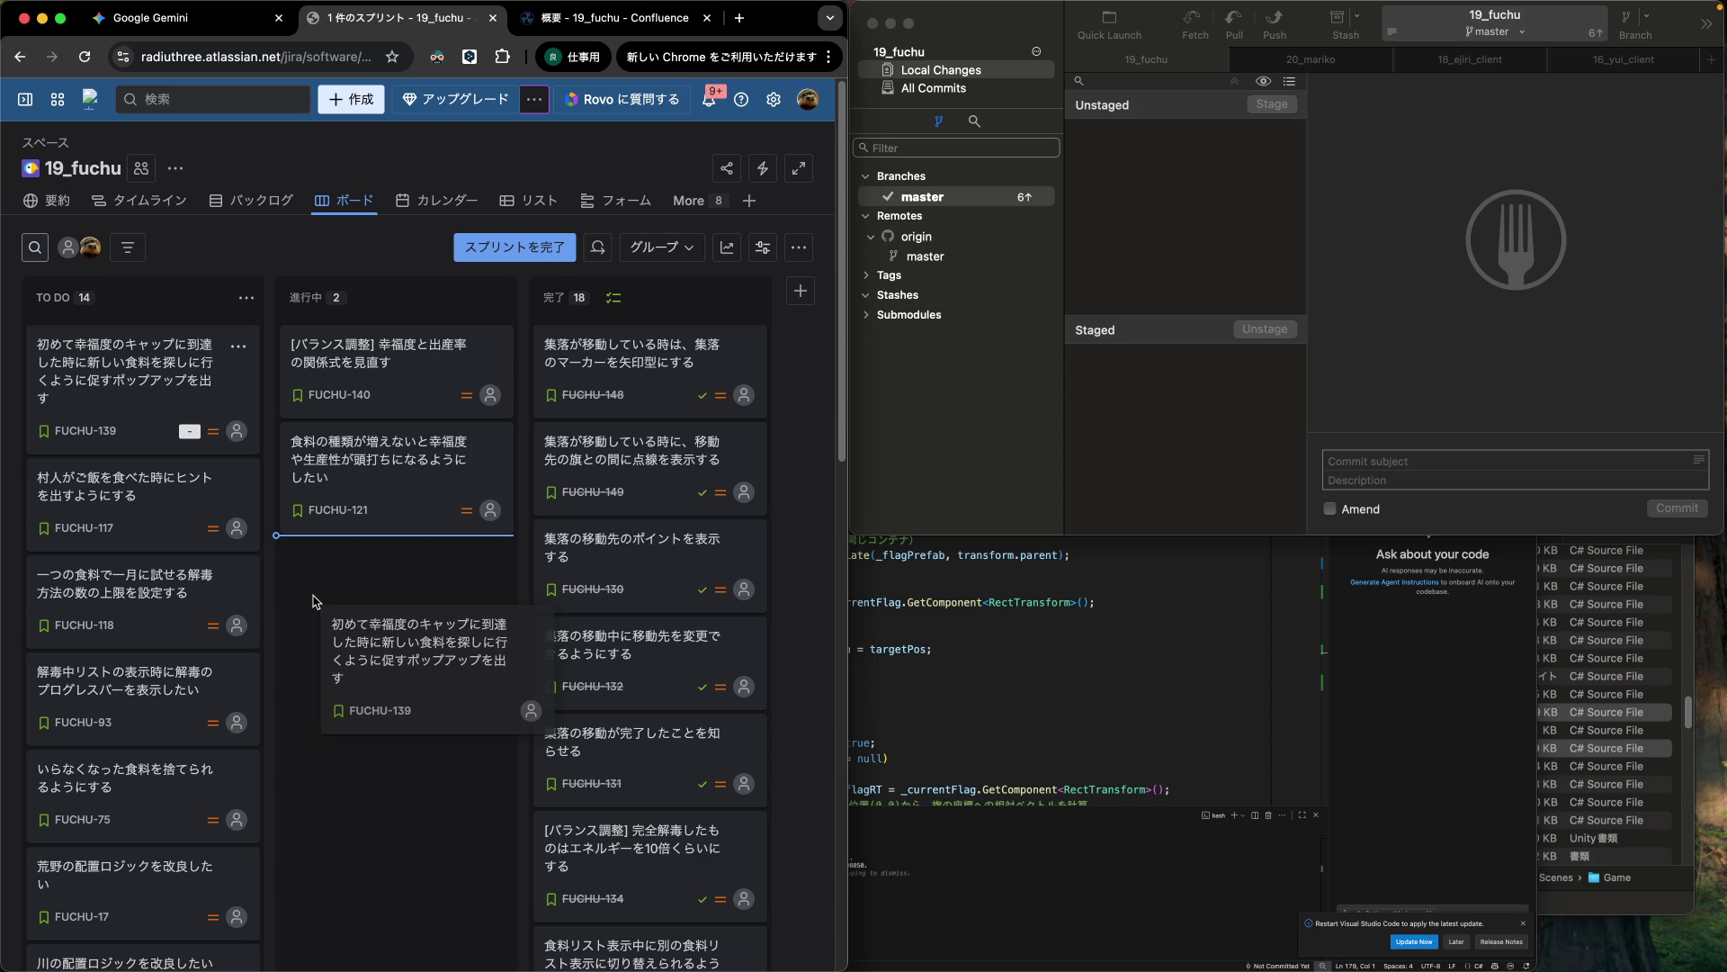
pyautogui.moveTo(315, 601); pyautogui.dragTo(315, 601)
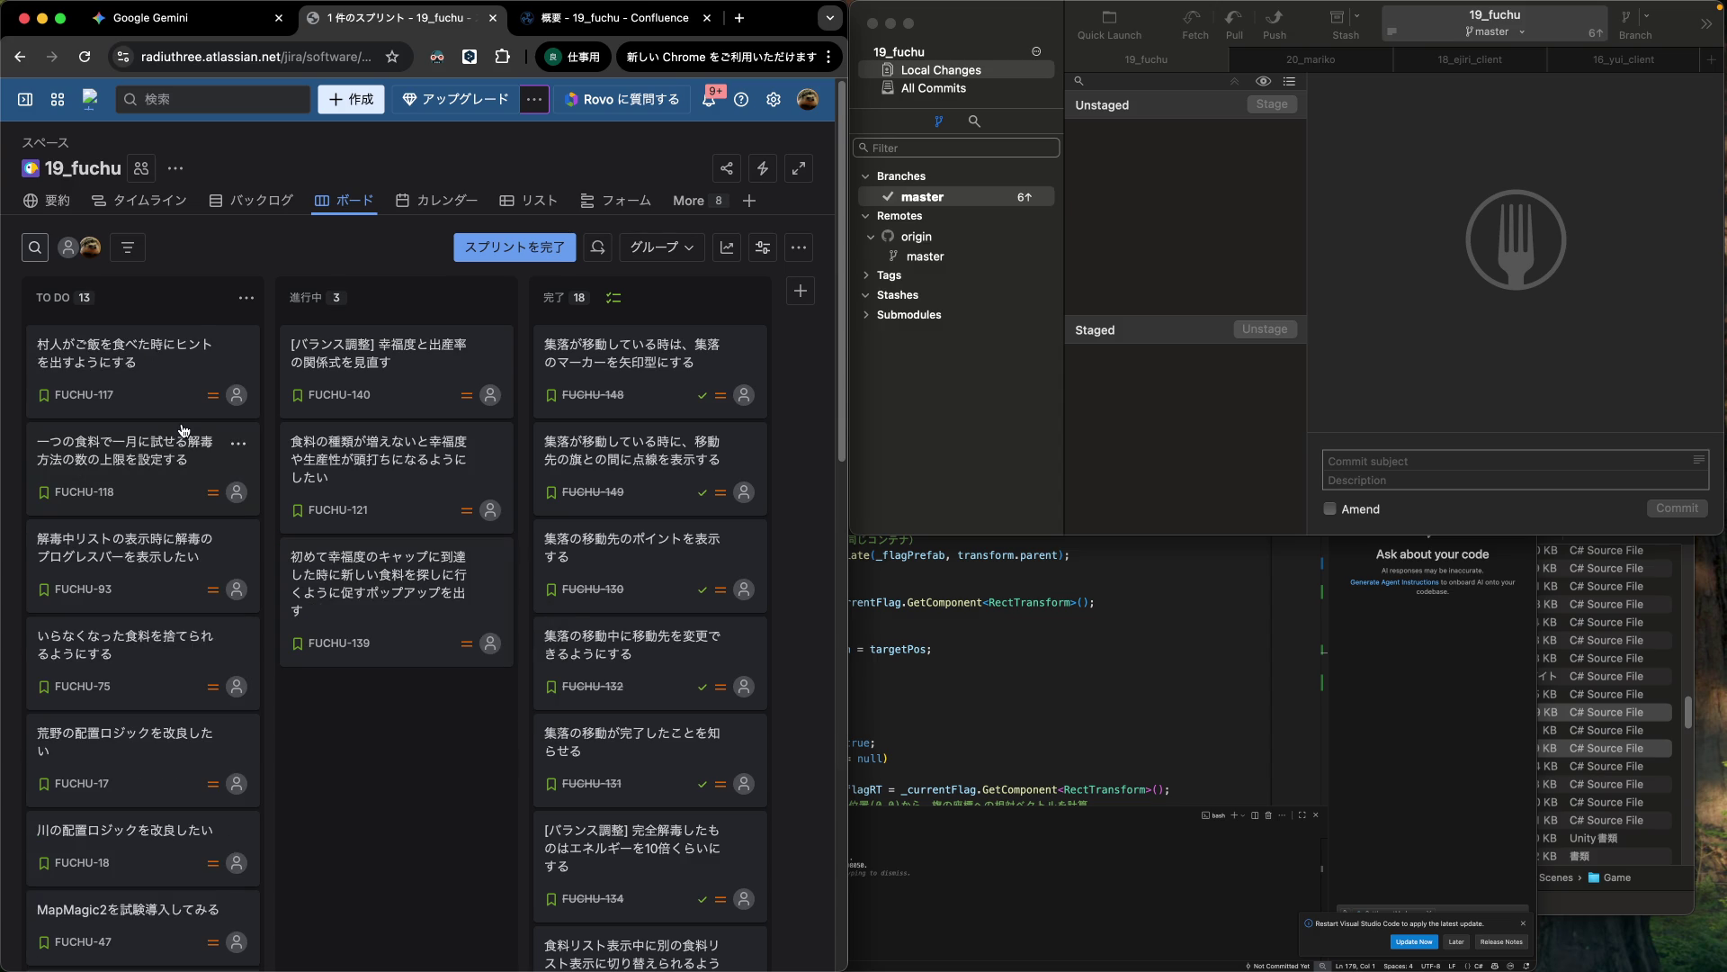